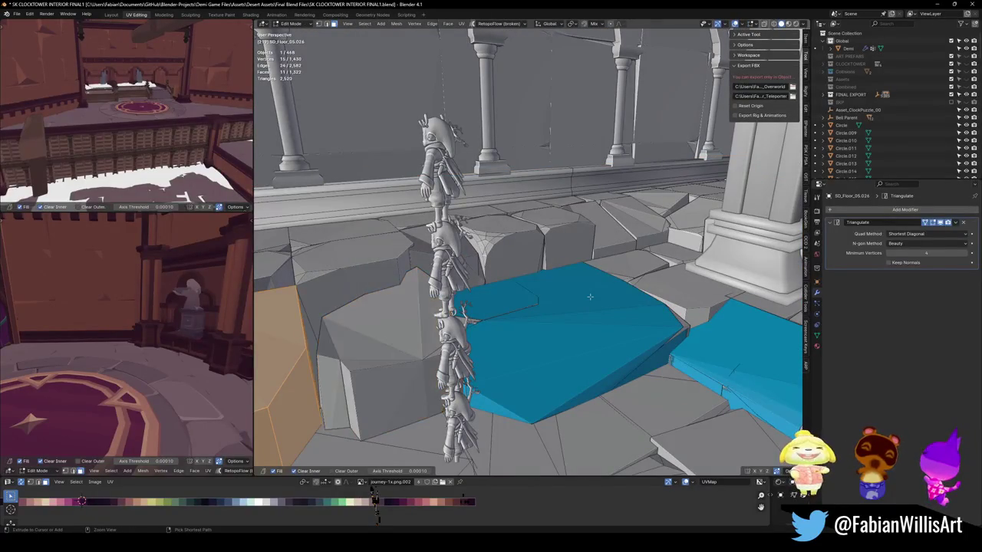
- Switch the selection from the blue floor piece to Plane.074 and enter Edit Mode on it
key(alt+a)
key(l)
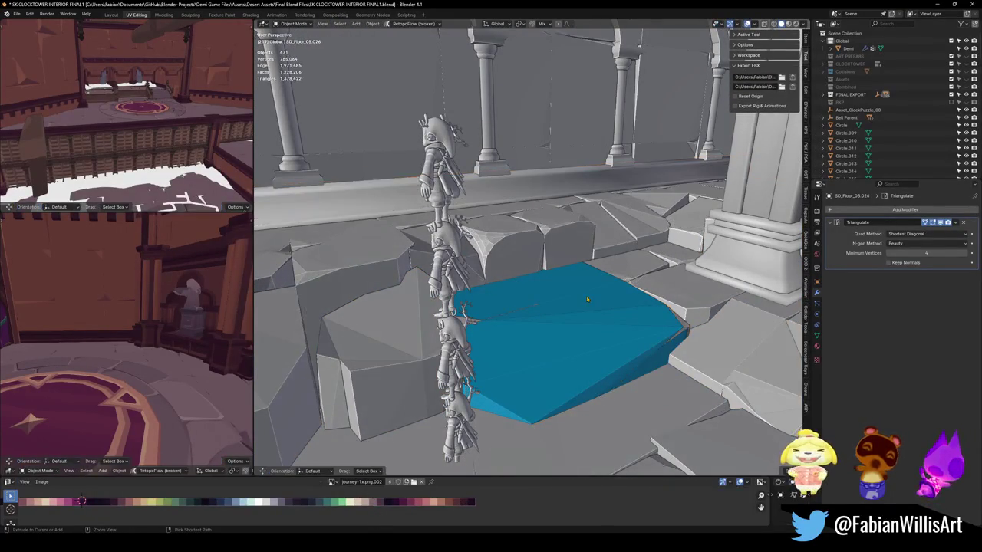
key(Tab)
click(587, 296)
key(alt+a)
click(585, 299)
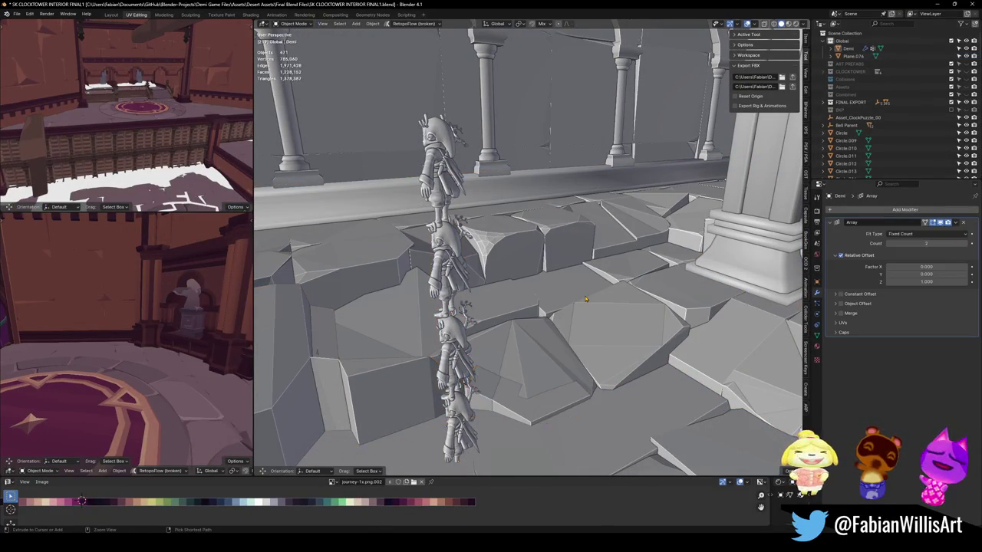
key(Tab)
- Undo the recent floor edits back to the plain triangulated floor and bring up the recent files list
key(ctrl+z)
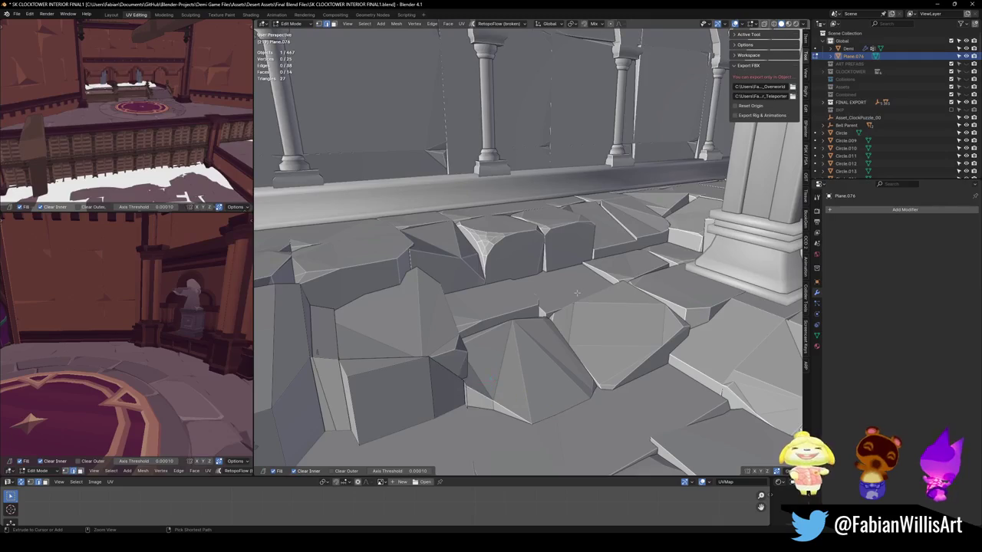
key(ctrl+z)
key(ctrl+z)
key(ctrl+z)
key(ctrl+z)
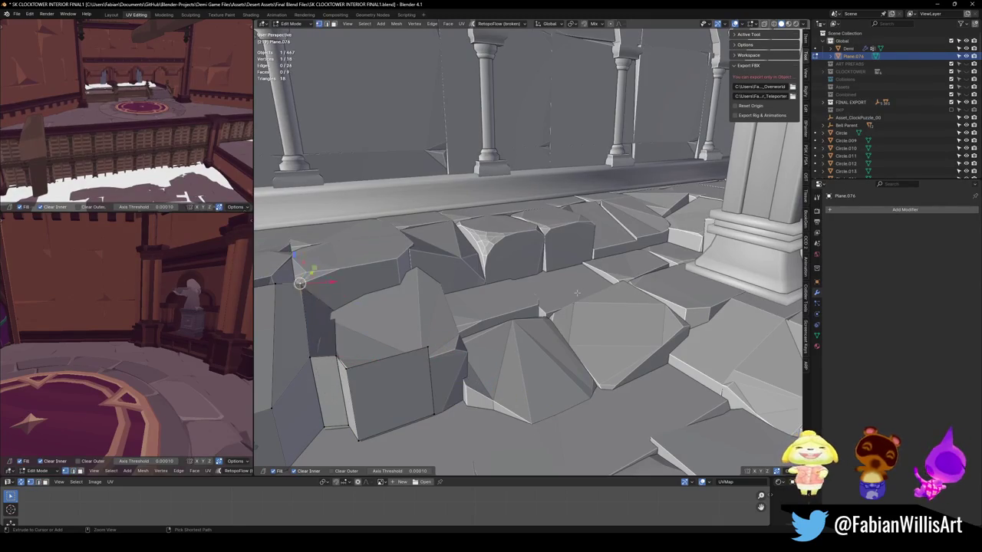
key(ctrl+z)
key(ctrl+z)
key(ctrl+z)
key(ctrl+z)
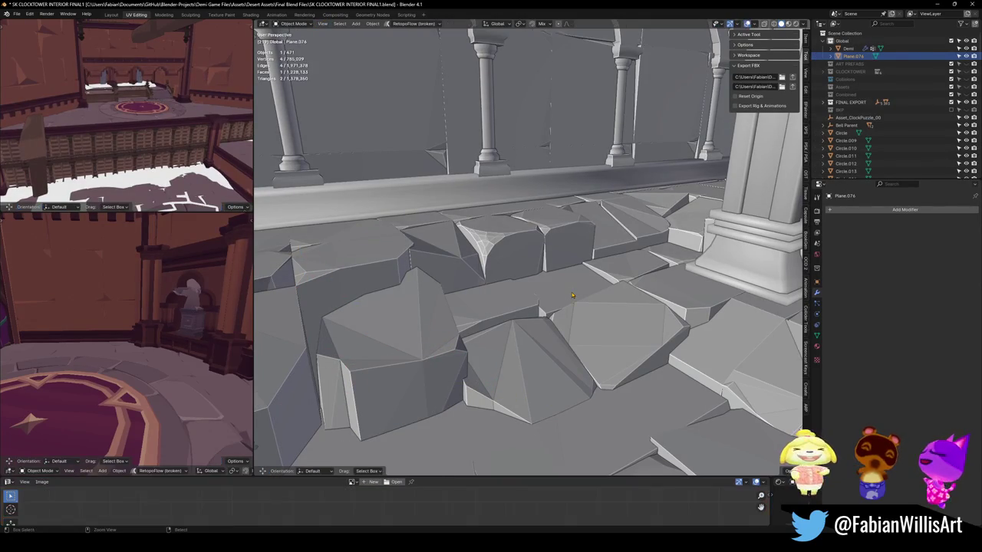
key(ctrl+z)
key(ctrl+z)
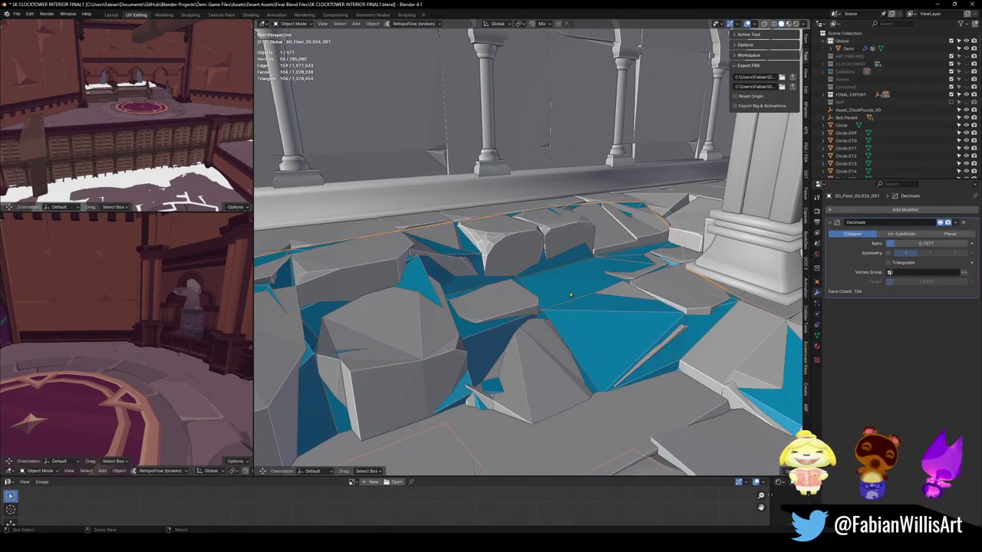
key(ctrl+z)
key(ctrl+z)
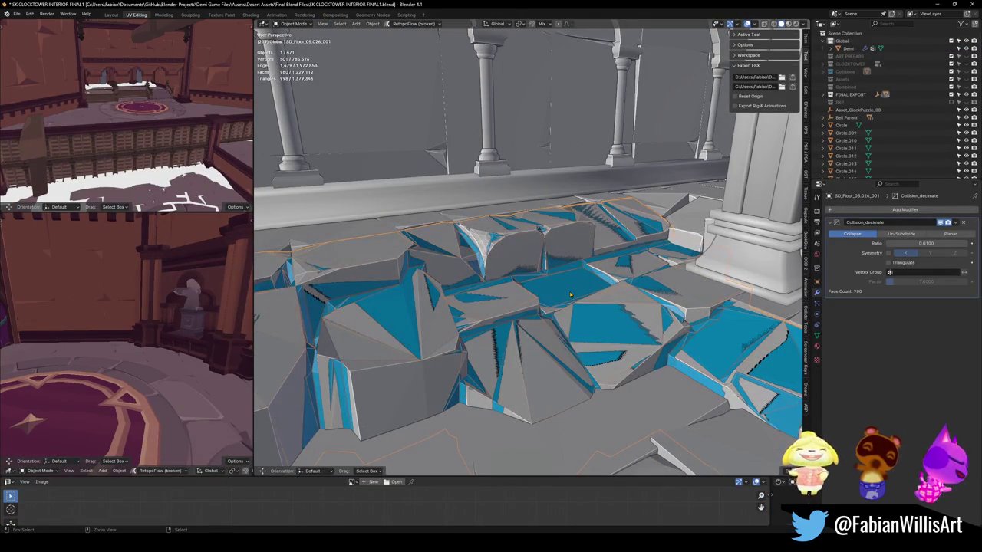
key(ctrl+z)
key(ctrl+z)
key(ctrl+z)
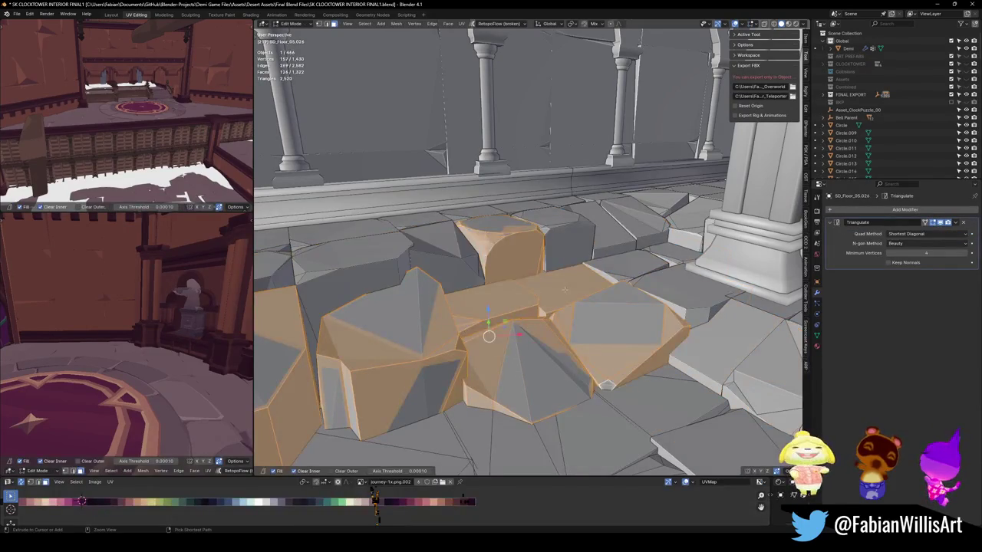
key(ctrl+z)
key(ctrl+z)
key(ctrl+z)
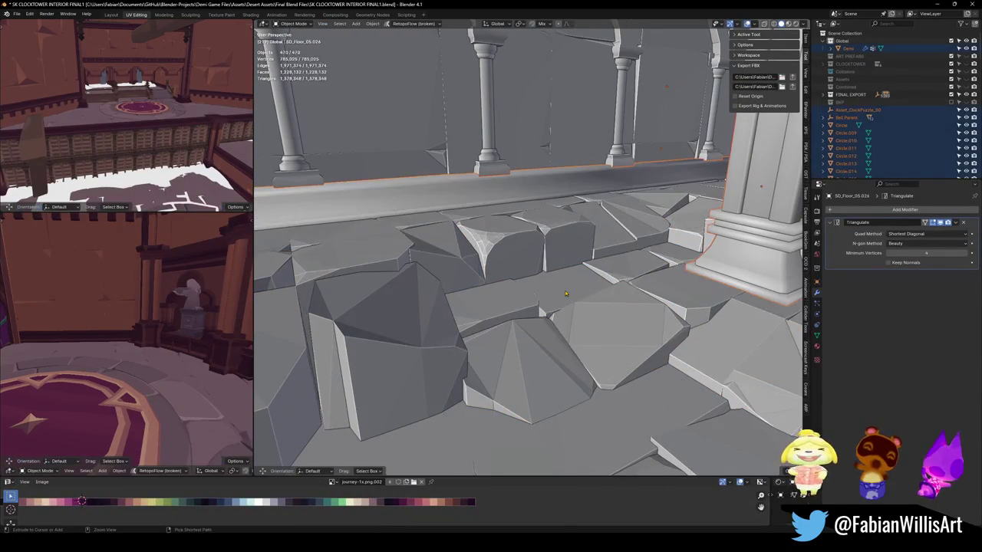
key(ctrl+z)
key(ctrl+z)
key(ctrl+z)
key(ctrl+z)
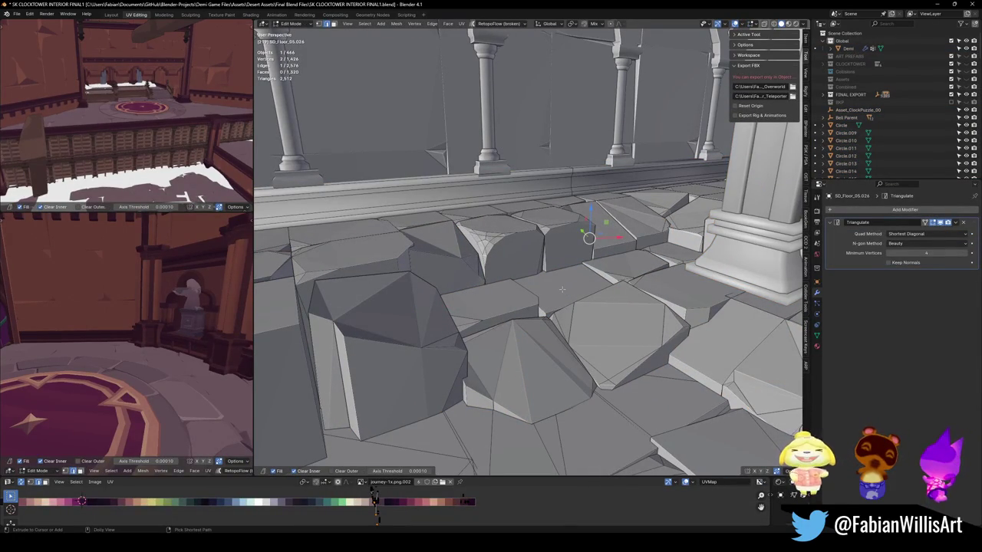
click(16, 15)
mouse_move(36, 38)
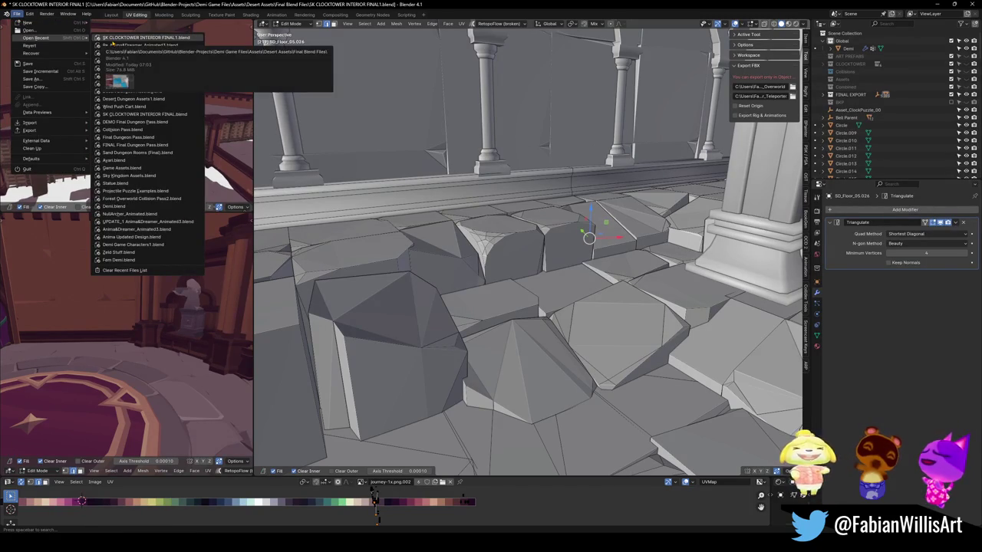
- Reopen the clocktower interior file without saving, and fly down to the floor
click(111, 38)
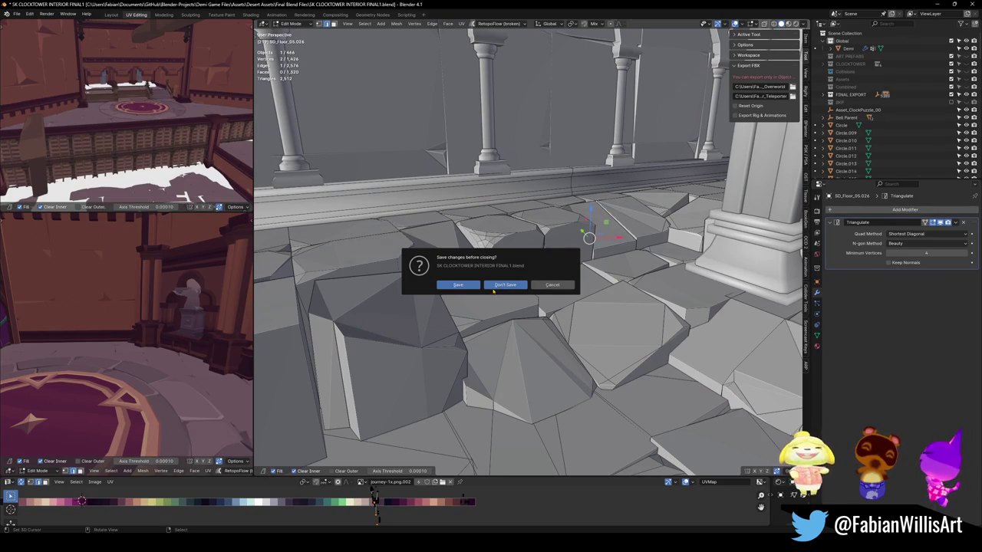
click(491, 287)
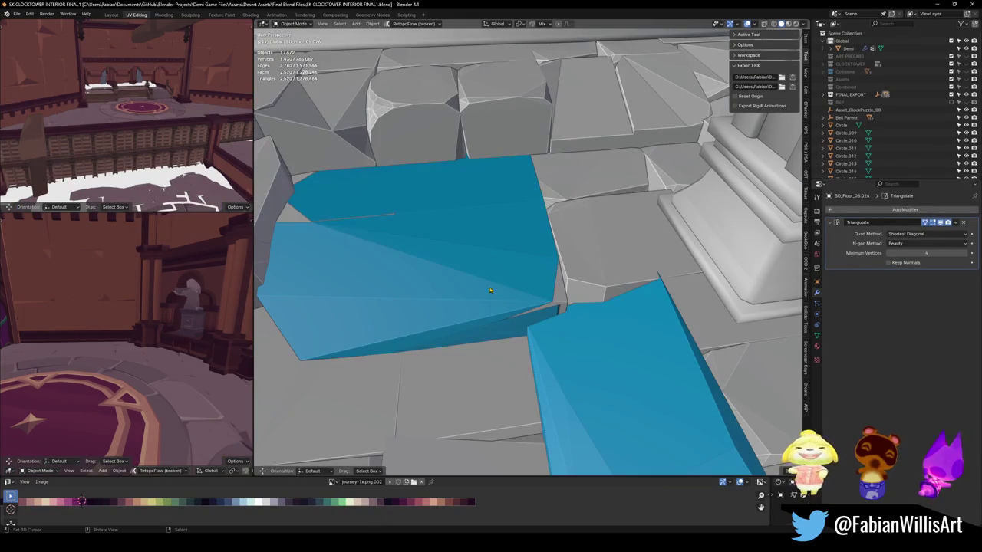
key(shift+grave)
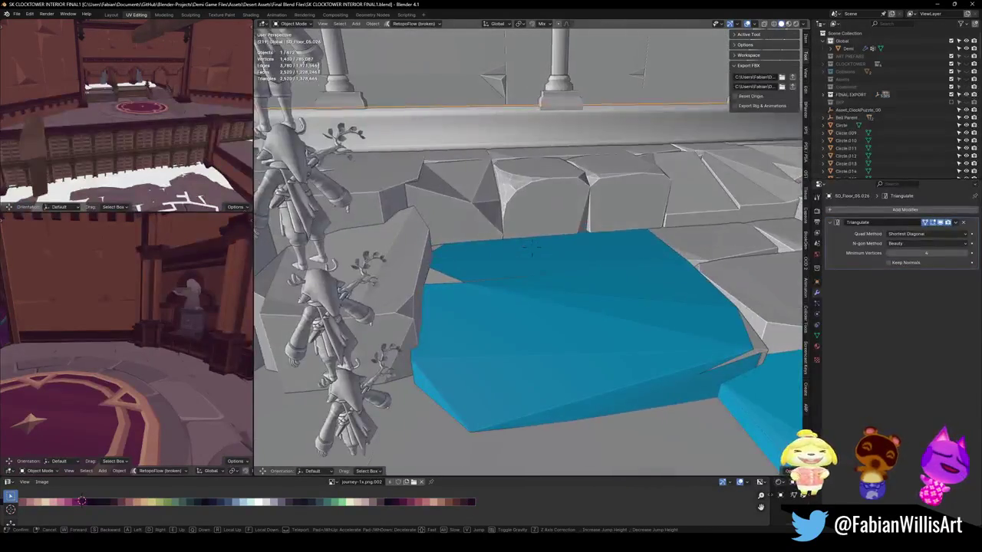
click(545, 305)
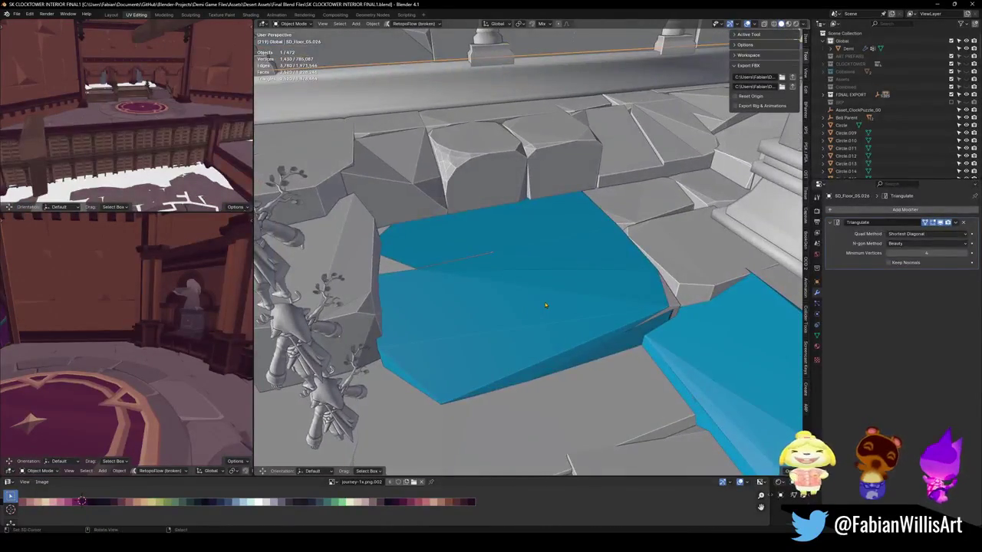
- Delete both blue UCX collision pieces on the floor
click(588, 321)
key(Delete)
click(697, 359)
key(Delete)
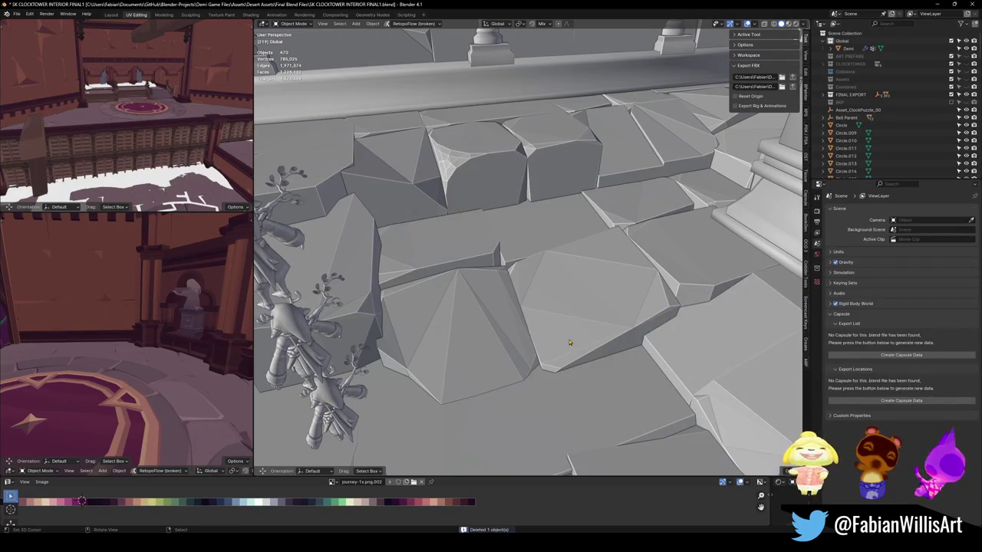
key(shift+a)
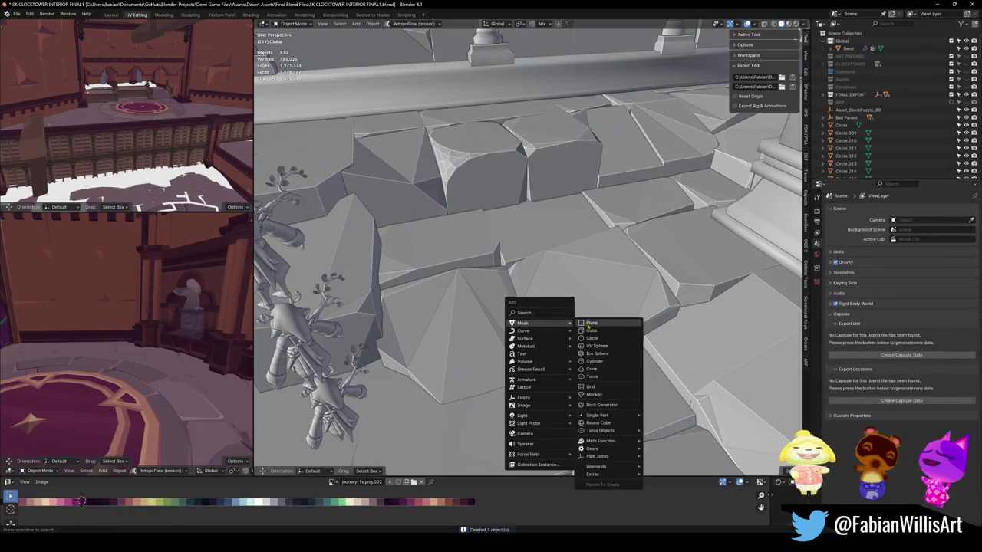
- Add a plane with subdivision level 3 and a Shrinkwrap modifier, then edit the stone floor mesh
click(591, 324)
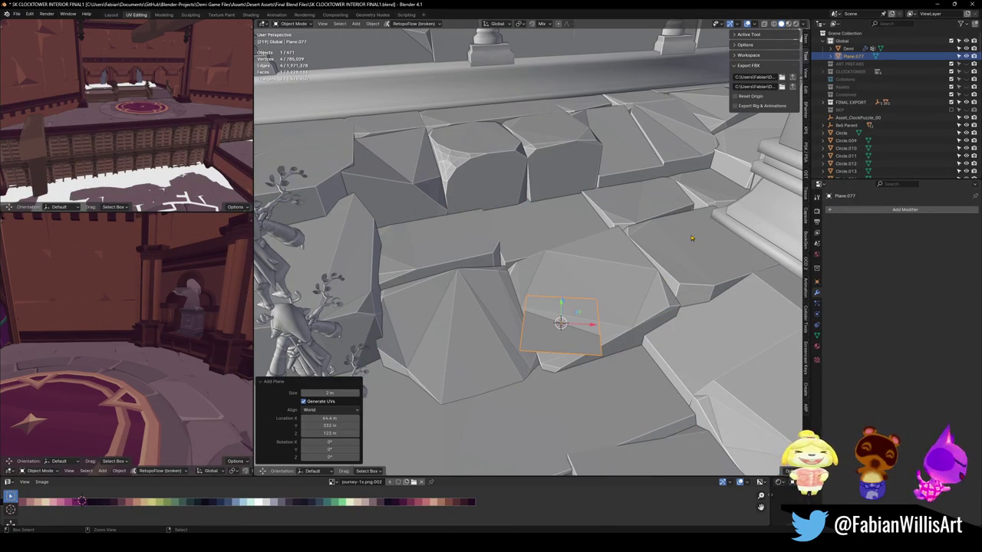
key(ctrl+3)
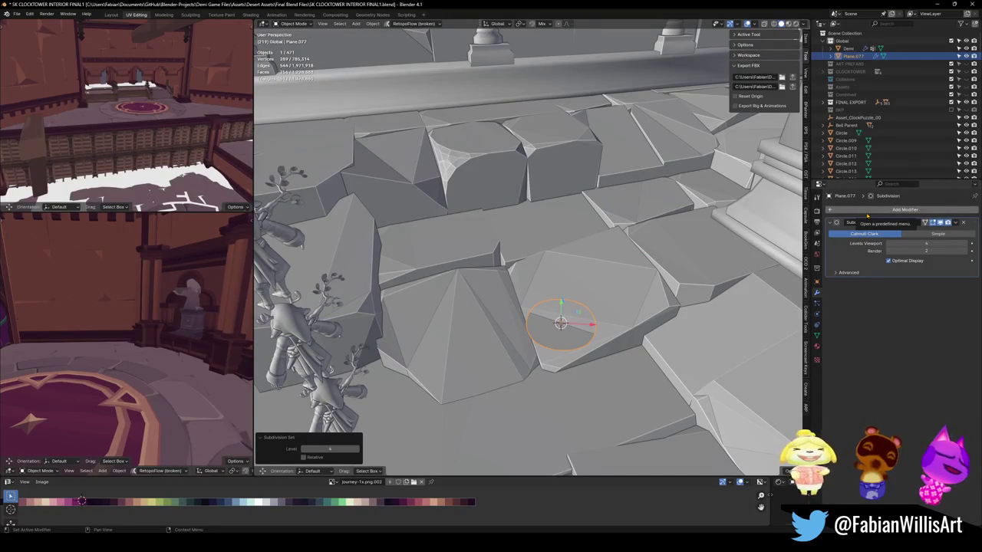
click(867, 214)
text(shrink)
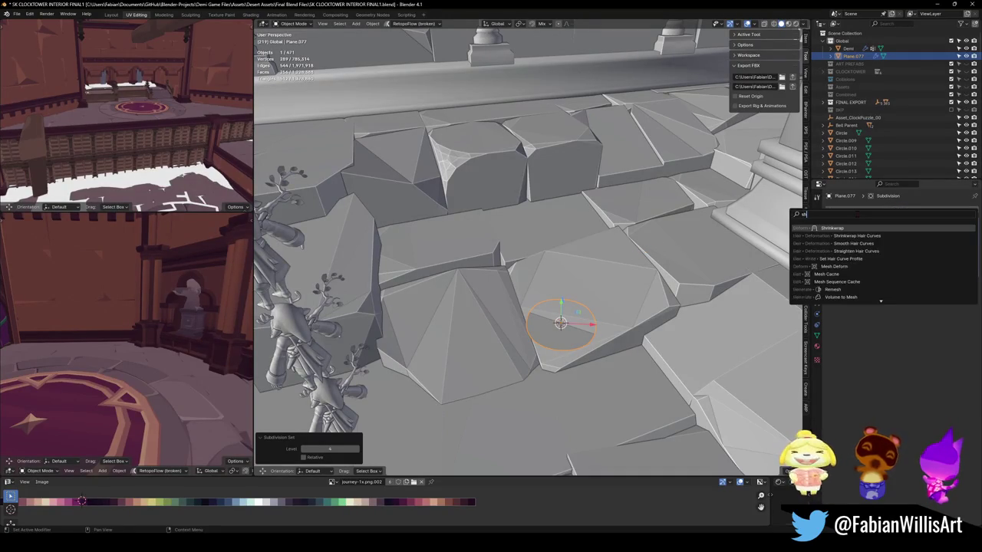
key(Return)
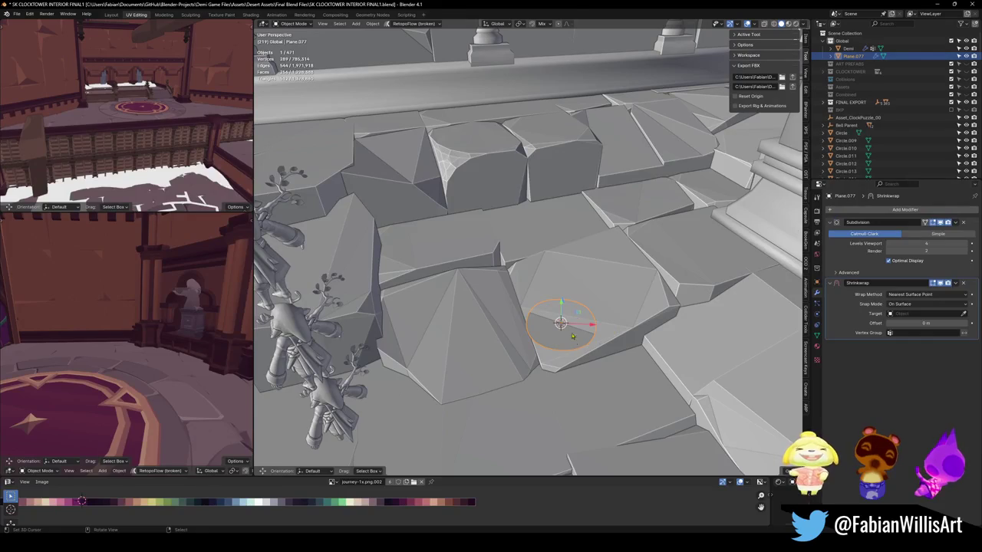
click(606, 297)
key(Tab)
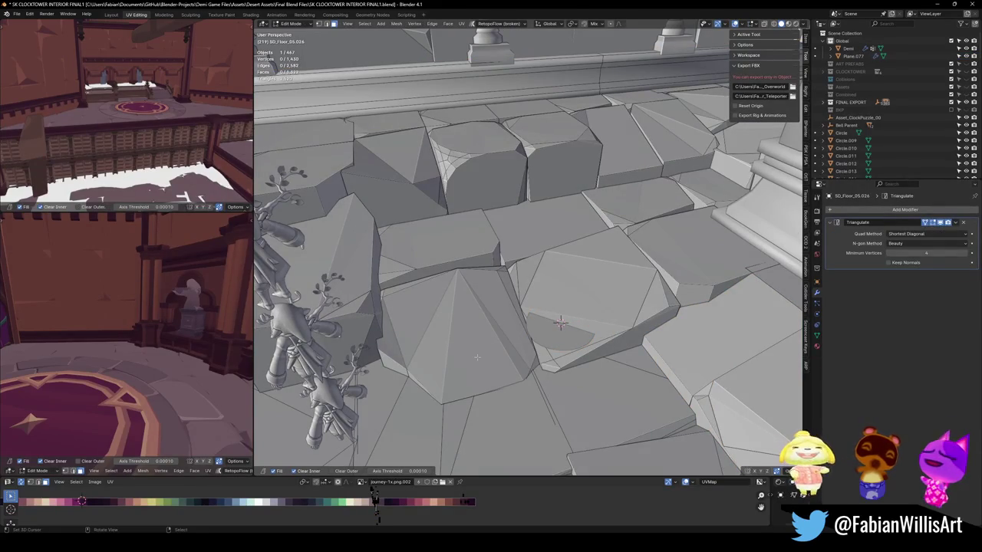
- Select linked floor stone islands around the column base
key(l)
key(l)
key(l)
key(l)
key(l)
key(l)
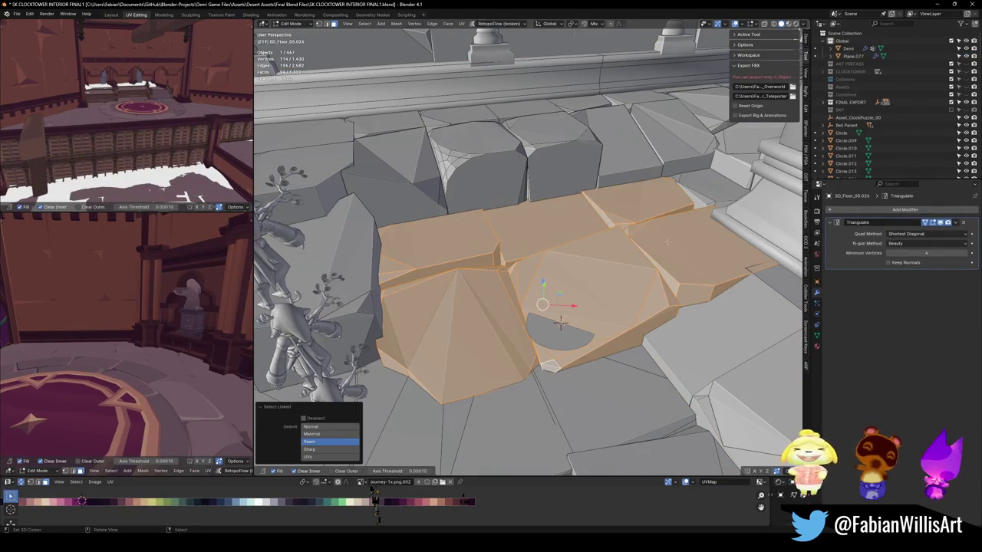
middle_drag(623, 348, 551, 316)
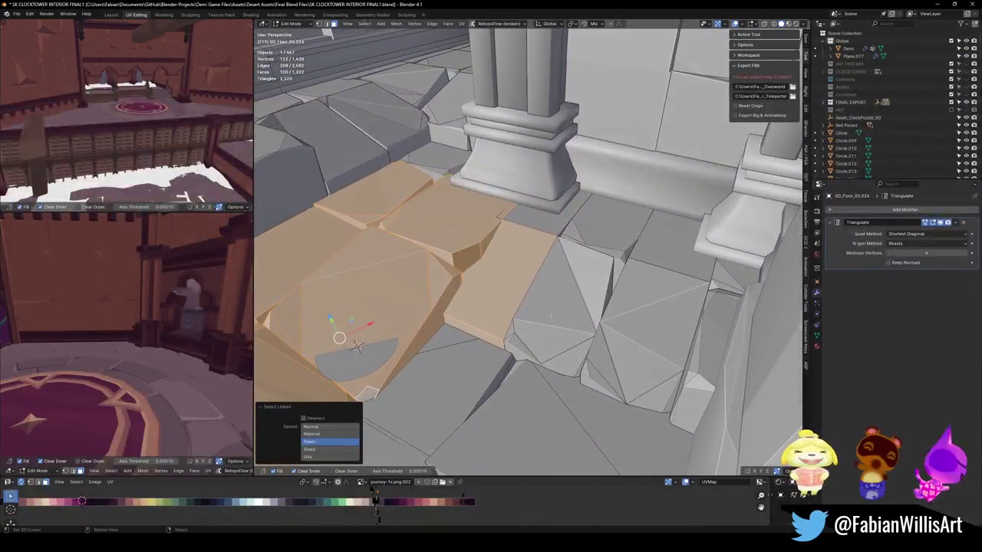
key(l)
key(l)
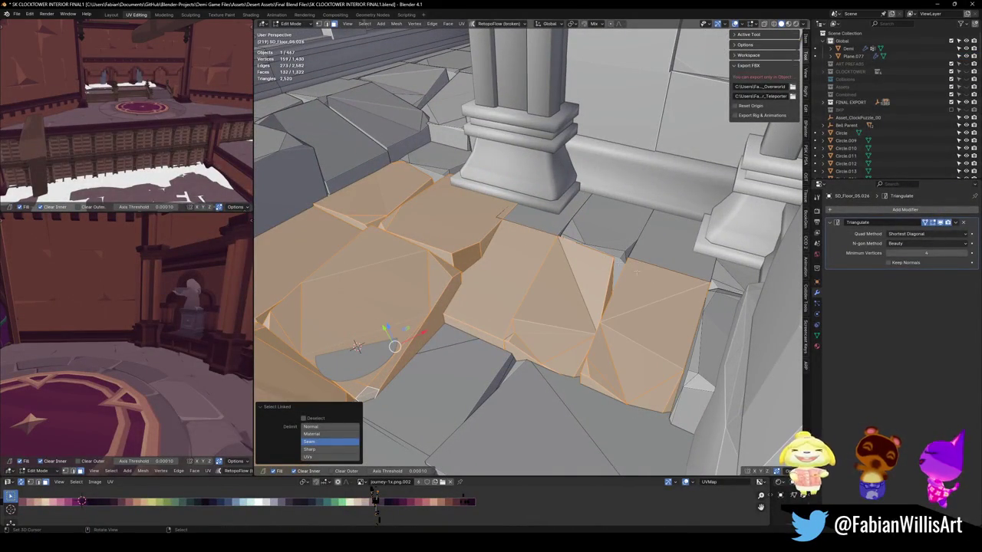
key(l)
key(l)
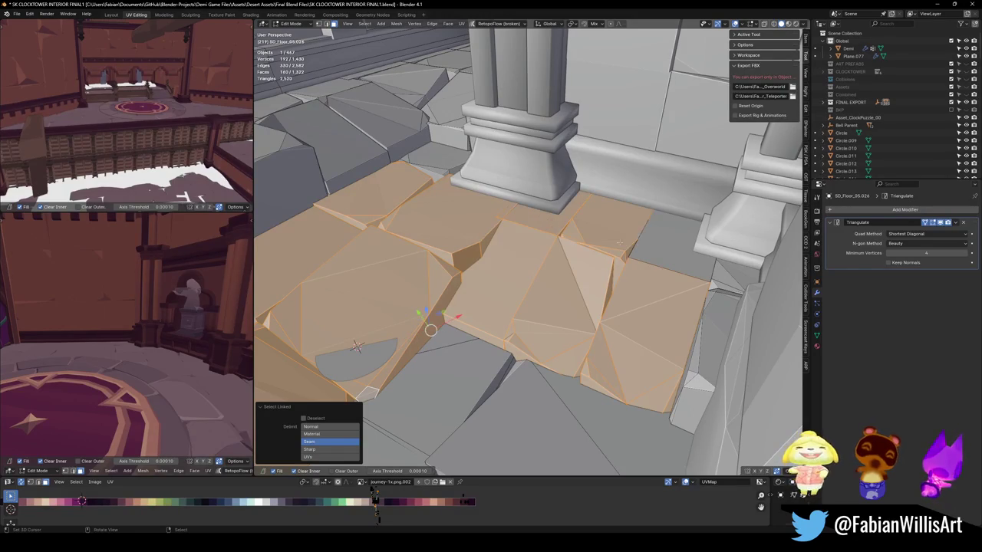
key(l)
key(l)
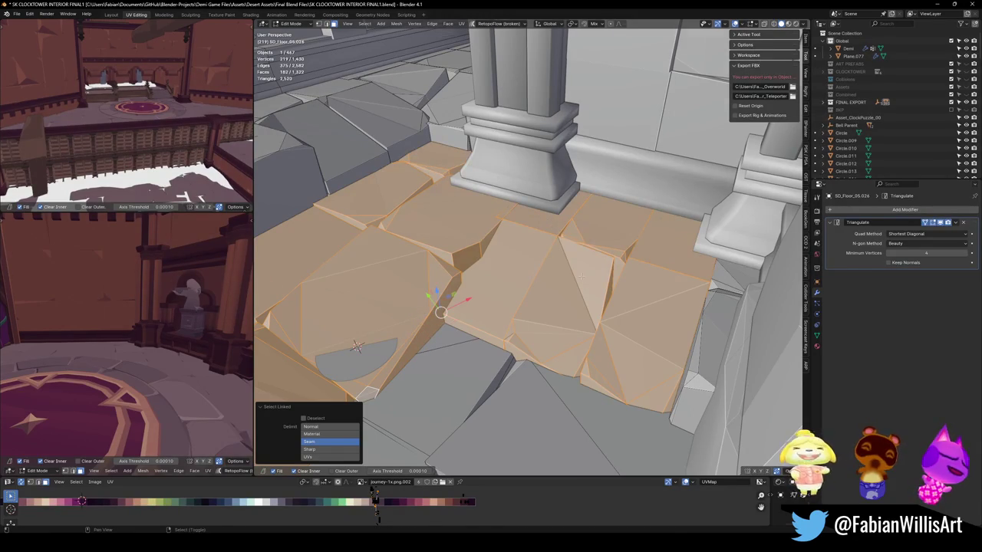
mouse_move(580, 277)
middle_down()
mouse_move(529, 253)
mouse_move(554, 300)
middle_up()
key(l)
key(l)
- Add two upper-middle stones and a neighbouring block, undo the last addition, and return to Object Mode
scroll(502, 256, up, 5)
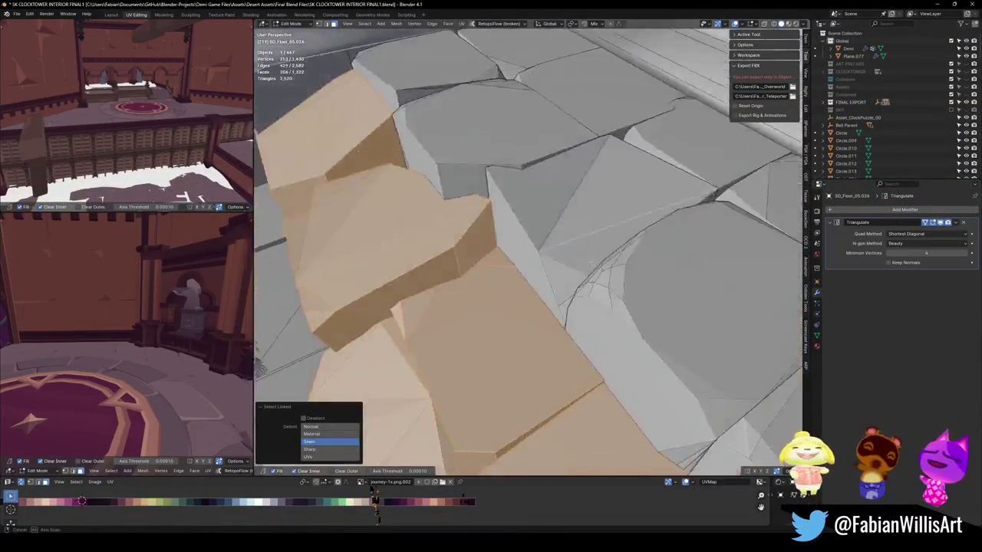
mouse_move(502, 257)
middle_down()
mouse_move(452, 297)
mouse_move(520, 286)
mouse_move(552, 253)
mouse_move(570, 254)
mouse_move(556, 324)
mouse_move(631, 246)
mouse_move(643, 295)
mouse_move(486, 378)
middle_up()
key(l)
key(l)
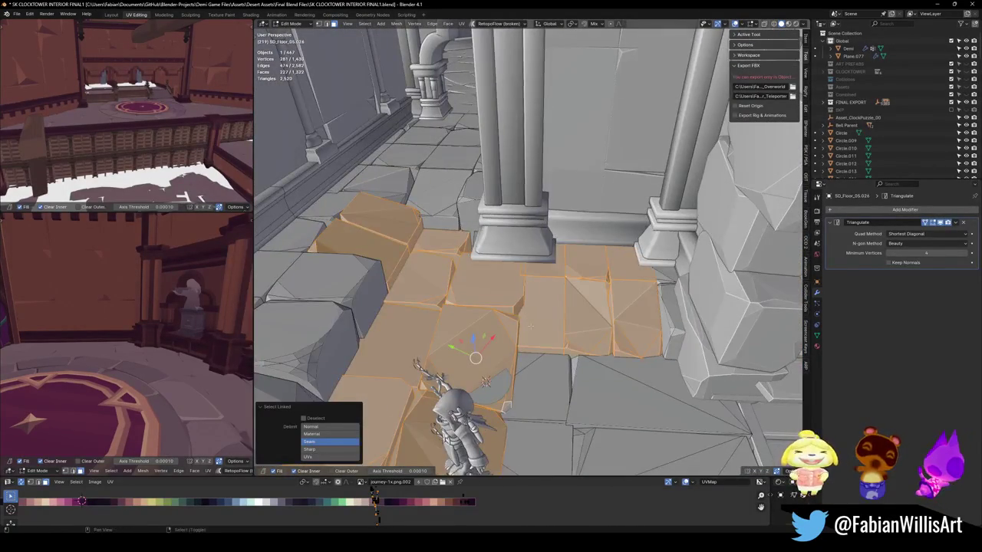
middle_drag(529, 326, 681, 293)
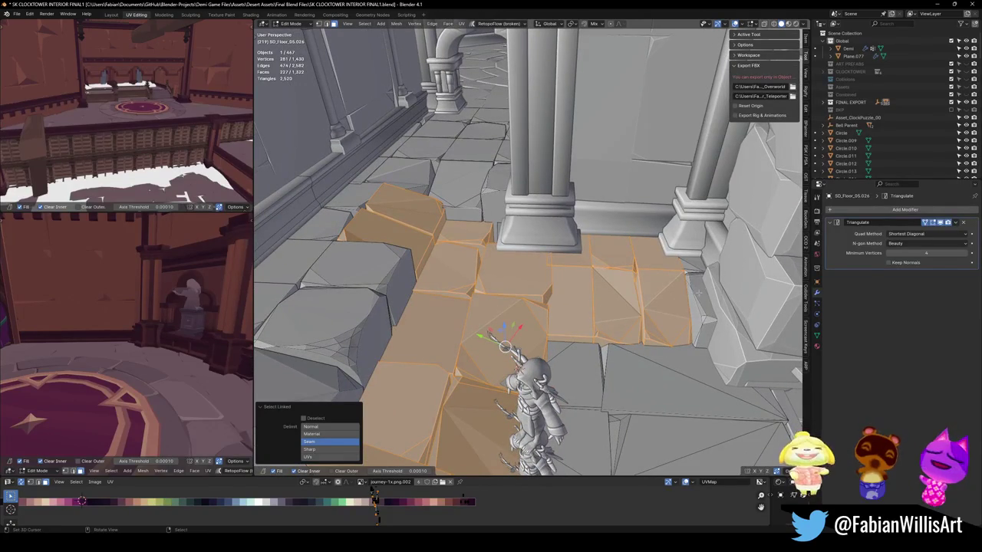
key(l)
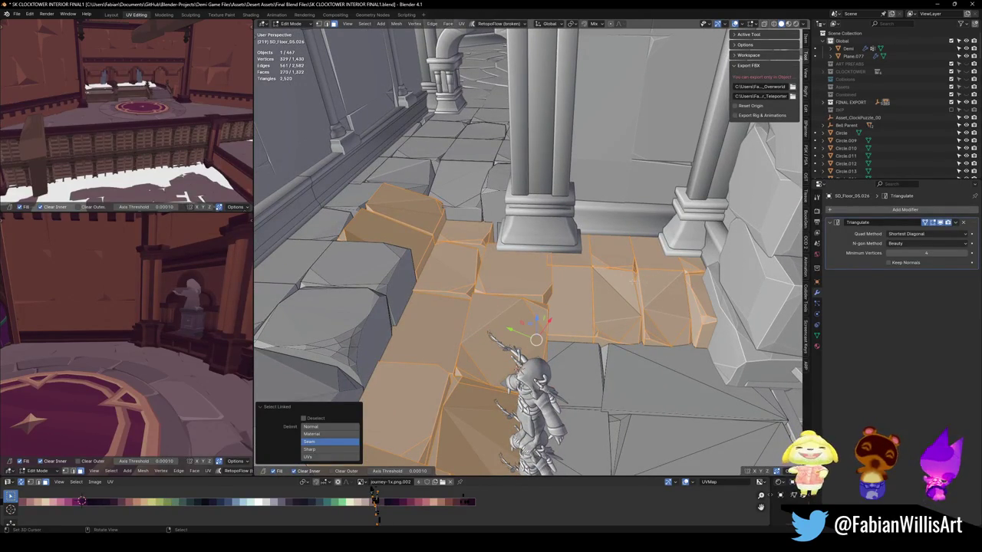
key(ctrl+z)
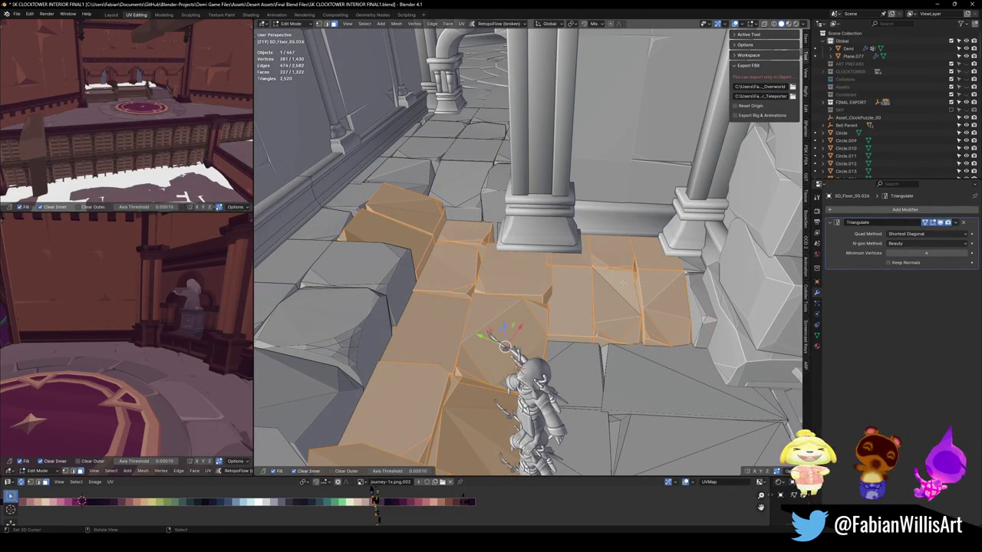
key(Tab)
- Set SD_Floor_05.003 as the Shrinkwrap target of Plane.077
alt+middle_click(543, 333)
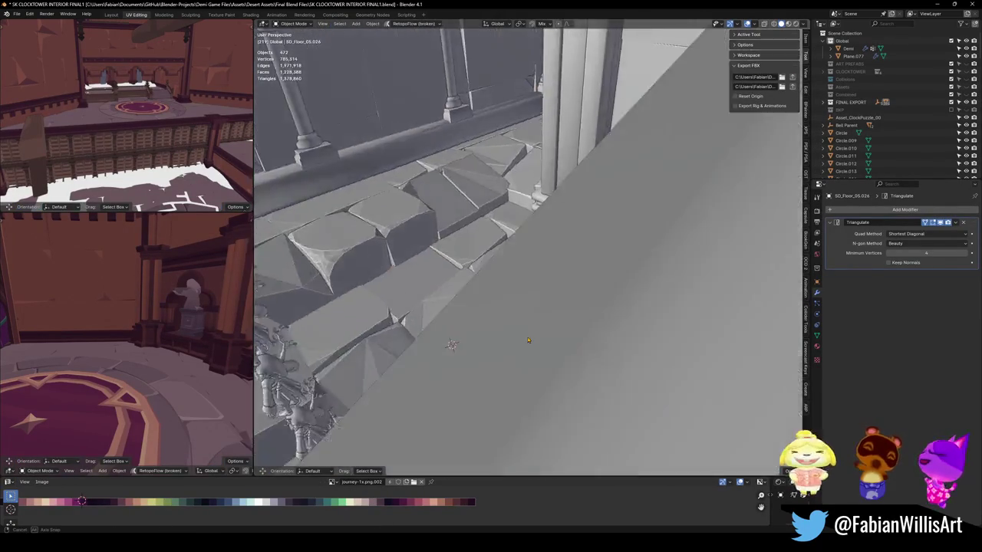
scroll(473, 336, down, 5)
click(753, 317)
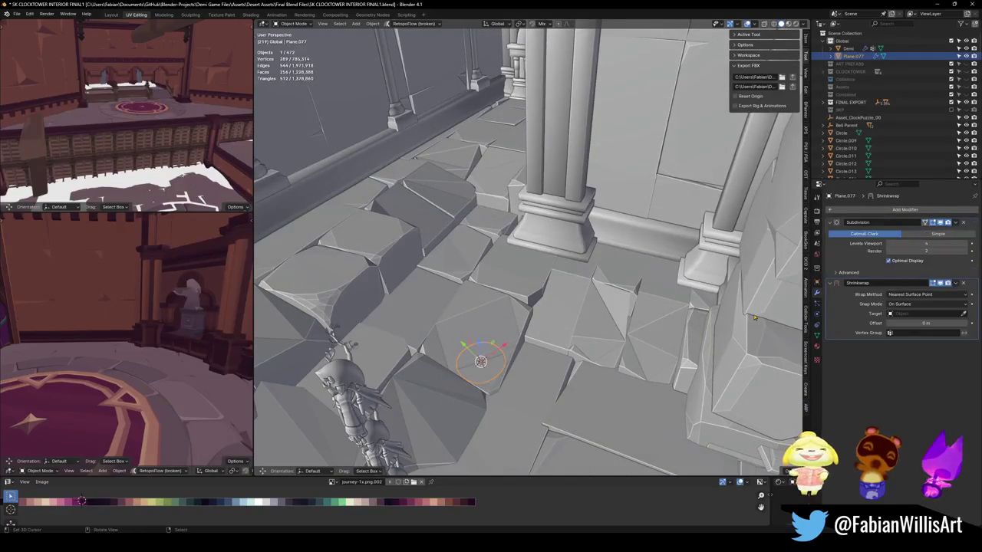
click(963, 314)
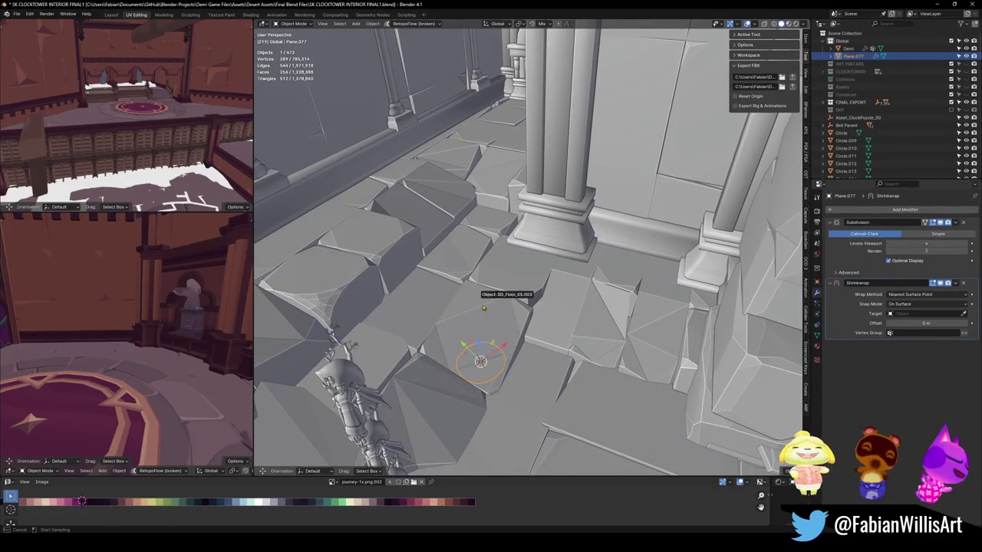
click(484, 308)
- Enlarge Plane.077, raise it 2.5398 m along Z, and set its subdivision level to 5
key(s)
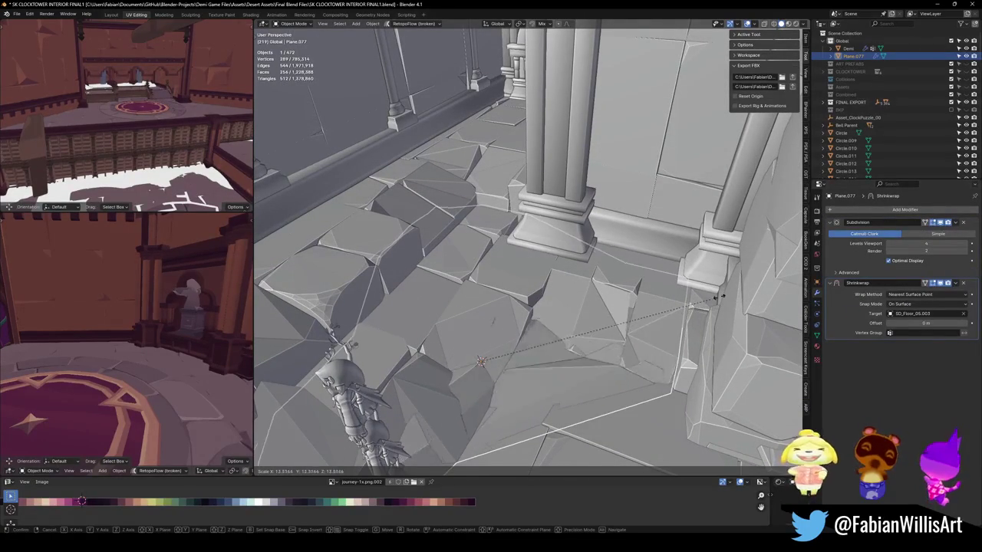
click(556, 338)
key(g)
key(z)
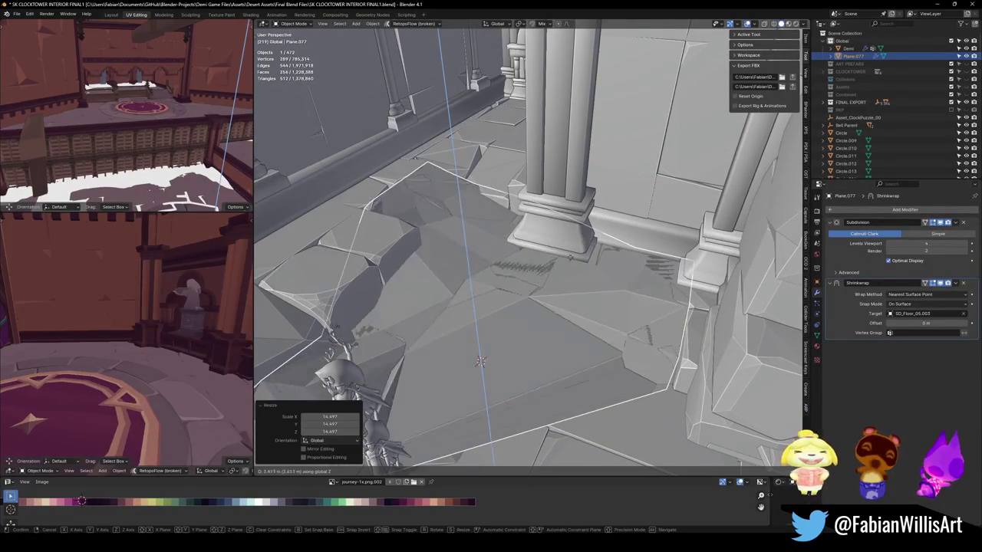
click(541, 292)
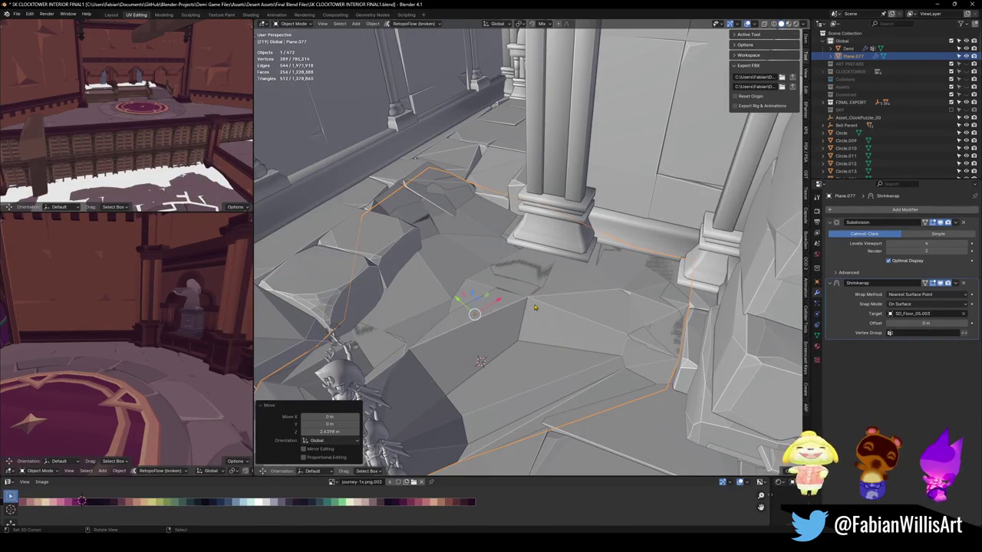
key(ctrl+5)
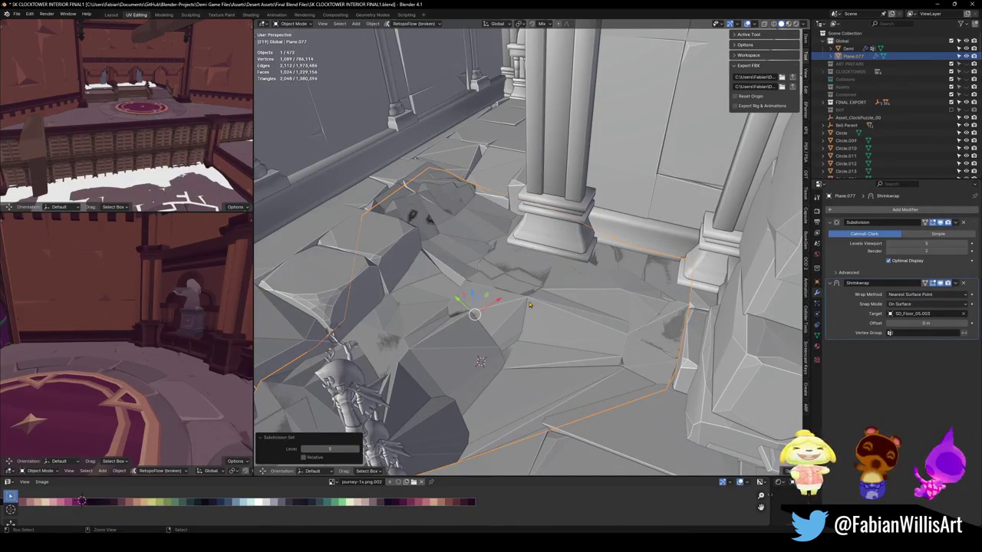
- Rescale the plane to -1.55, then open SD_Floor_05.026 in Edit Mode
key(shift+grave)
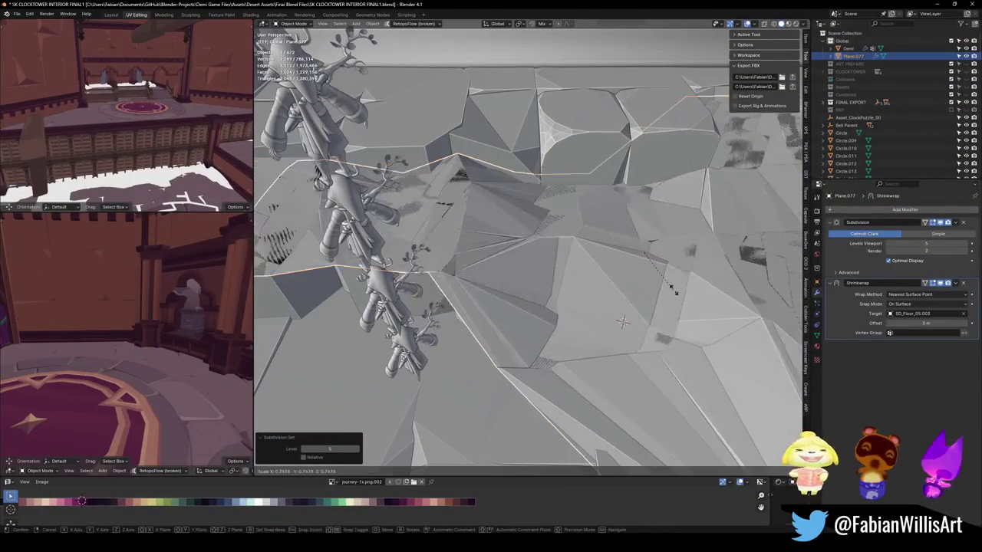
key(Return)
key(s)
click(307, 268)
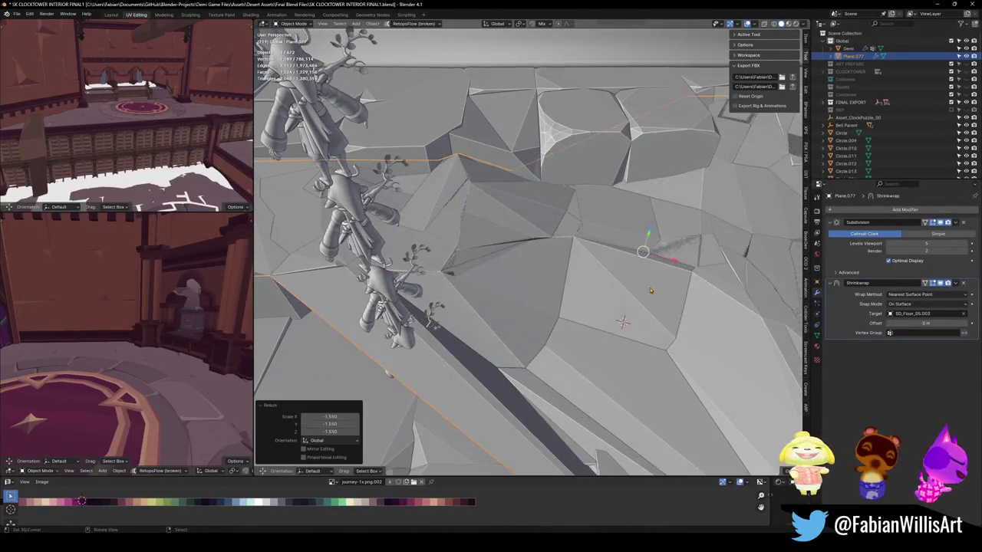
middle_drag(306, 268, 790, 229)
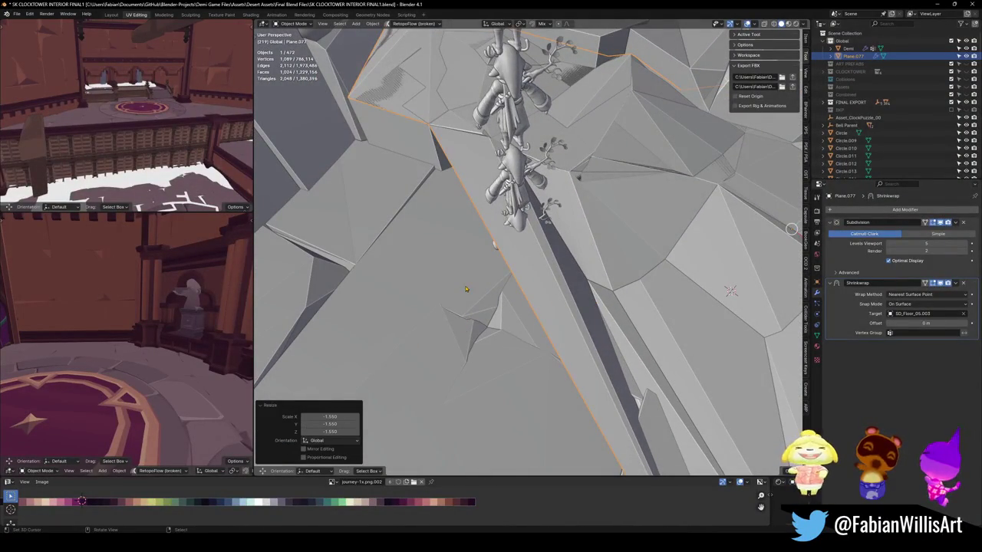
click(465, 289)
key(Tab)
- Select the linked central floor faces and separate them into the 304-face object SD_Floor_05.006
key(a)
key(alt+a)
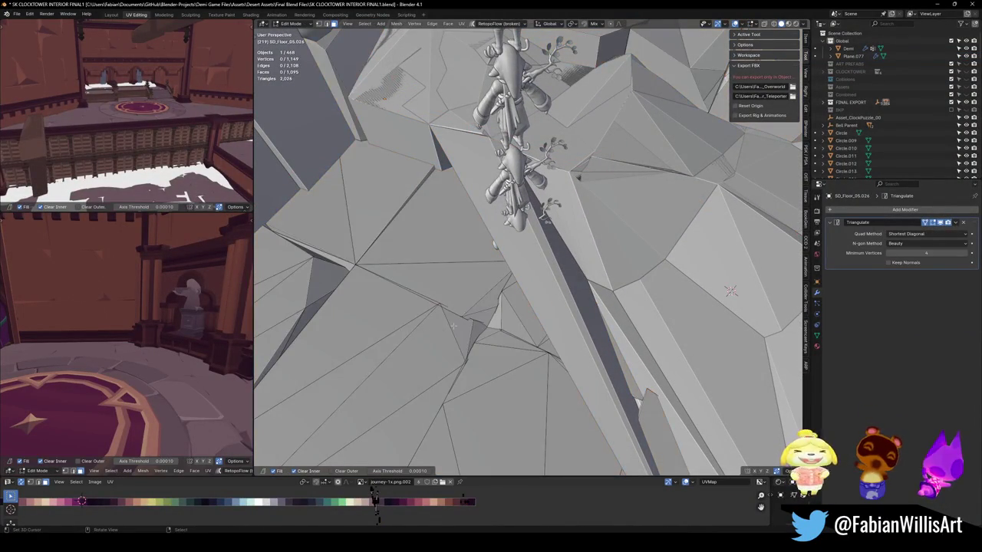
click(520, 377)
key(ctrl+l)
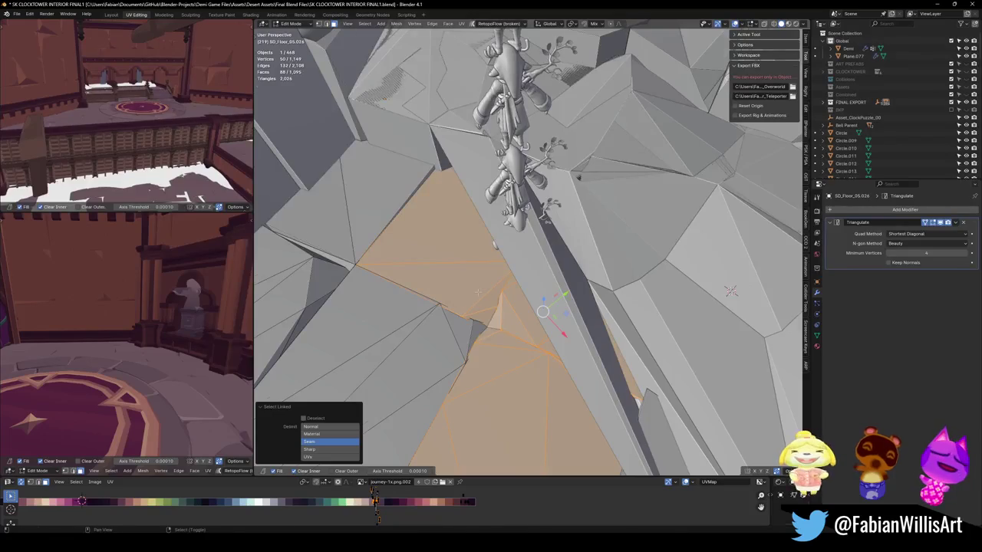
middle_drag(477, 292, 429, 353)
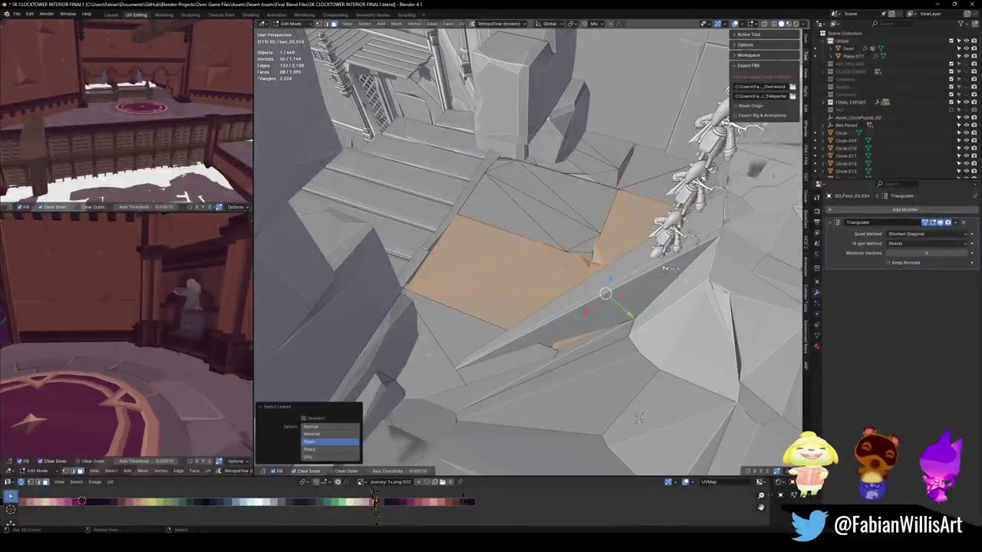
key(l)
key(l)
key(l)
key(l)
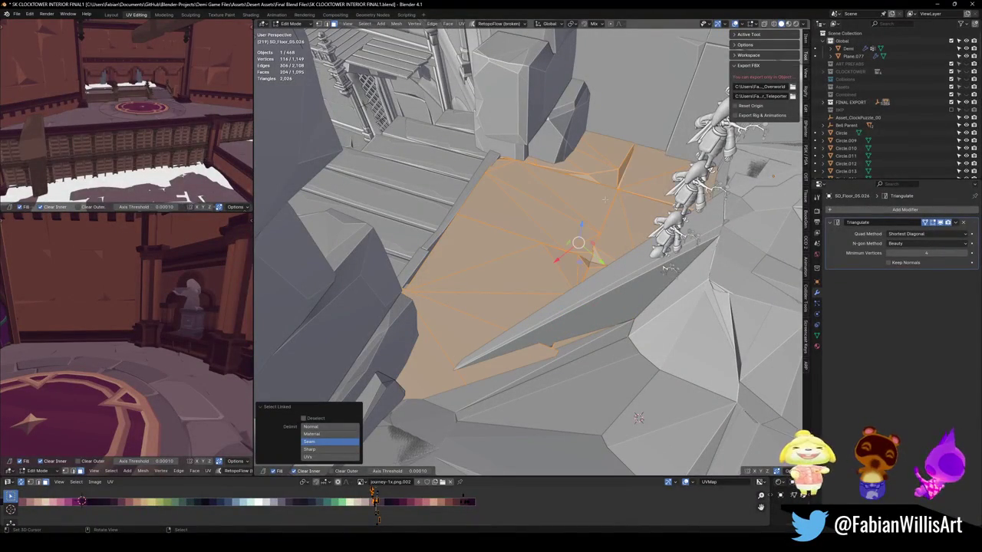
key(Tab)
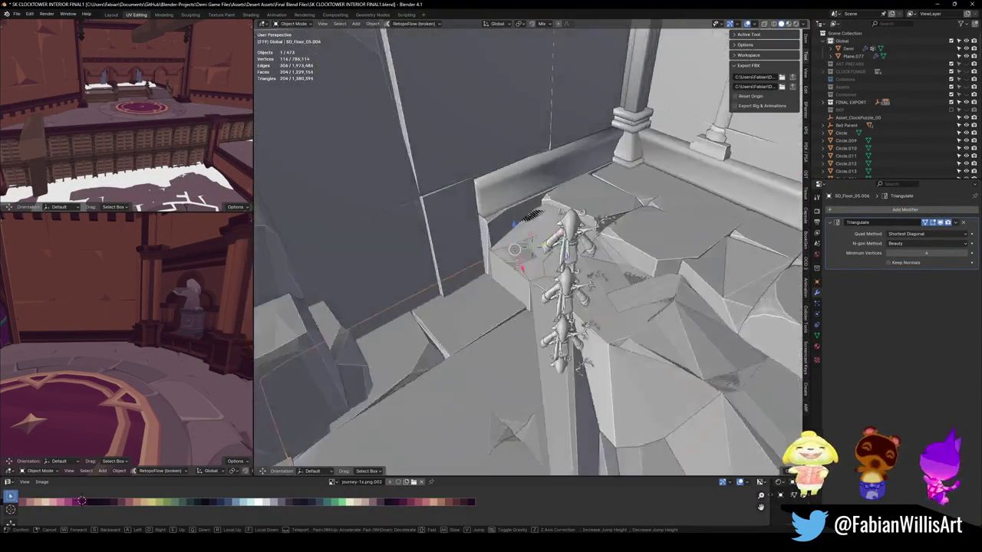
- Join the separated floor piece into SD_Floor_05.003
middle_drag(559, 266, 509, 299)
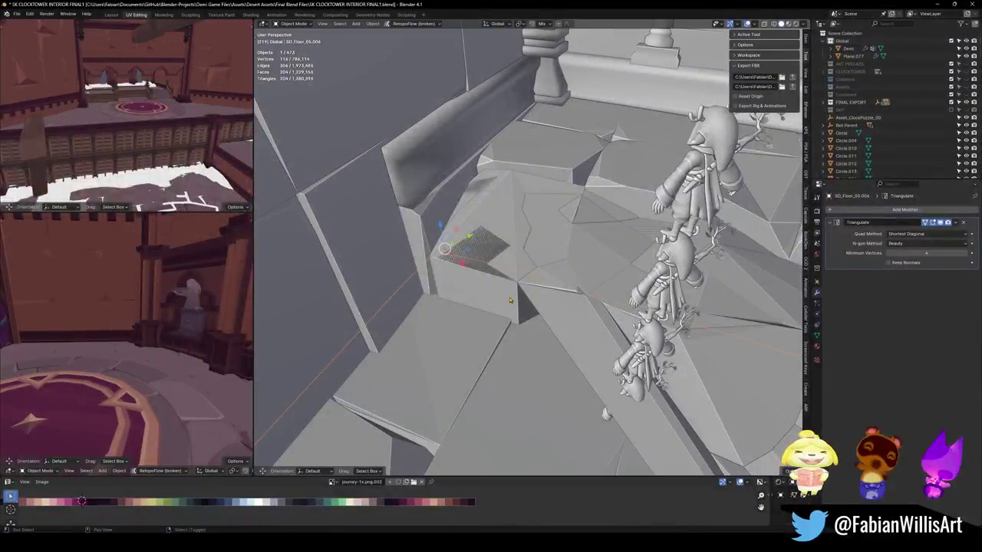
shift+click(509, 299)
key(ctrl+j)
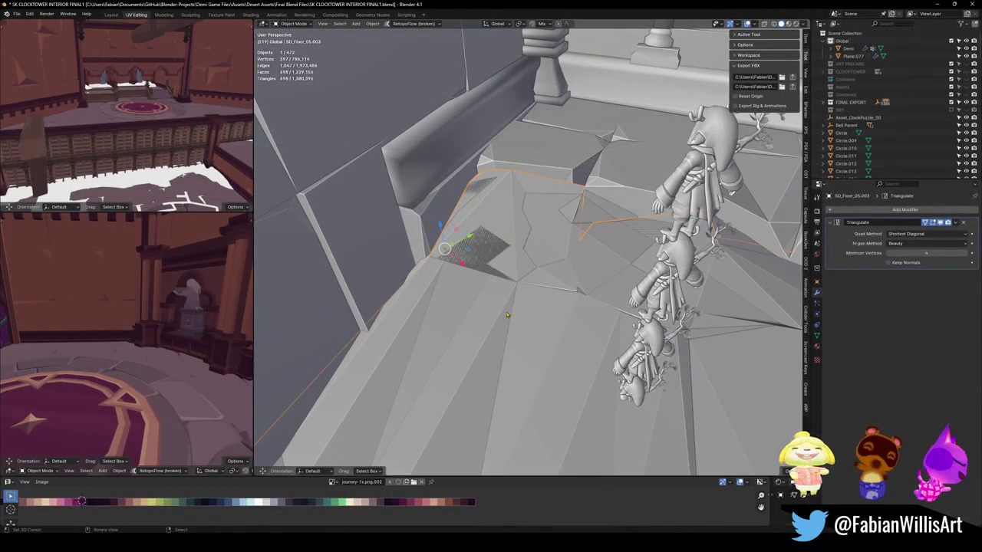
- Lower Plane.077 about 1.6 m along Z so it sits among the floor stones
mouse_move(506, 314)
middle_down()
mouse_move(444, 326)
mouse_move(622, 301)
middle_up()
click(444, 326)
key(Tab)
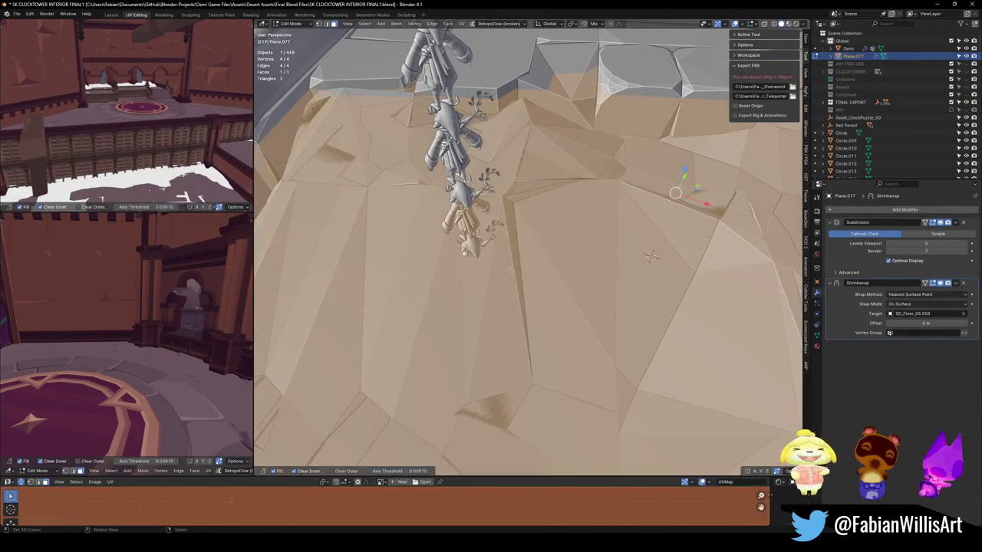
middle_drag(650, 256, 661, 265)
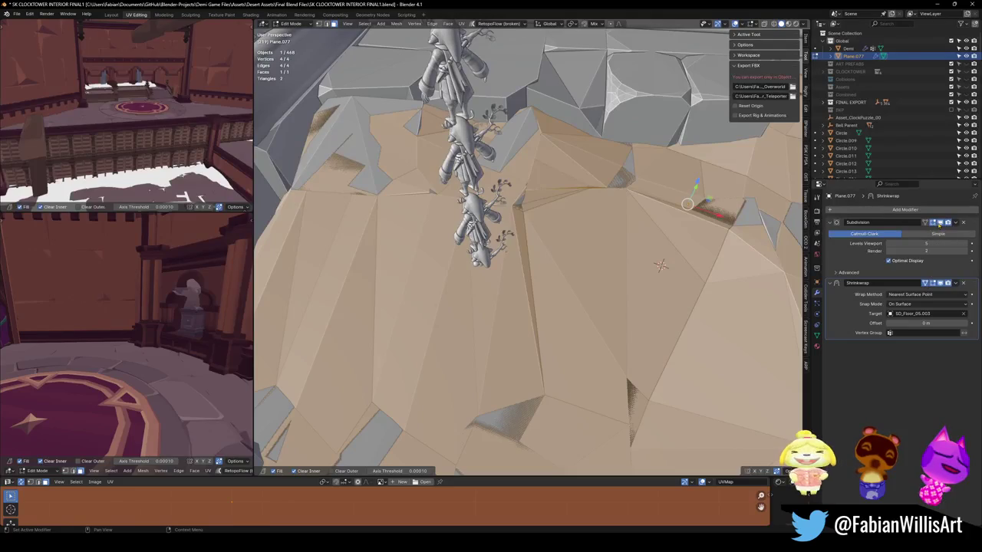
key(alt+a)
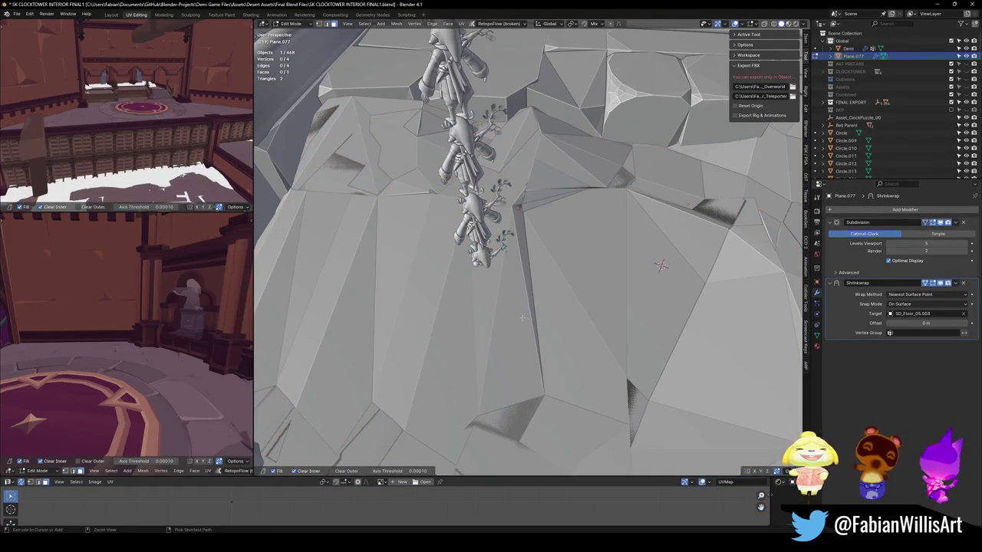
key(shift+grave)
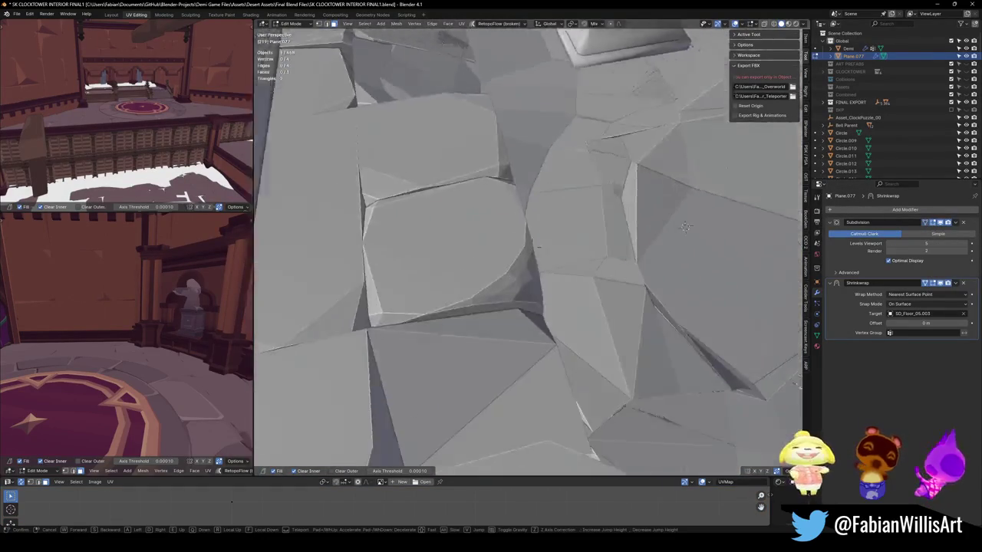
click(532, 245)
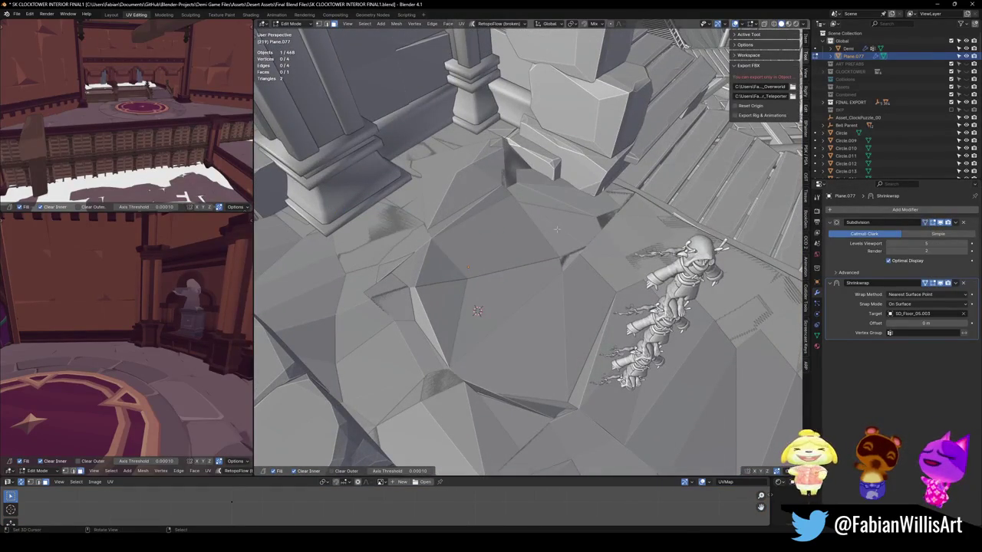
key(Tab)
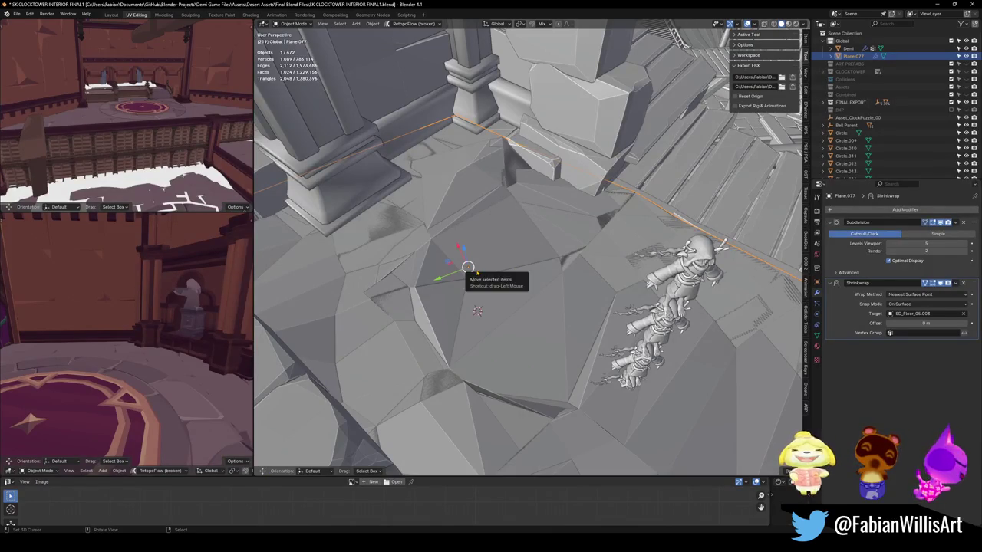
middle_drag(468, 269, 530, 258)
key(g)
key(z)
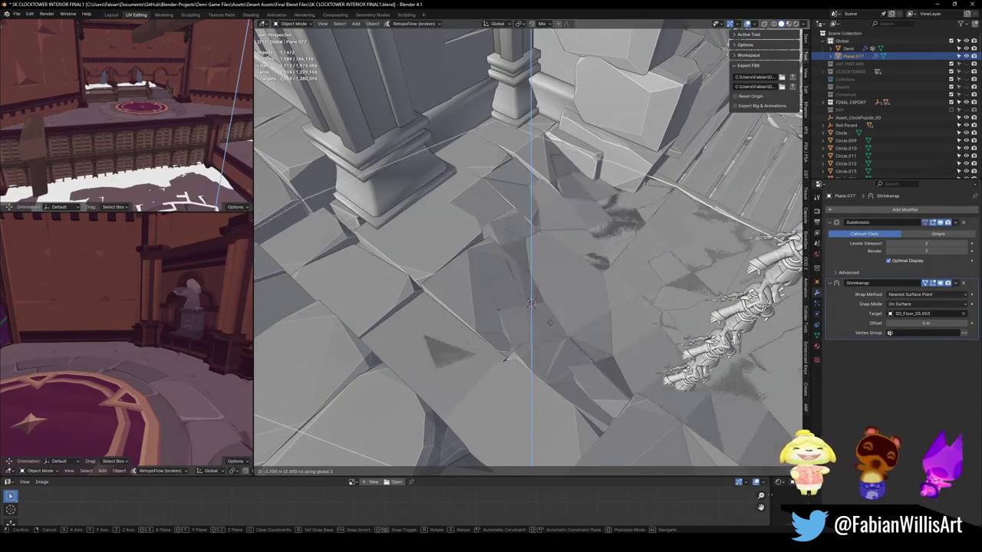
click(526, 285)
mouse_move(526, 284)
middle_down()
mouse_move(556, 255)
mouse_move(589, 300)
mouse_move(551, 304)
mouse_move(602, 341)
mouse_move(552, 353)
middle_up()
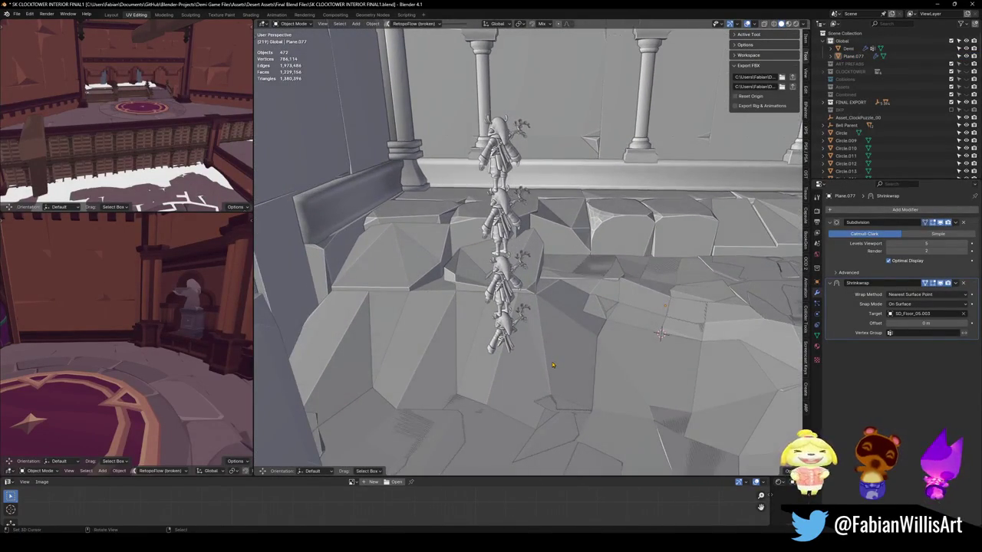
- Subdivide Plane.077's face twice into a 4×4 grid
click(552, 354)
key(Tab)
right_click(552, 353)
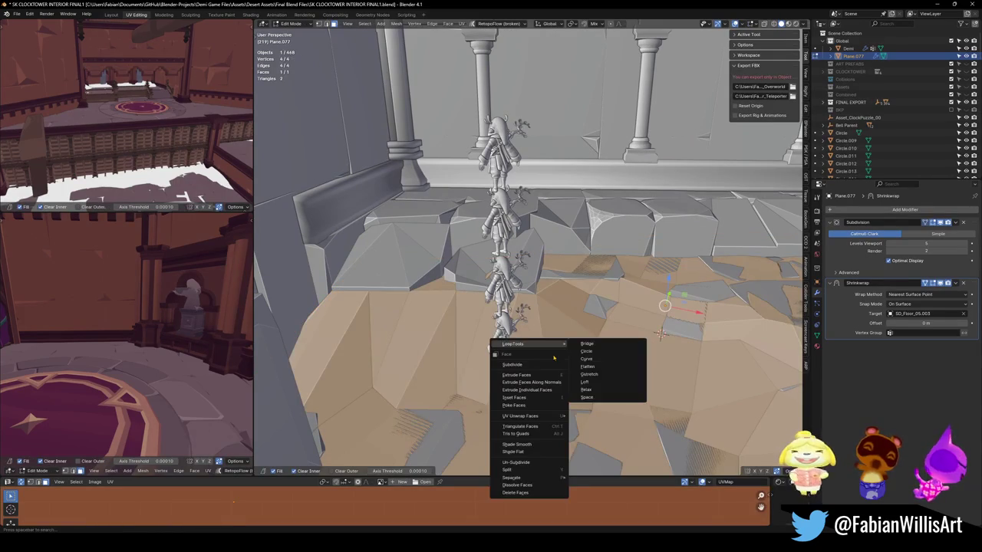
click(539, 359)
right_click(539, 361)
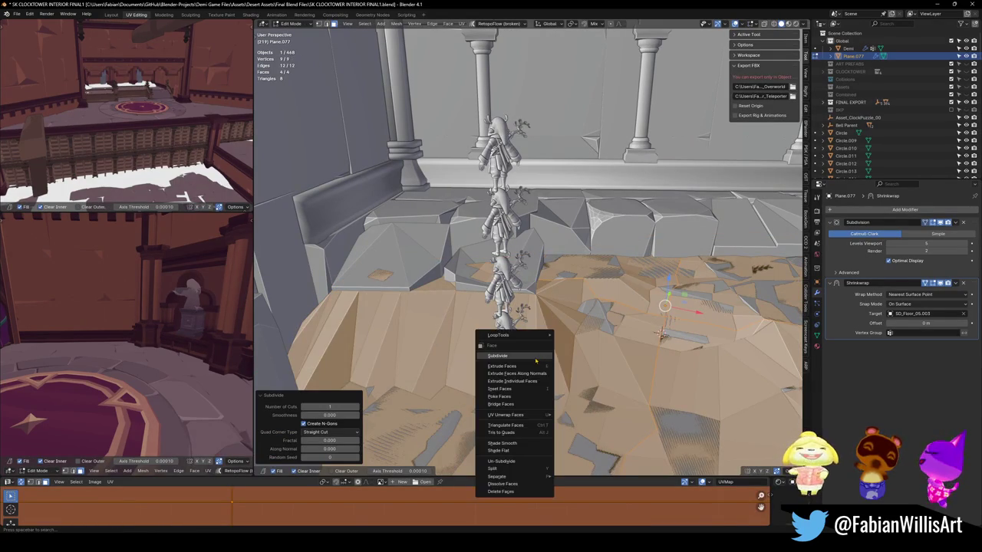
click(535, 359)
middle_drag(535, 359, 568, 345)
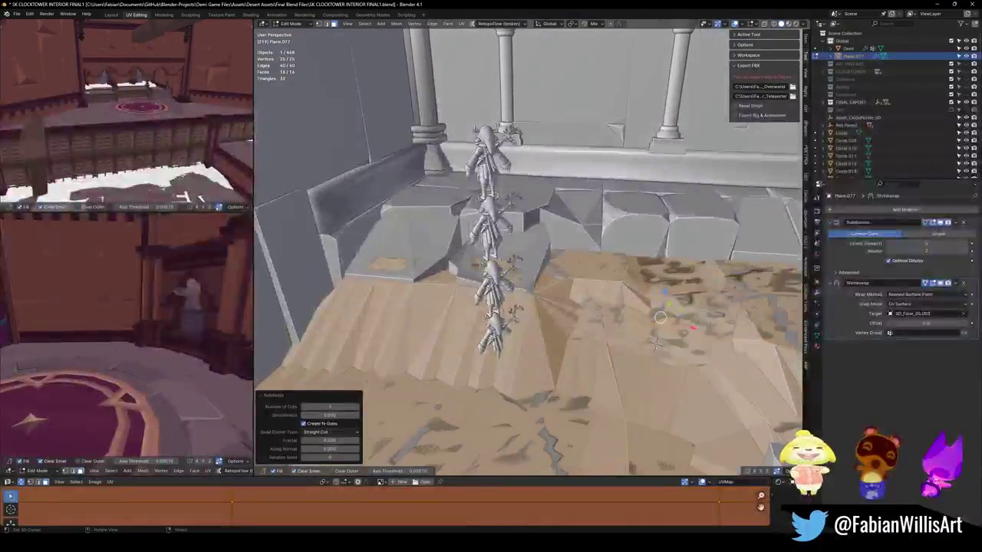
- Move the plane horizontally to a new spot and clear its rotation
key(Tab)
key(g)
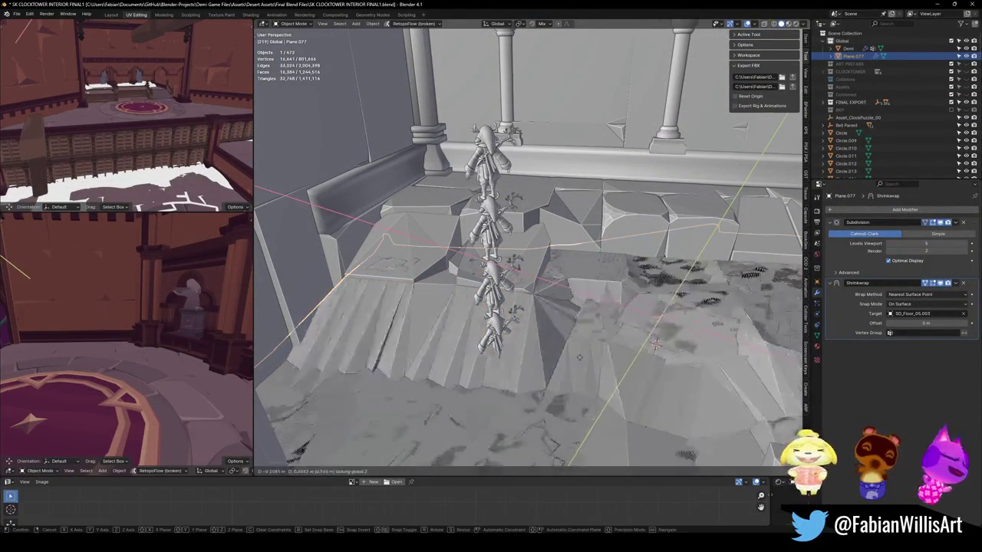
key(shift+z)
click(612, 319)
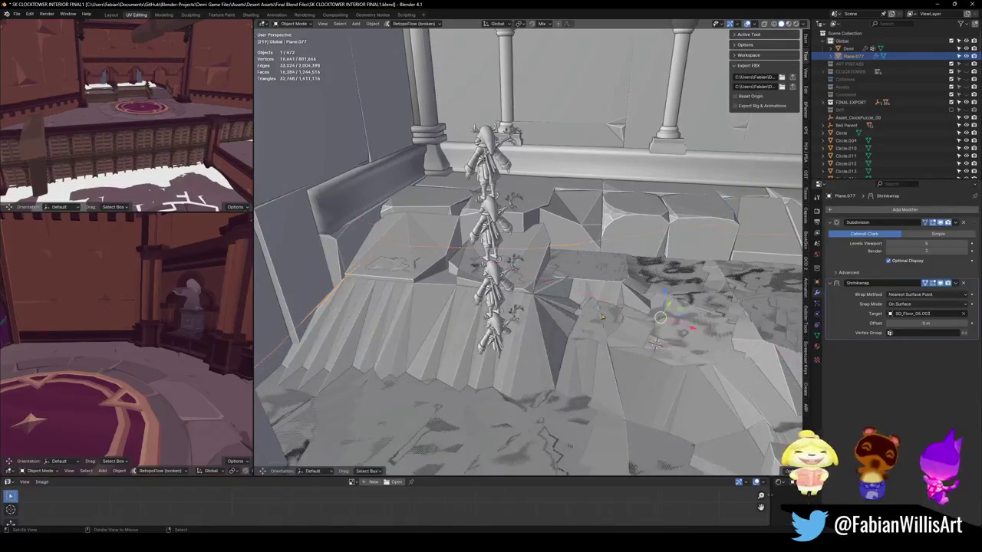
key(alt+r)
- Turn off the Shrinkwrap modifier's viewport display, leaving subdivision on
key(Tab)
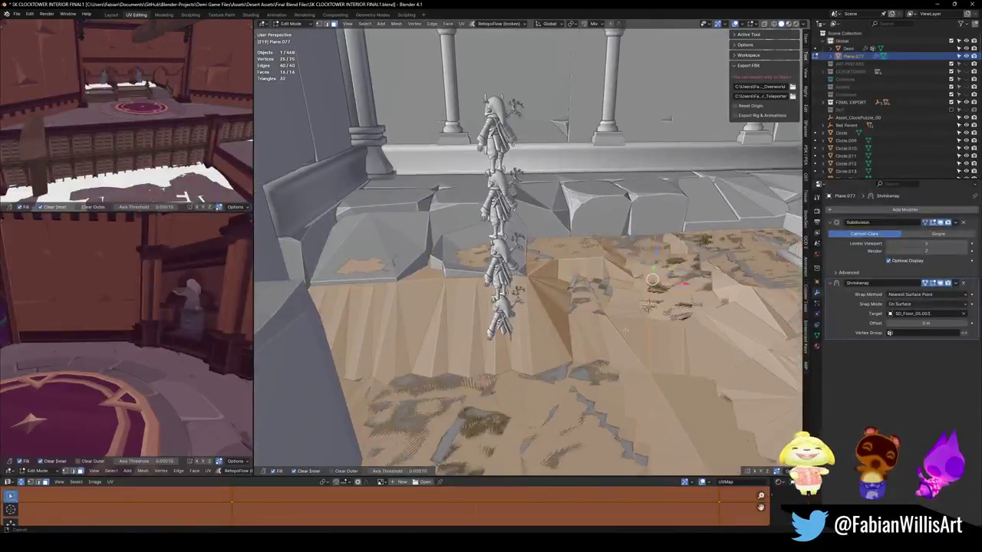
middle_drag(604, 333, 945, 260)
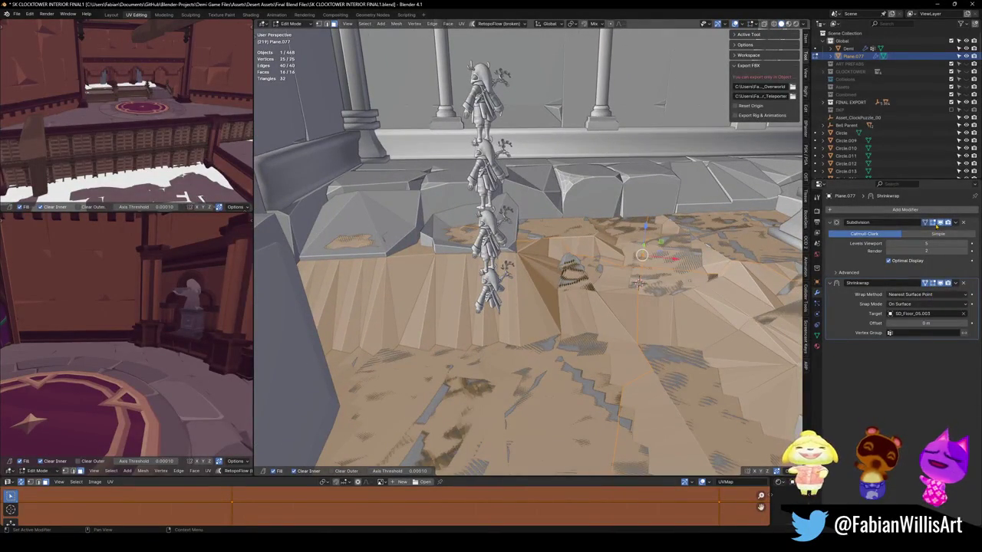
click(933, 223)
click(935, 223)
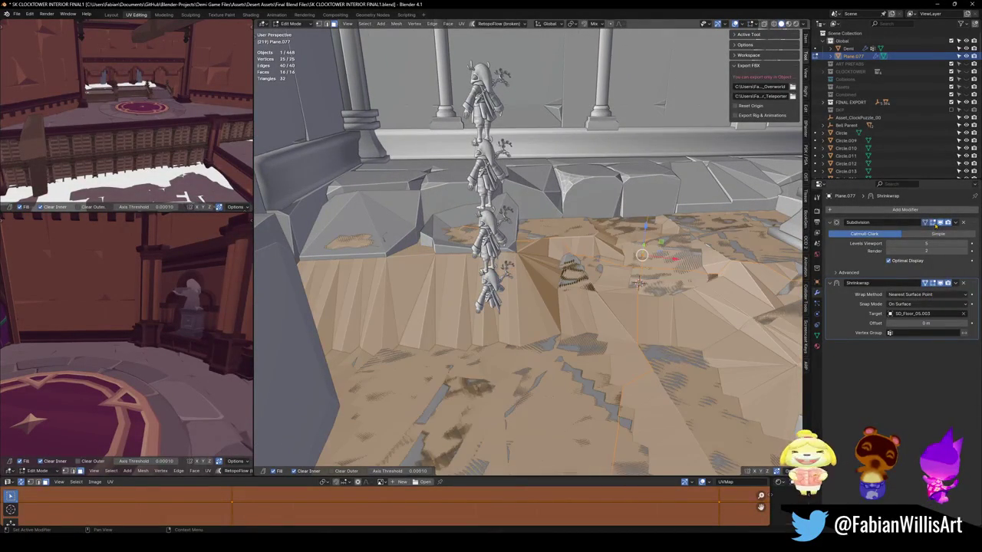
click(933, 283)
- Scale the plane down to 0.222 on all axes
middle_drag(537, 307, 583, 299)
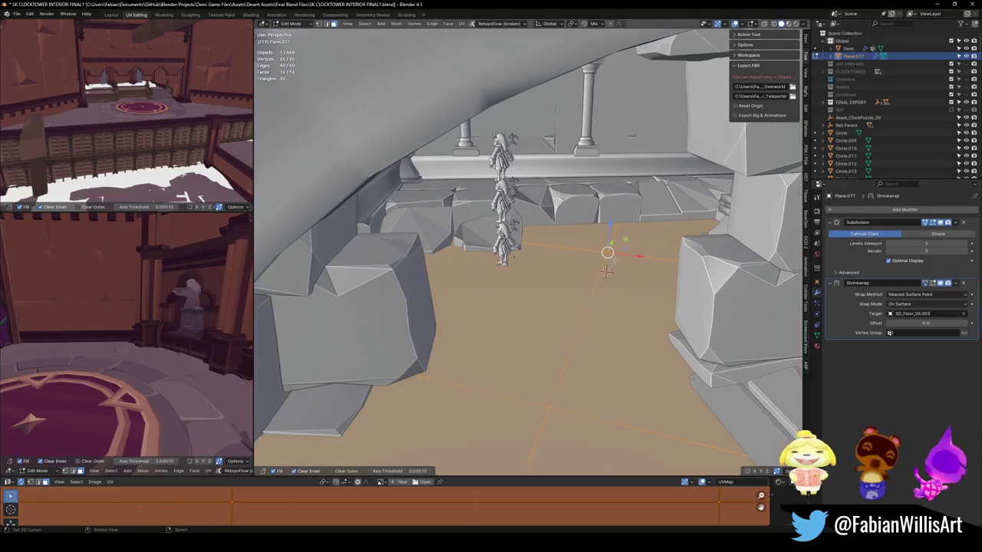
mouse_move(529, 253)
middle_down()
mouse_move(490, 230)
mouse_move(560, 253)
middle_up()
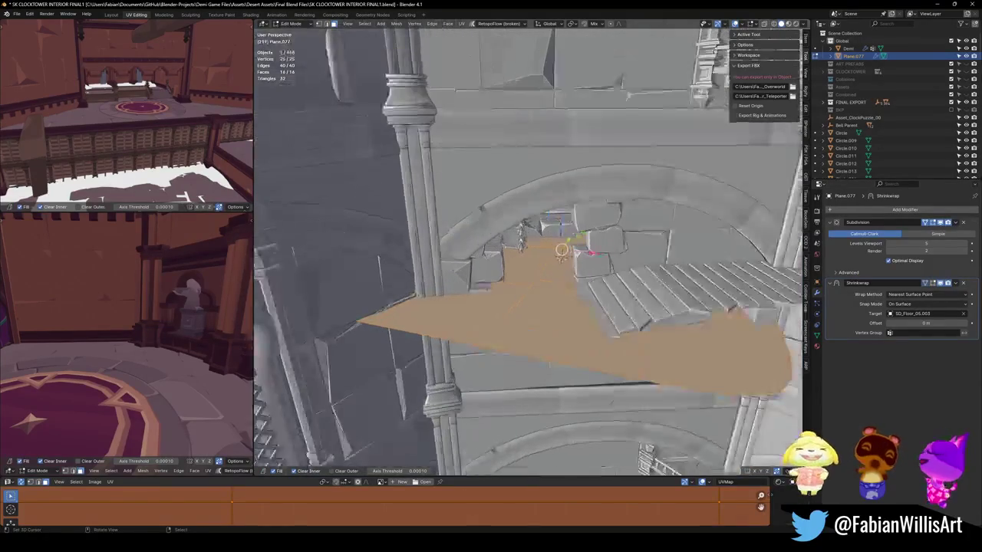
scroll(627, 279, up, 3)
scroll(587, 264, up, 3)
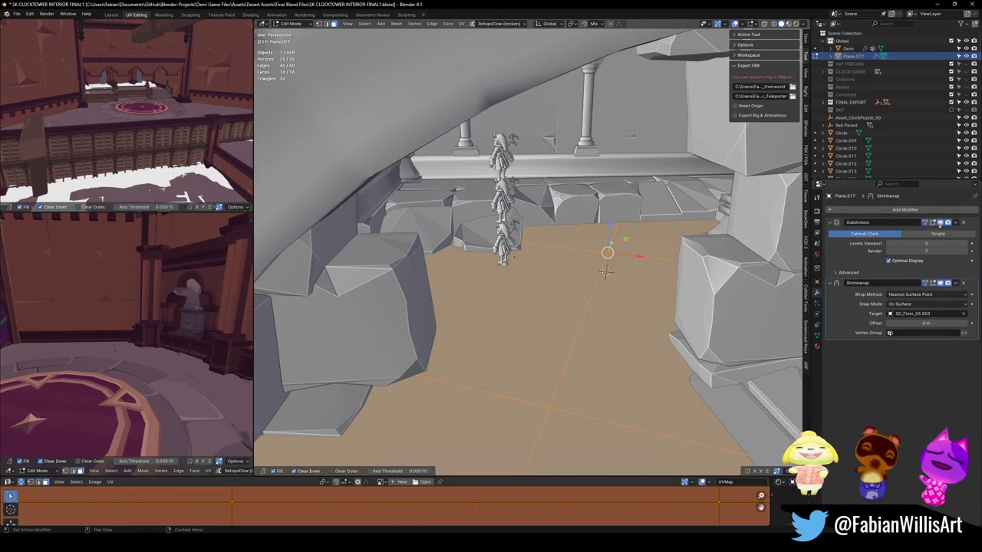
key(s)
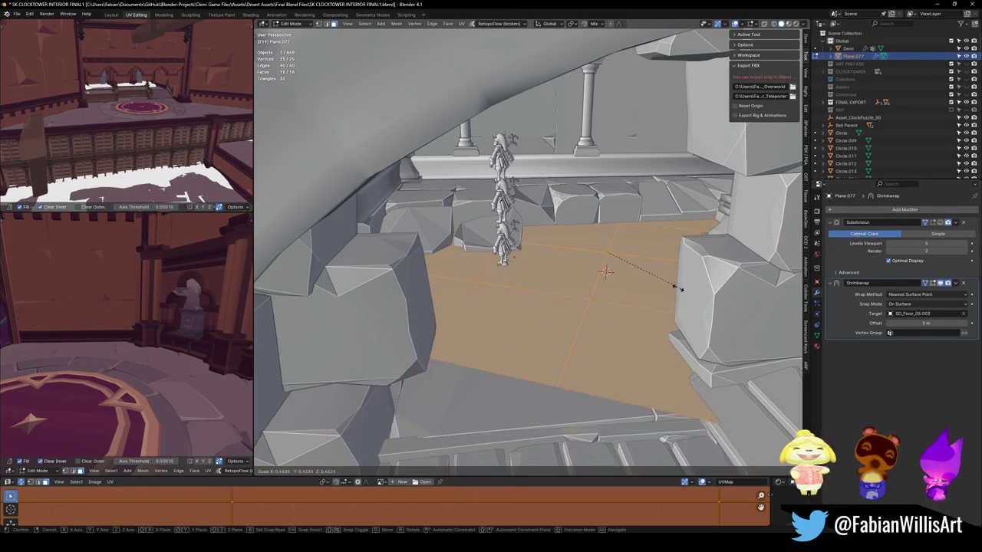
click(643, 266)
middle_drag(642, 266, 622, 250)
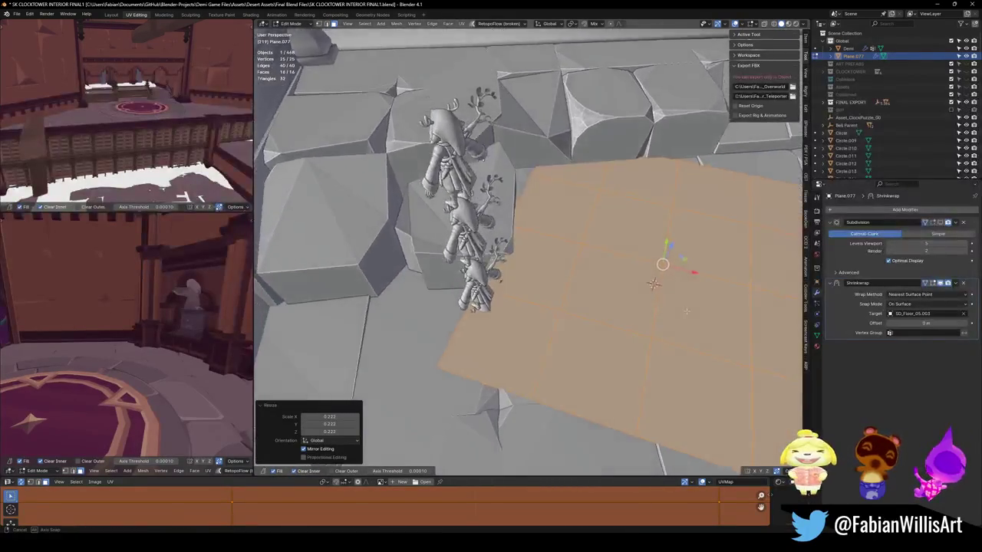
- Isolate SD_Floor_05.003 and Plane.077 in a top-down local view and edit the plane
shift+click(537, 276)
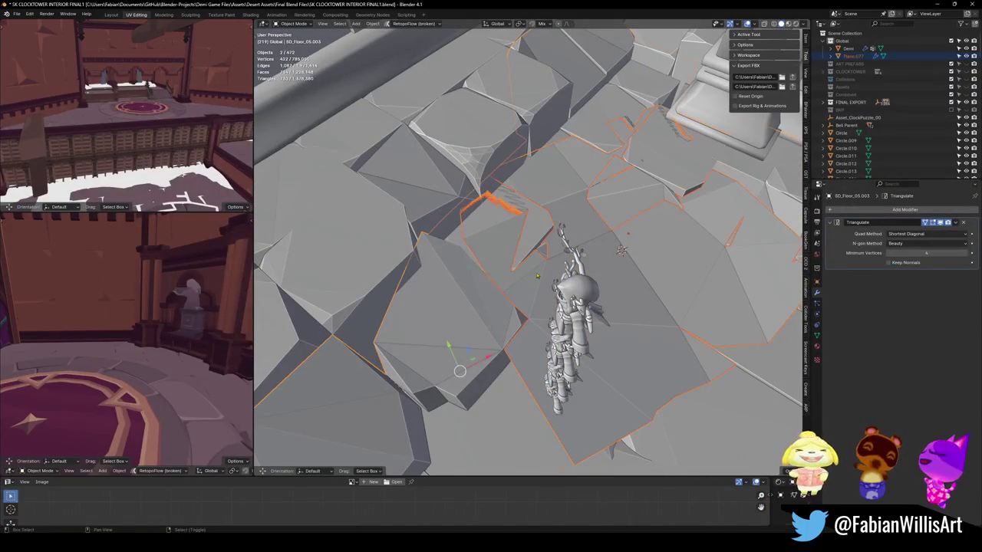
key(KP_Divide)
key(KP_7)
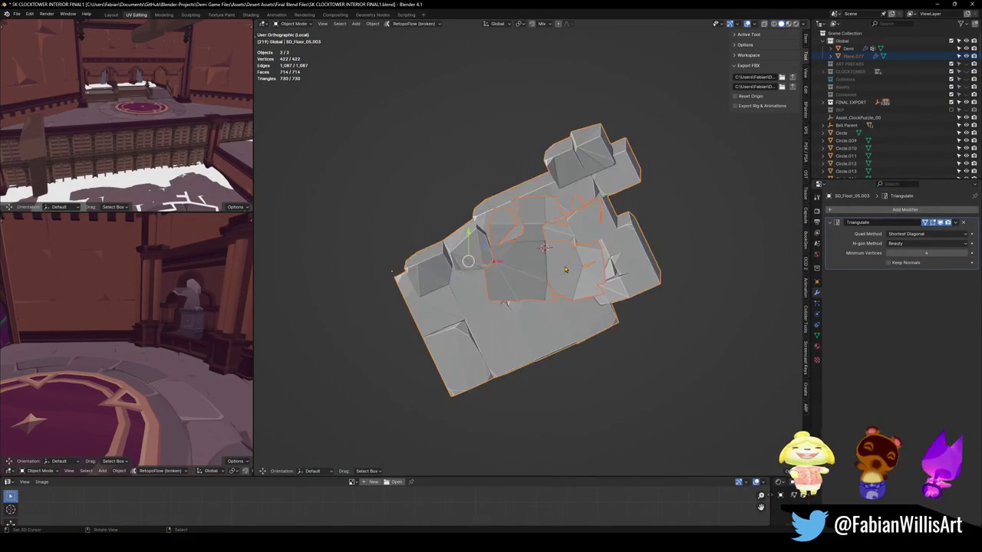
scroll(540, 290, up, 3)
click(540, 290)
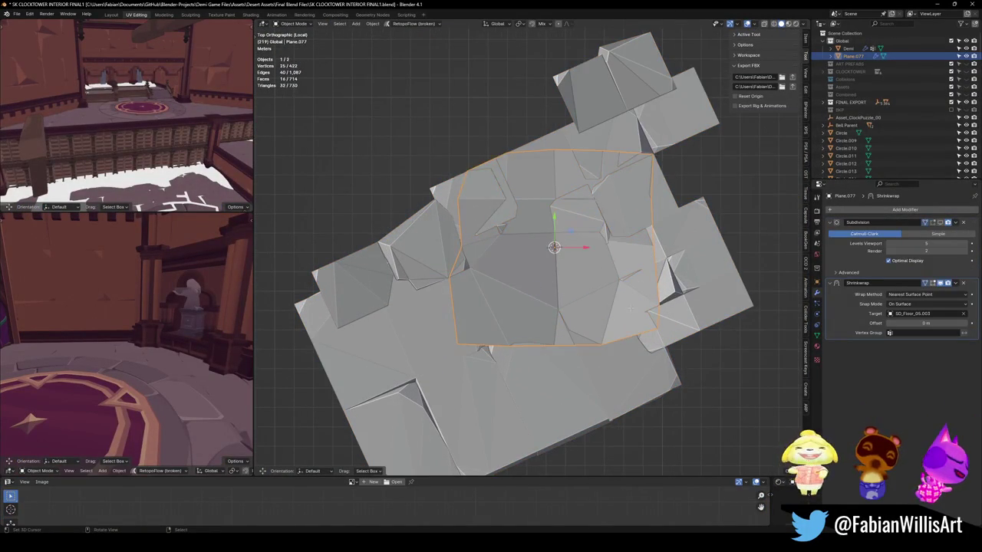
key(Tab)
- Rotate the plane's grid to match the stones, then position and size it over them
key(r)
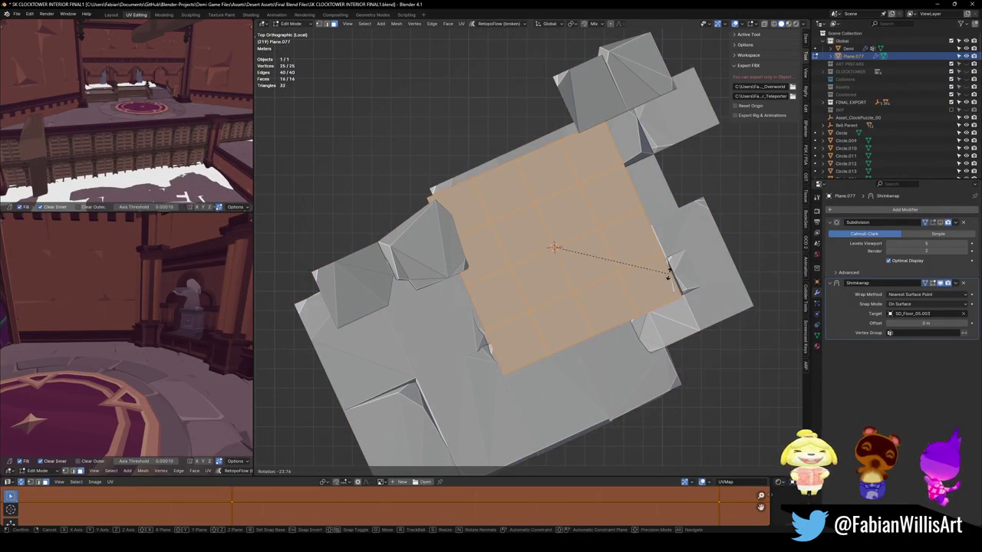
click(669, 276)
key(g)
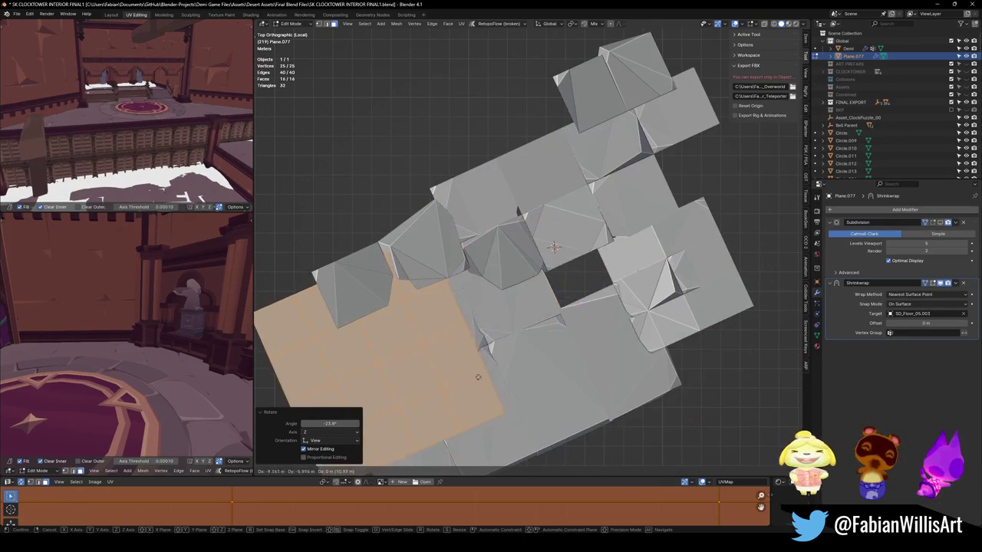
drag(477, 376, 765, 323)
click(765, 323)
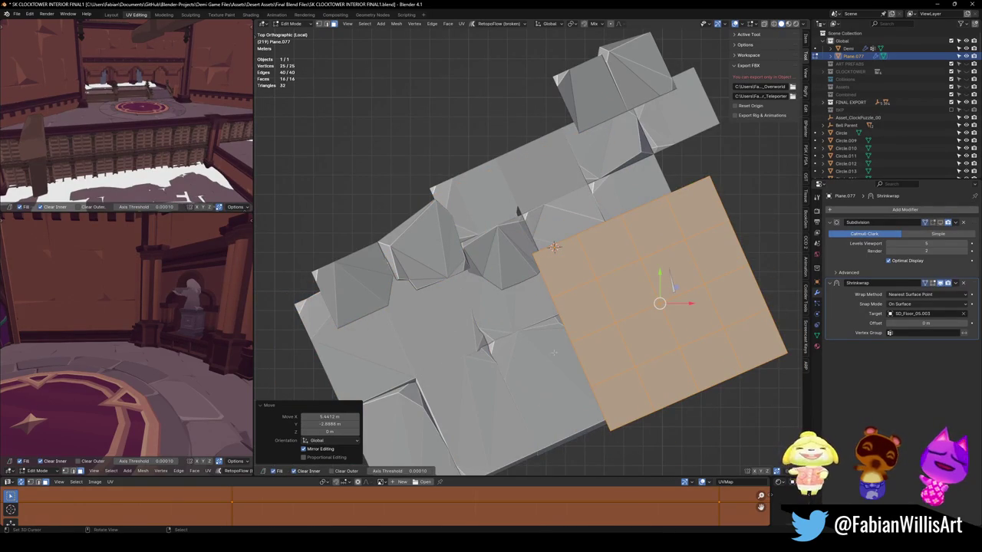
key(g)
click(591, 320)
key(s)
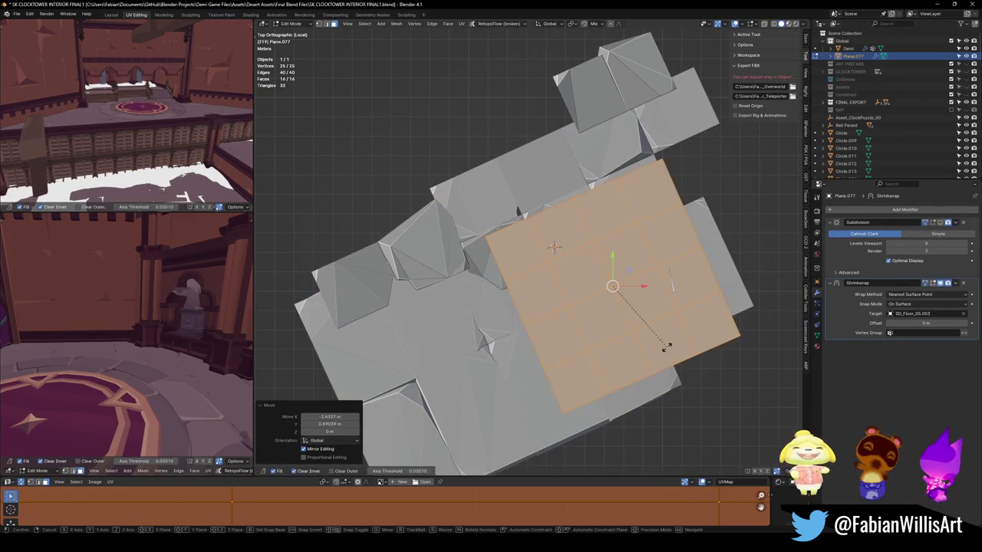
click(669, 345)
- Dissolve the grid into one quad and stretch its vertices across the stone floor
key(1)
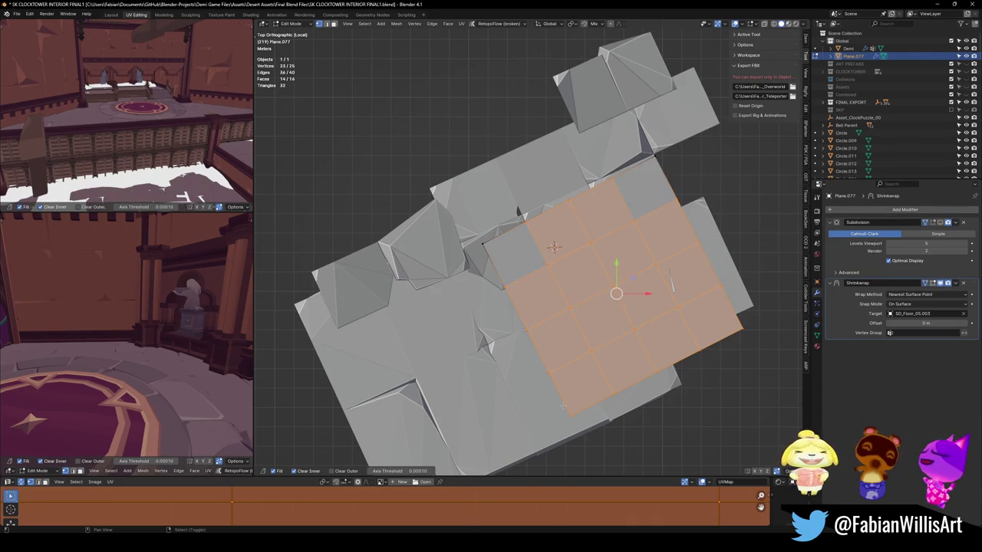
key(ctrl+x)
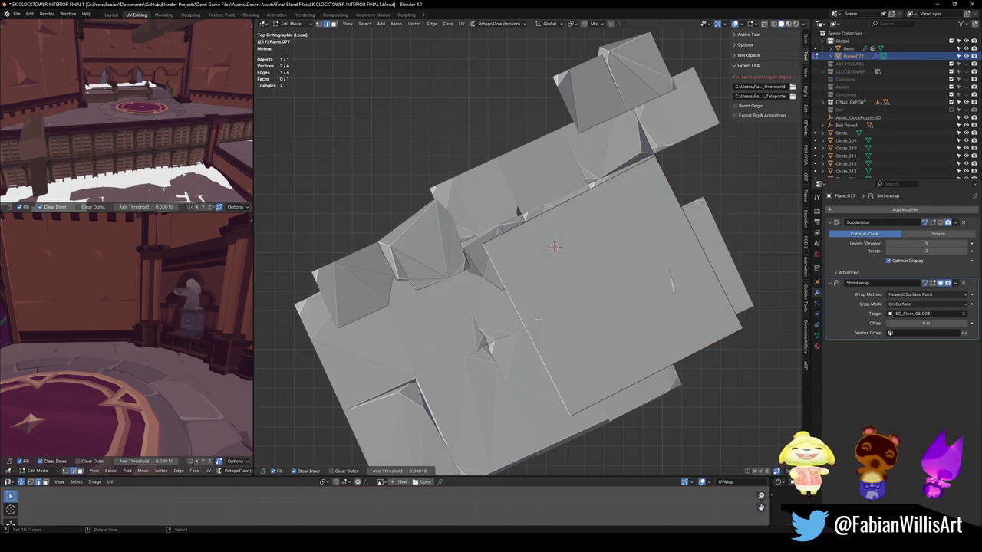
key(g)
click(421, 390)
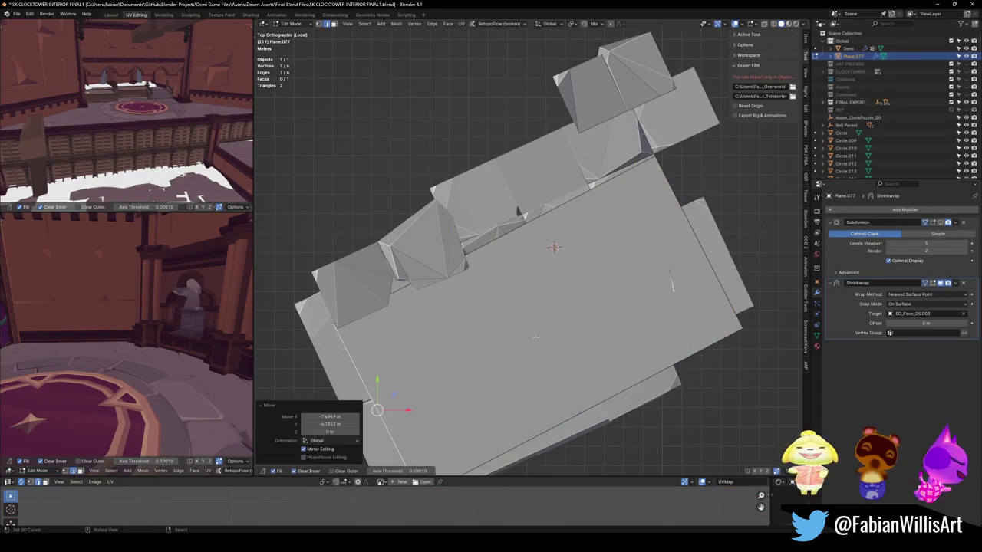
key(g)
click(618, 288)
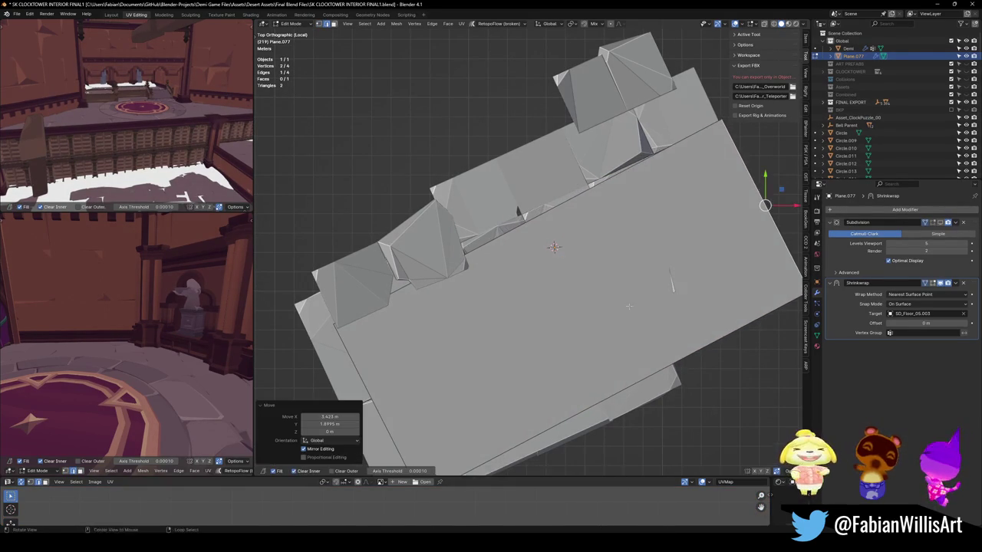
middle_drag(537, 345, 618, 289)
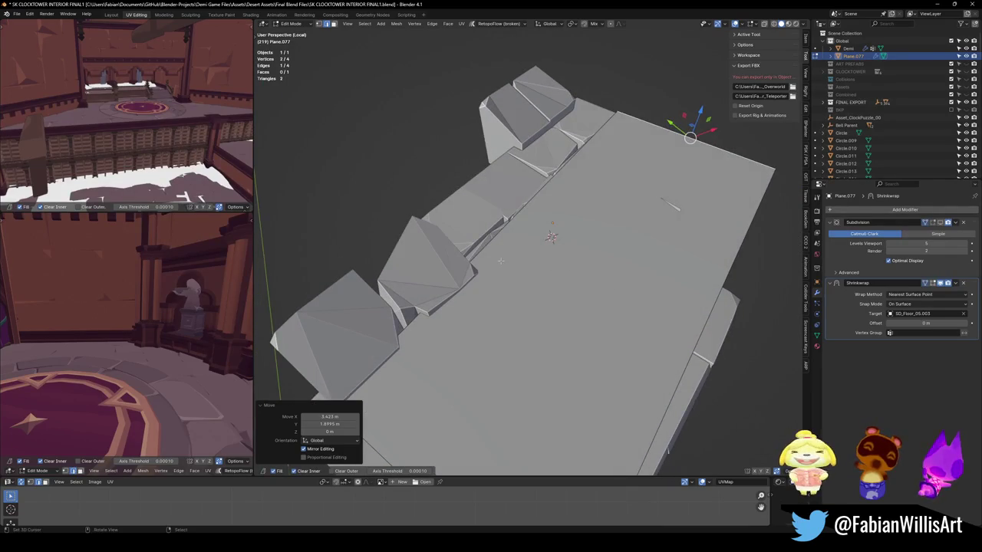
- Stretch the floor quad's vertices outward, keeping the move flat on the floor
middle_drag(500, 261, 585, 305)
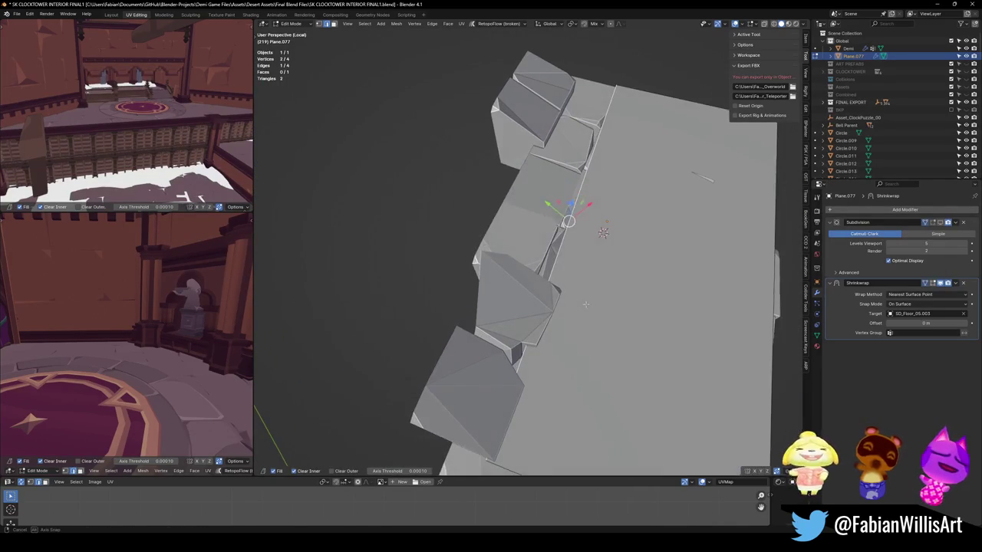
key(g)
key(shift+z)
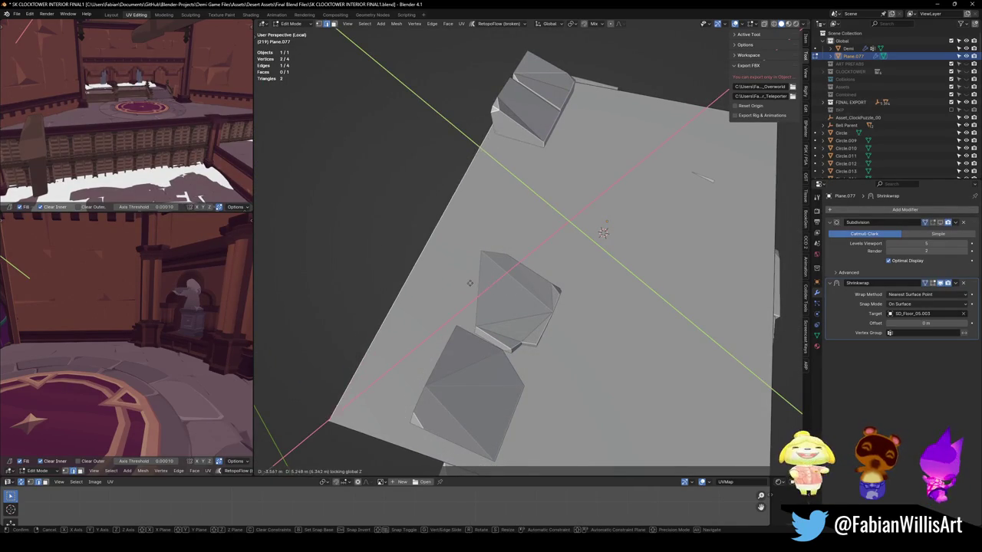
click(466, 284)
- Add a loop cut across the floor quad
middle_drag(465, 283, 563, 306)
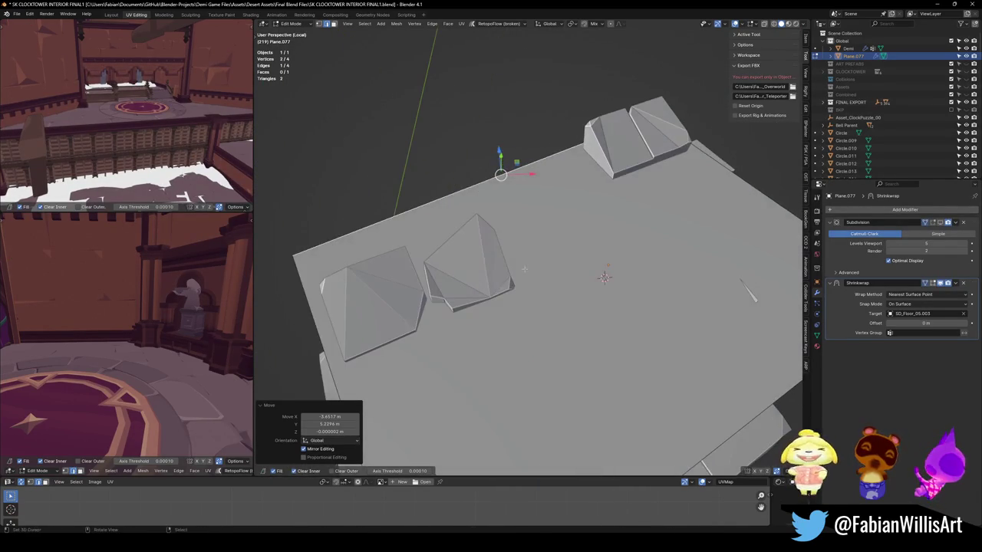
click(560, 299)
click(635, 214)
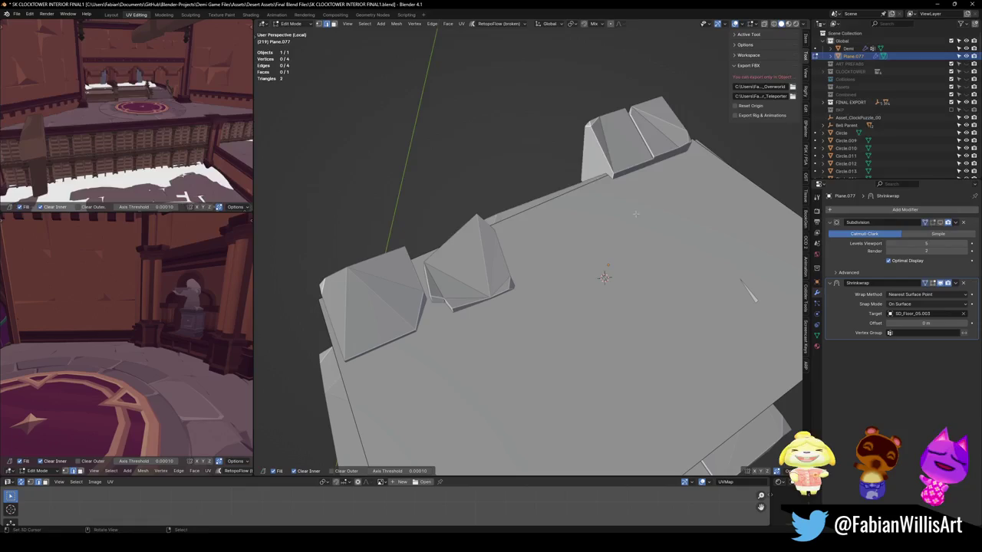
click(603, 186)
- Extrude the quad's back edge straight up into a wall
middle_drag(604, 185, 708, 279)
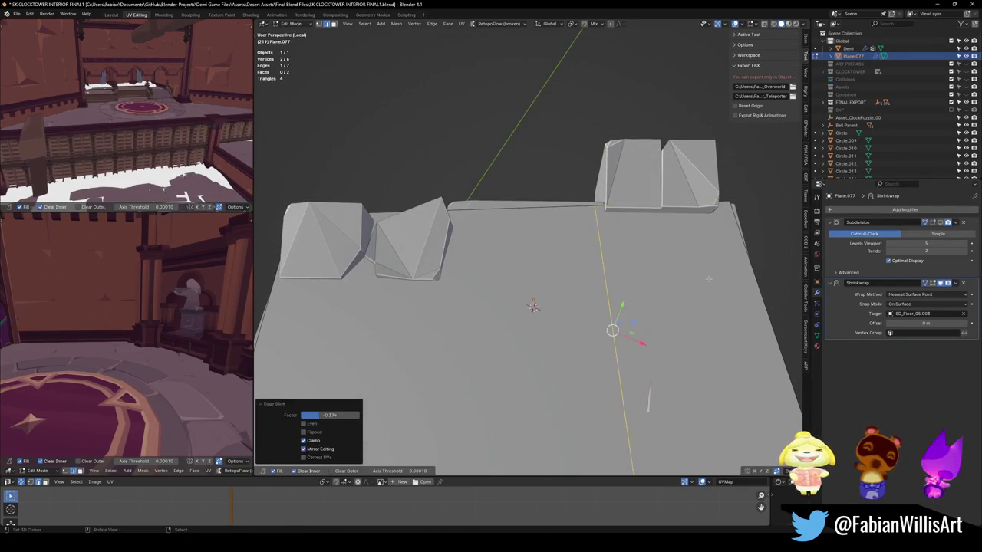
click(659, 206)
key(e)
key(z)
click(641, 189)
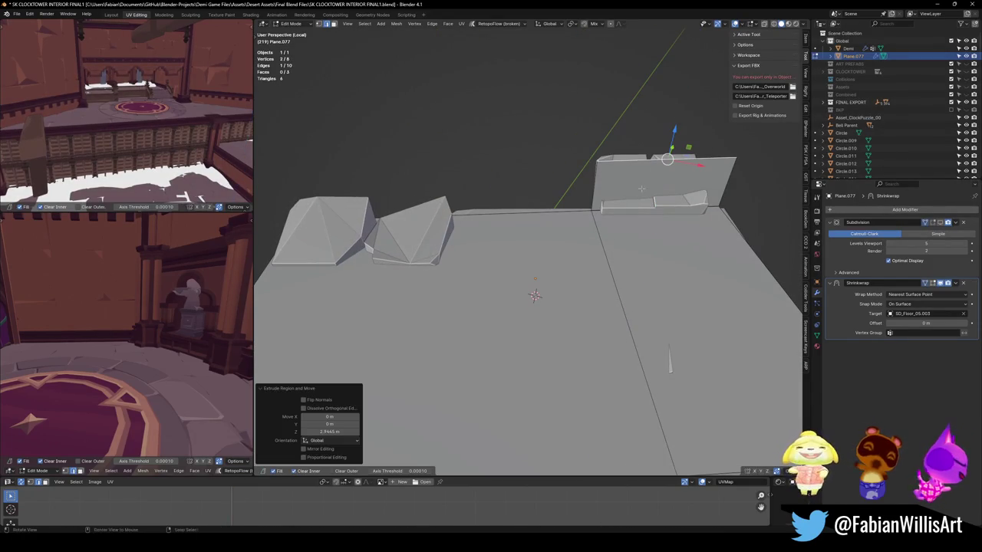
- Move the new wall face horizontally into position
key(3)
click(656, 184)
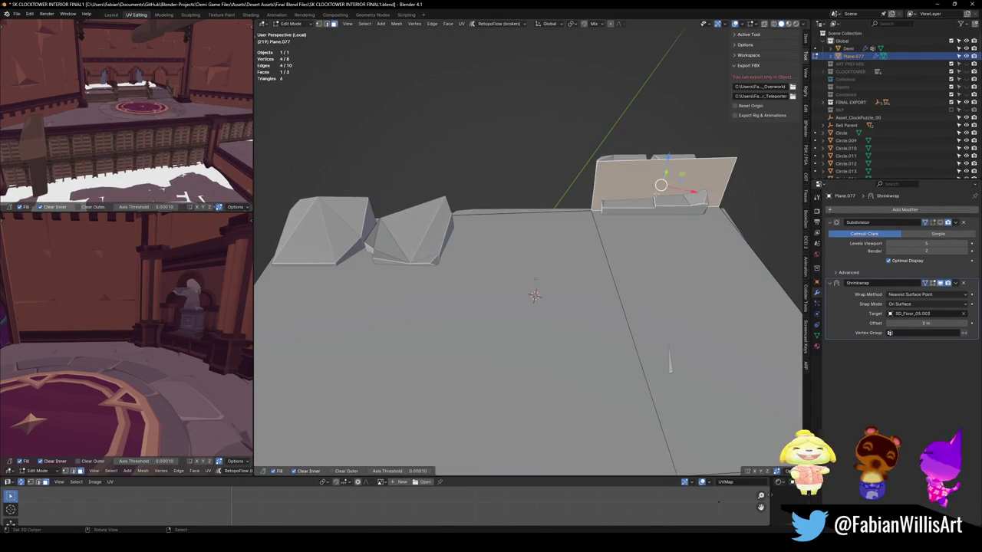
key(g)
key(shift+z)
click(664, 201)
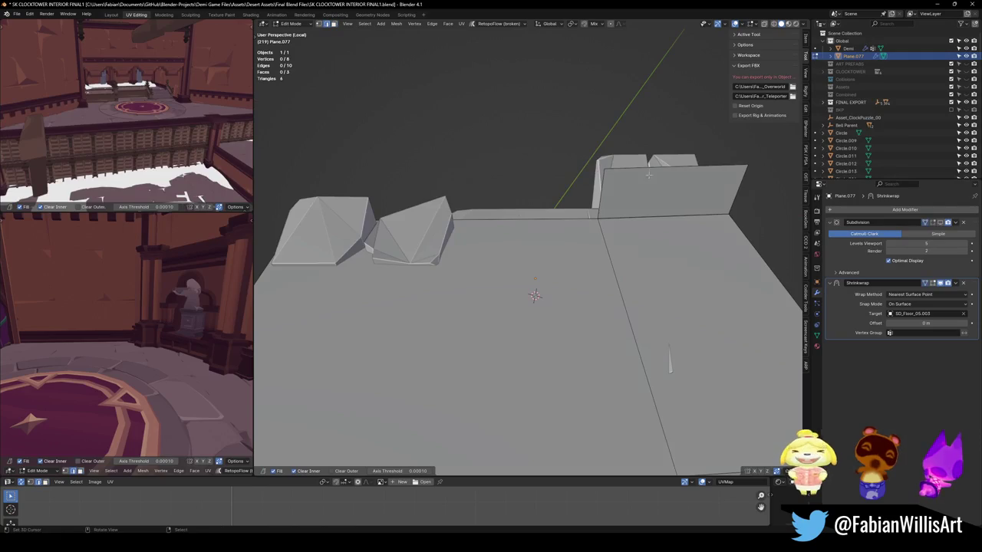
- Extrude another edge into a new wall face over the floor block
middle_drag(664, 201, 721, 184)
click(721, 184)
key(e)
key(shift+z)
click(639, 121)
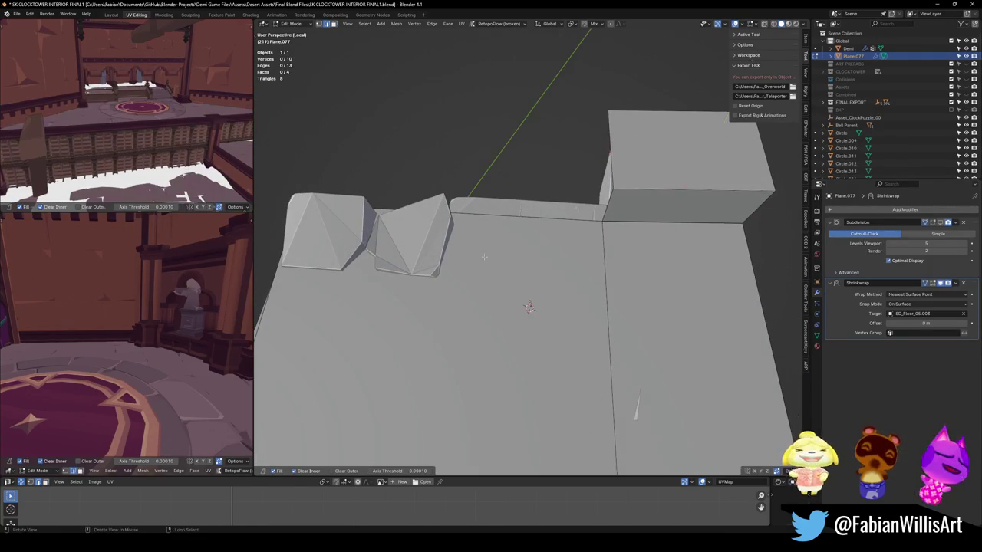
key(alt+a)
- Add a new edge loop across the floor with Ctrl+R
mouse_move(638, 120)
middle_down()
mouse_move(566, 306)
mouse_move(495, 251)
middle_up()
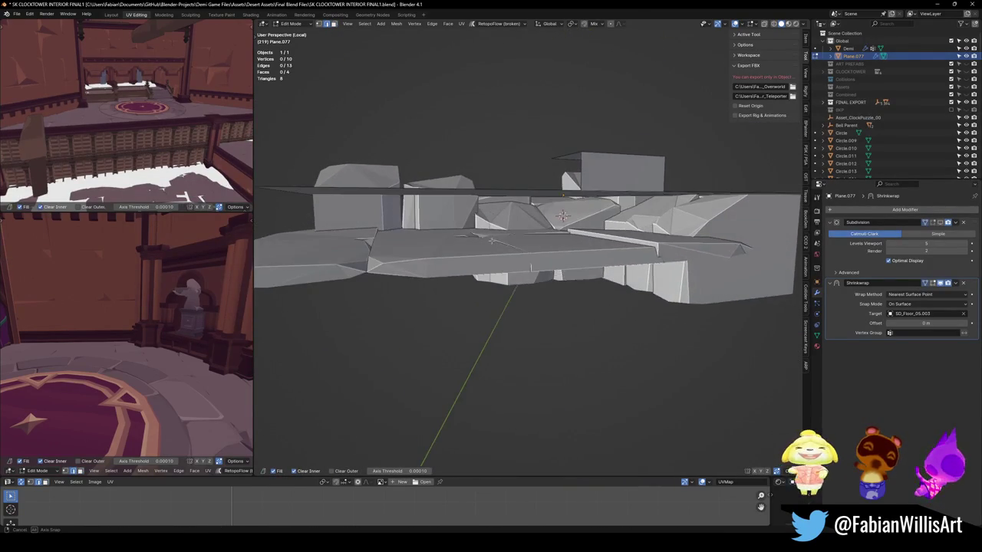
mouse_move(441, 220)
middle_down()
mouse_move(444, 213)
mouse_move(444, 236)
middle_up()
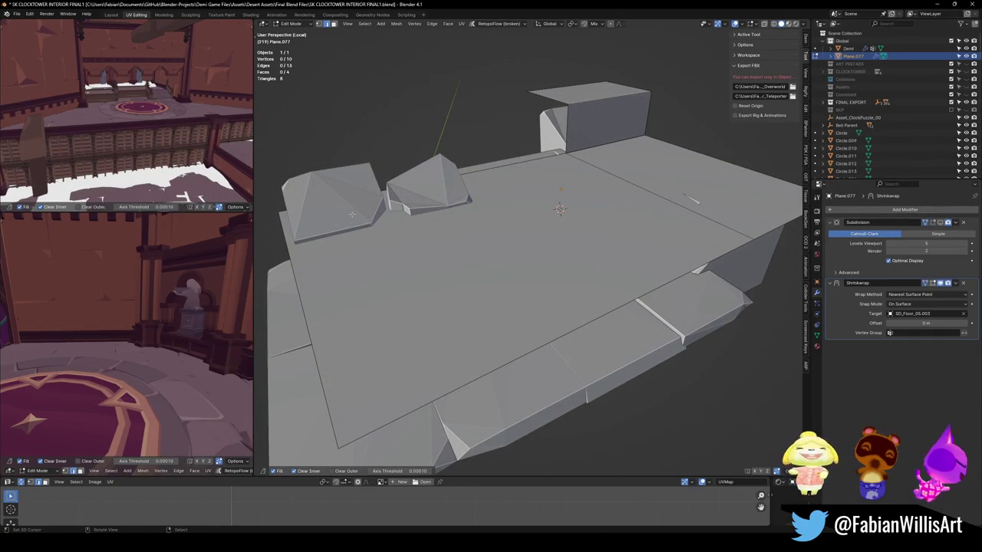
key(ctrl+r)
click(438, 185)
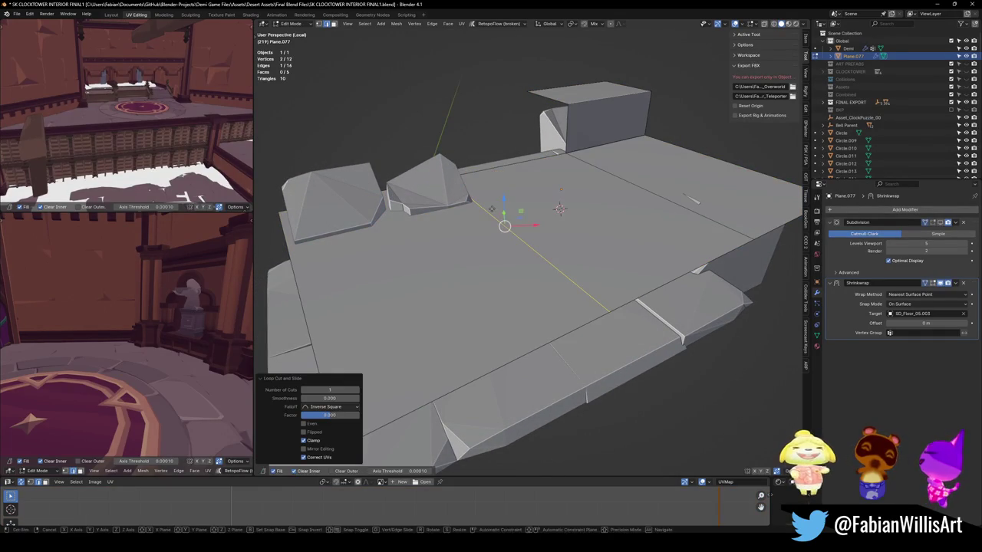
- Try moving the floor face beside the new cut, then cancel the move
key(3)
click(373, 248)
key(g)
key(shift+z)
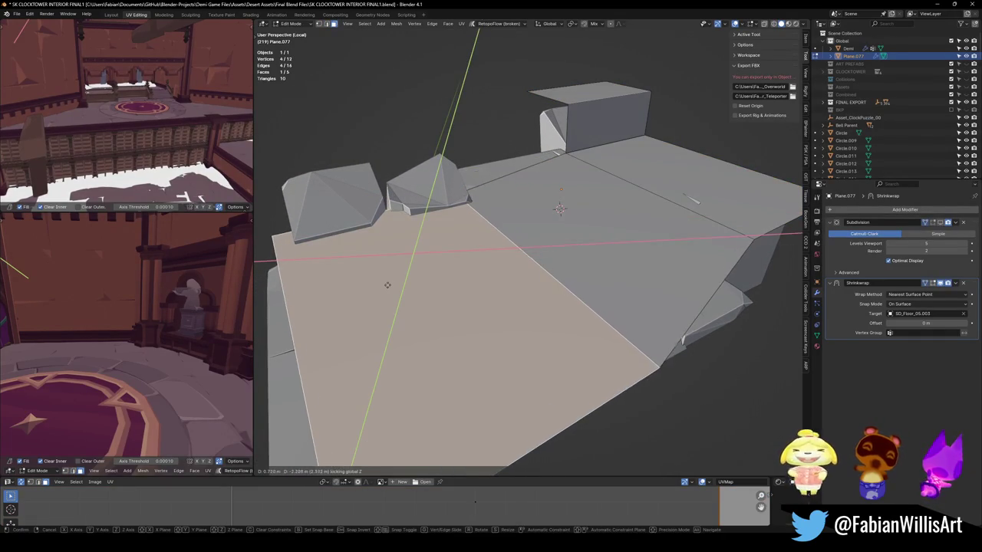
click(398, 272)
right_click(412, 252)
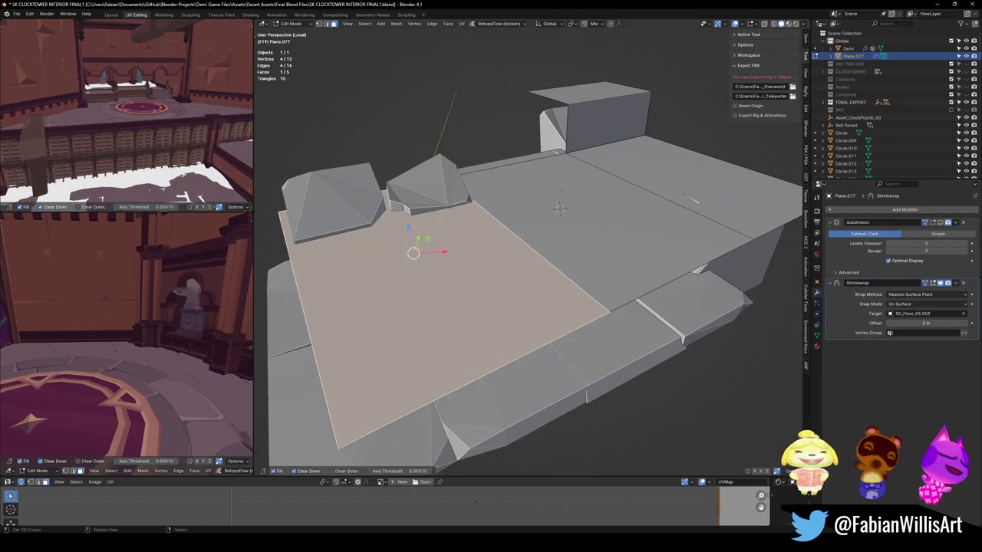
- Slide an edge next to the raised blocks along the floor
key(2)
click(369, 193)
click(387, 220)
middle_drag(388, 220, 535, 207)
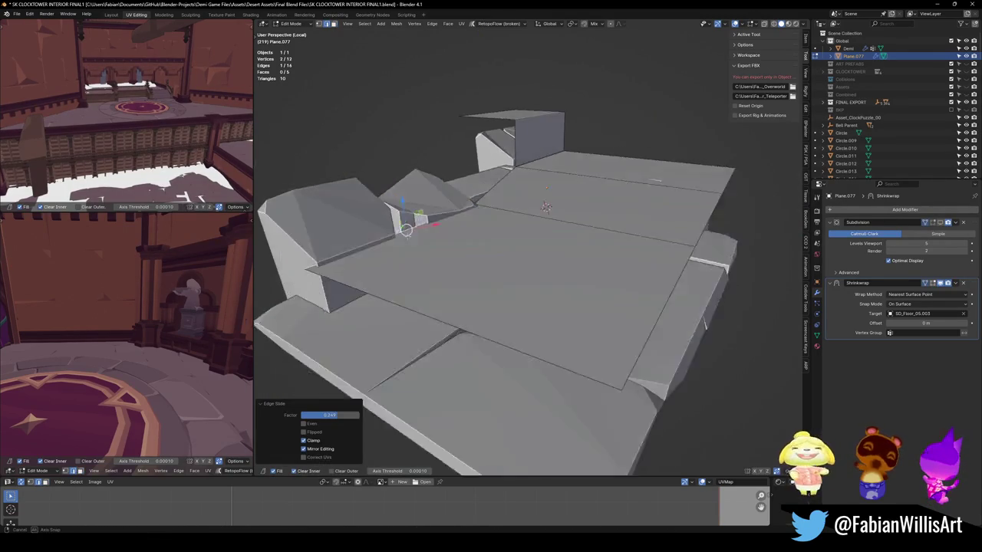
key(alt+a)
- Lower a floor face vertically with G Z
click(549, 265)
key(g)
key(z)
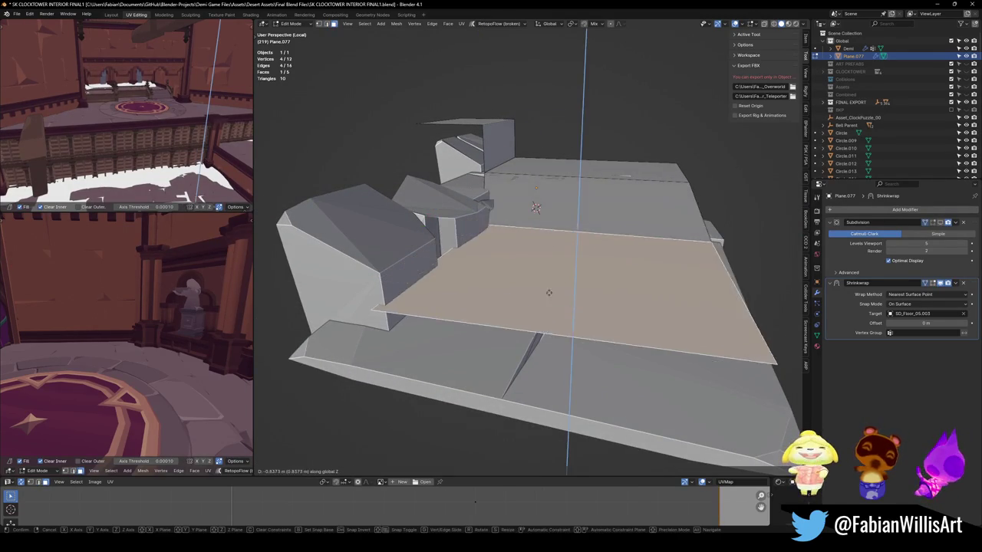
click(441, 274)
key(alt+a)
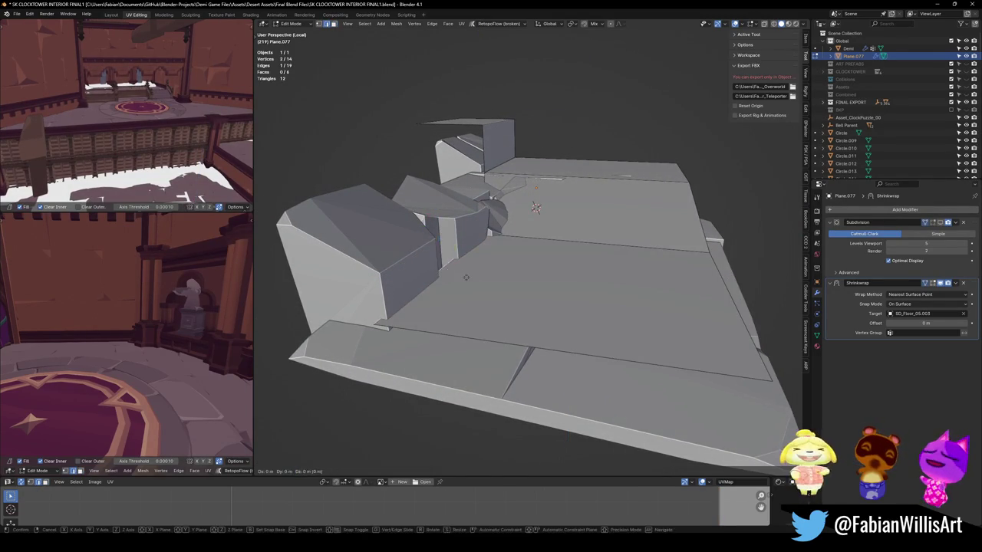
- Reposition the block's side face horizontally
key(g)
key(z)
click(535, 207)
middle_drag(535, 207, 535, 202)
key(g)
key(shift+z)
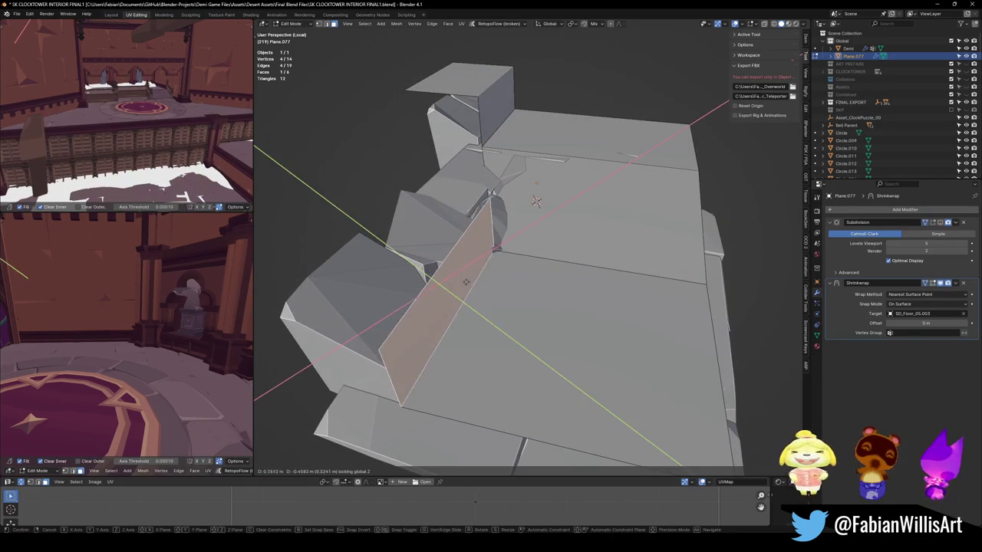
click(535, 201)
- Extrude the block's top edge into another wall, then select the left block's top face
click(535, 201)
key(e)
key(shift+z)
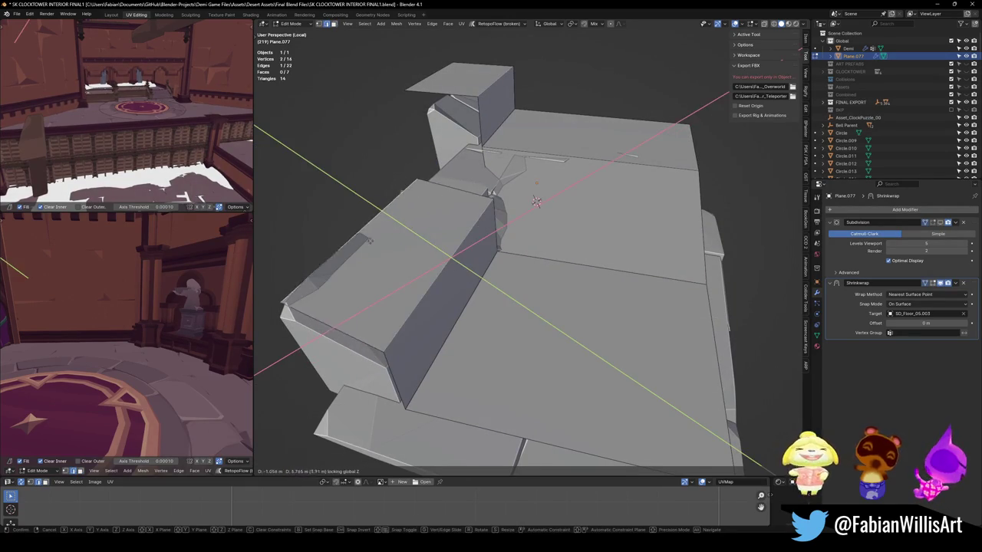
click(535, 201)
key(alt+a)
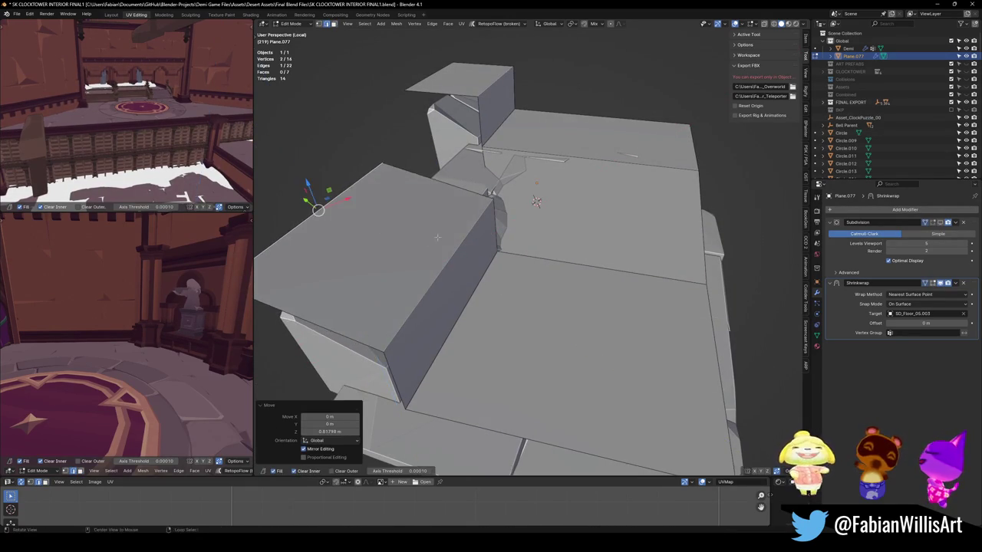
mouse_move(318, 164)
middle_down()
mouse_move(377, 208)
mouse_move(378, 131)
mouse_move(460, 299)
mouse_move(529, 210)
mouse_move(650, 137)
middle_up()
click(376, 208)
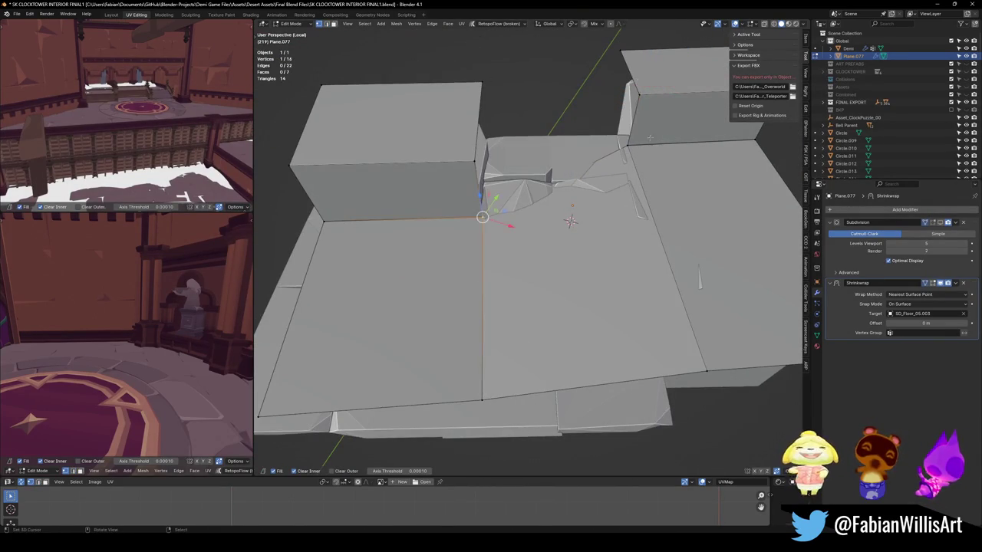
- Fill the gaps between edge pairs with F, including above the raised panel, and slide an edge
key(f)
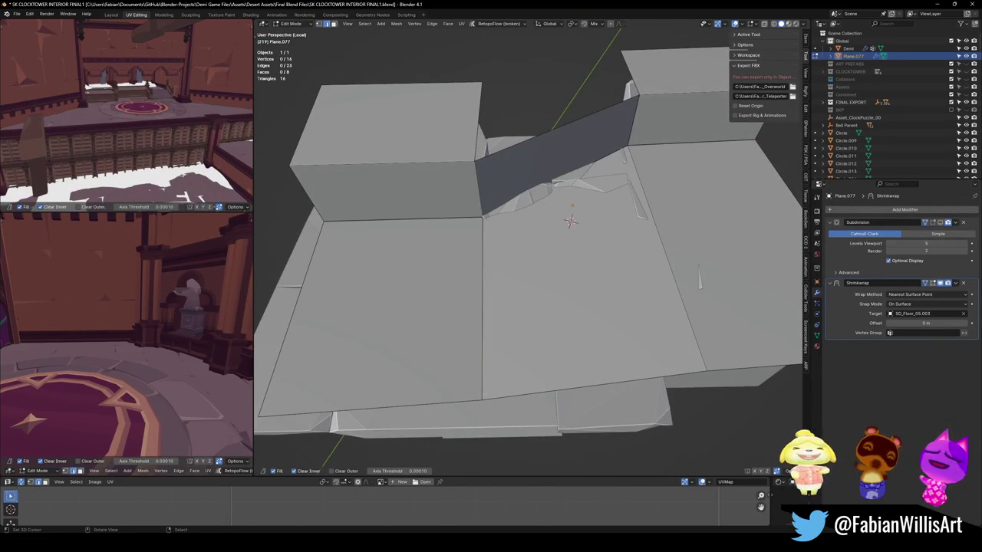
key(g)
key(g)
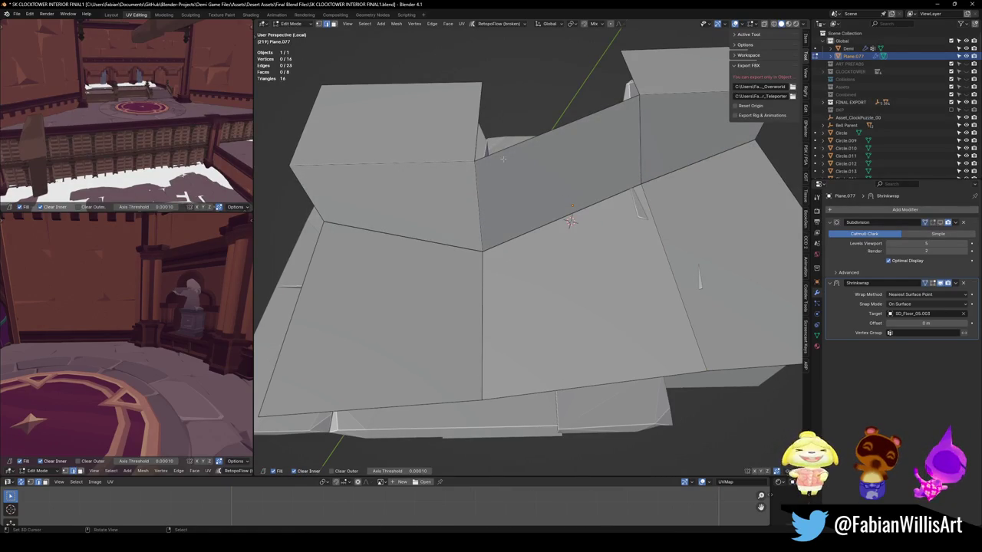
mouse_move(570, 222)
middle_down()
mouse_move(465, 251)
mouse_move(555, 263)
mouse_move(527, 238)
middle_up()
key(f)
scroll(506, 257, down, 5)
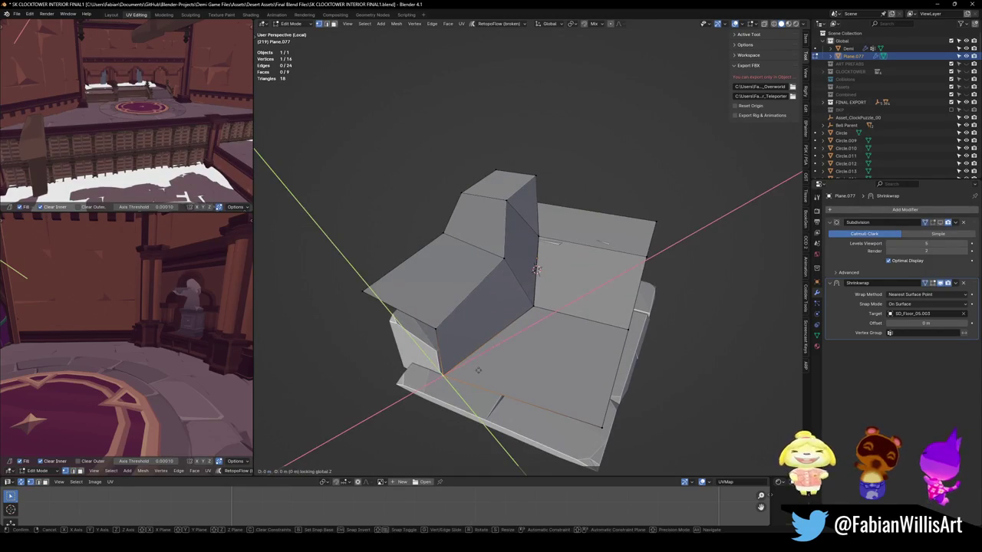
click(536, 269)
mouse_move(536, 269)
middle_down()
mouse_move(605, 268)
mouse_move(539, 274)
mouse_move(561, 274)
middle_up()
- Adjust two vertex pairs' heights with G Z and return to Object Mode
key(g)
key(x)
key(Escape)
shift+click(539, 274)
key(g)
key(z)
click(539, 274)
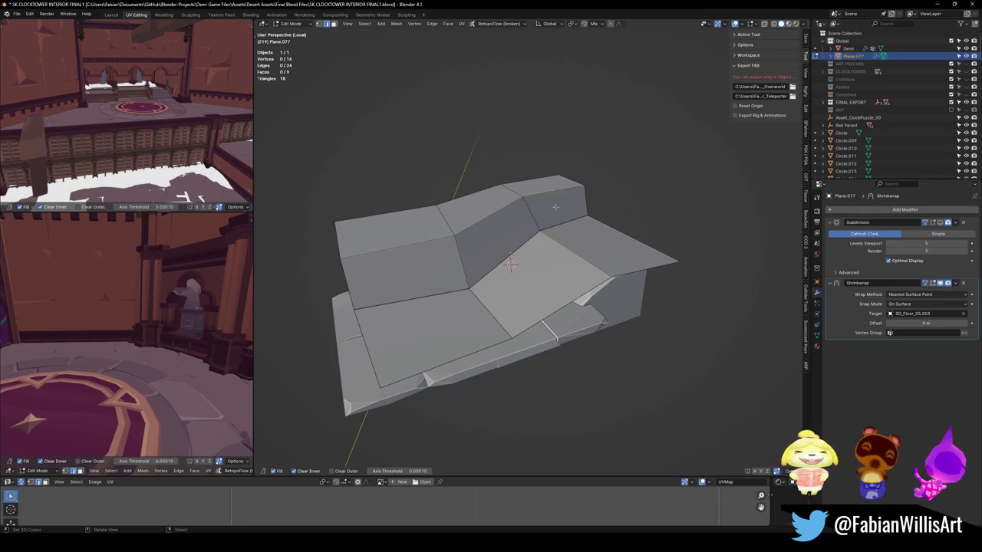
key(Tab)
scroll(541, 271, up, 3)
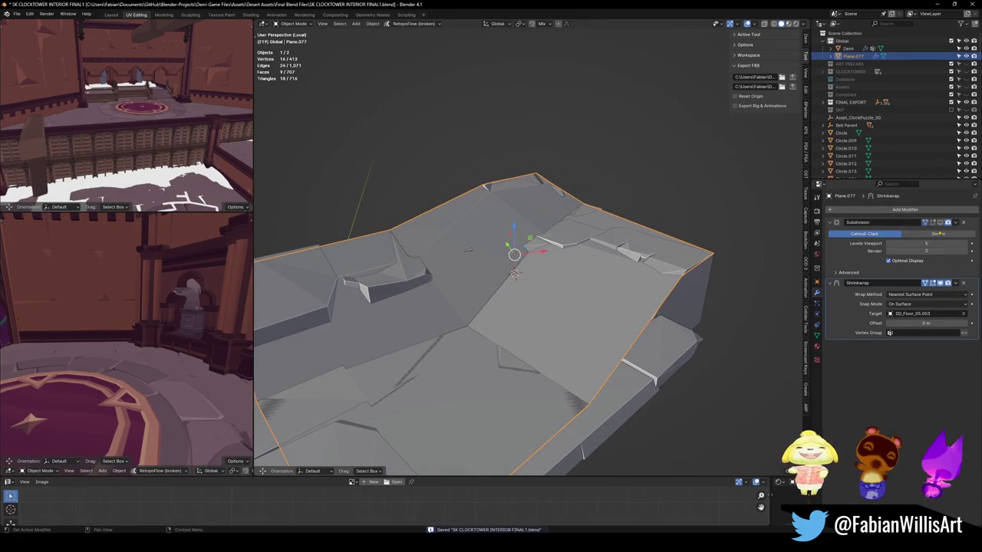
- Show the Subdivision modifier in the viewport and shift selected vertices horizontally in Edit Mode
click(939, 223)
middle_drag(675, 368, 759, 437)
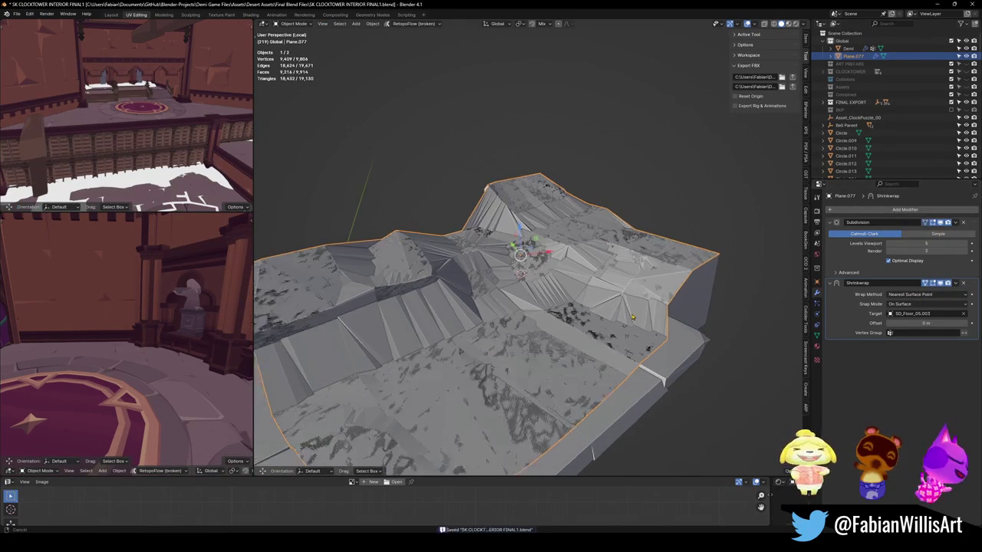
key(Tab)
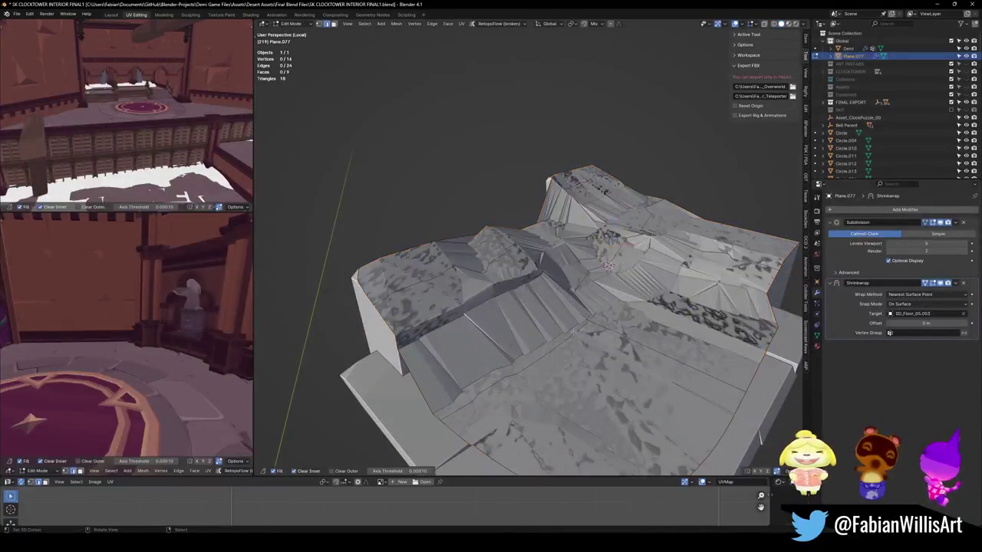
key(a)
key(alt+a)
key(g)
key(shift+z)
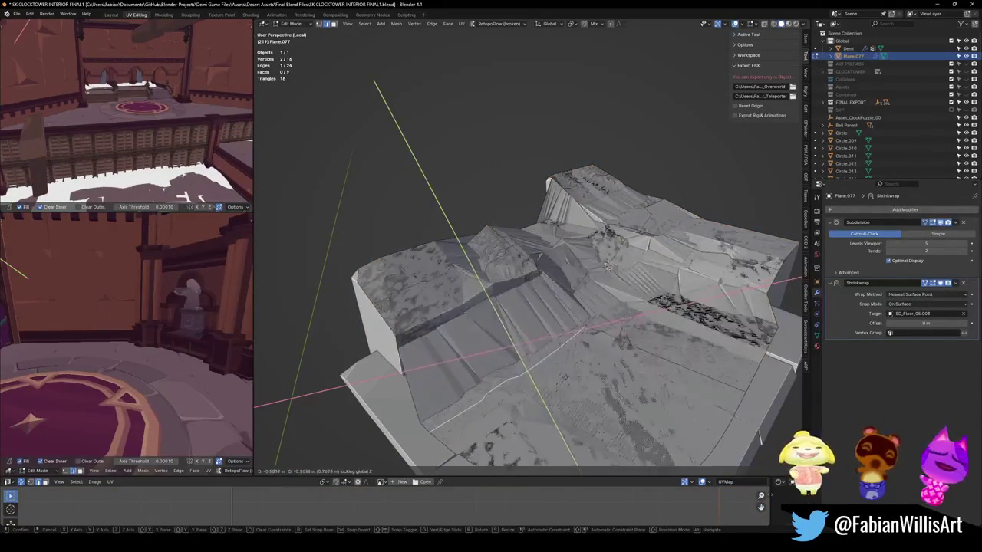
click(569, 382)
- Add two edge loops across the stepped area and slide them into place
click(418, 395)
right_click(418, 394)
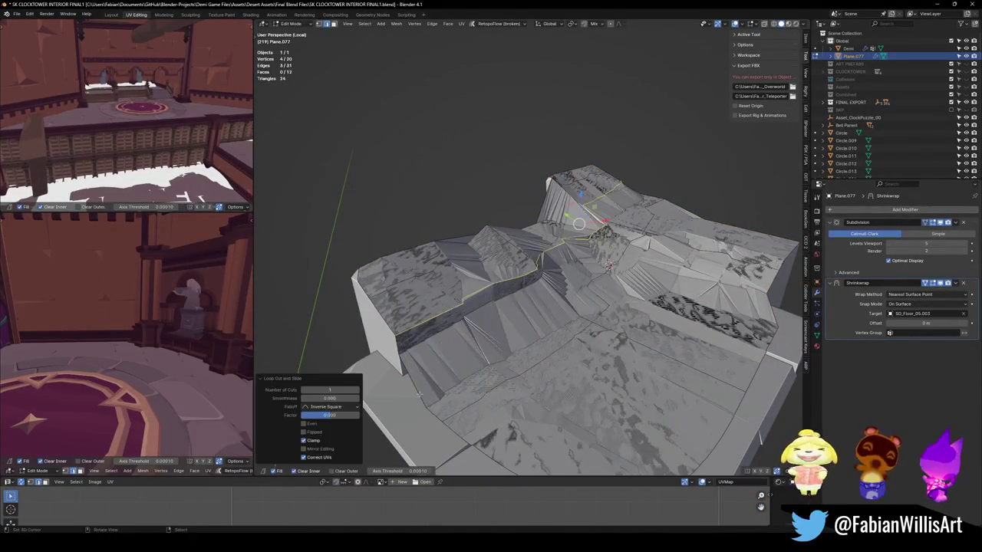
key(g)
key(g)
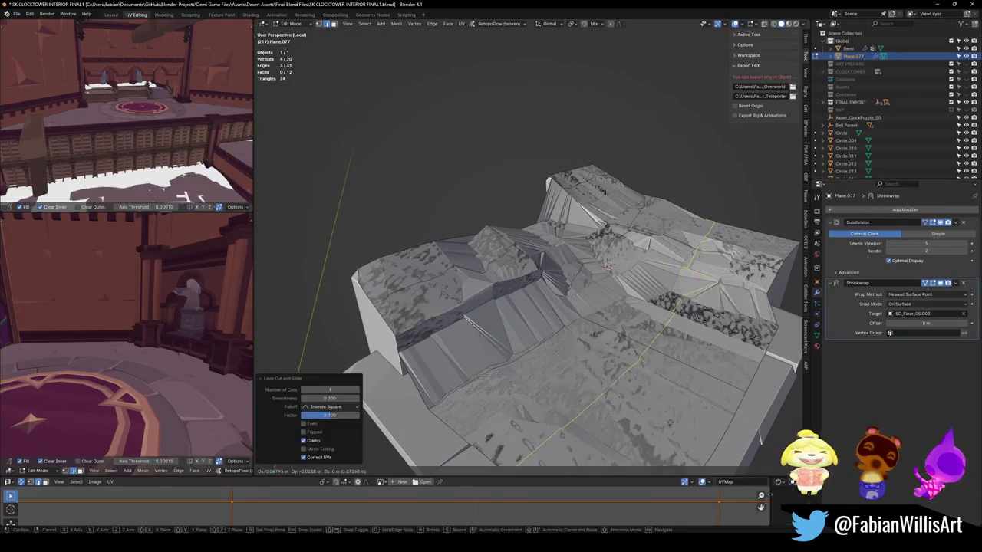
click(713, 414)
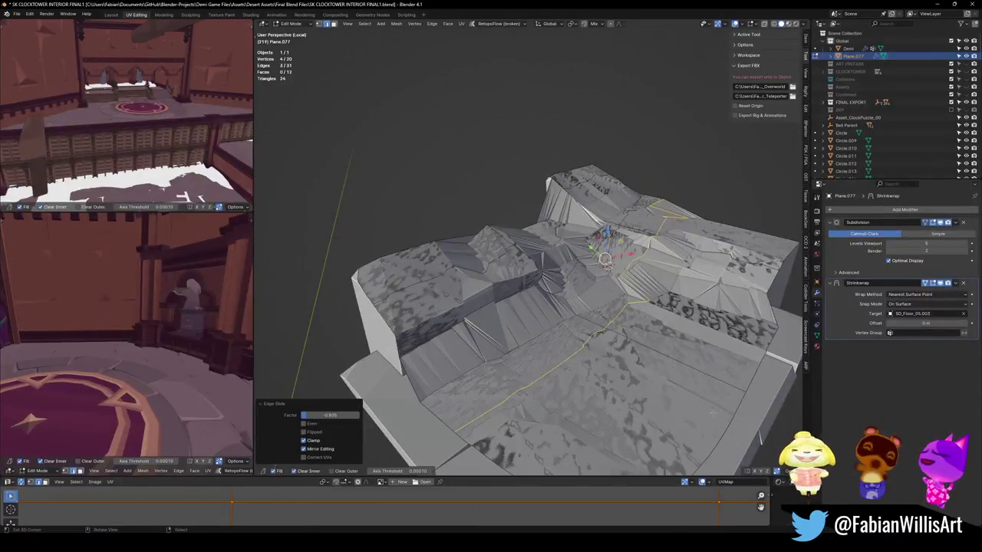
key(alt+a)
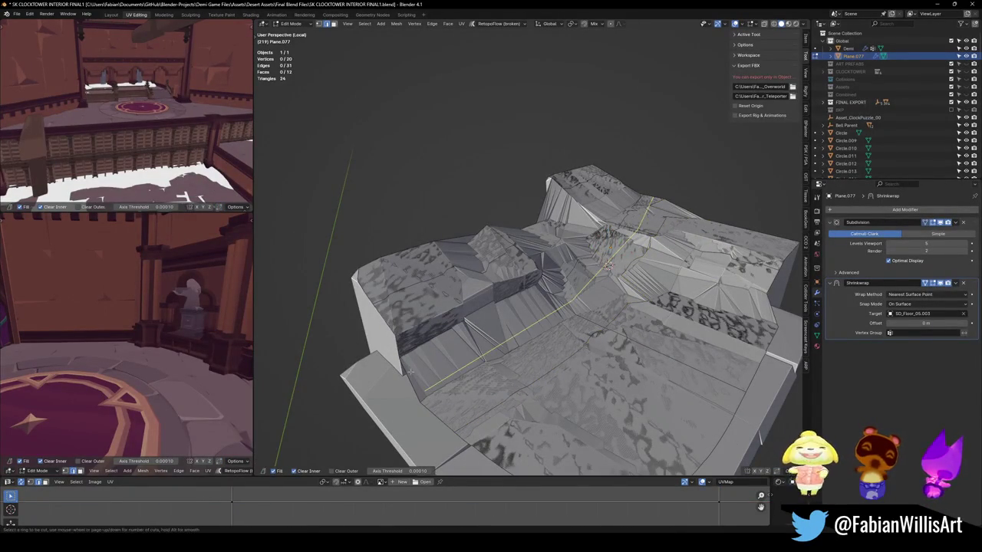
click(410, 372)
middle_drag(410, 372, 517, 359)
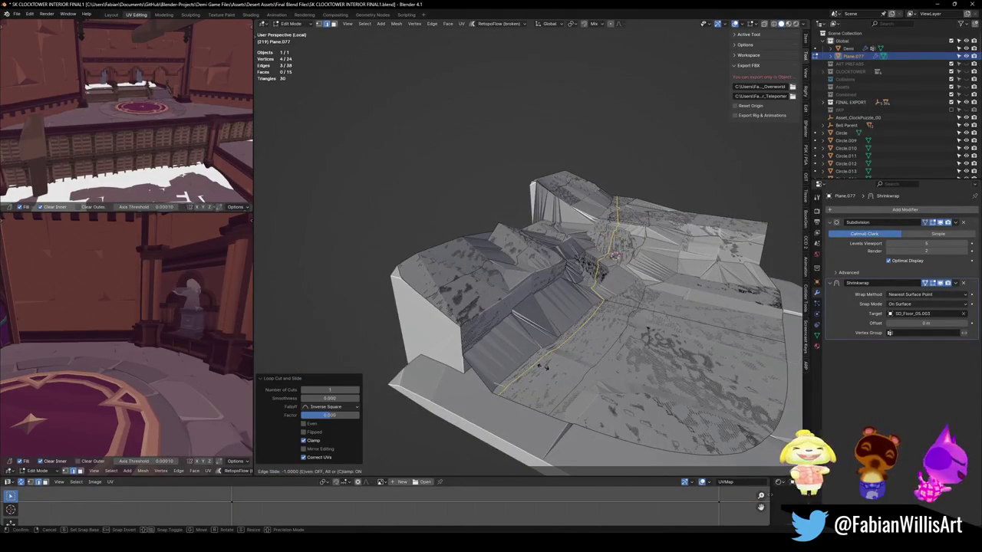
click(649, 364)
- Move the floor object horizontally in Object Mode and set subdivision level to 2 with Ctrl+2
key(Tab)
key(g)
key(z)
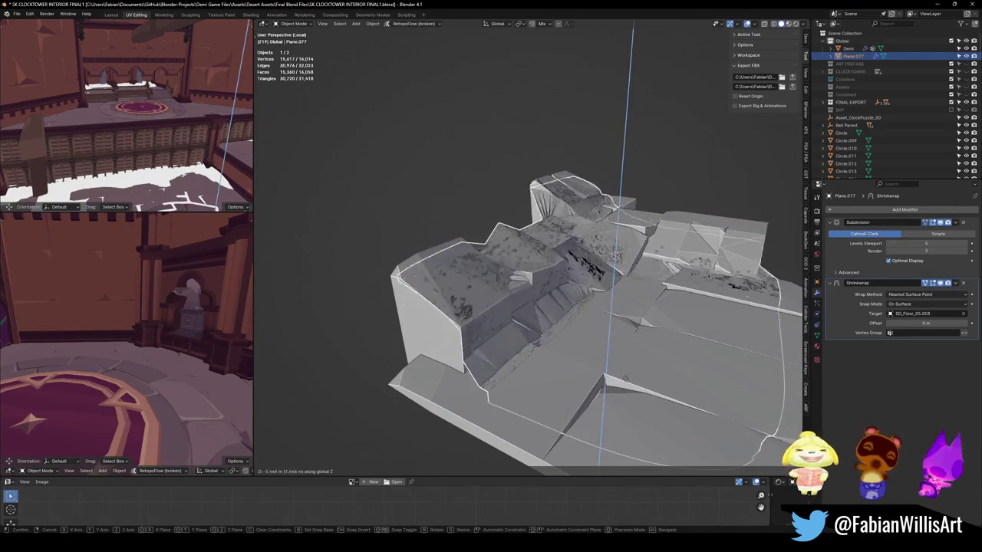
key(shift+z)
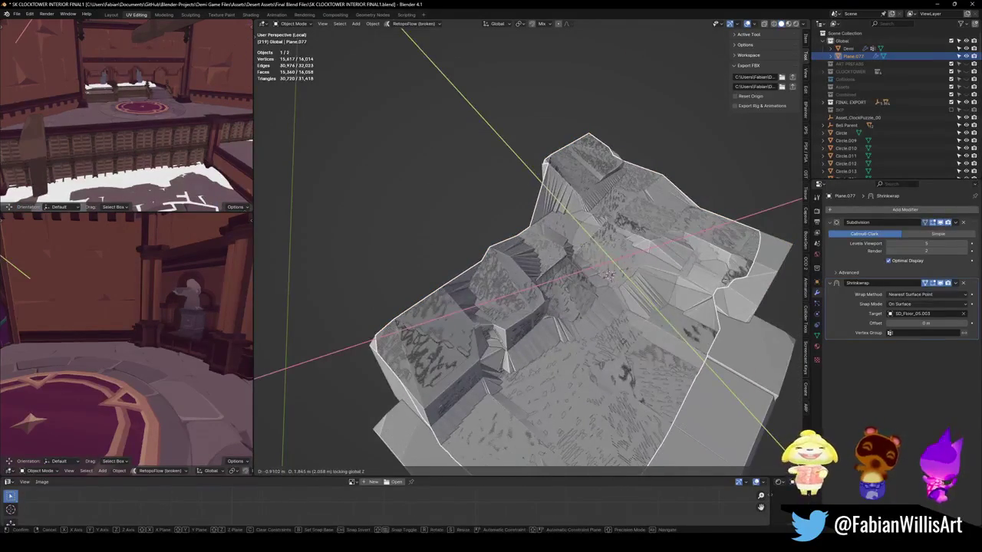
click(623, 345)
key(ctrl+2)
middle_drag(621, 345, 690, 338)
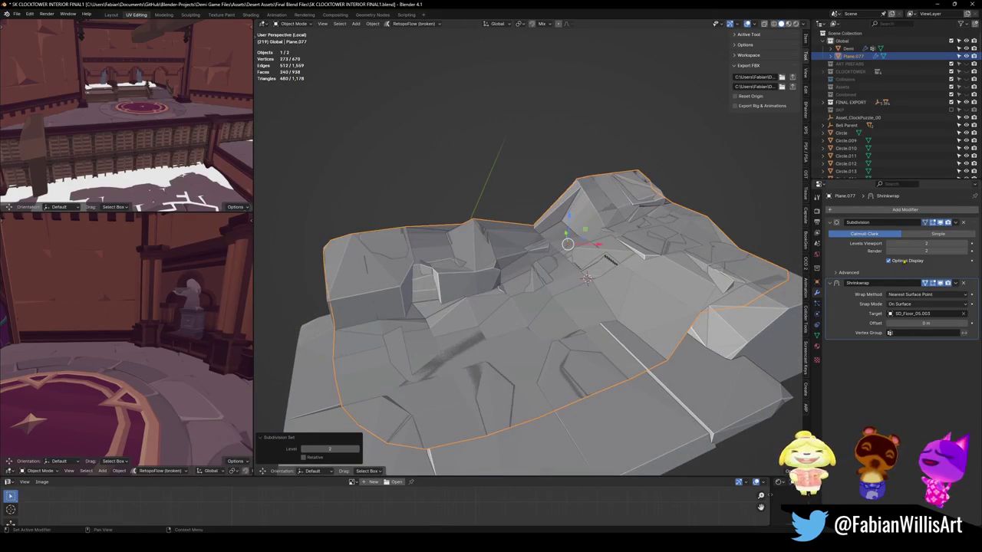
- Expand the Subdivision Advanced panel and add an edge loop across Plane.077
click(840, 271)
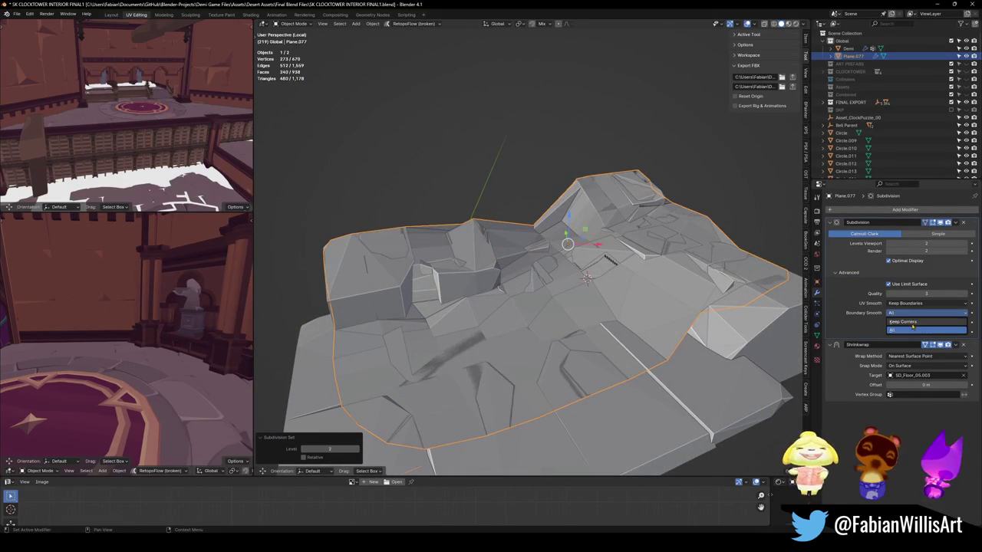
mouse_move(546, 304)
middle_down()
mouse_move(553, 274)
mouse_move(560, 295)
mouse_move(625, 351)
middle_up()
key(Tab)
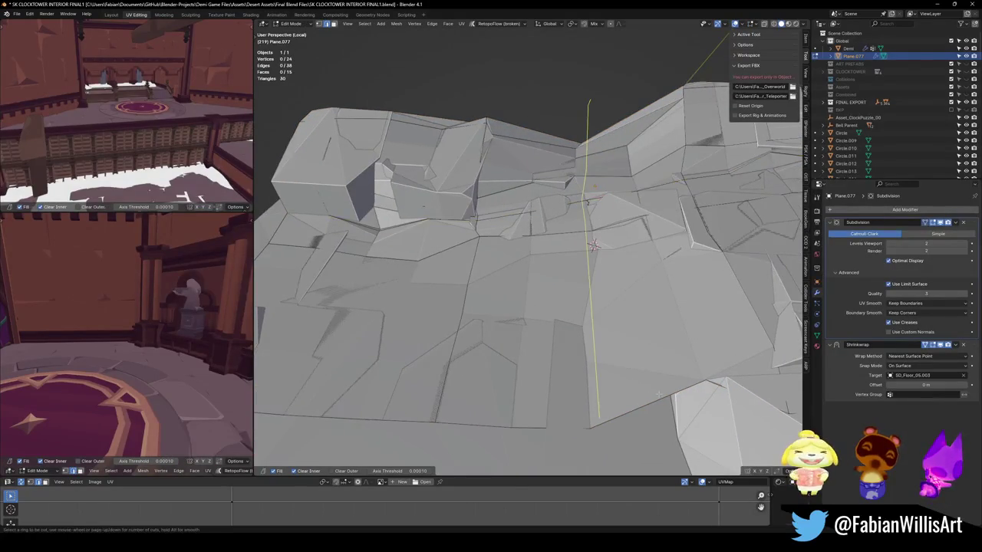
click(588, 204)
middle_drag(589, 203, 571, 306)
click(571, 306)
- Shift the selected edge horizontally, then apply Shade Smooth to the plane in Object Mode
key(g)
key(shift+z)
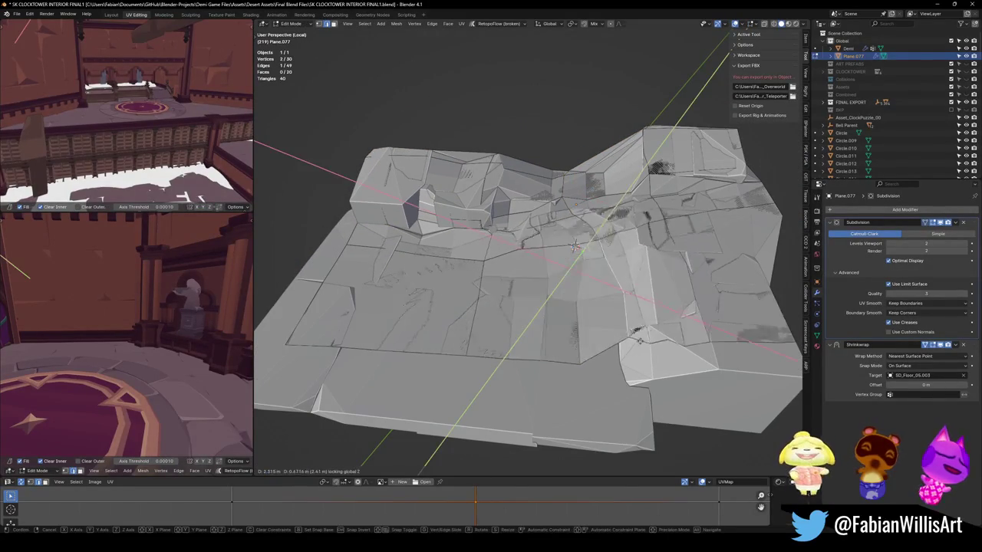
click(617, 355)
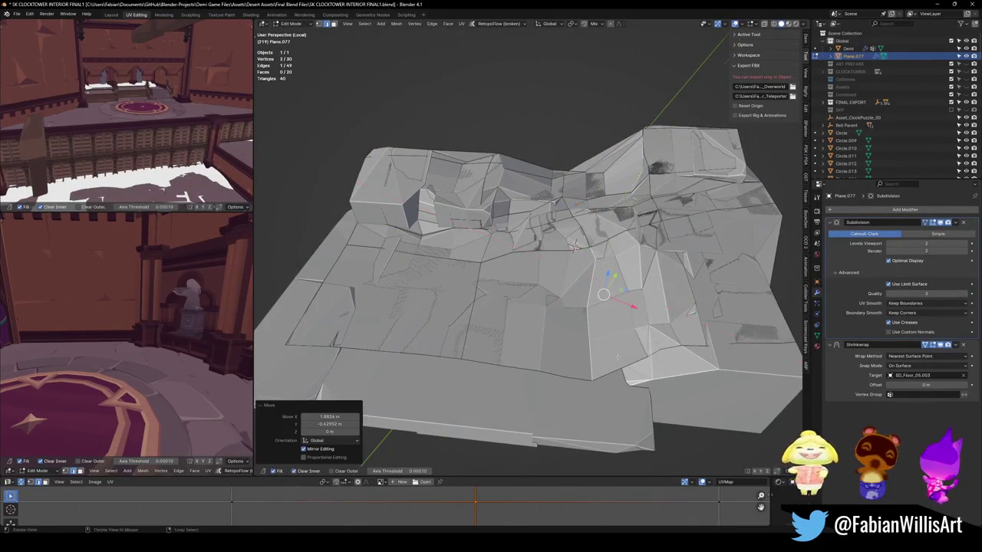
key(Tab)
mouse_move(617, 355)
middle_down()
mouse_move(618, 337)
mouse_move(571, 307)
middle_up()
right_click(617, 338)
click(619, 343)
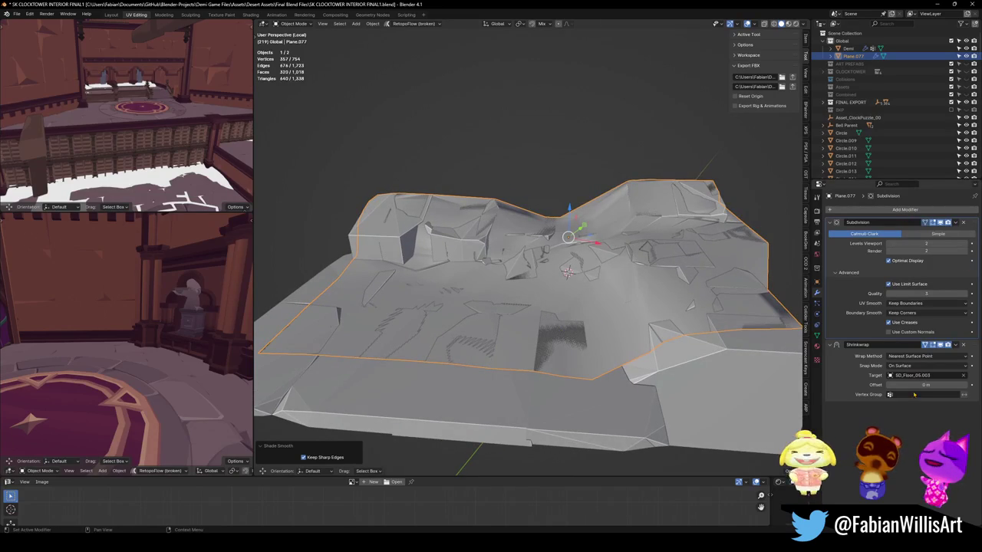
- Raise the Shrinkwrap offset to 0.034 m, undoing an accidental deletion of the plane
drag(926, 384, 932, 384)
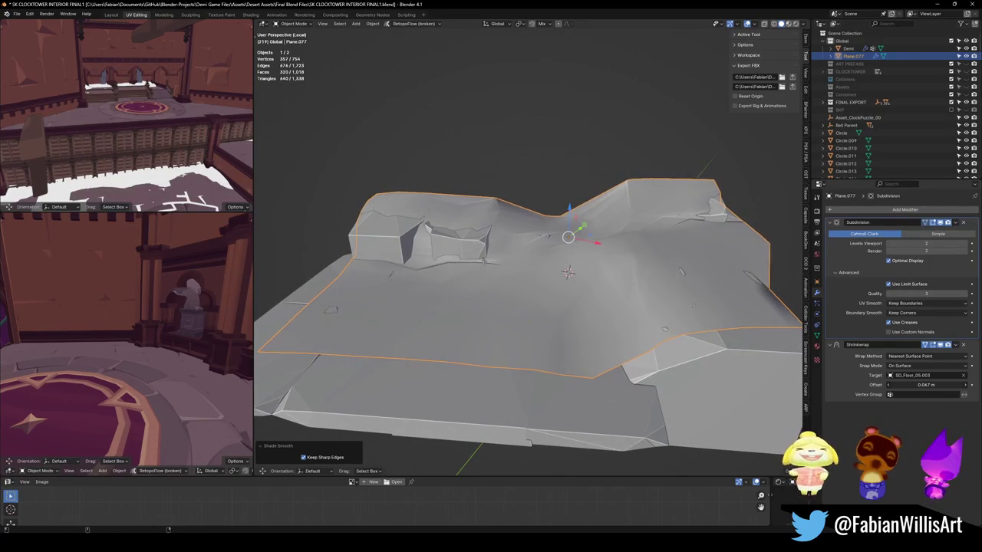
mouse_move(586, 298)
middle_down()
mouse_move(575, 249)
mouse_move(584, 272)
middle_up()
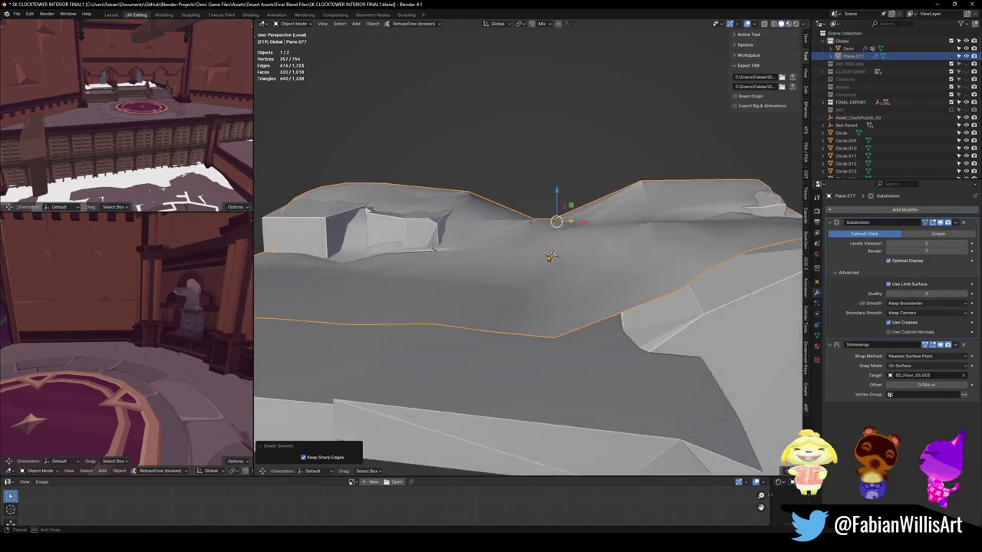
scroll(606, 269, down, 1)
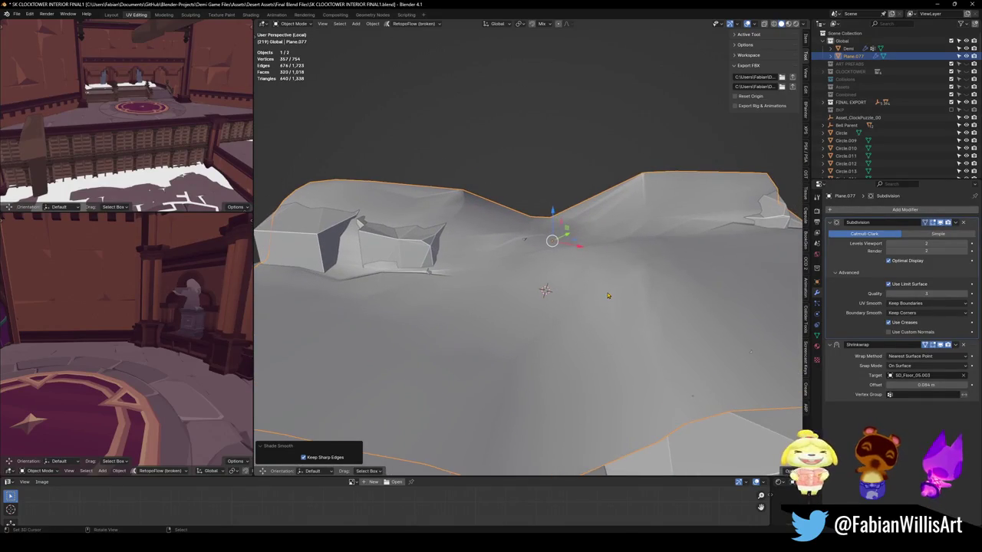
scroll(620, 282, down, 4)
key(Delete)
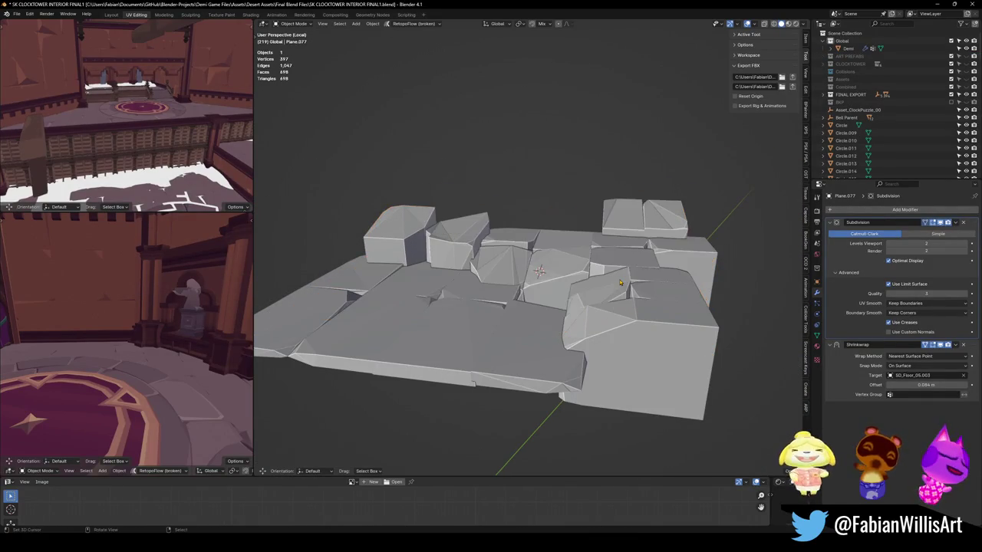
key(ctrl+z)
scroll(619, 282, up, 3)
- Enter Edit Mode on Plane.077 and move a vertex horizontally
mouse_move(621, 276)
middle_down()
mouse_move(651, 264)
mouse_move(617, 270)
mouse_move(602, 306)
middle_up()
key(Tab)
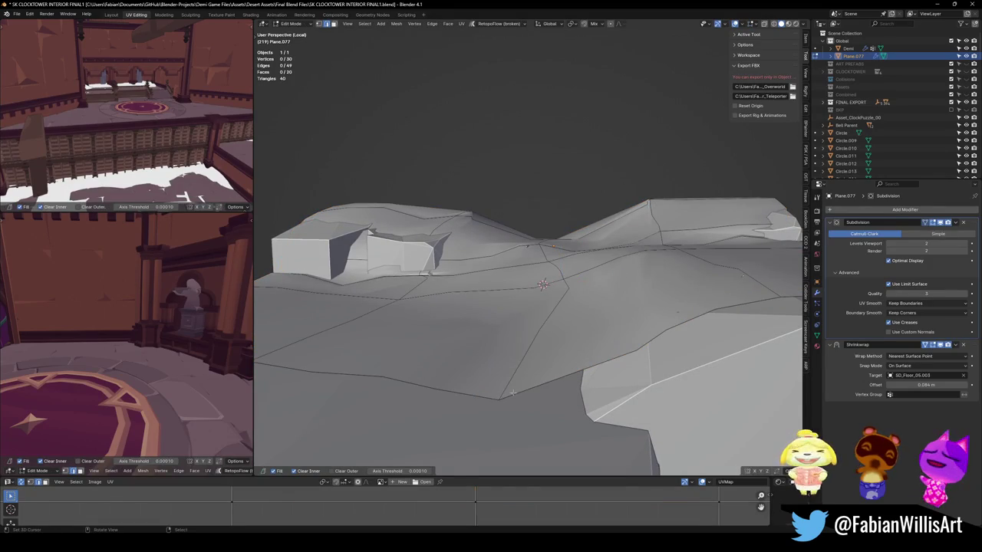
key(g)
key(shift+z)
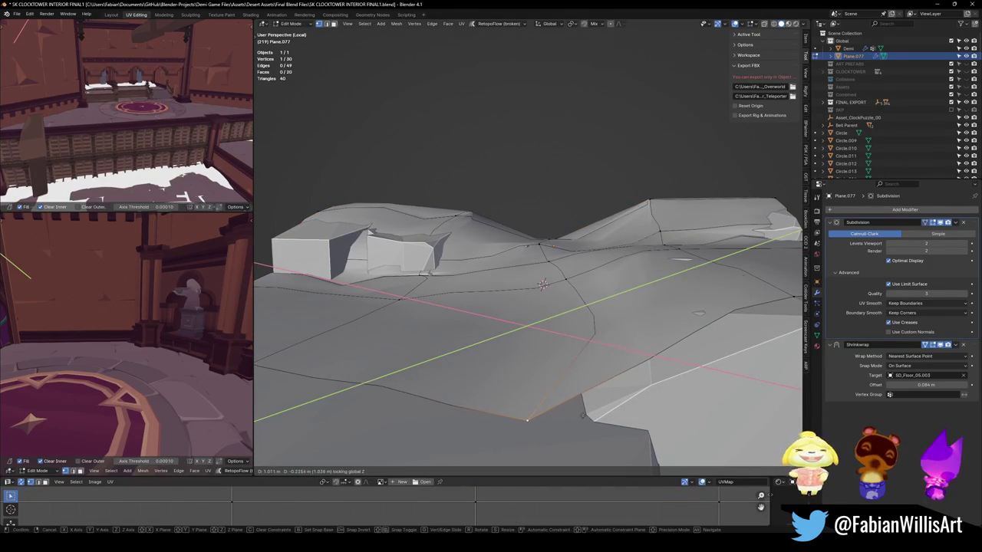
click(583, 417)
- Enable snapping and snap several vertices onto the stone floor surface
key(shift+Tab)
key(g)
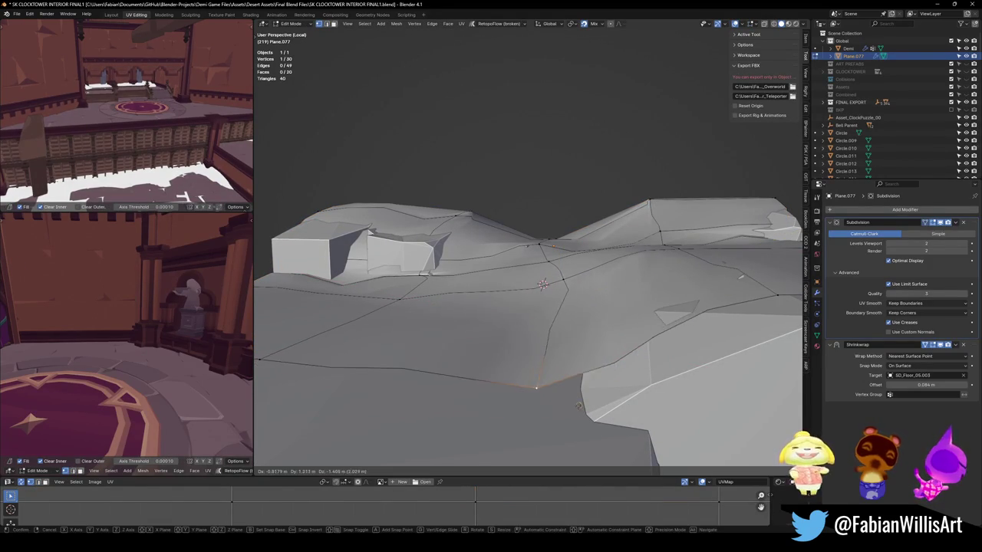
click(585, 416)
middle_drag(585, 417, 569, 335)
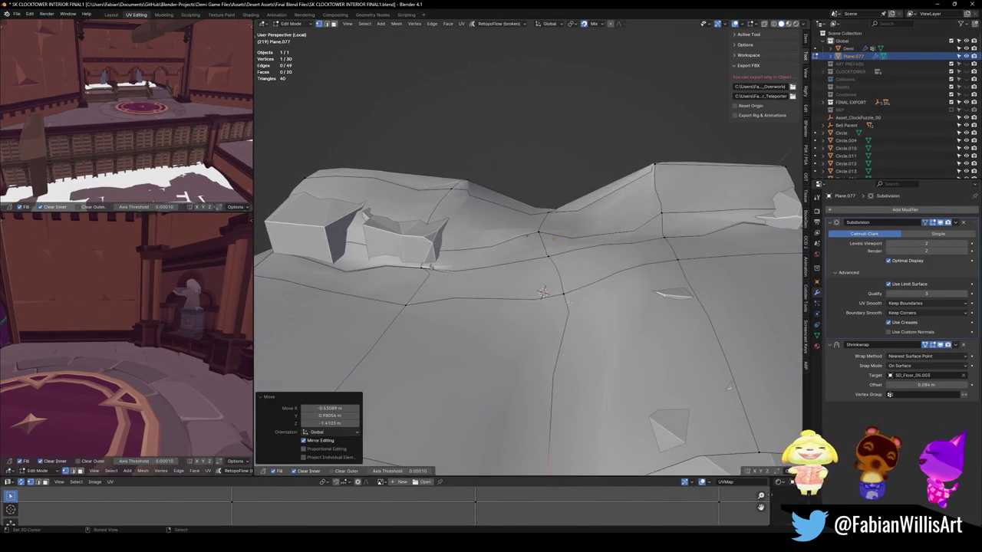
key(g)
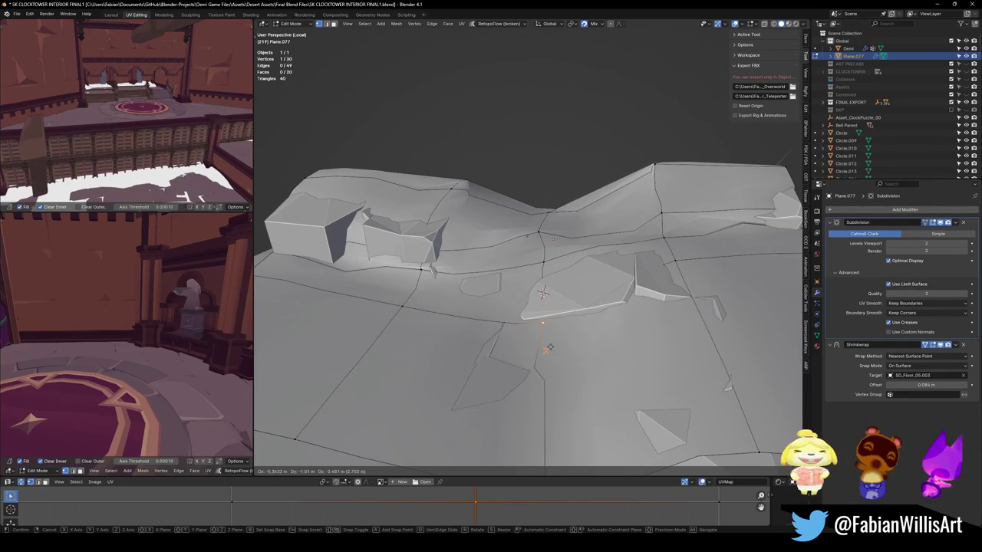
click(542, 292)
mouse_move(542, 292)
middle_down()
mouse_move(686, 304)
mouse_move(537, 306)
mouse_move(422, 256)
middle_up()
key(g)
click(686, 304)
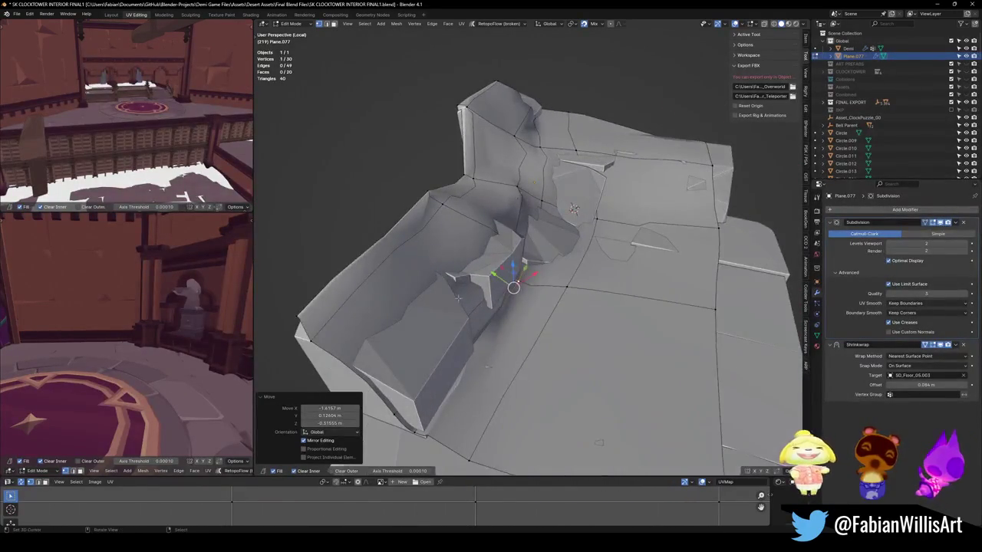
- Pull more vertices toward the raised stones and onto the floor surface
click(422, 255)
key(g)
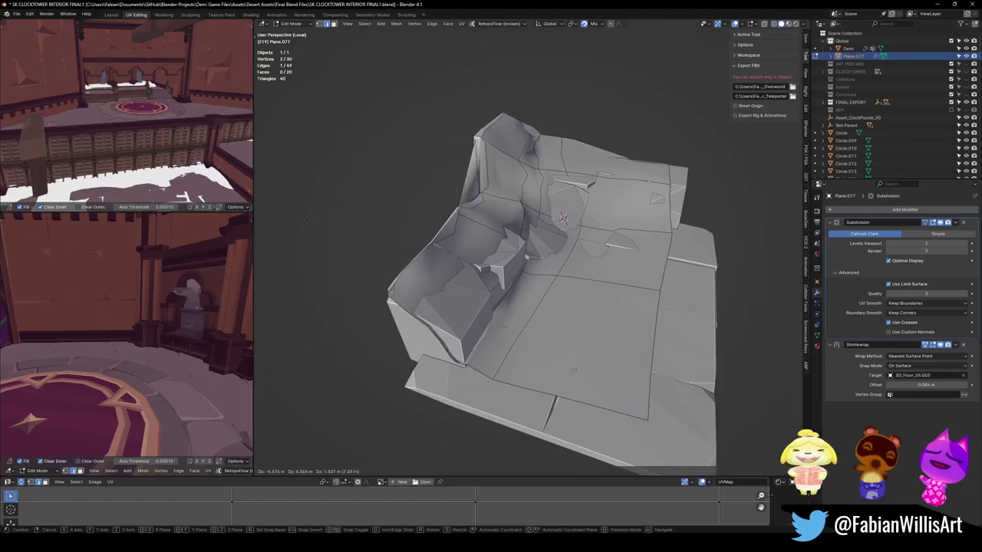
key(Escape)
mouse_move(498, 376)
mouse_down()
mouse_move(643, 421)
mouse_move(658, 281)
mouse_up()
middle_drag(658, 311, 544, 290)
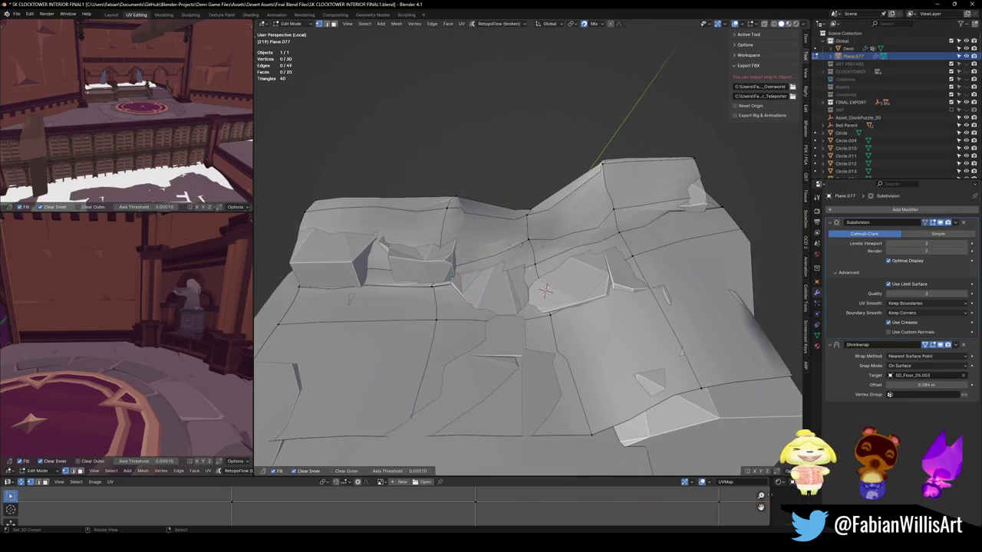
mouse_move(536, 257)
mouse_down()
mouse_move(506, 250)
mouse_move(526, 216)
mouse_up()
- Raise a vertex along Plane.077's stone step to a higher position
mouse_move(528, 218)
middle_down()
mouse_move(566, 258)
mouse_move(581, 324)
mouse_move(639, 347)
middle_up()
click(631, 335)
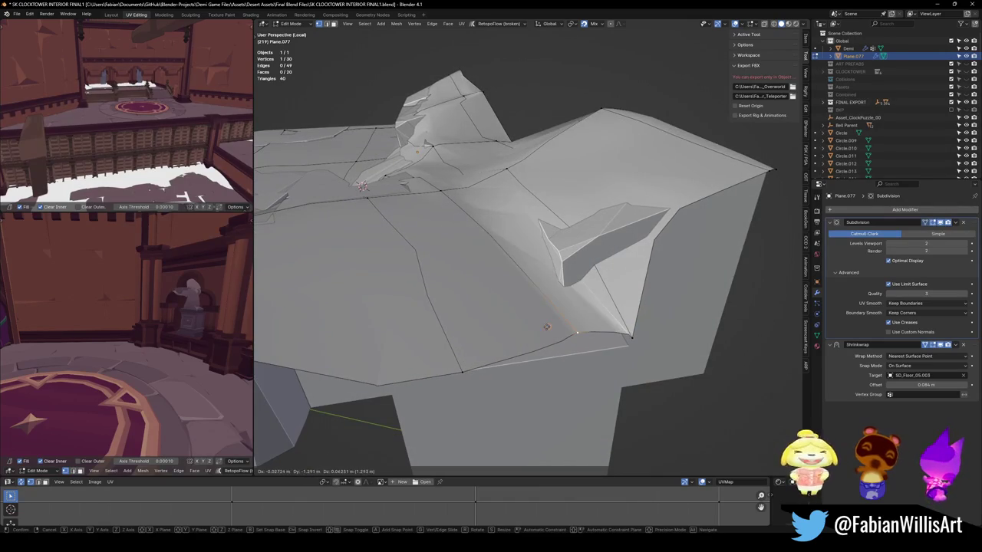
click(548, 328)
key(g)
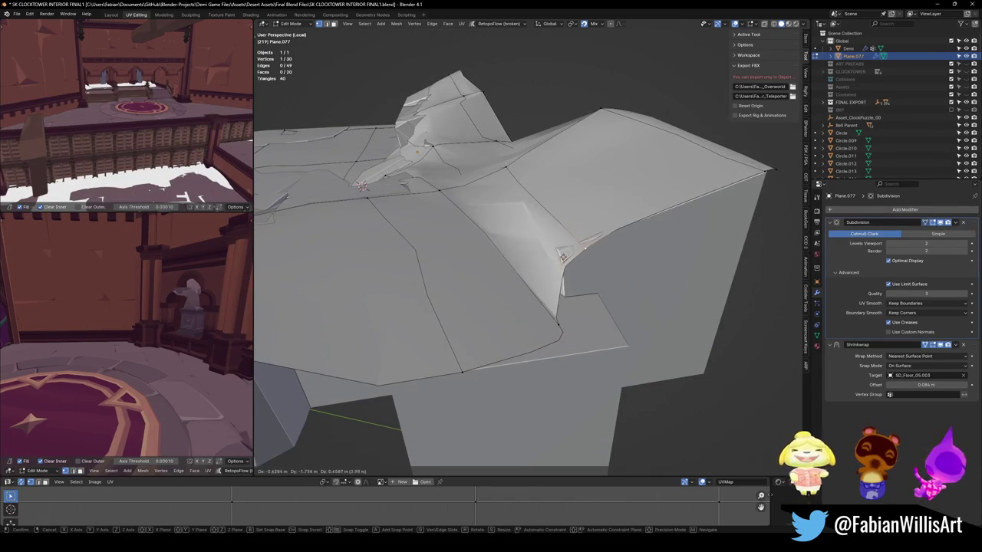
click(560, 230)
mouse_move(561, 230)
middle_down()
mouse_move(535, 272)
mouse_move(579, 285)
mouse_move(557, 296)
middle_up()
scroll(536, 271, up, 4)
- Reposition several more vertices near the raised stones, then deselect everything
mouse_move(508, 273)
middle_down()
mouse_move(565, 324)
mouse_move(529, 303)
middle_up()
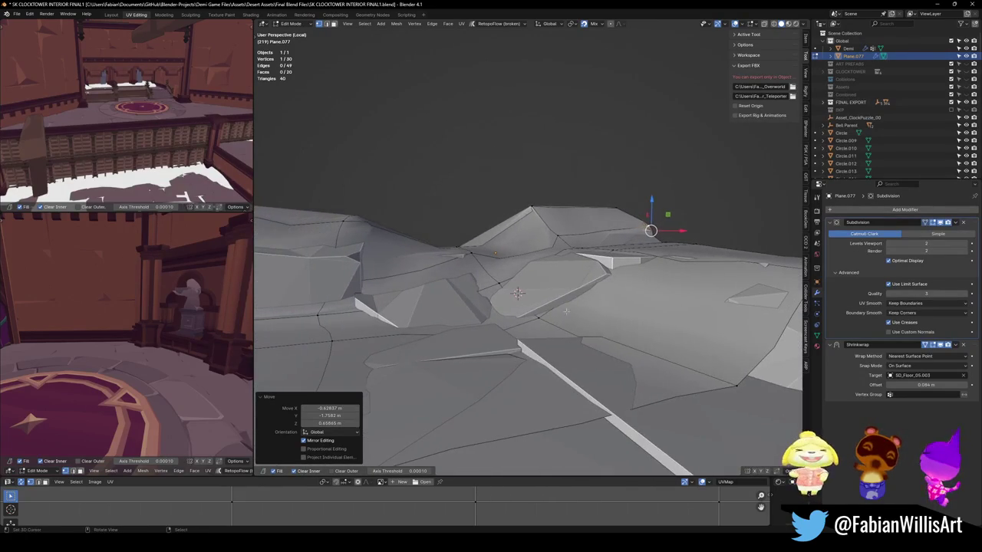
key(g)
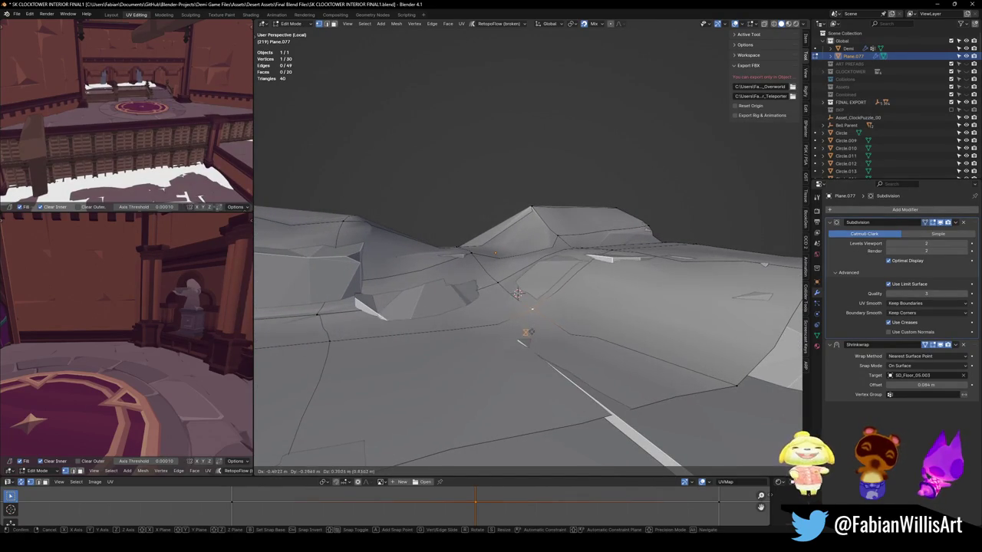
click(533, 305)
mouse_move(533, 305)
middle_down()
mouse_move(536, 337)
mouse_move(570, 347)
mouse_move(521, 351)
middle_up()
key(g)
key(Return)
click(508, 351)
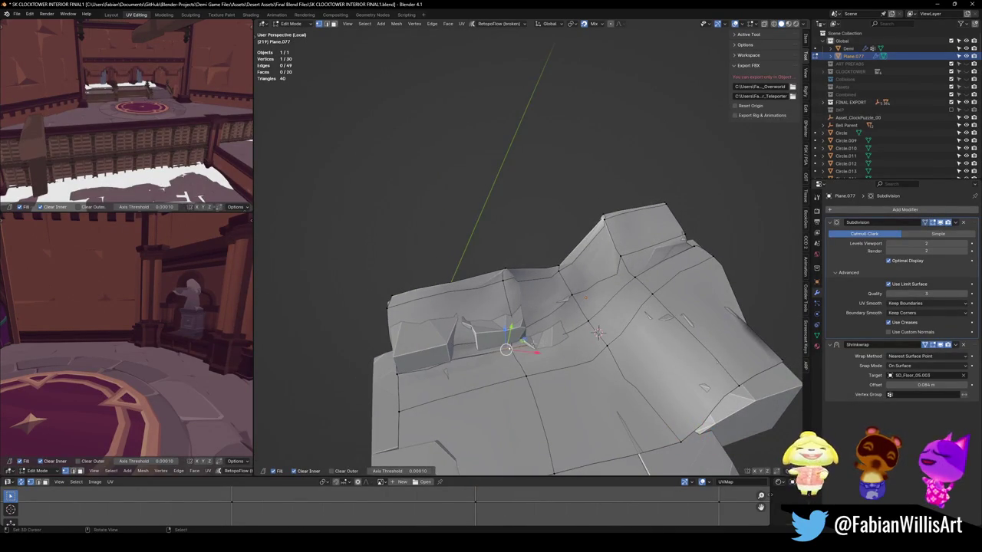
key(g)
click(520, 356)
key(alt+a)
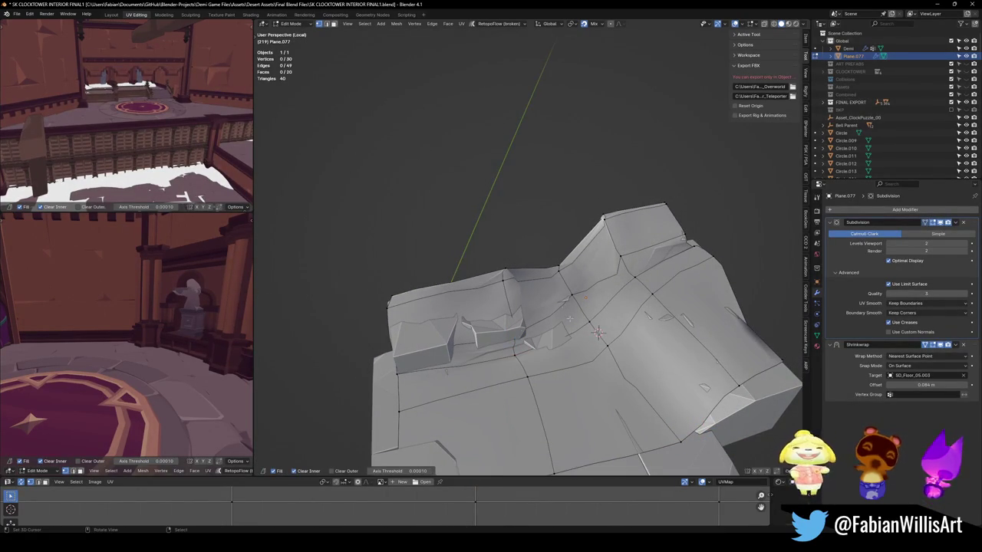
- Crease the stone step's edge and the top face's edges fully with Shift+E
mouse_move(598, 332)
middle_down()
mouse_move(711, 221)
mouse_move(615, 180)
mouse_move(624, 219)
middle_up()
scroll(614, 310, up, 3)
scroll(621, 200, down, 3)
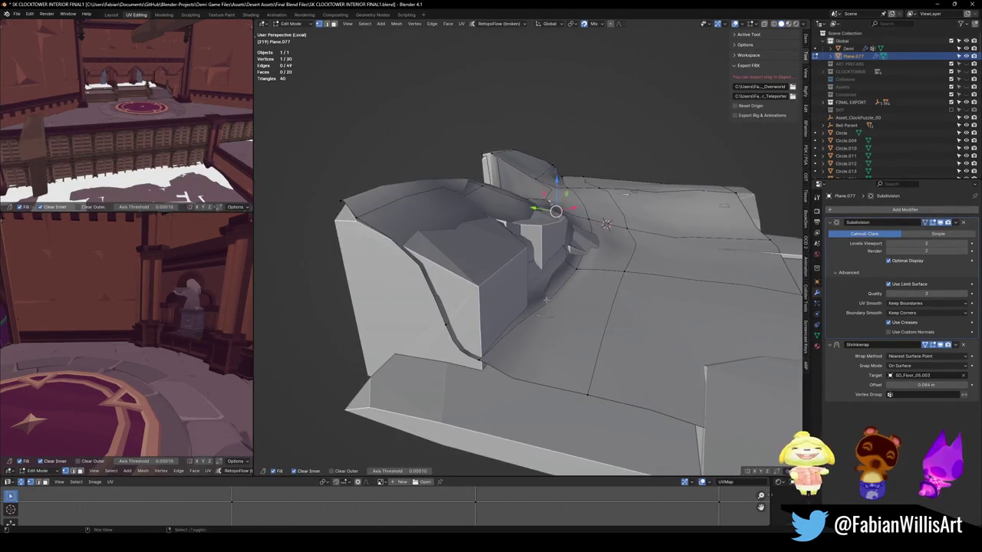
scroll(624, 220, up, 3)
middle_drag(576, 290, 499, 268)
click(499, 266)
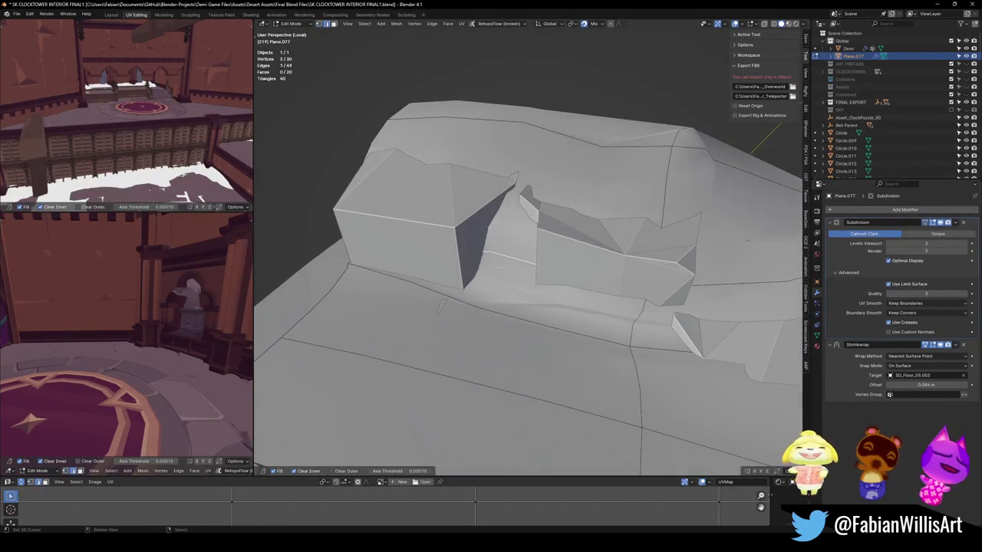
key(shift+e)
click(694, 239)
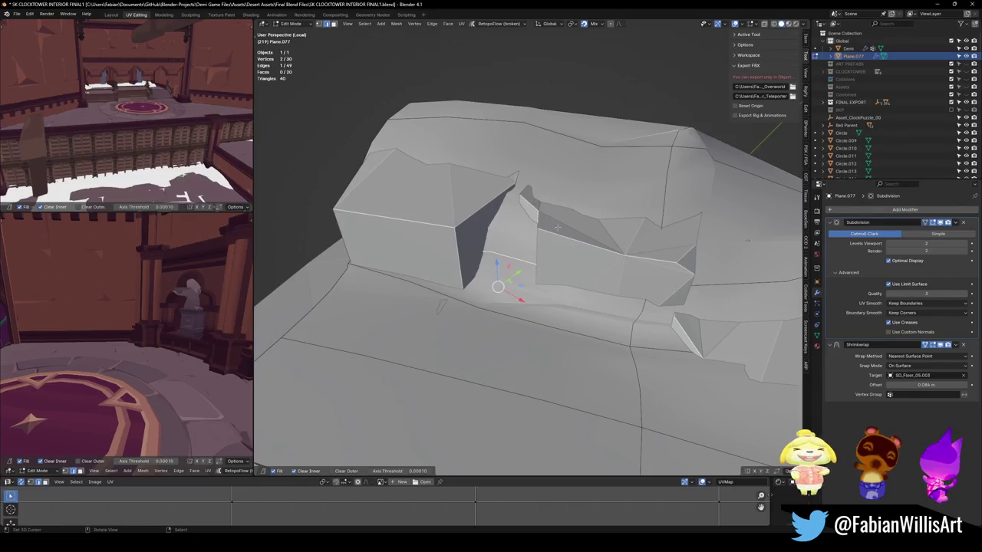
click(508, 208)
key(shift+e)
click(680, 197)
- Return Plane.077 to Object Mode
mouse_move(440, 304)
middle_down()
mouse_move(479, 269)
mouse_move(541, 270)
middle_up()
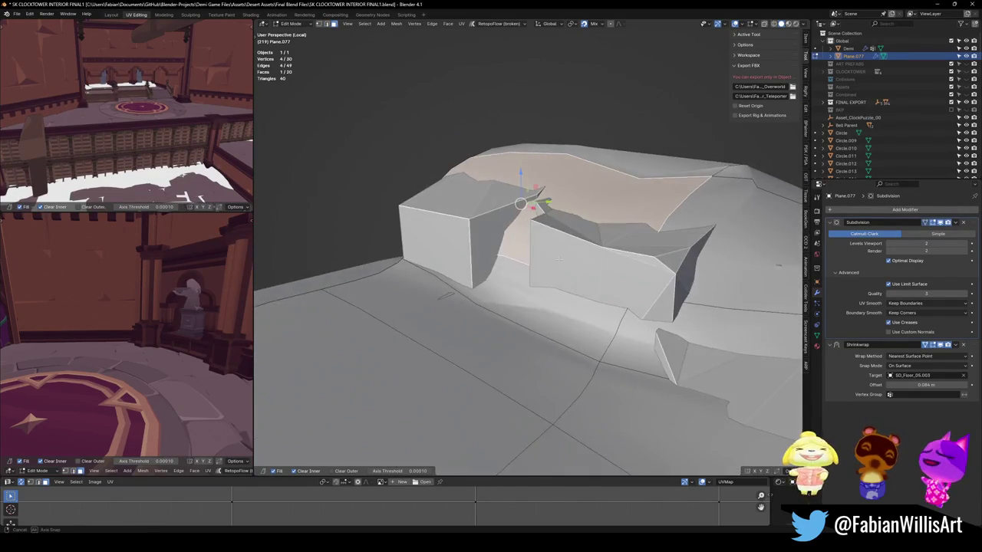
scroll(552, 273, down, 3)
key(Tab)
- Cancel the plane move and leave local view to show the full clocktower floor
scroll(564, 278, down, 3)
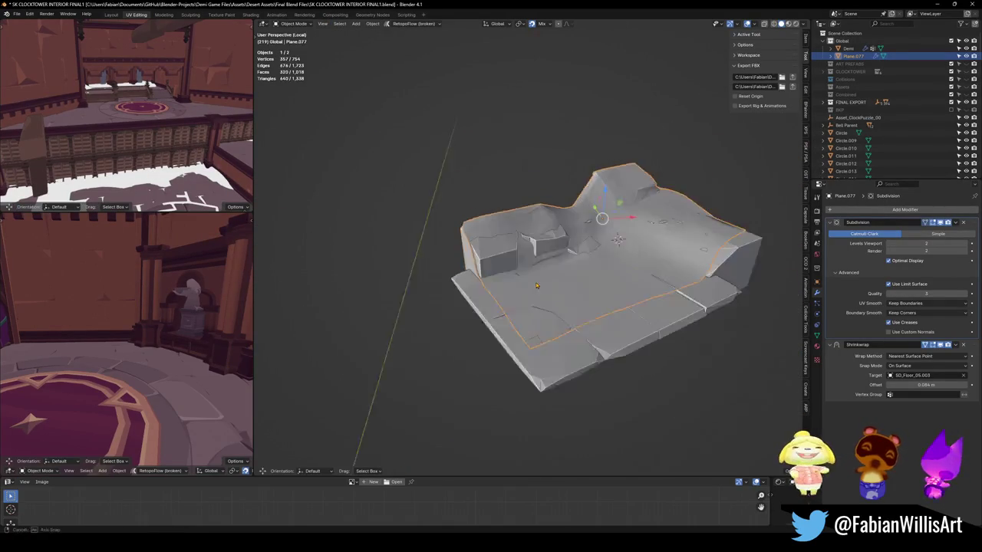
key(g)
right_click(626, 235)
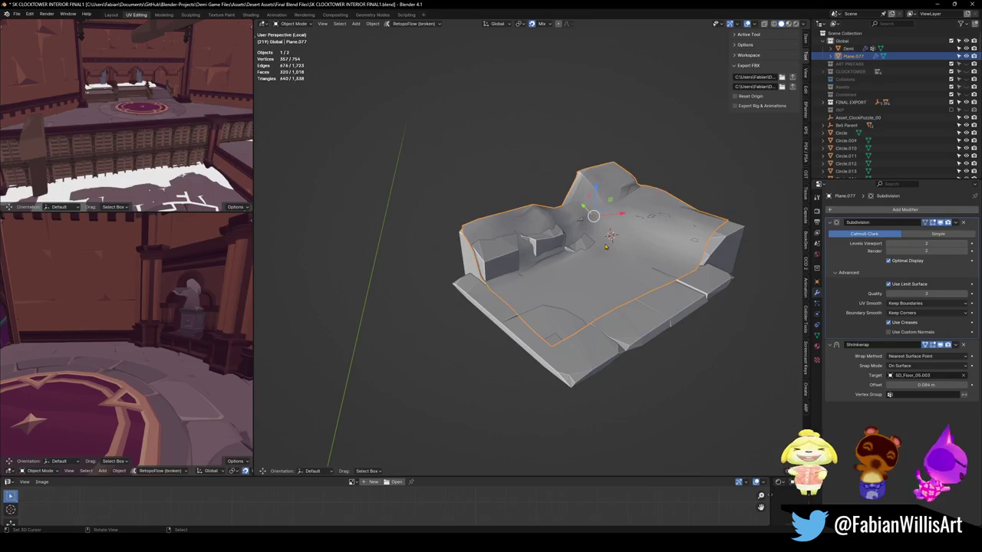
key(KP_Divide)
middle_drag(611, 234, 625, 288)
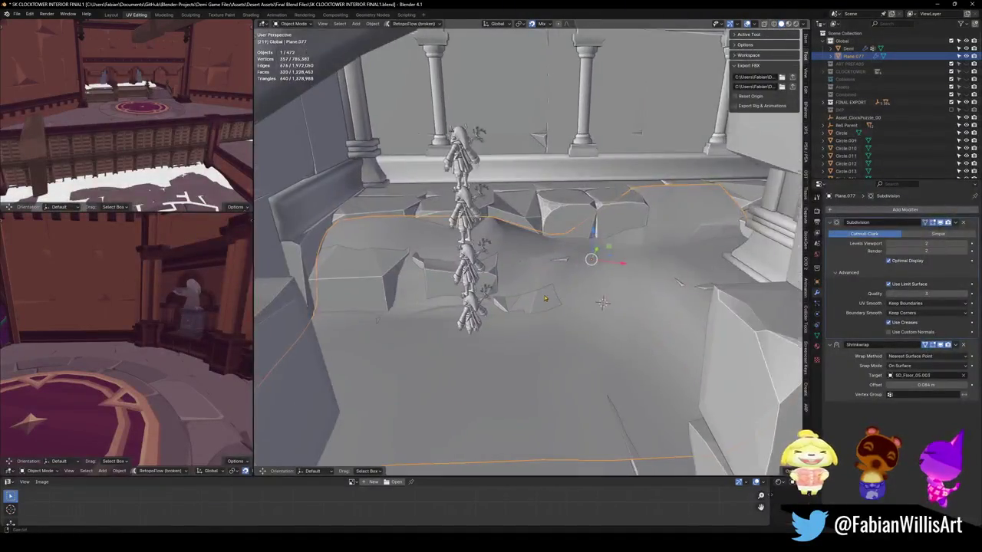
mouse_move(582, 258)
middle_down()
mouse_move(572, 314)
mouse_move(535, 296)
mouse_move(562, 324)
mouse_move(594, 301)
mouse_move(597, 336)
middle_up()
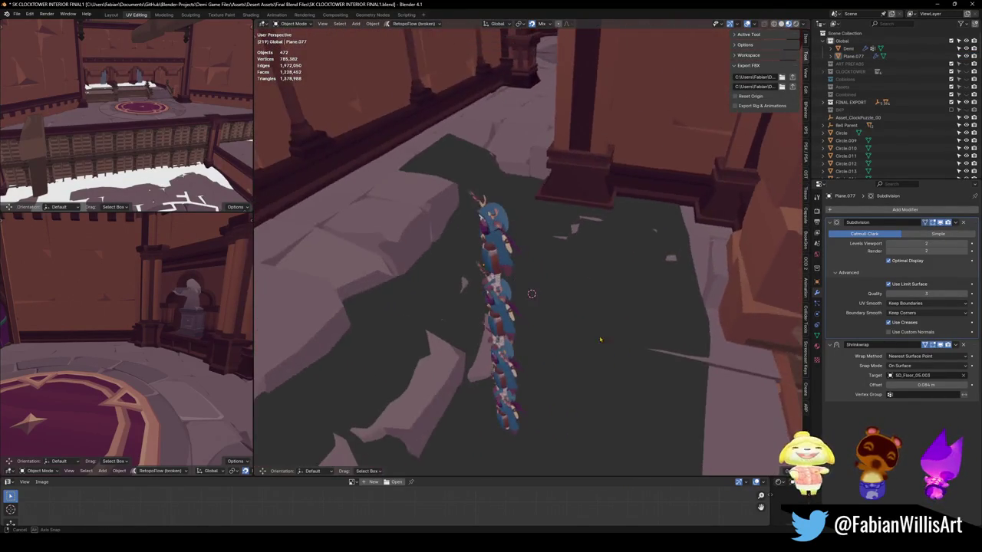
- Switch the viewport to plain Solid shading and select SD_Floor_05.003
click(535, 253)
mouse_move(535, 253)
middle_down()
mouse_move(563, 235)
mouse_move(527, 229)
mouse_move(528, 267)
middle_up()
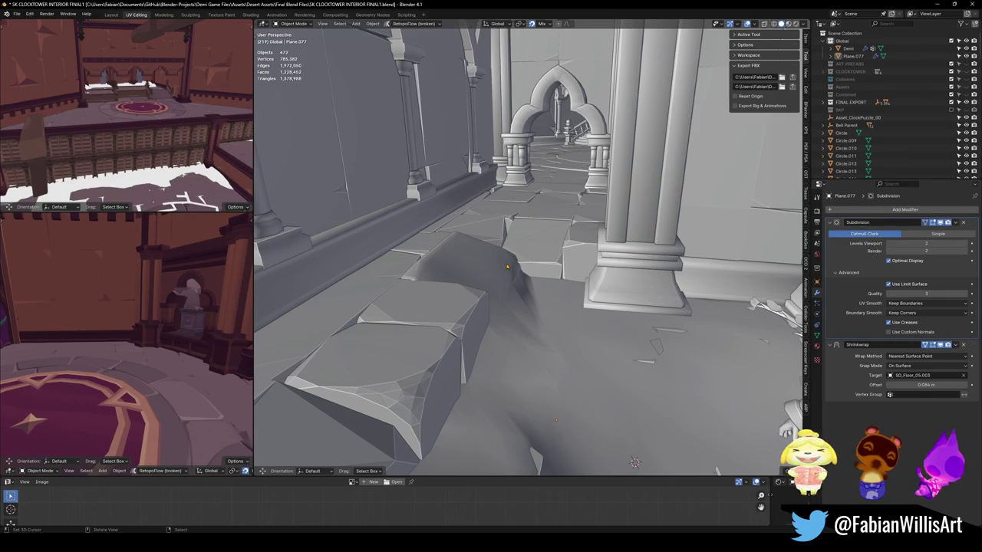
key(g)
mouse_move(480, 261)
middle_down()
mouse_move(563, 273)
mouse_move(566, 300)
mouse_move(596, 260)
middle_up()
click(566, 299)
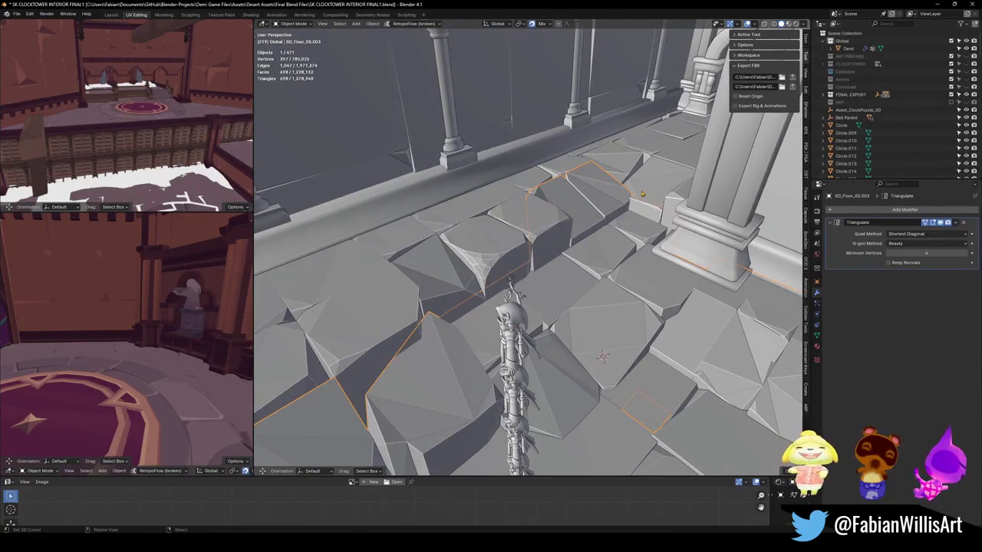
- Separate the linked stone slabs out of SD_Floor_05.026 into a new object
click(642, 194)
key(Tab)
key(l)
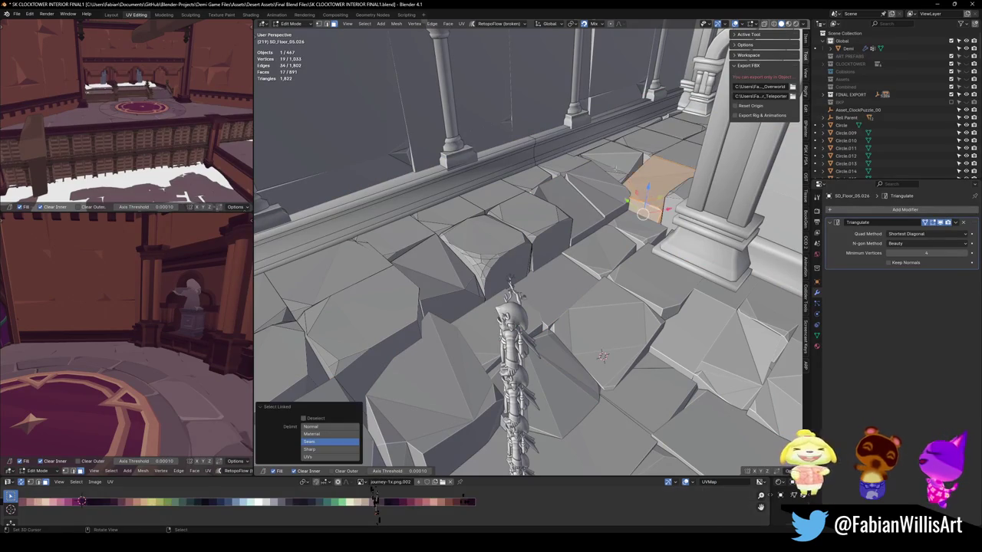
key(p)
click(537, 244)
key(Tab)
- Move the separated slab piece and join it into SD_Floor_05.003 with Ctrl+J
click(648, 208)
key(g)
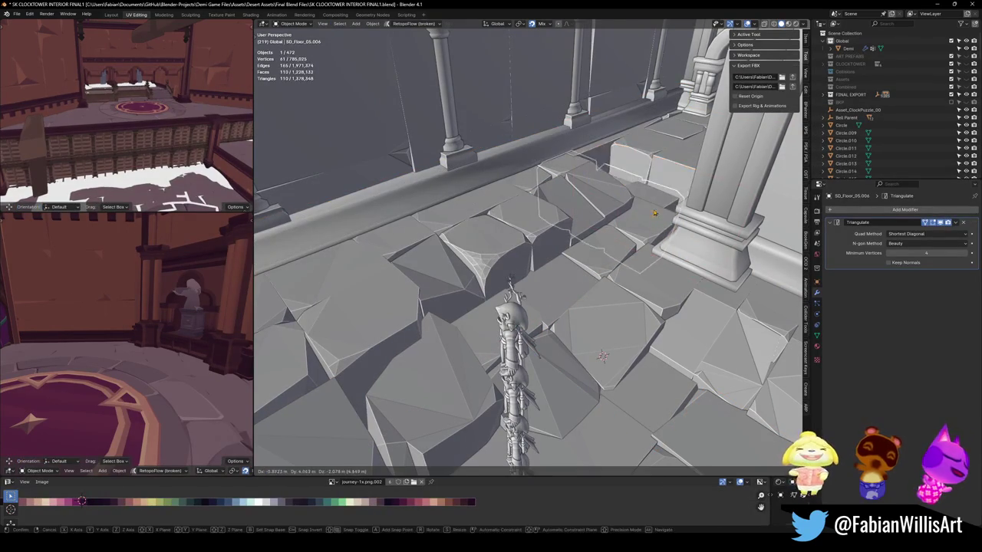
click(585, 214)
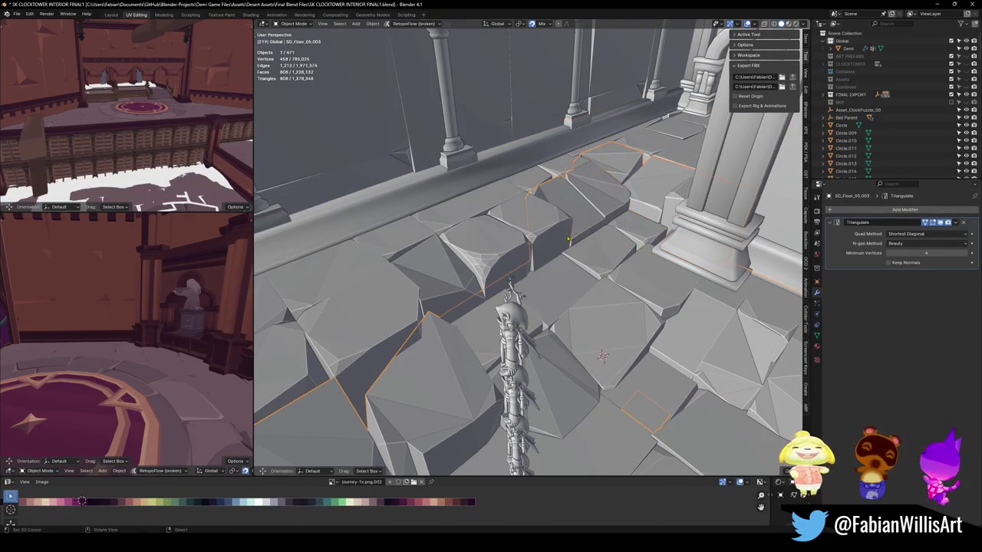
key(ctrl+j)
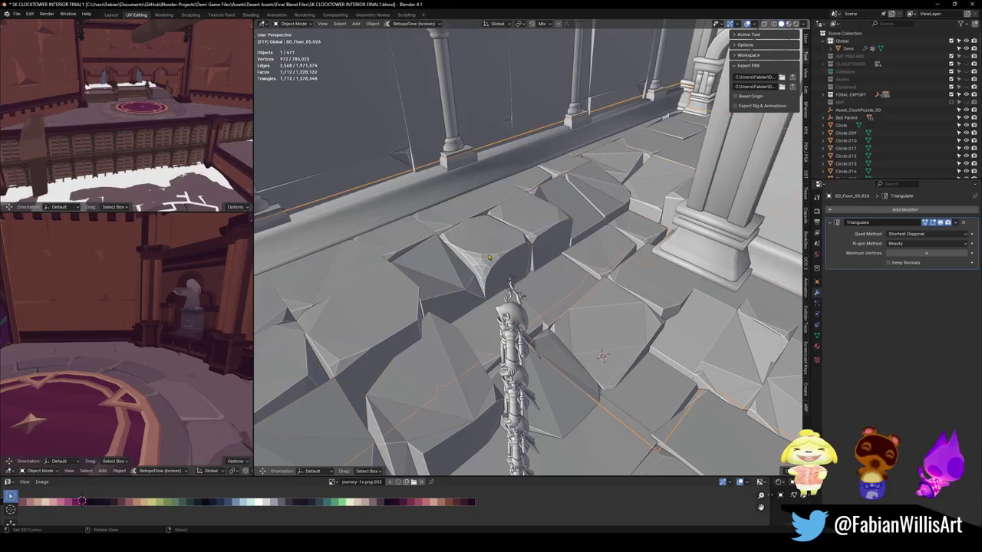
- Split the merged floor's linked slabs into separate objects by loose parts
key(Tab)
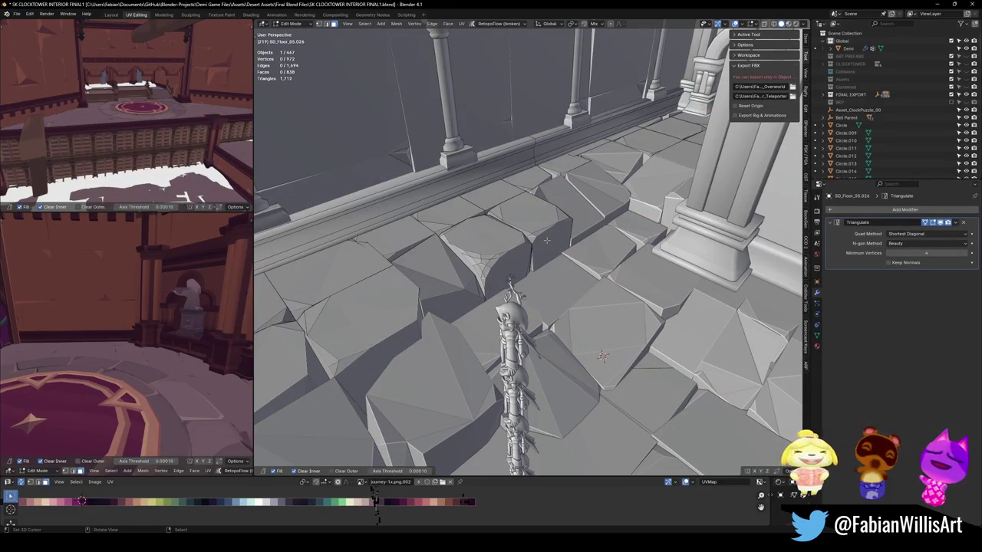
key(l)
key(l)
key(l)
middle_drag(531, 280, 523, 283)
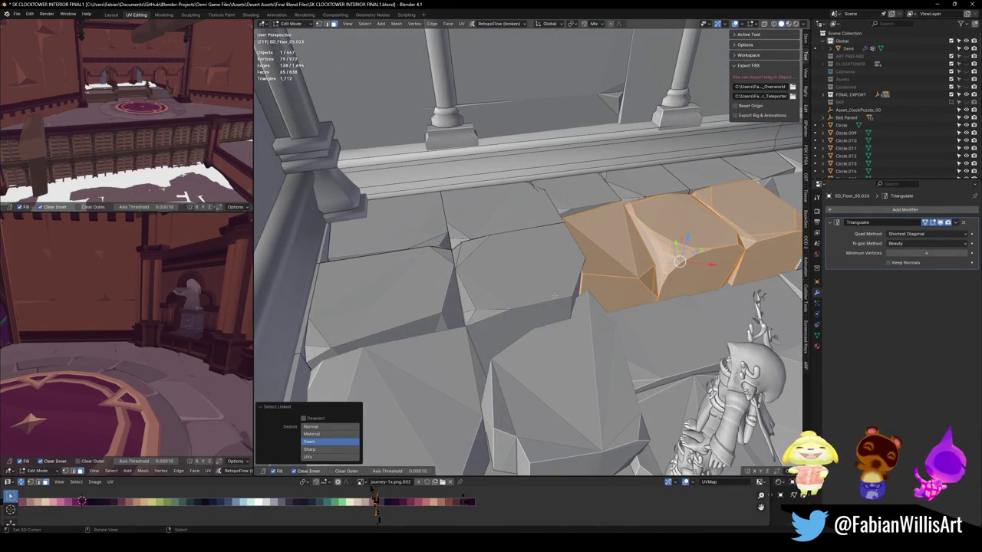
key(p)
key(l)
key(Tab)
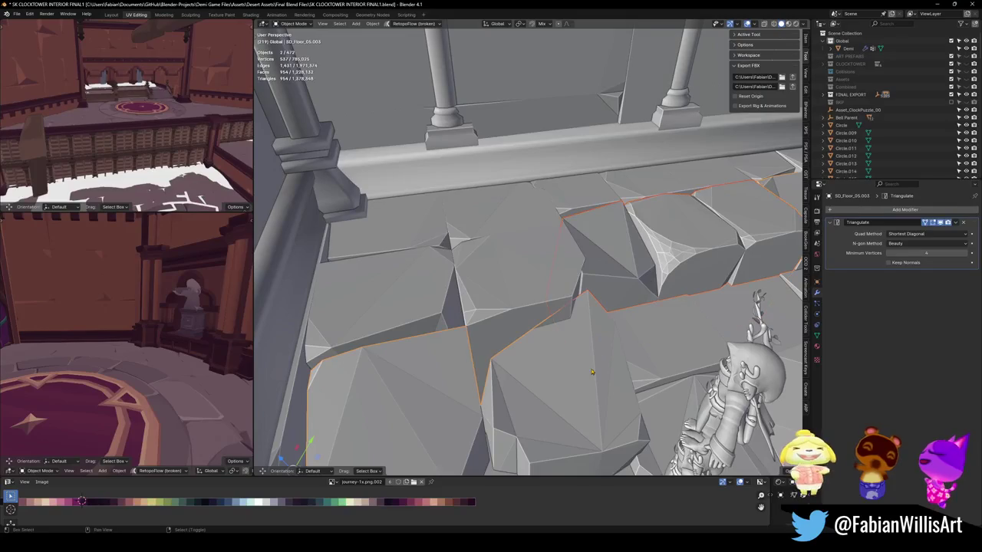
- Isolate SD_Floor_05.003 in local view and enter Edit Mode
key(KP_Divide)
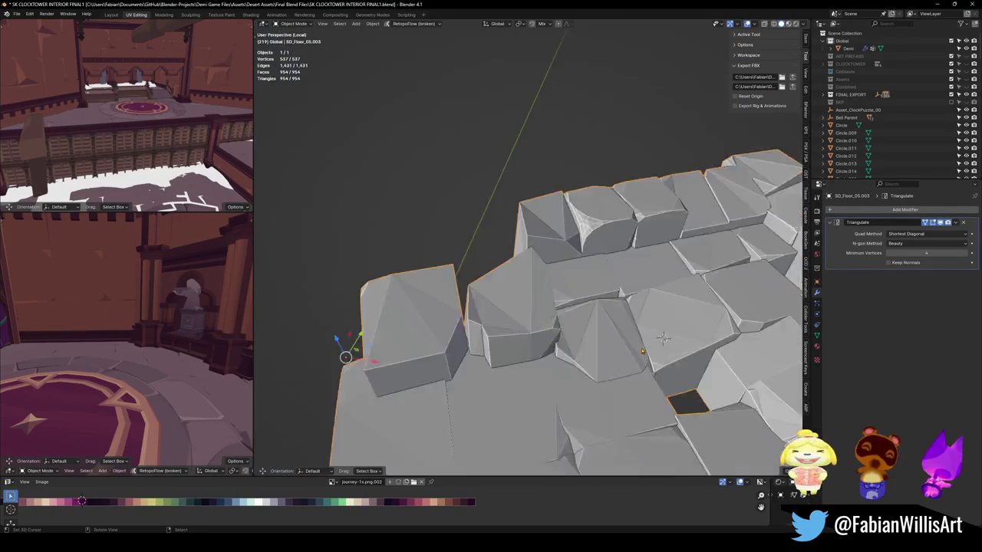
mouse_move(641, 351)
middle_down()
mouse_move(537, 246)
mouse_move(547, 270)
middle_up()
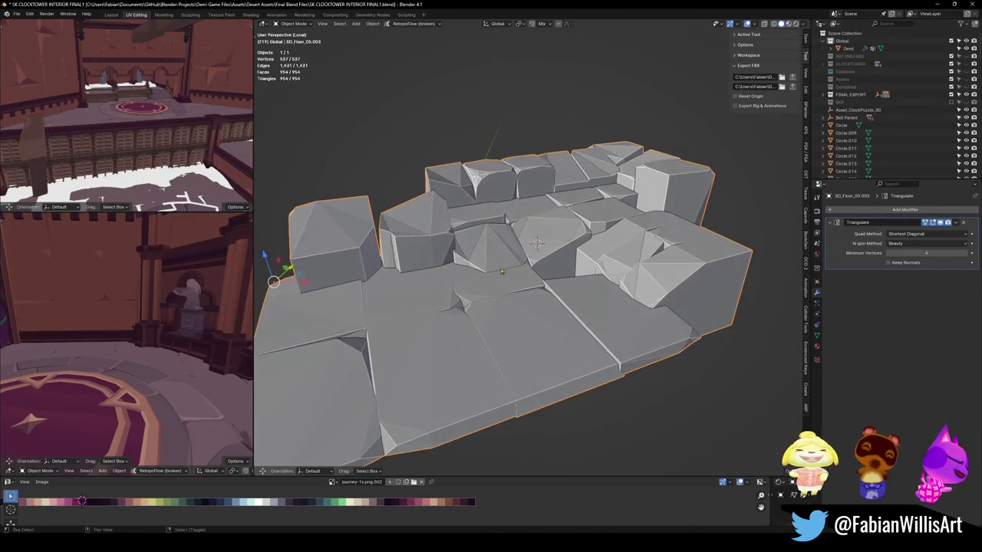
scroll(547, 270, up, 2)
key(Tab)
scroll(480, 257, up, 3)
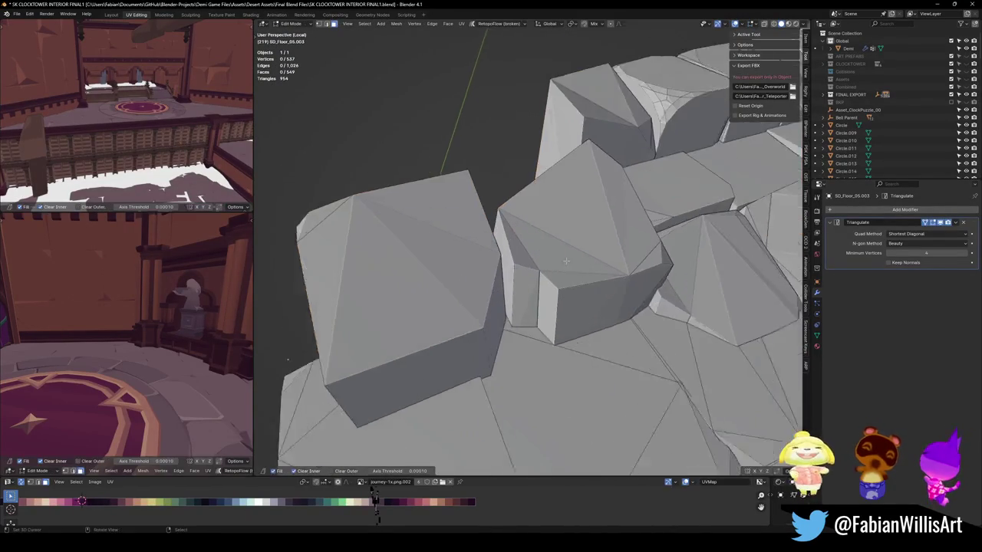
scroll(491, 253, up, 2)
- Slide stray slab edges horizontally with G and Shift+Z, then return to Object Mode
click(503, 218)
key(g)
key(shift+z)
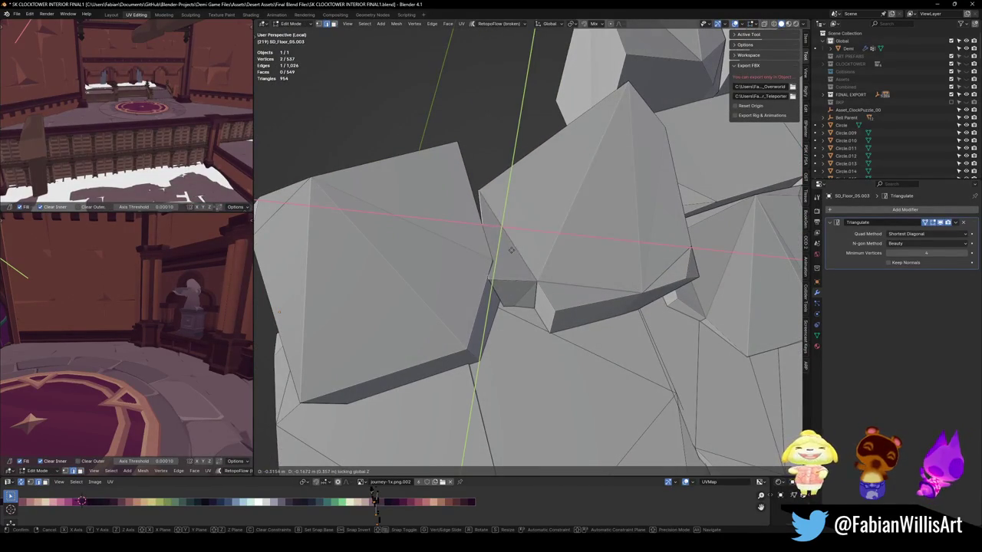
click(515, 246)
mouse_move(516, 245)
middle_down()
mouse_move(521, 319)
mouse_move(473, 159)
middle_up()
key(g)
key(shift+z)
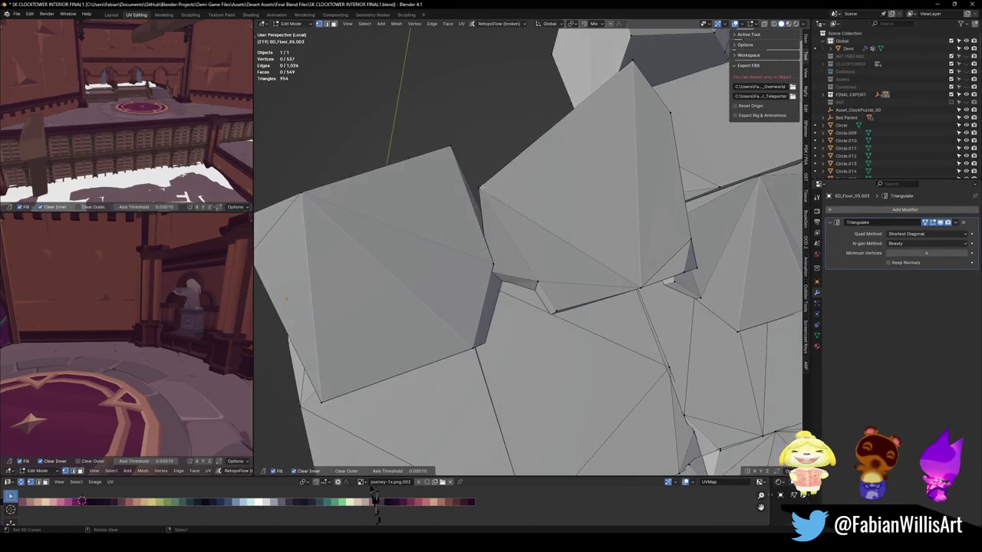
click(478, 157)
scroll(477, 157, down, 5)
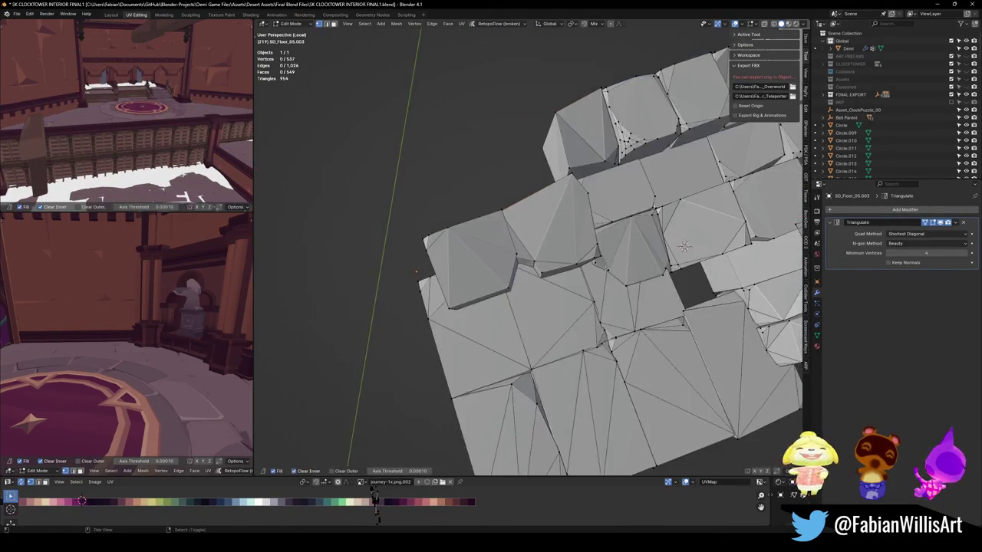
mouse_move(478, 156)
middle_down()
mouse_move(664, 288)
mouse_move(549, 267)
mouse_move(537, 254)
mouse_move(563, 290)
middle_up()
key(Tab)
- Save the file and briefly walk the view close to the floor
key(ctrl+s)
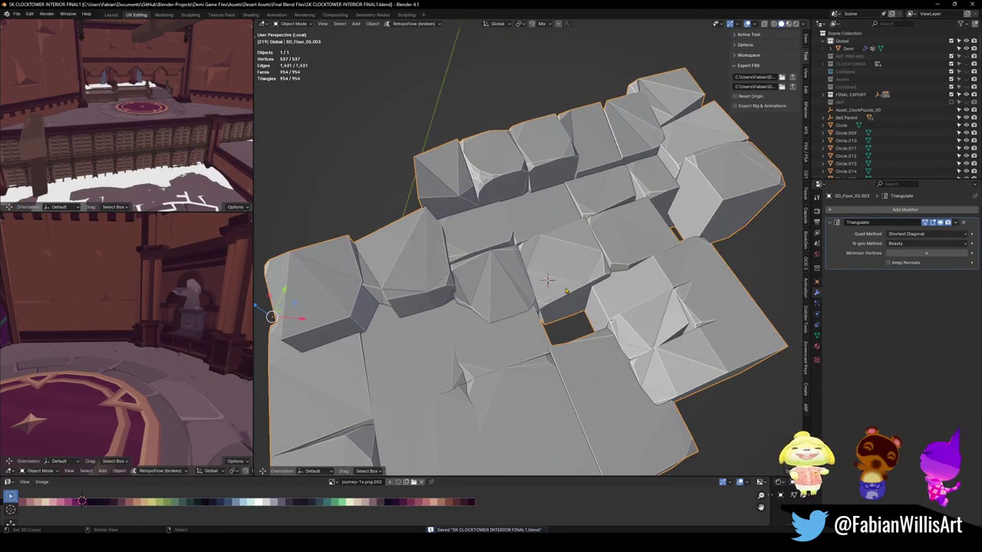
key(shift+grave)
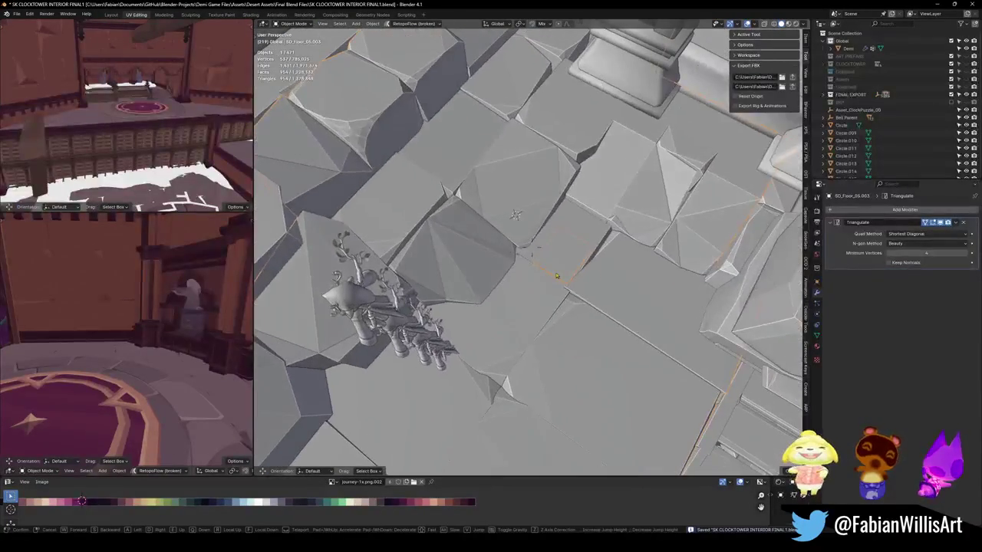
key(Return)
- Separate one linked stone from the floor section into its own object
key(Tab)
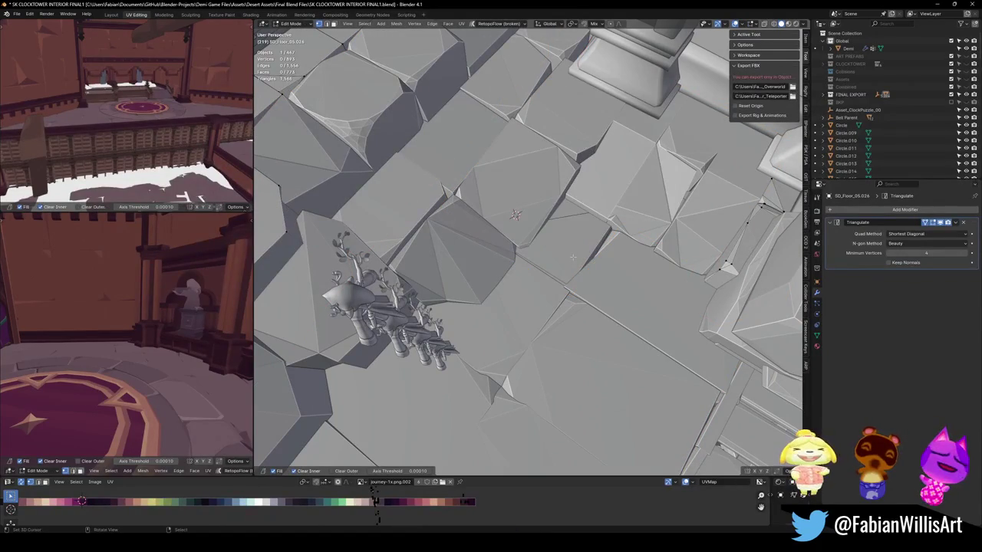
click(729, 223)
key(ctrl+z)
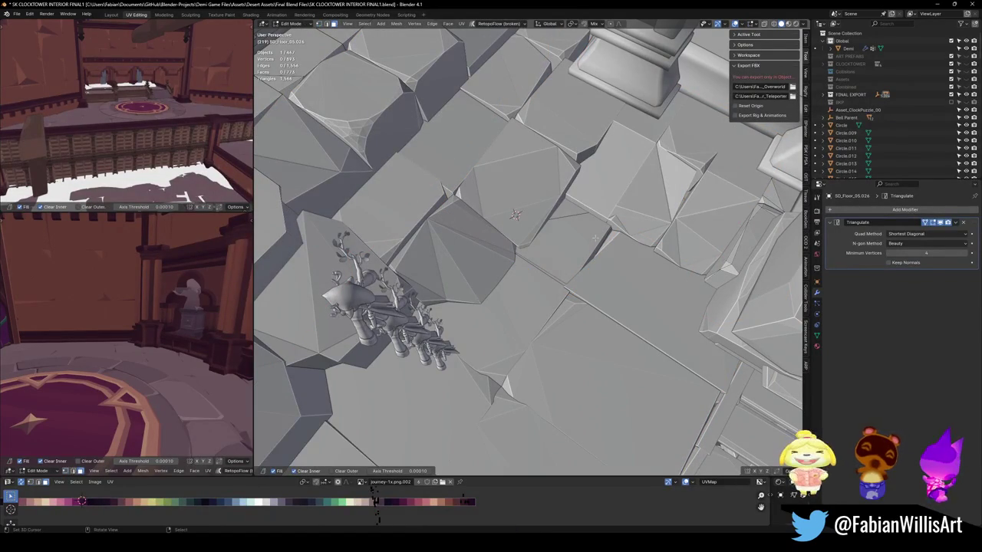
key(l)
click(592, 247)
key(Tab)
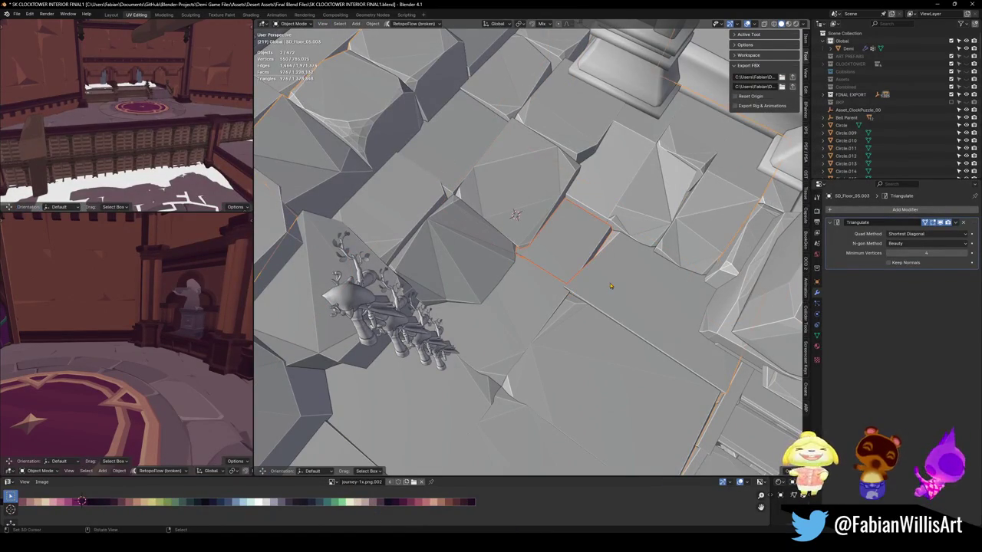
- Isolate the selected floor section in local view and save the file
mouse_move(588, 287)
middle_down()
mouse_move(611, 268)
mouse_move(560, 270)
middle_up()
key(slash)
key(ctrl+s)
scroll(598, 269, up, 5)
- Duplicate the floor section in place and add a Remesh modifier to the copy
key(shift+d)
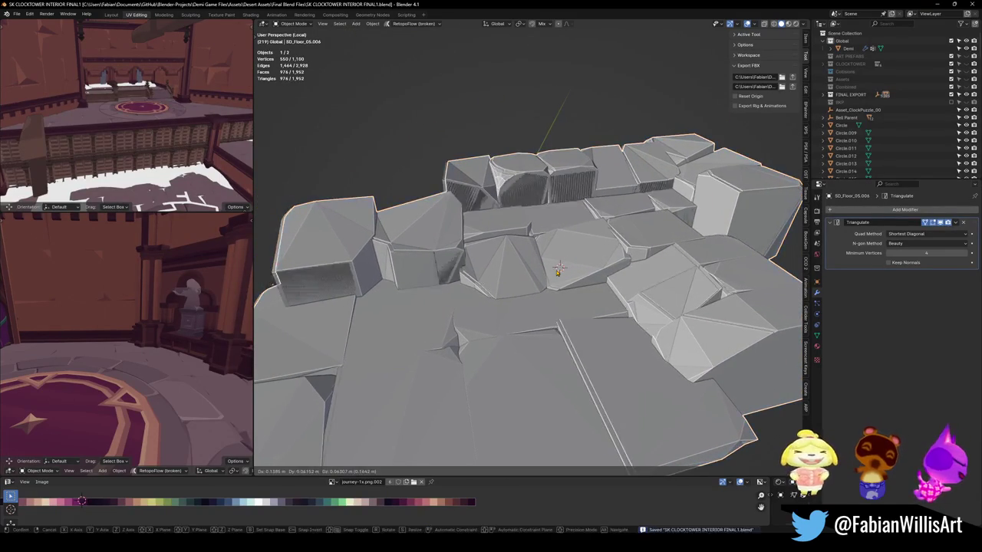
right_click(557, 270)
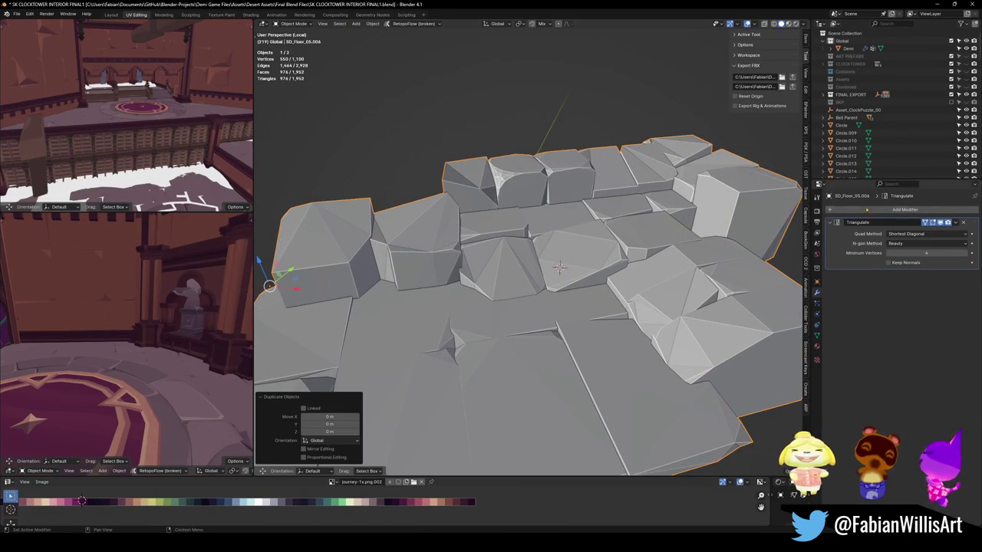
click(905, 209)
text(rem)
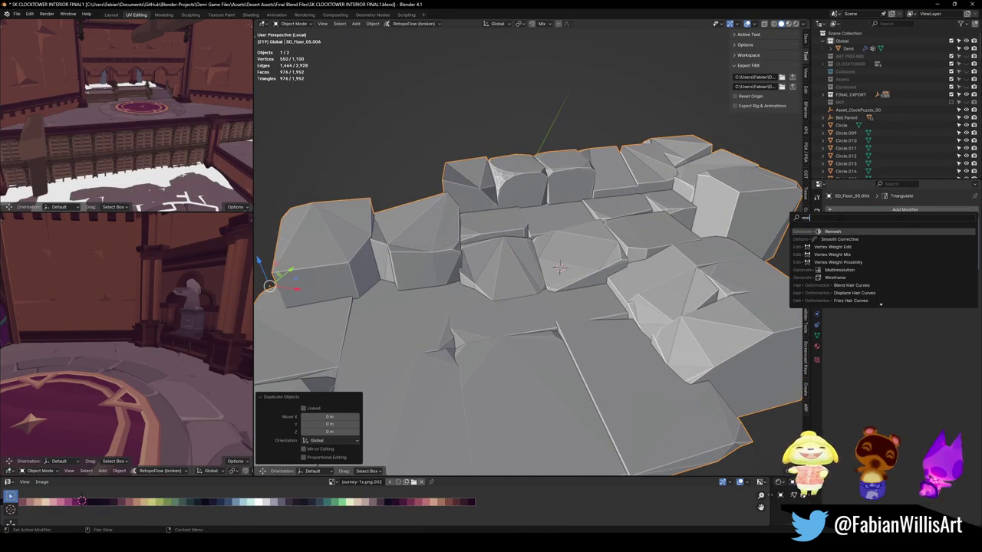
key(Return)
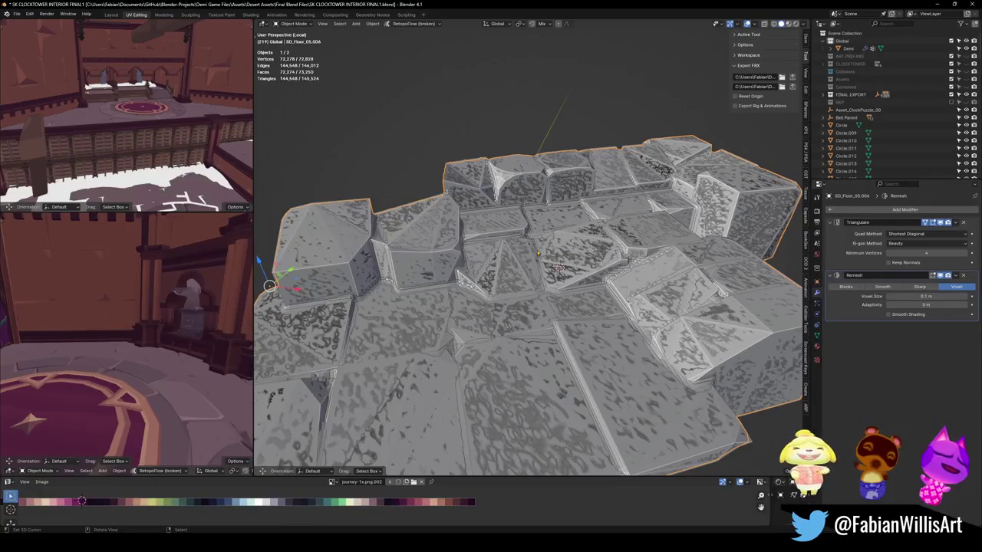
- Lift the duplicate straight up along Z, about 7.8 m above the original
middle_drag(537, 251, 544, 230)
key(g)
key(z)
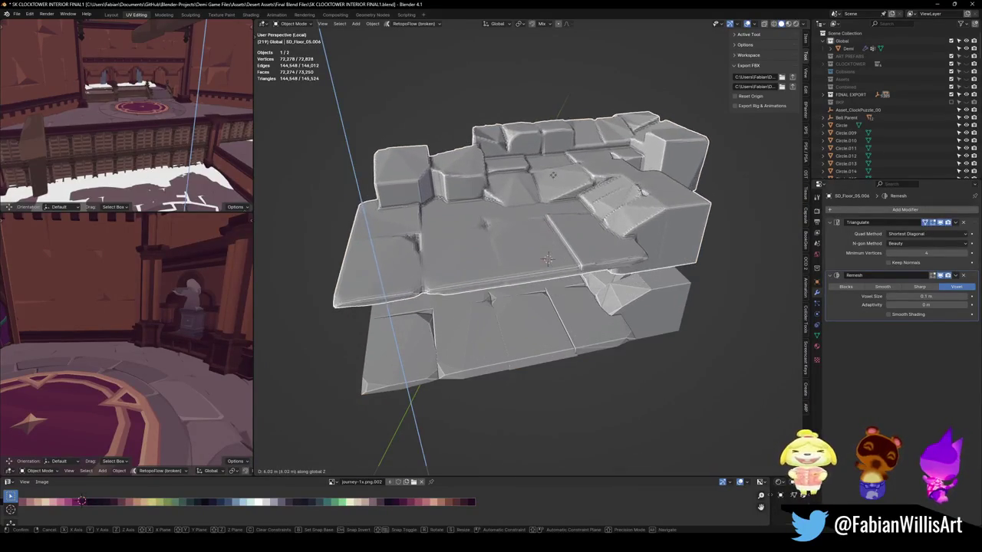
click(555, 156)
- Set the Remesh voxel size to 0.1 m and enter Edit Mode to view the base mesh
scroll(547, 221, up, 2)
mouse_move(555, 155)
middle_down()
mouse_move(548, 222)
mouse_move(569, 232)
middle_up()
scroll(569, 232, up, 1)
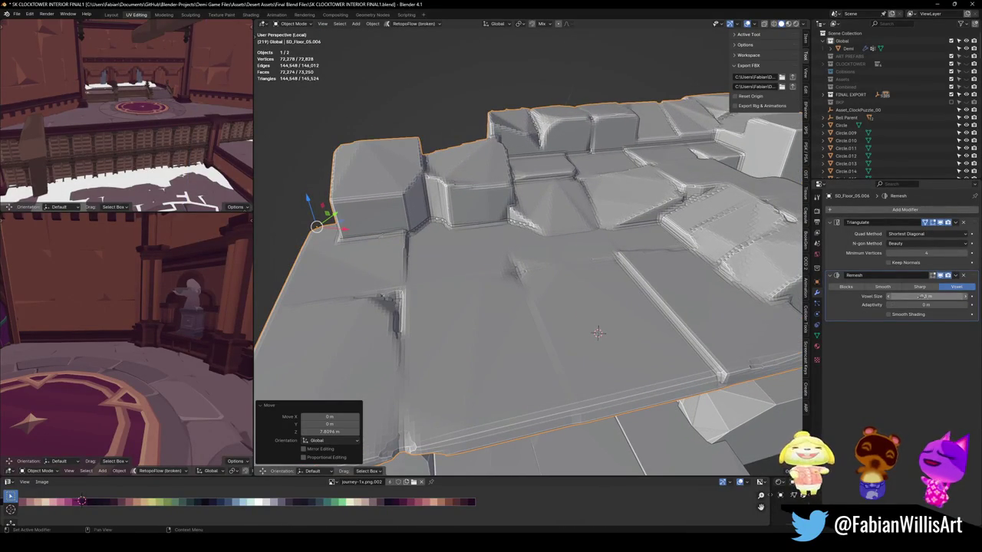
mouse_move(926, 296)
mouse_down()
mouse_move(972, 296)
mouse_move(923, 295)
mouse_up()
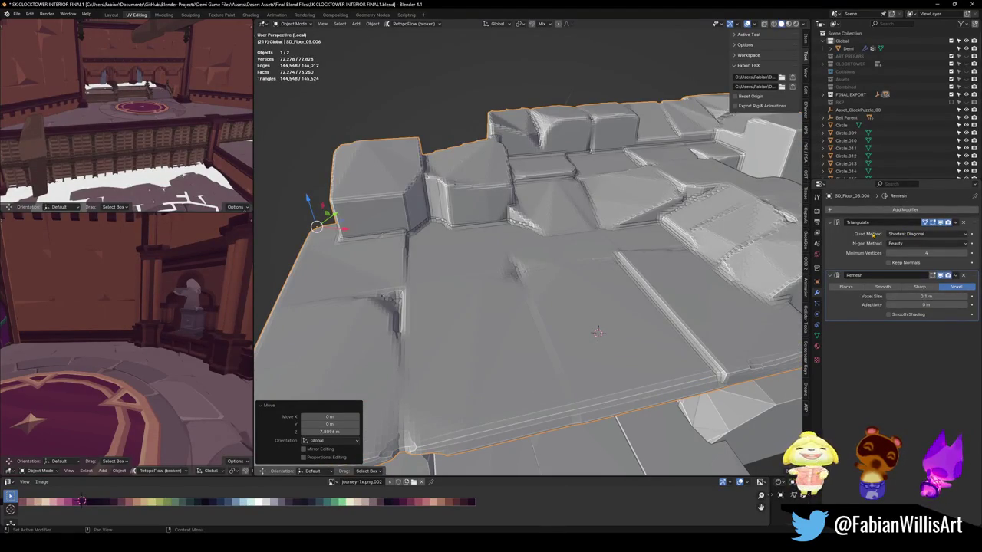
mouse_move(632, 194)
middle_down()
mouse_move(560, 236)
mouse_move(580, 291)
mouse_move(374, 498)
mouse_move(361, 491)
middle_up()
key(Tab)
scroll(603, 311, up, 3)
- Start sliding a slab edge with G and Shift+Z, then cancel the move
click(573, 306)
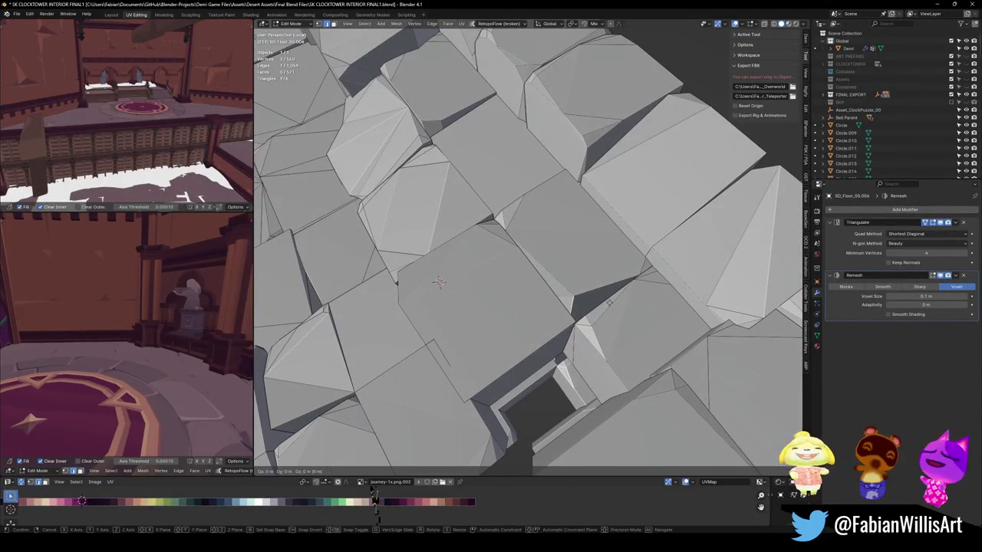
key(g)
key(shift+z)
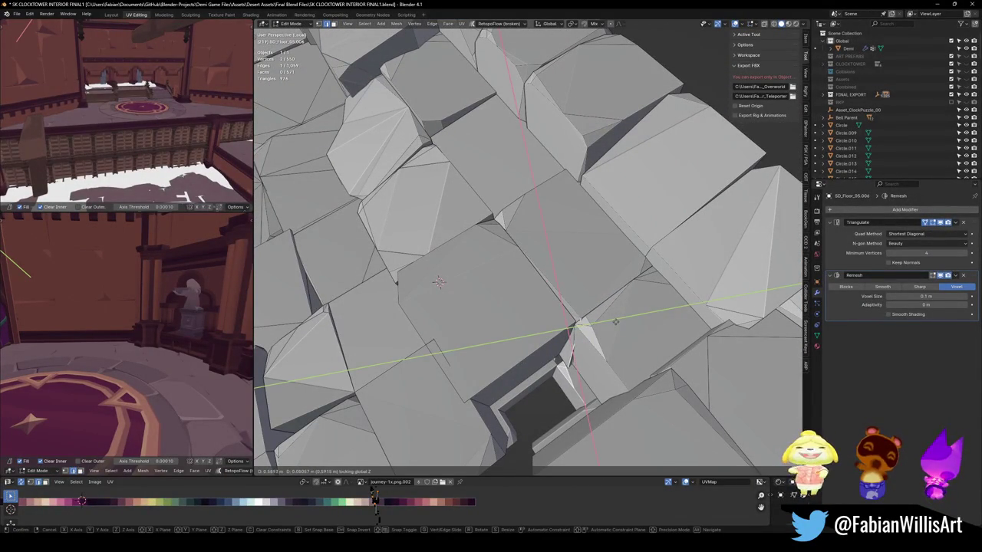
right_click(615, 322)
scroll(615, 322, down, 4)
middle_drag(615, 322, 547, 255)
- Scale the whole floor mesh up to about 1.076 times its size
key(a)
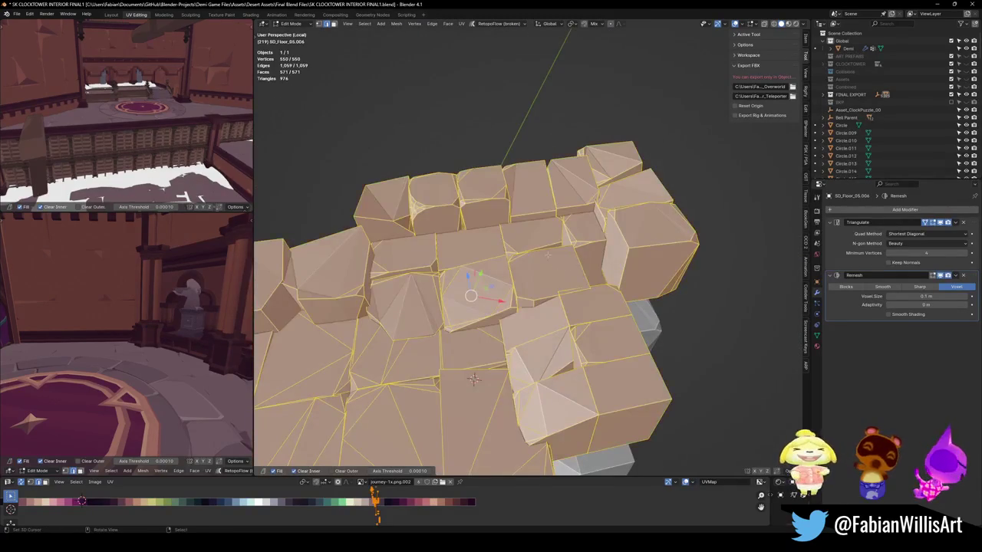
key(s)
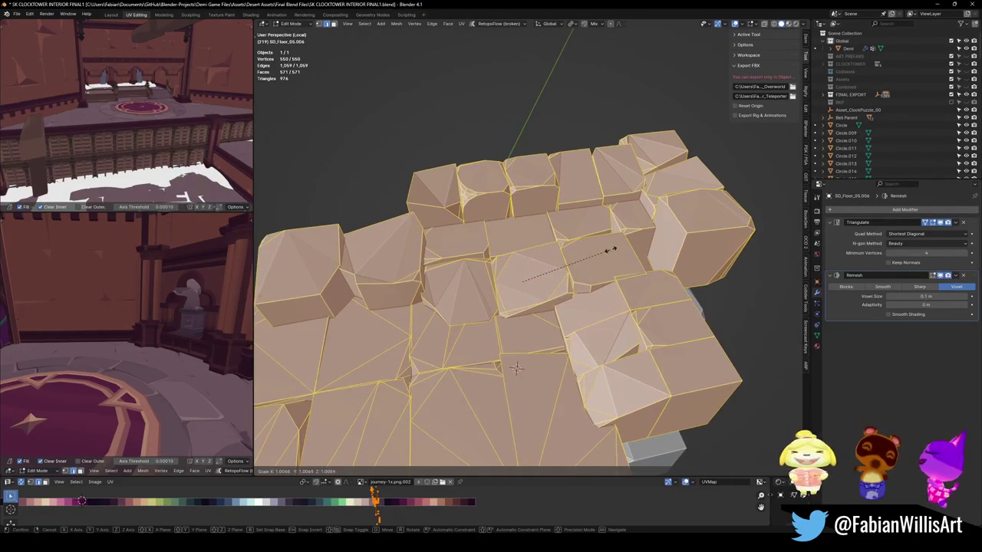
click(656, 244)
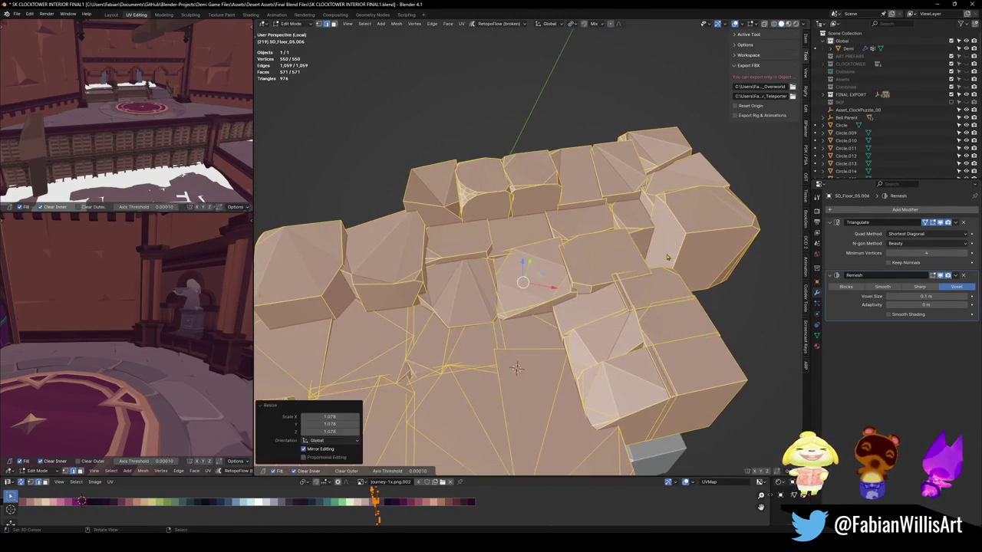
key(Tab)
middle_drag(632, 286, 566, 290)
- Select one whole stone piece, start enlarging it, then cancel and undo
key(Tab)
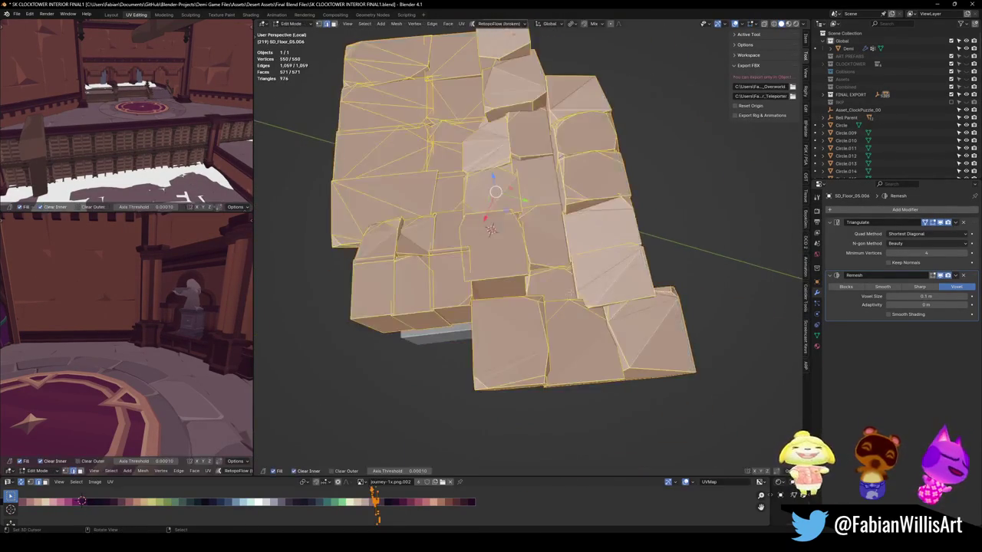
key(alt+a)
scroll(550, 280, up, 5)
key(l)
key(s)
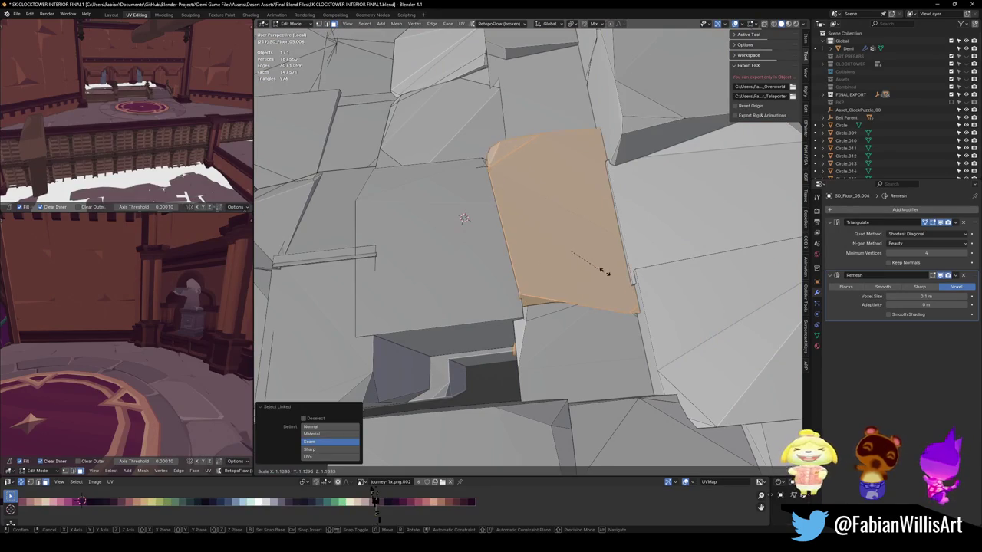
key(Escape)
key(ctrl+z)
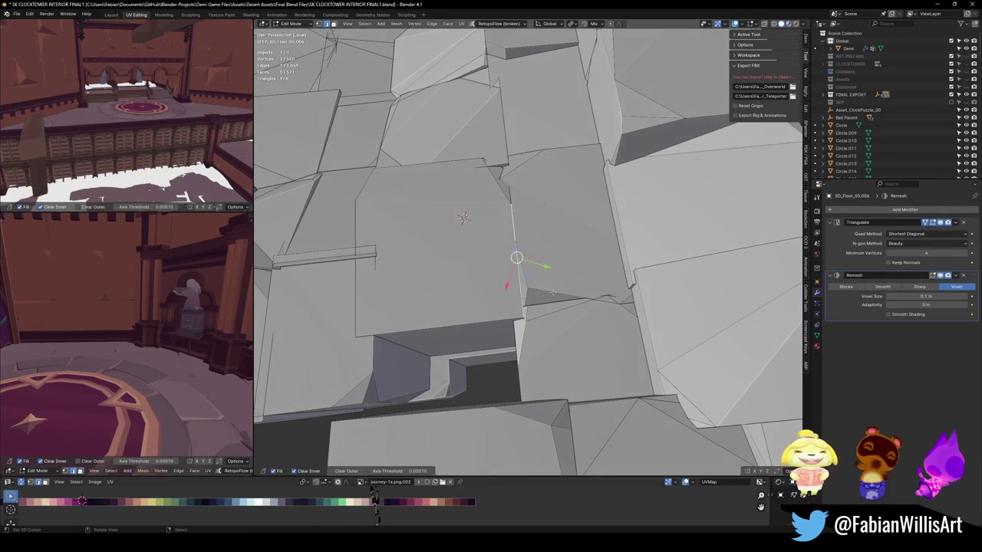
- Slide a vertex between two stones at the same height, then deselect all
key(g)
key(shift+z)
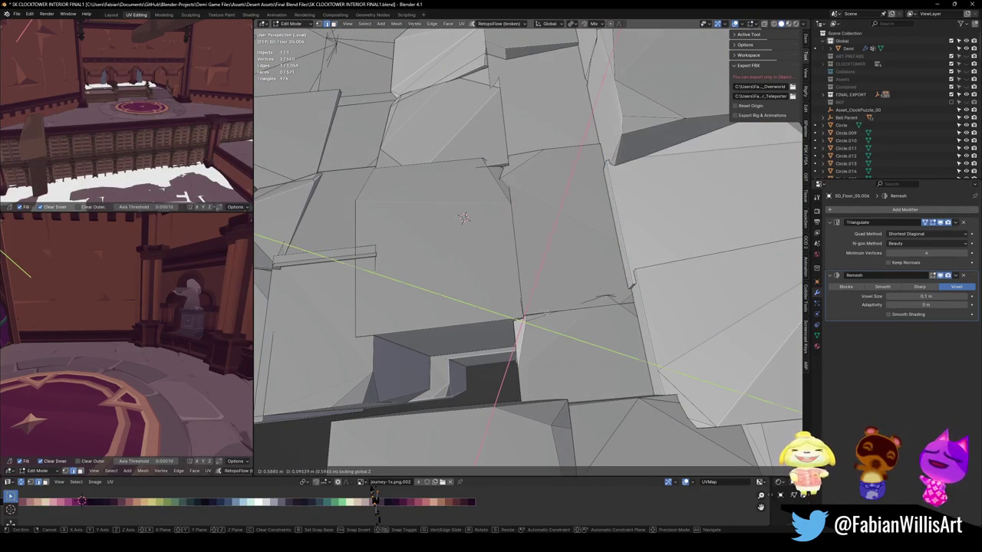
key(Escape)
key(alt+a)
scroll(464, 218, down, 5)
middle_drag(464, 218, 605, 353)
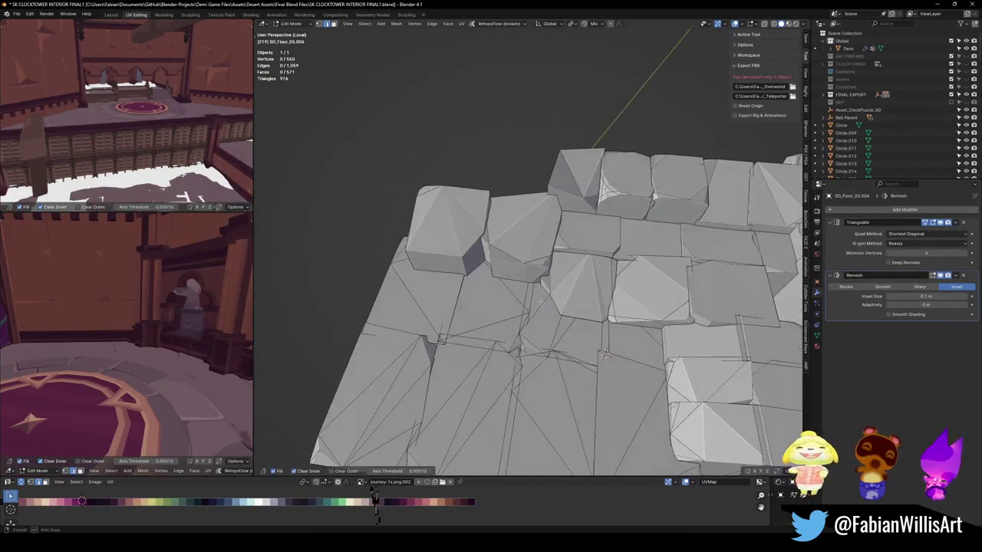
mouse_move(542, 302)
middle_down()
mouse_move(547, 269)
mouse_move(537, 285)
middle_up()
- Enter Sculpt Mode on the remeshed floor and fill two stone crevices with Clay Strips
key(Tab)
scroll(522, 283, up, 4)
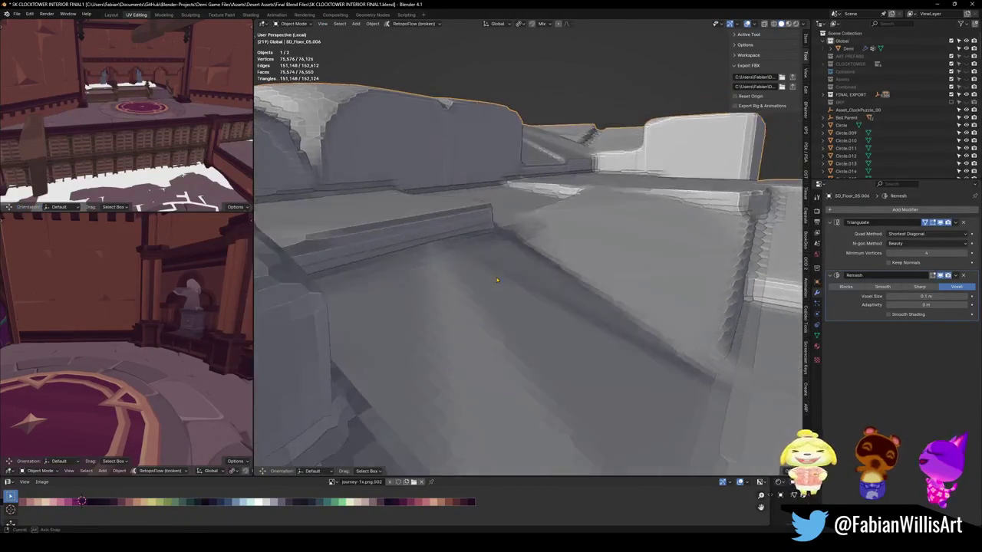
scroll(497, 281, down, 2)
scroll(497, 281, down, 4)
middle_drag(499, 280, 507, 287)
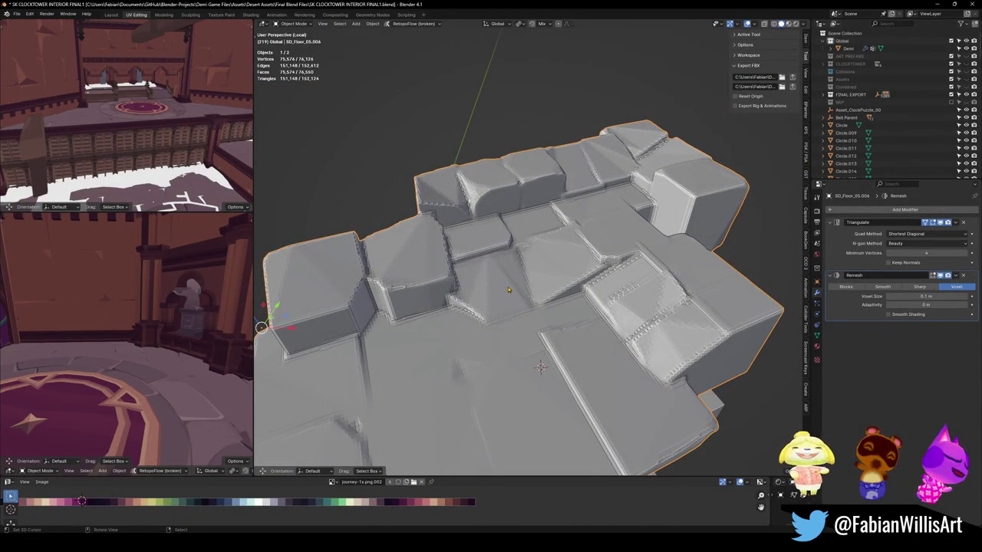
key(ctrl+Tab)
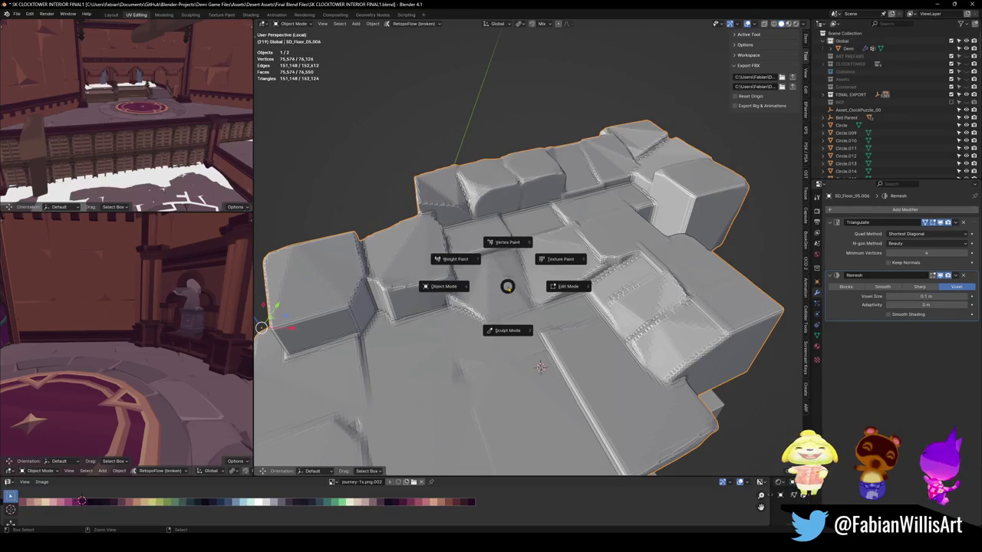
click(509, 344)
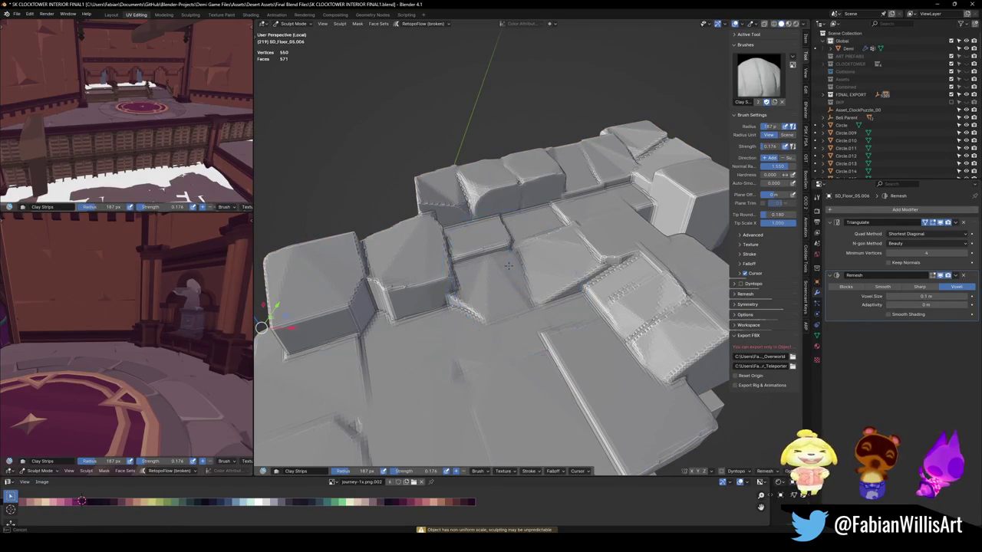
scroll(539, 280, up, 3)
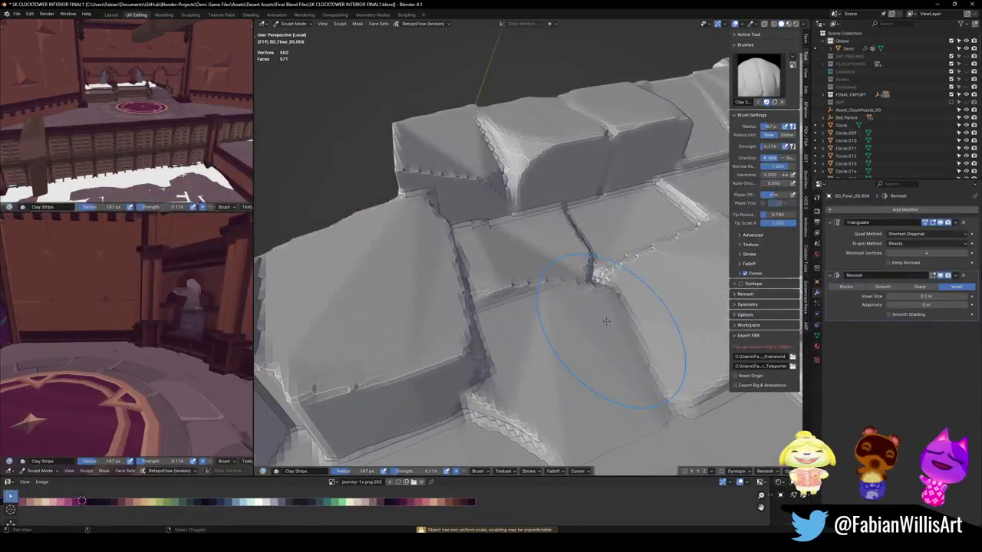
middle_drag(579, 306, 567, 300)
drag(568, 301, 495, 261)
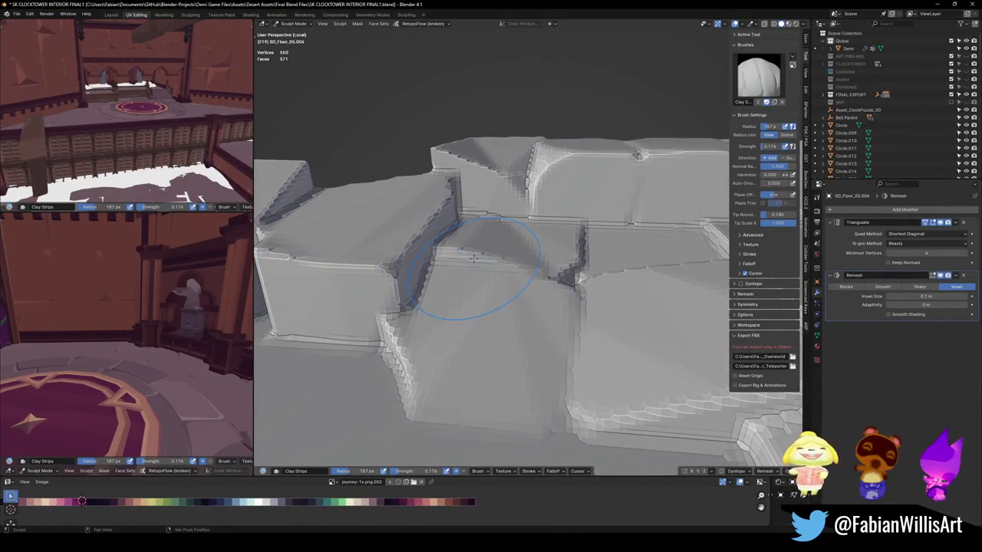
middle_drag(484, 257, 559, 317)
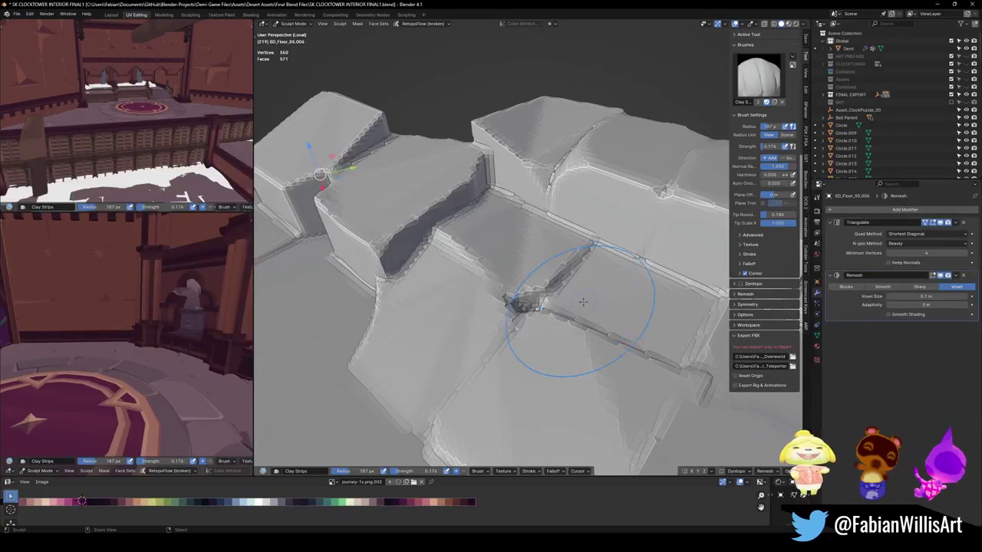
drag(600, 338, 588, 359)
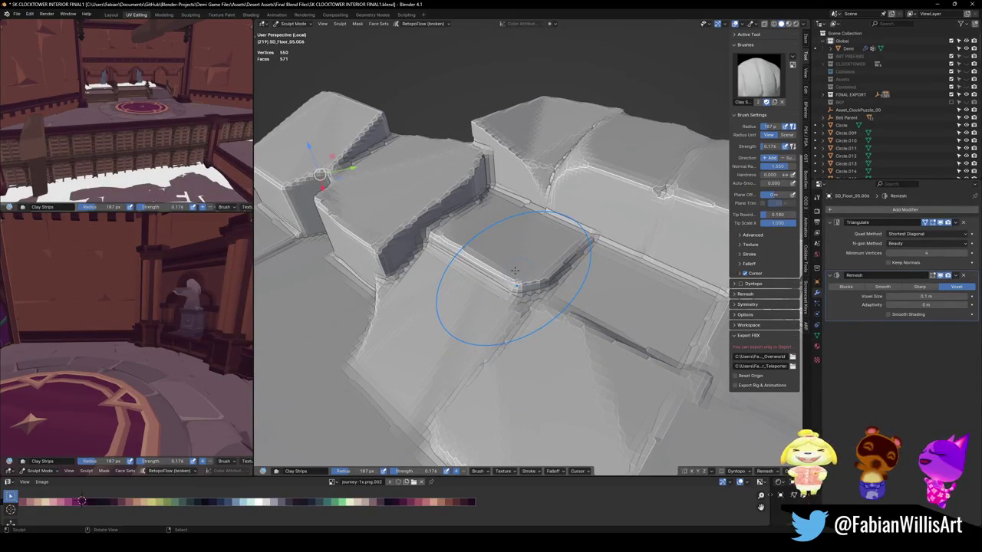
- Apply the floor's rotation and scale in object mode, then return to Sculpt Mode
key(ctrl+Tab)
key(ctrl+a)
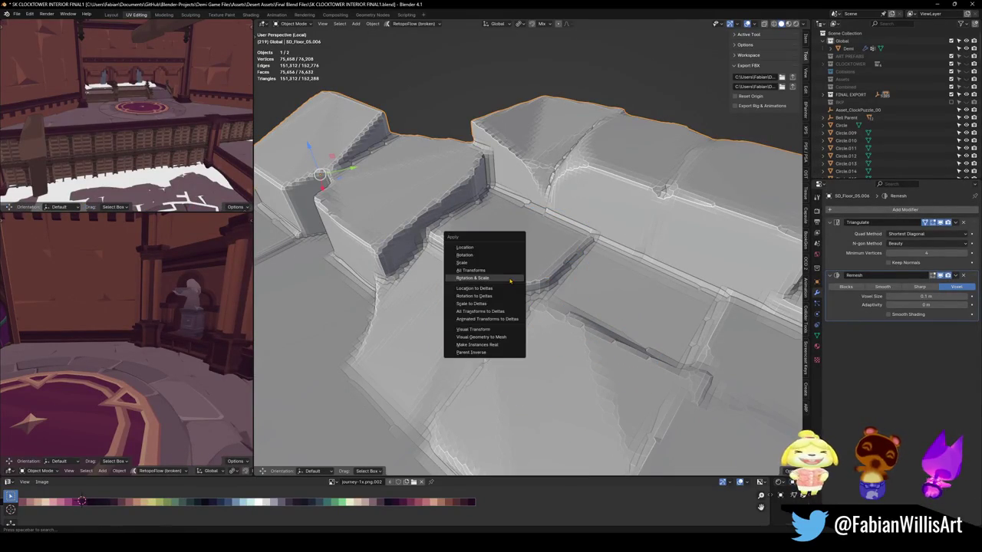
click(510, 279)
key(ctrl+Tab)
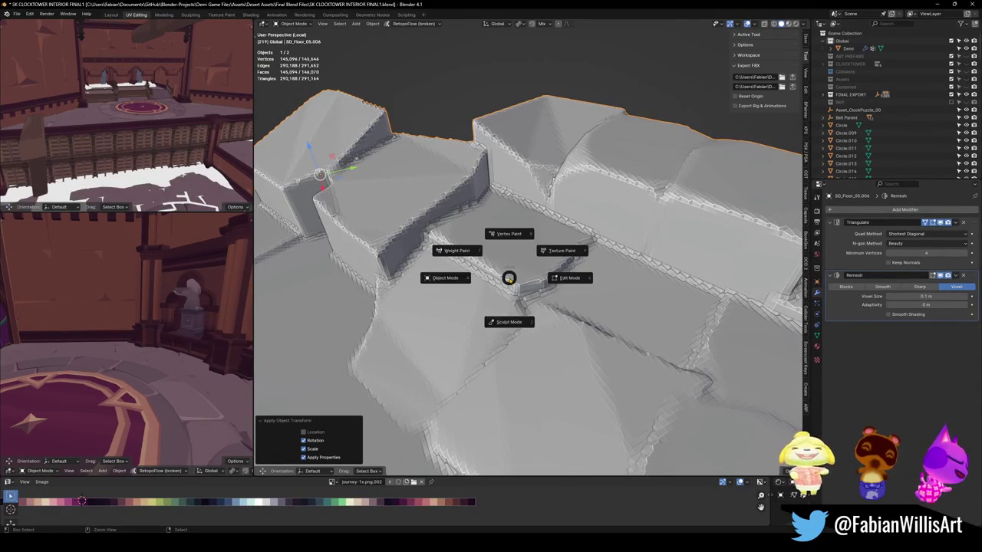
click(515, 335)
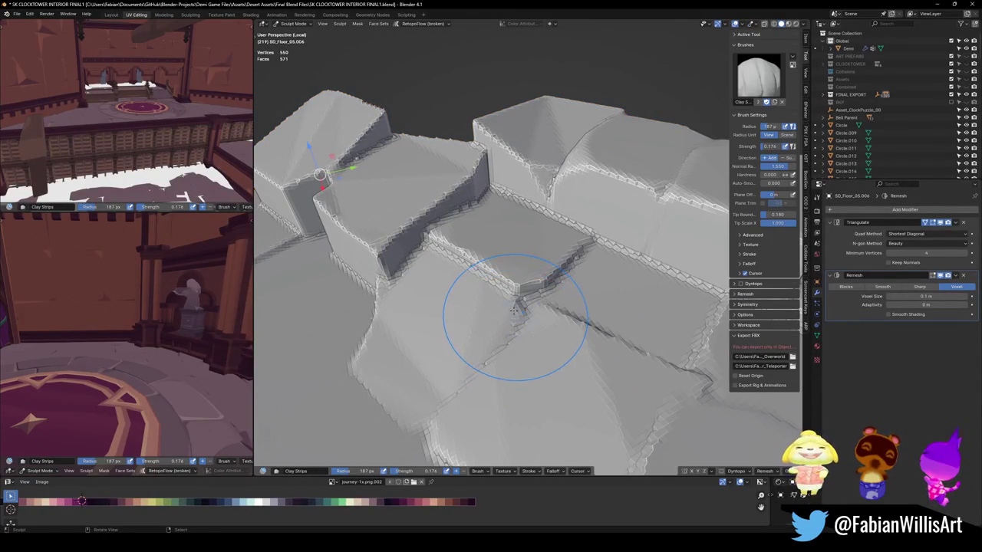
- Switch to the Smooth brush at 0.224 strength and smooth a crack between stones
key(shift+f)
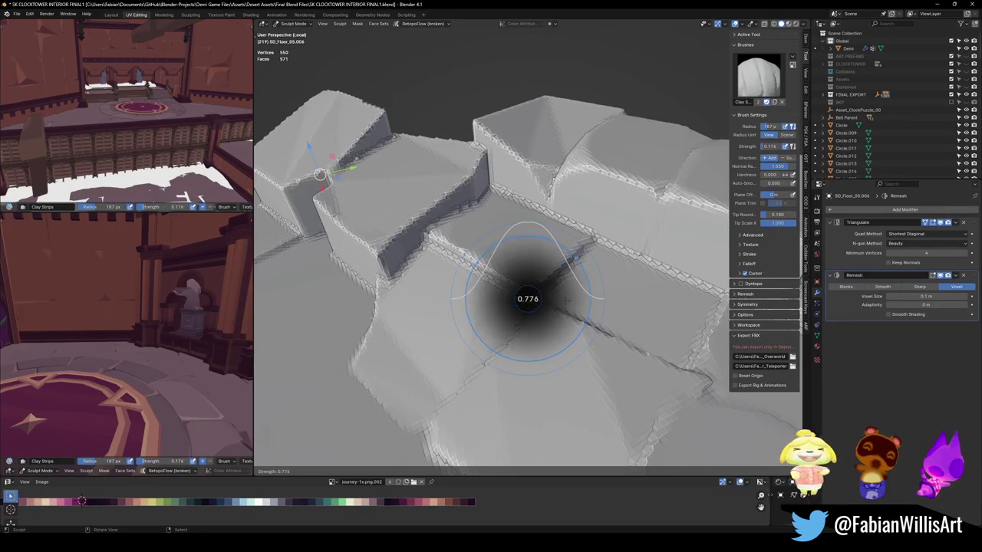
key(Escape)
key(q)
click(521, 317)
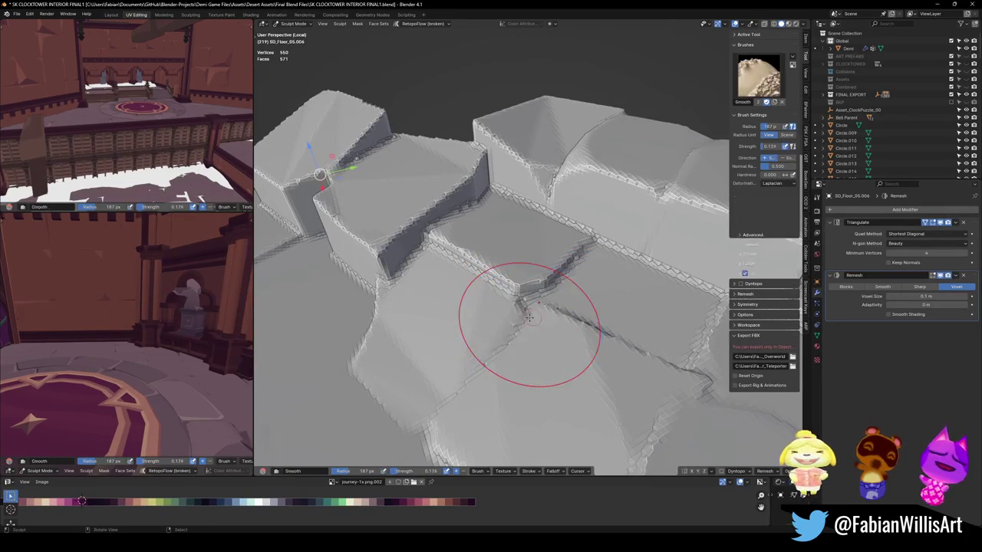
key(shift+f)
key(Escape)
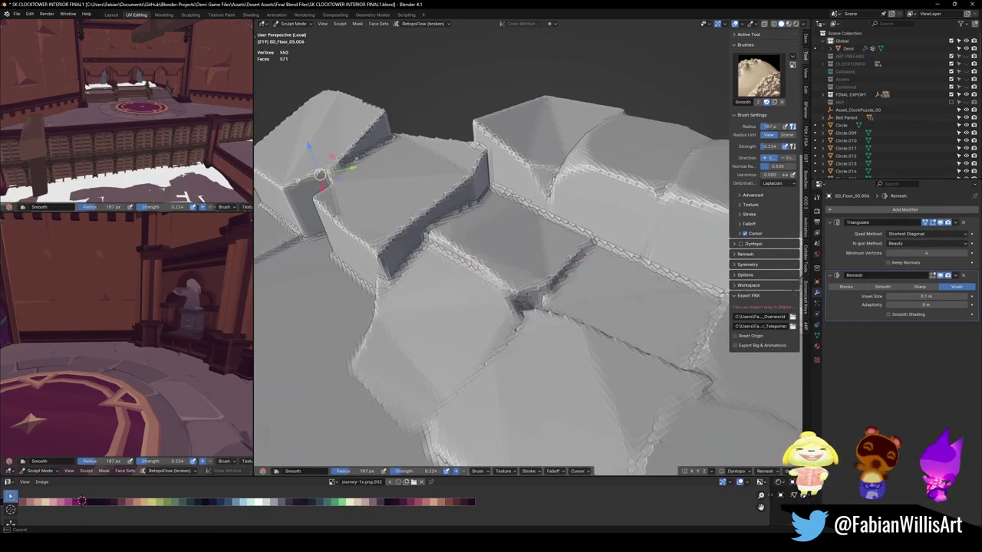
mouse_move(528, 301)
mouse_down()
mouse_move(546, 294)
mouse_move(496, 291)
mouse_move(468, 266)
mouse_up()
- Lower the smoothing strength to 0.024, check the tiles, and return to object mode
key(shift+f)
click(467, 291)
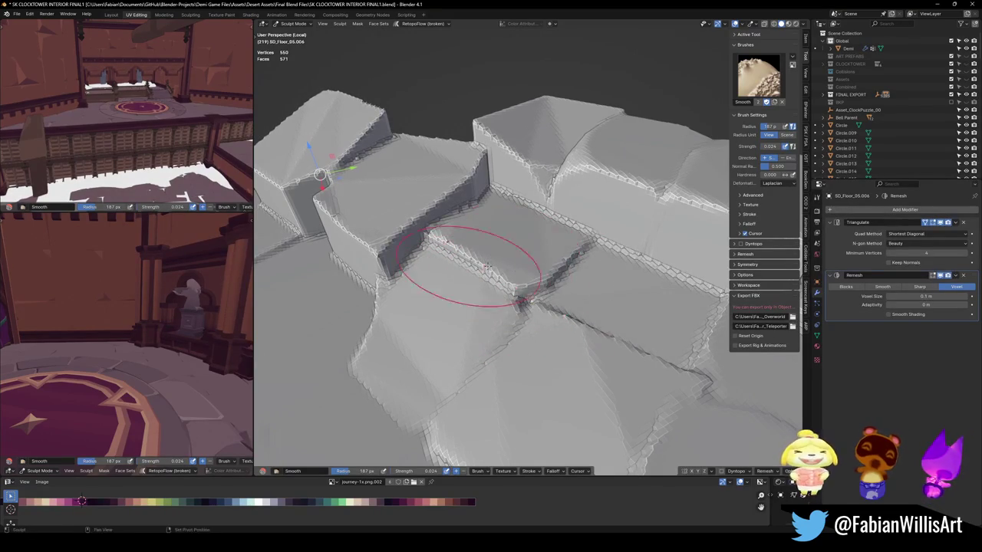
middle_drag(500, 255, 576, 253)
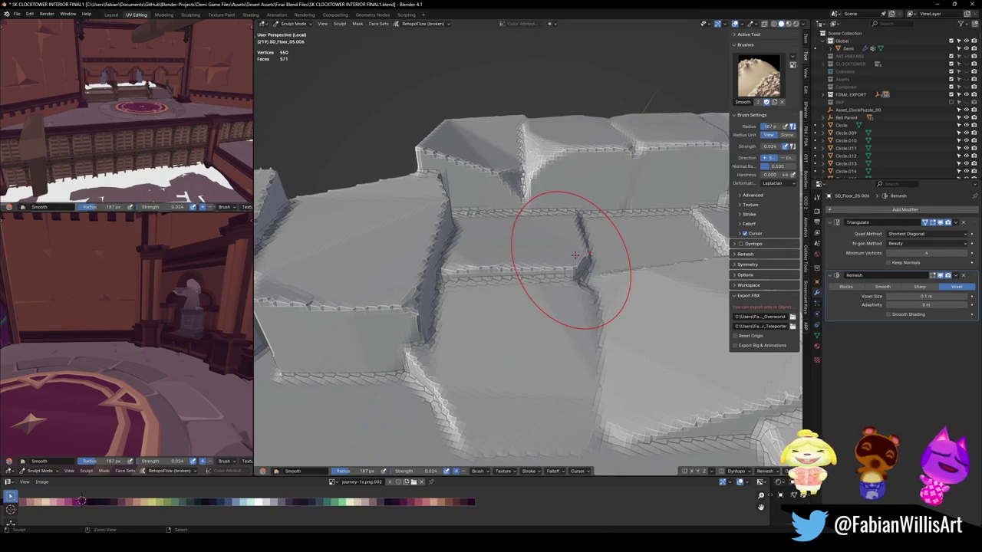
middle_drag(575, 254, 569, 402)
key(ctrl+Tab)
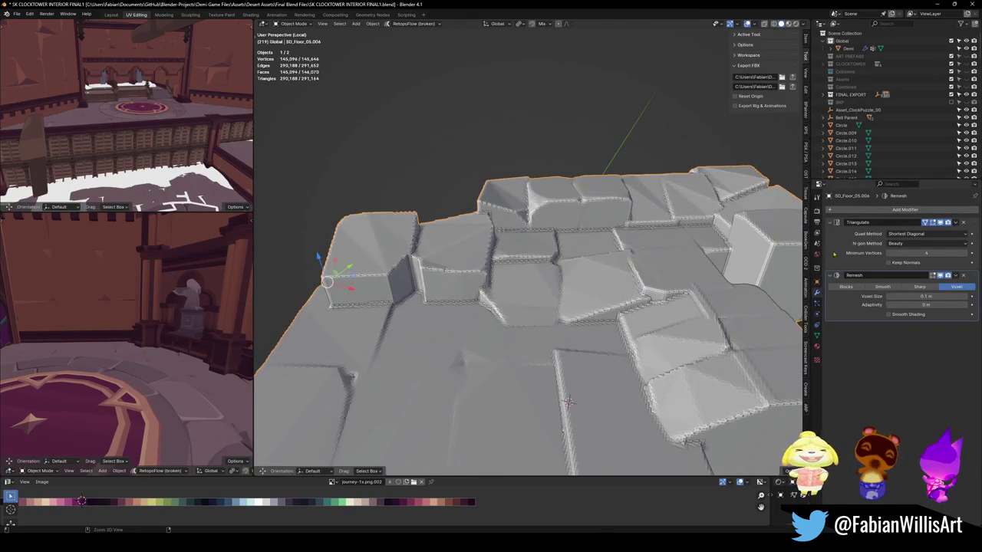
- Apply the Remesh modifier, inspect the mesh edges, and re-enter Sculpt Mode
key(ctrl+a)
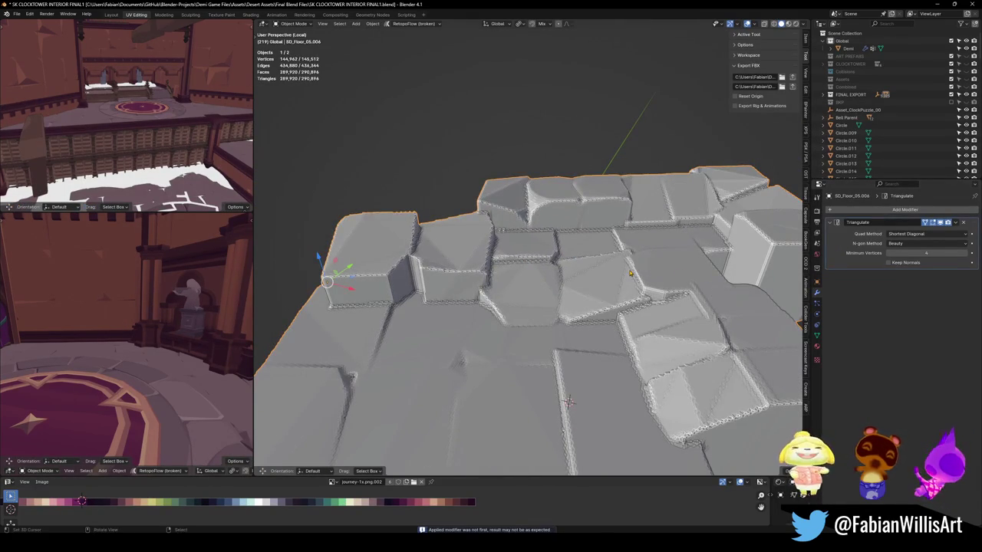
middle_drag(629, 273, 594, 267)
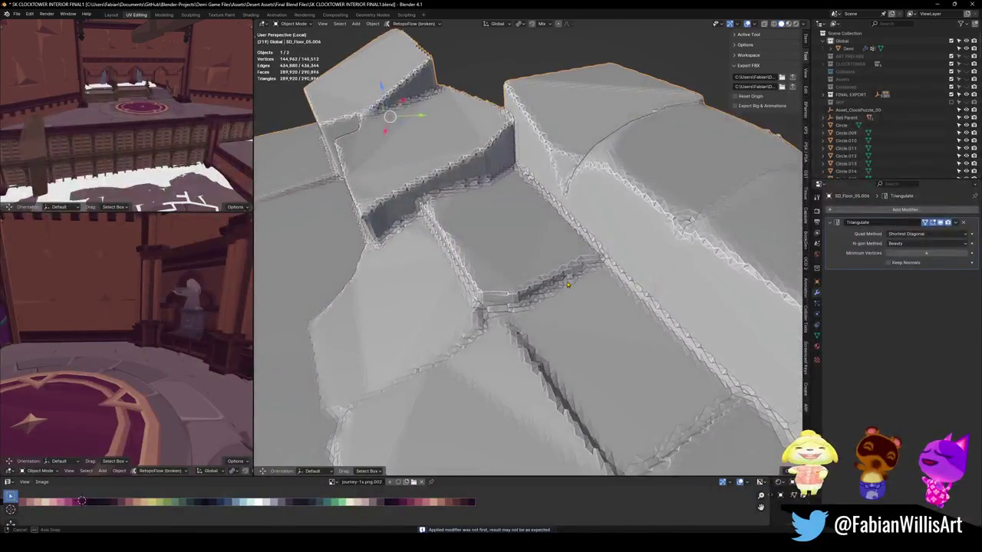
key(Tab)
key(Tab)
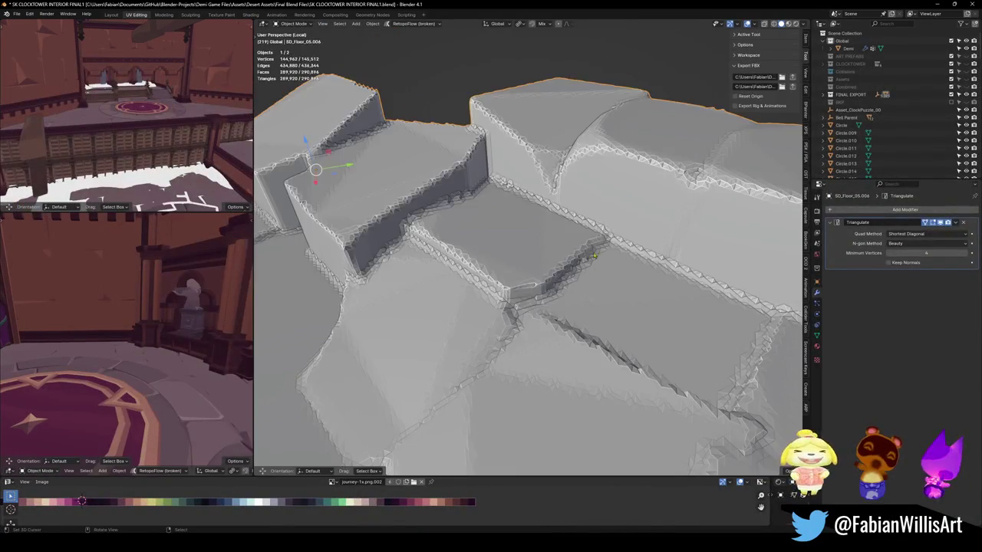
scroll(593, 257, down, 5)
middle_drag(592, 256, 583, 261)
scroll(583, 261, up, 5)
key(ctrl+Tab)
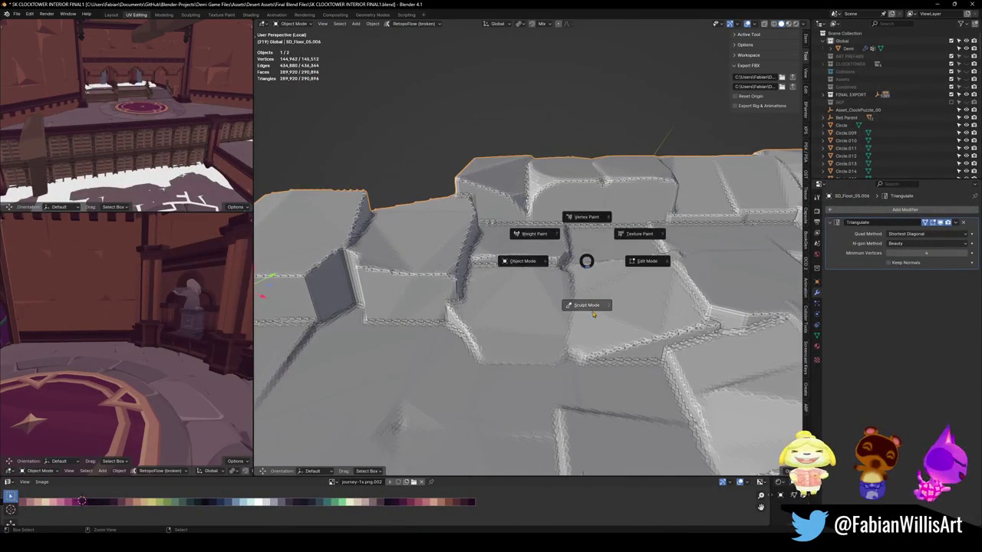
click(593, 306)
scroll(574, 306, up, 3)
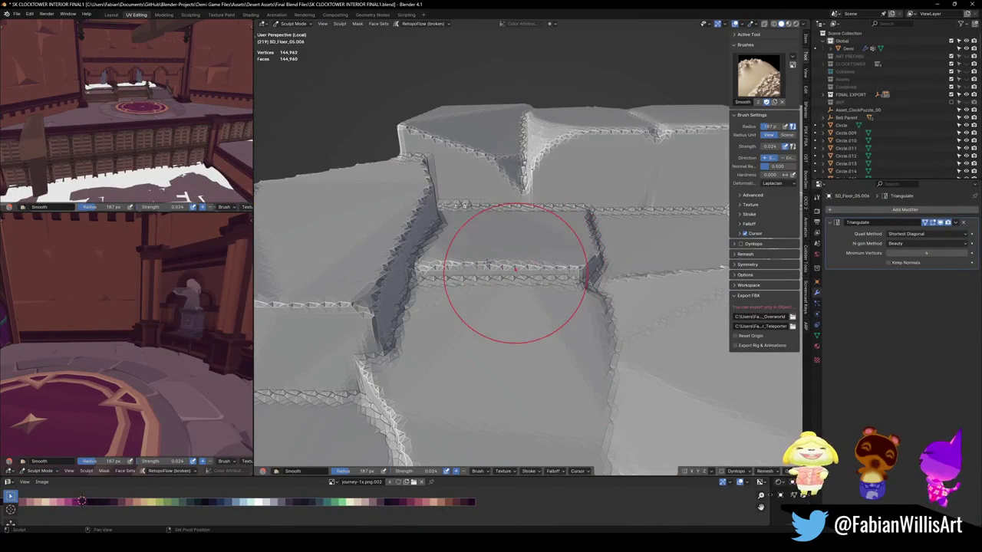
mouse_move(494, 262)
middle_down()
mouse_move(506, 286)
mouse_move(362, 267)
middle_up()
- Raise the Smooth brush strength to 0.430 and smooth the jagged step edges and cracks
key(Tab)
key(Tab)
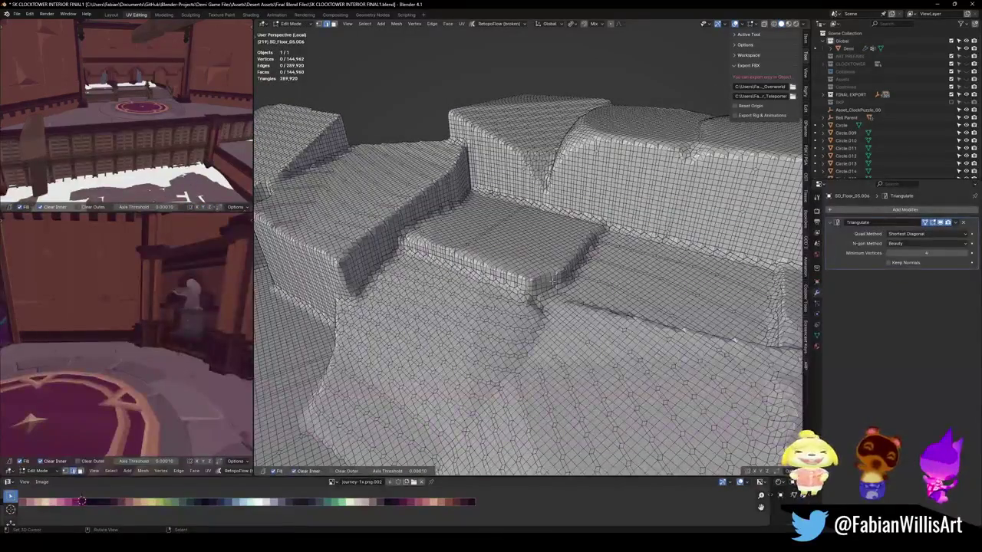
key(shift+f)
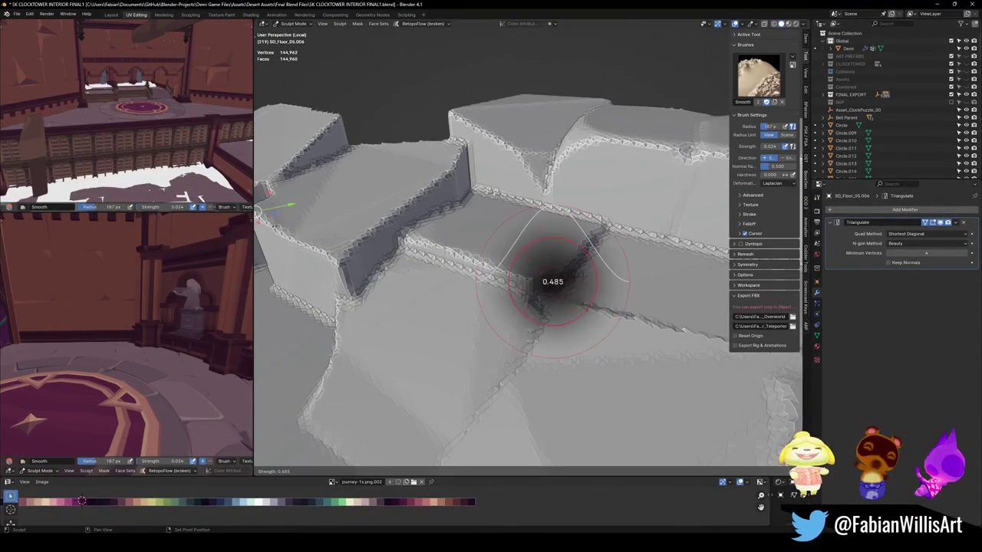
click(571, 277)
drag(574, 278, 502, 274)
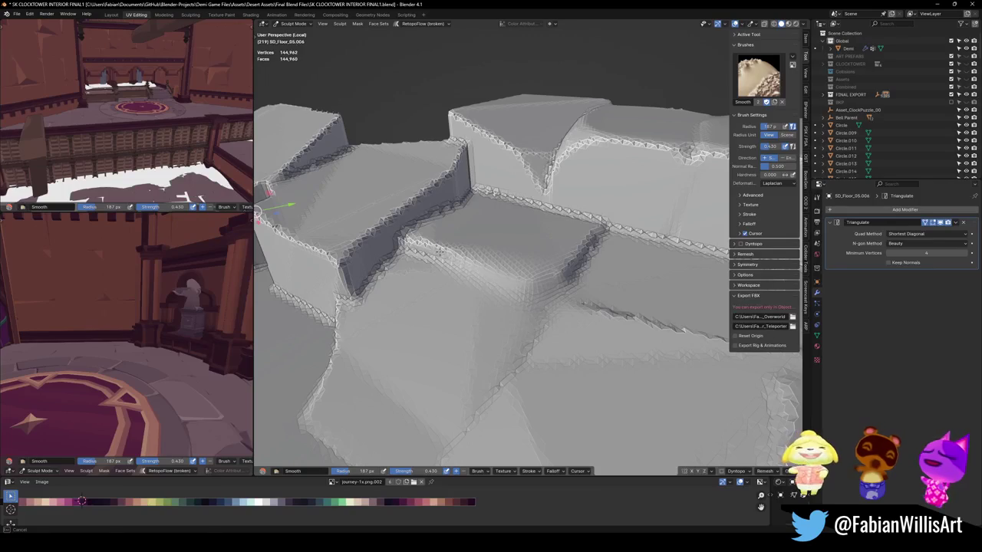
drag(440, 250, 508, 273)
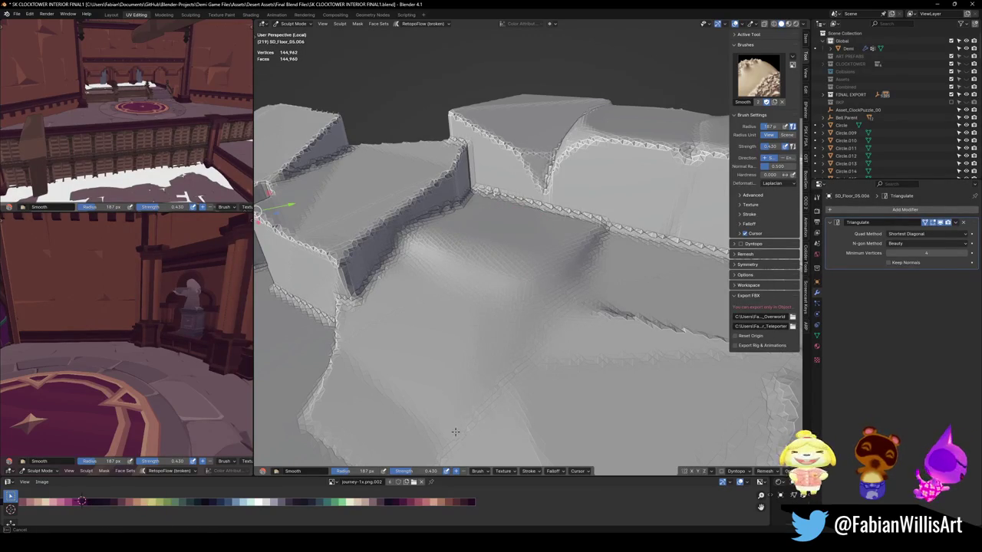
mouse_move(482, 335)
middle_down()
mouse_move(558, 299)
mouse_move(526, 296)
middle_up()
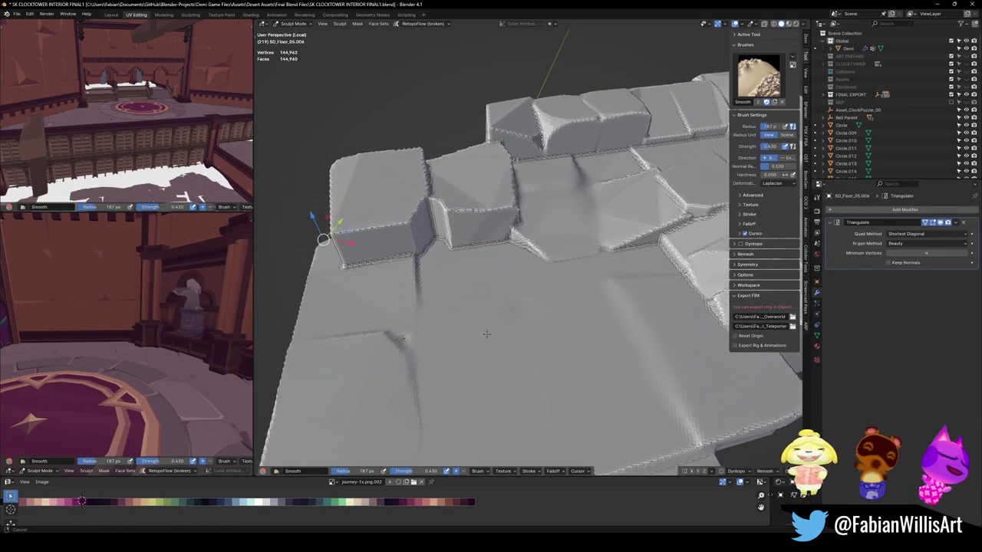
mouse_move(376, 337)
middle_down()
mouse_move(526, 340)
mouse_move(700, 282)
middle_up()
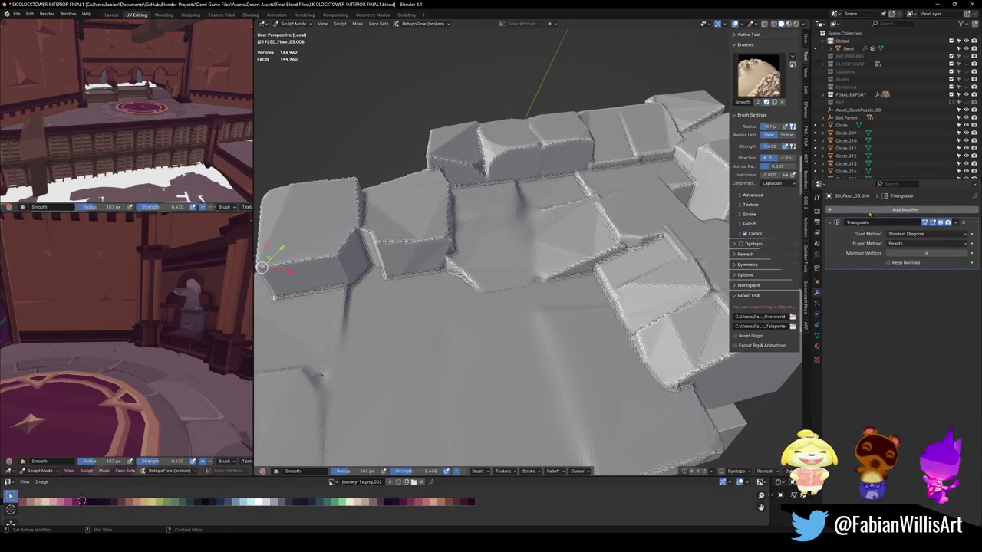
- Add a Decimate modifier to the floor and return to object mode
click(905, 209)
text(dec)
key(Return)
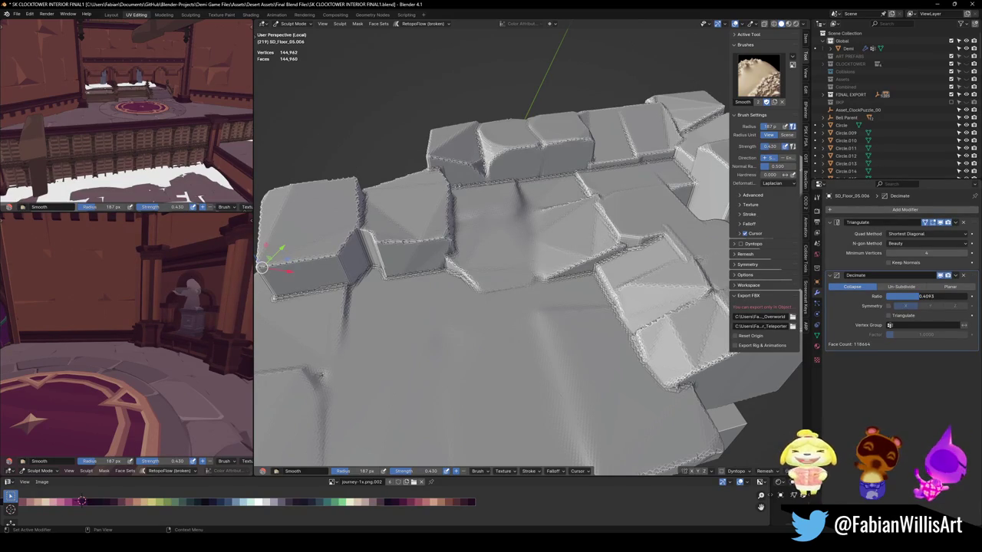
middle_drag(562, 298, 572, 295)
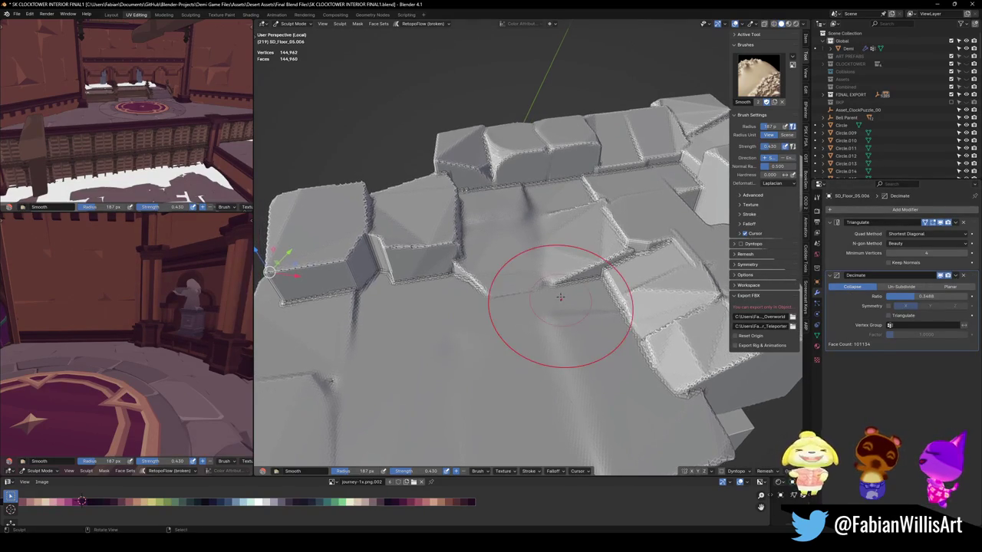
key(ctrl+Tab)
click(504, 298)
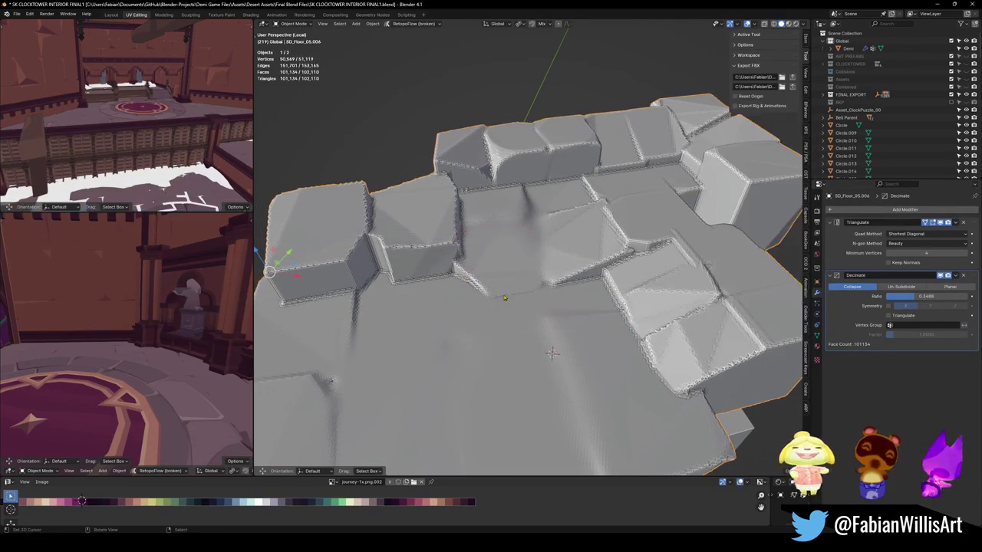
- Set the Decimate ratio to 0.1 and inspect the reduced floor
middle_drag(550, 288, 543, 308)
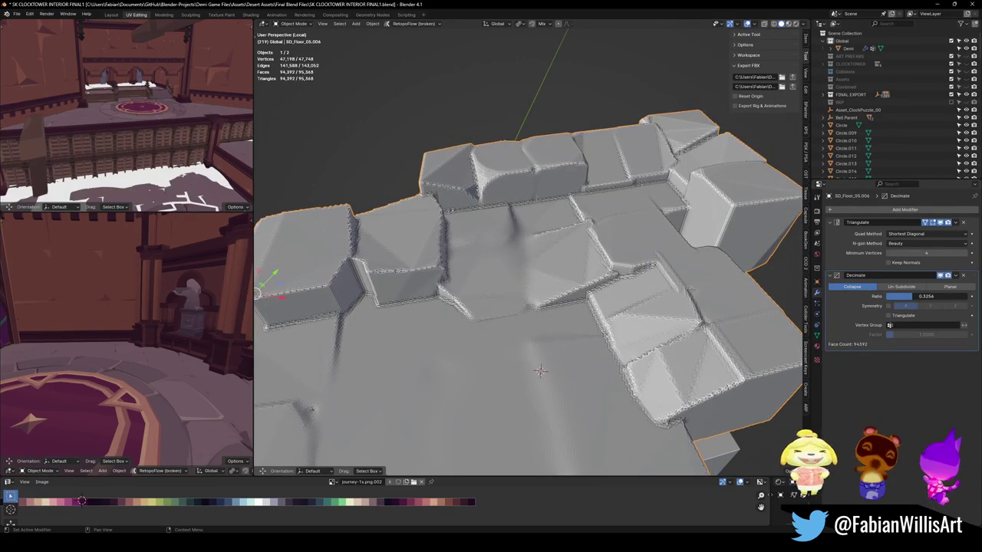
mouse_move(926, 296)
mouse_down()
mouse_move(874, 296)
mouse_move(920, 297)
mouse_up()
text(1)
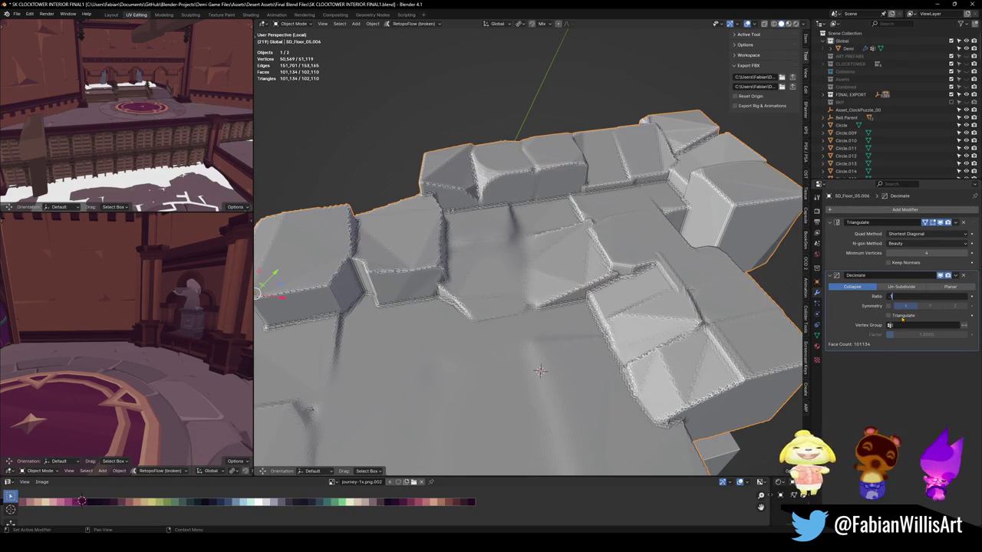
key(Return)
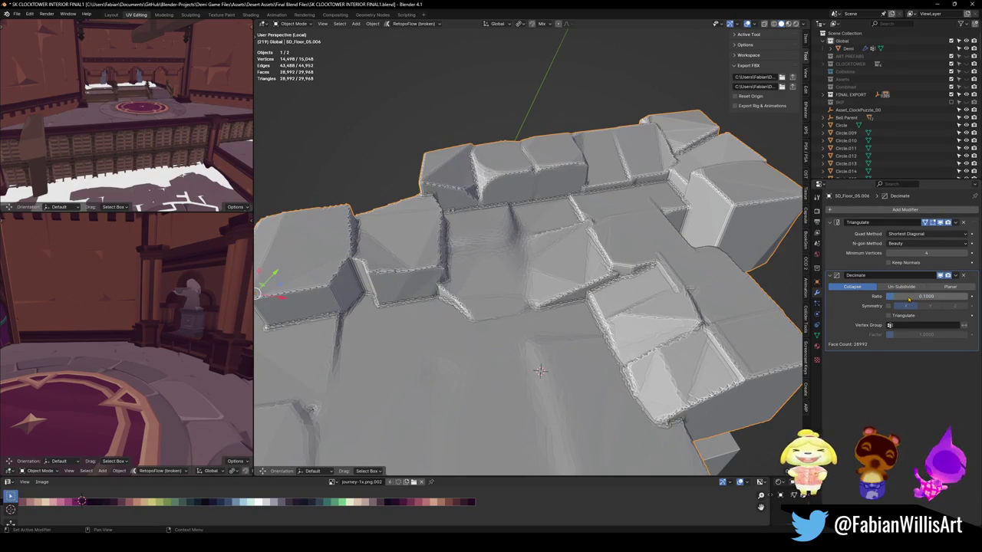
mouse_move(541, 371)
middle_down()
mouse_move(611, 414)
mouse_move(603, 386)
middle_up()
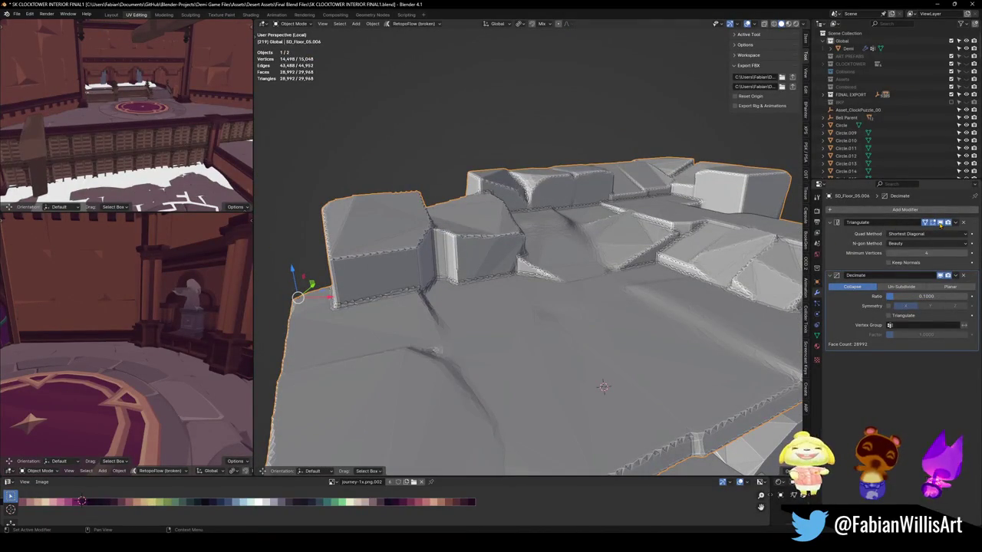
mouse_move(726, 263)
middle_down()
mouse_move(614, 251)
mouse_move(621, 245)
mouse_move(573, 258)
middle_up()
scroll(614, 251, down, 5)
scroll(574, 259, up, 5)
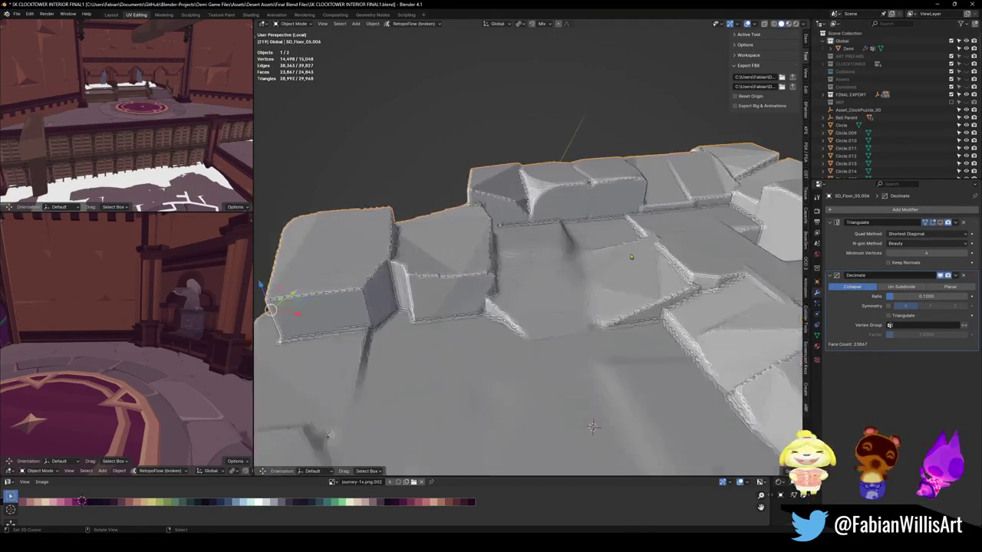
- Compare mesh density in wireframe, then apply the 0.1 Decimate permanently
key(shift+z)
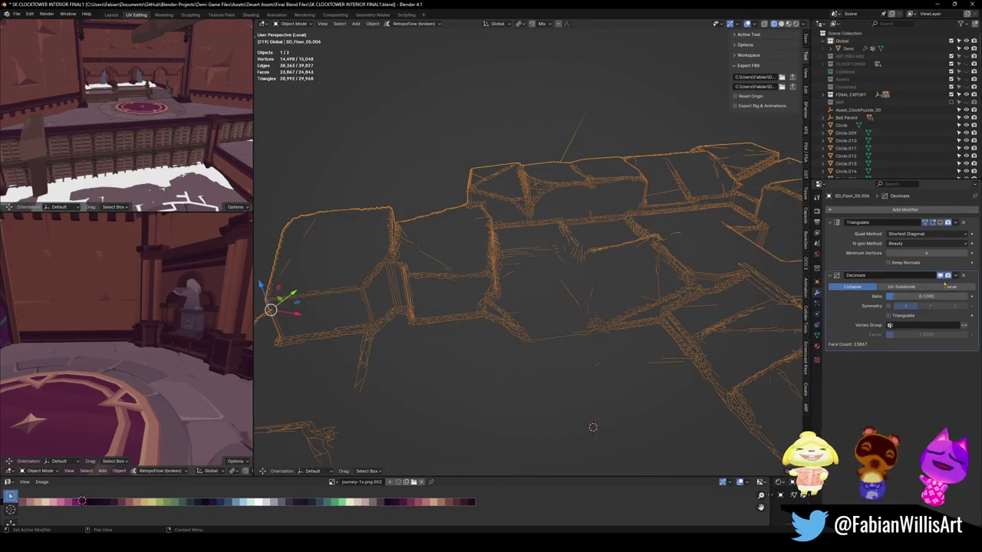
click(940, 274)
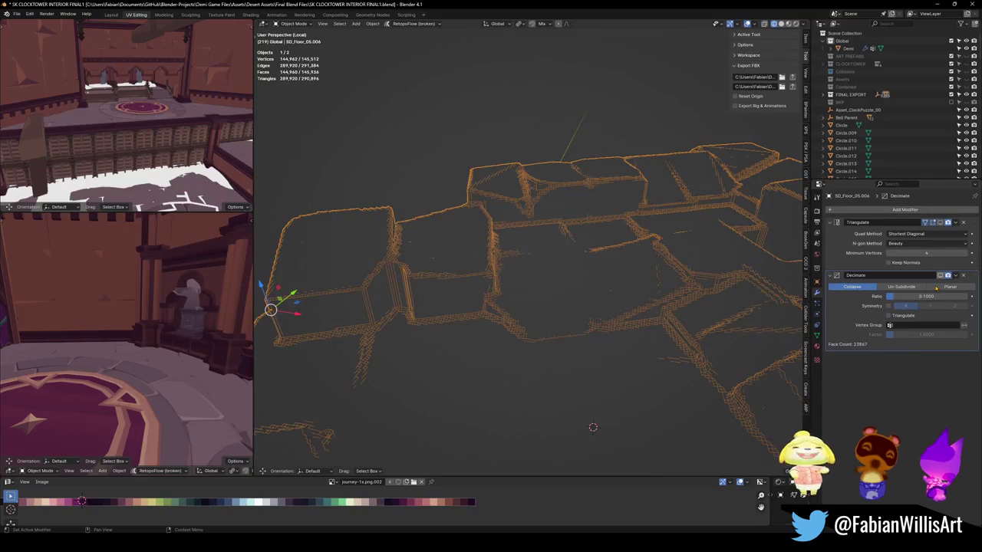
key(ctrl+z)
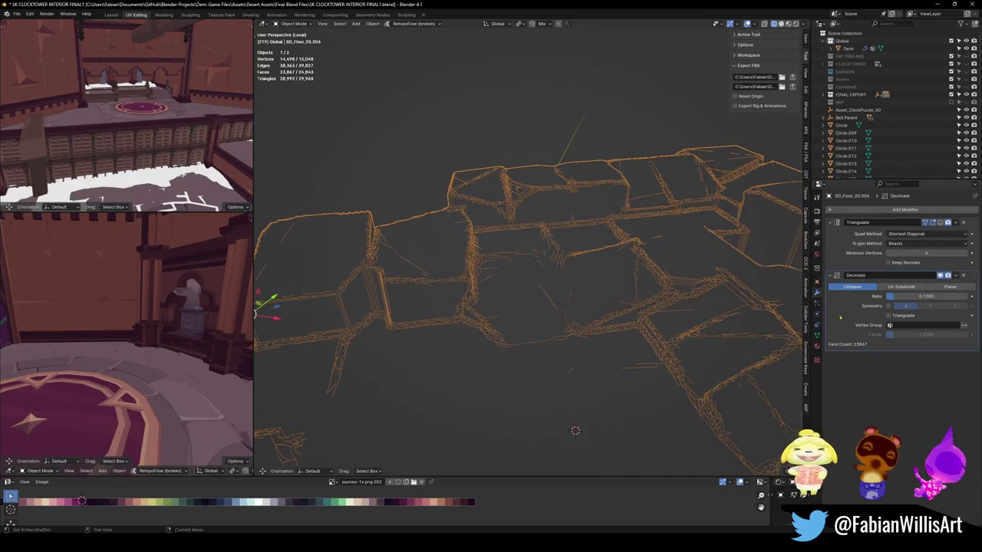
key(ctrl+a)
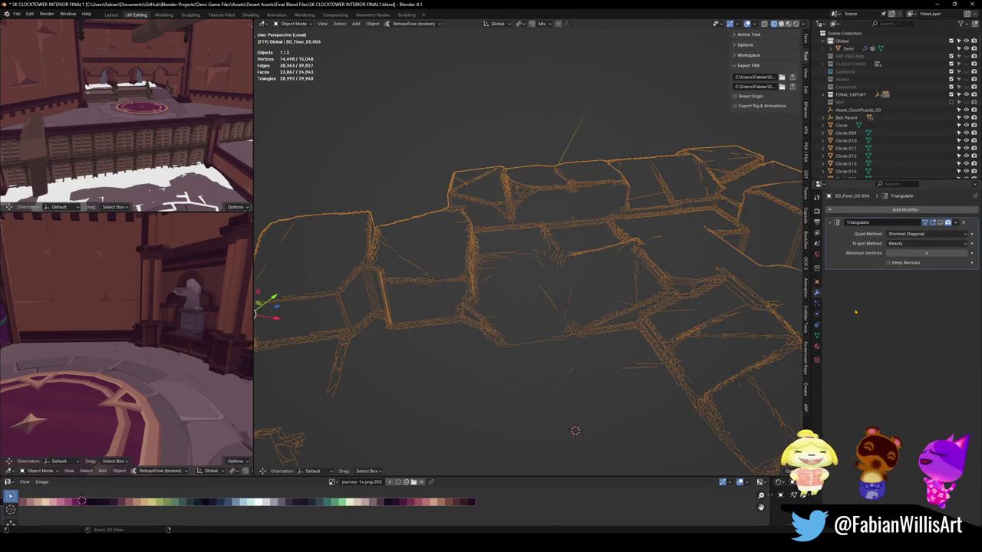
- Add a second Decimate modifier and switch the viewport back to solid shading
click(870, 212)
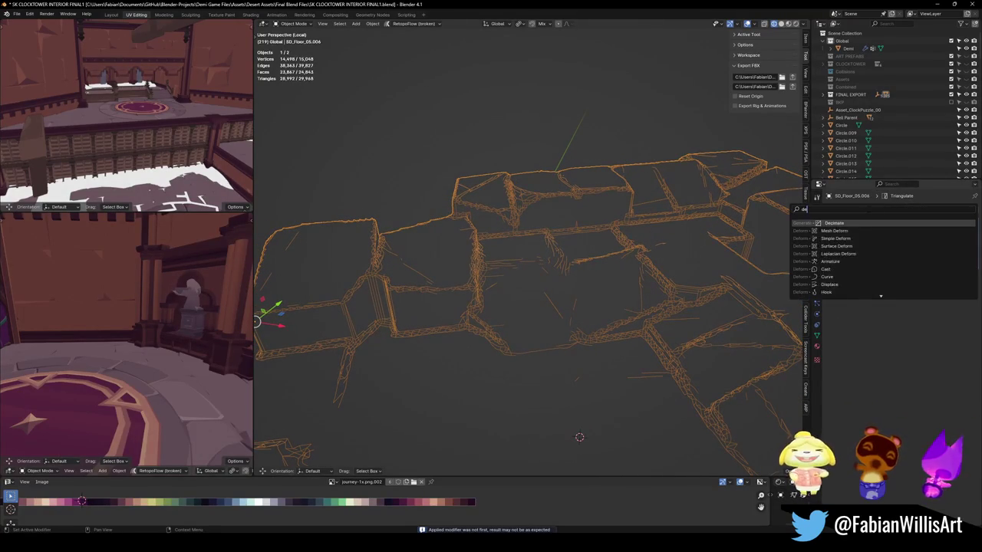
click(843, 253)
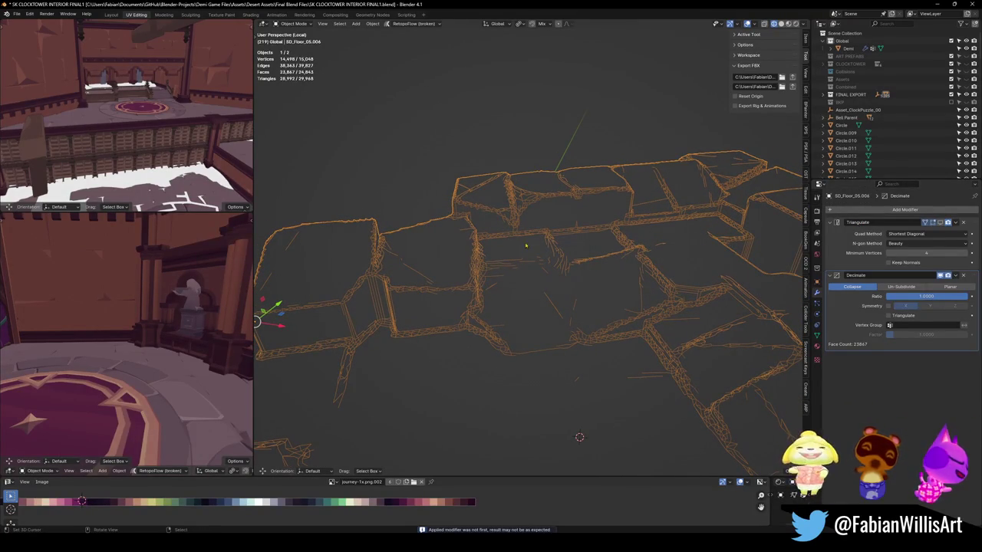
key(z)
click(756, 303)
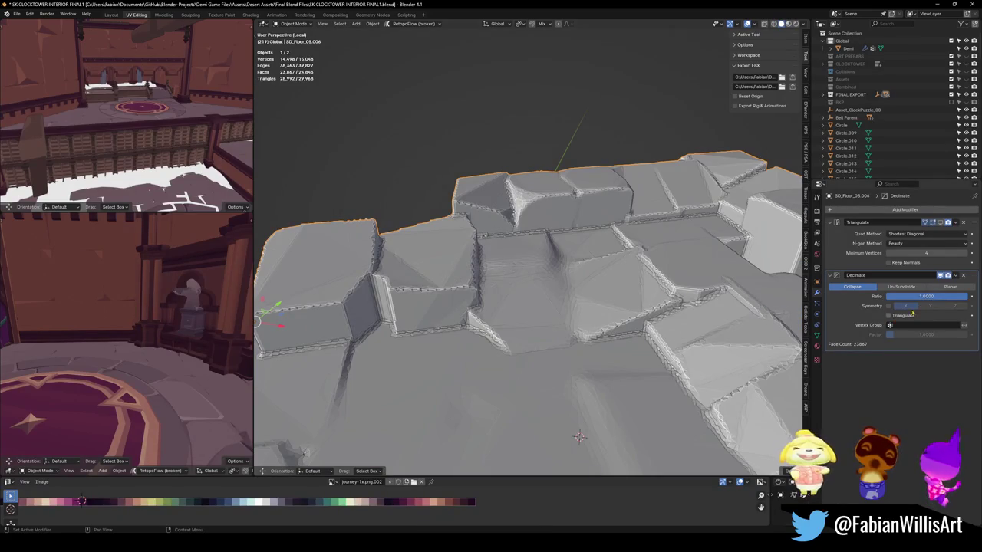
- Drop the new Decimate ratio to 0.0253 (471 faces) and shade the floor flat
drag(941, 296, 892, 296)
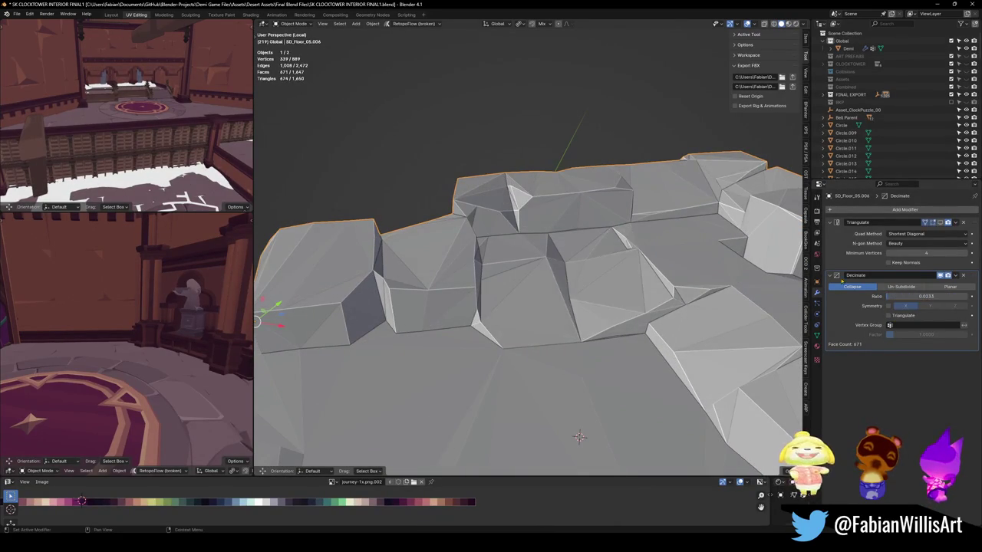
right_click(547, 226)
click(568, 244)
mouse_move(568, 244)
middle_down()
mouse_move(549, 254)
mouse_move(654, 249)
mouse_move(631, 262)
middle_up()
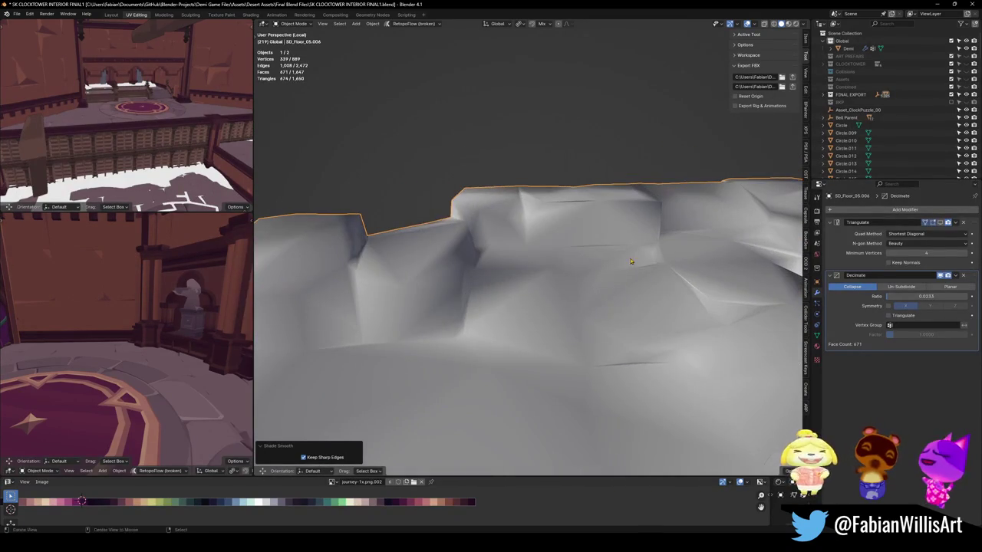
right_click(637, 270)
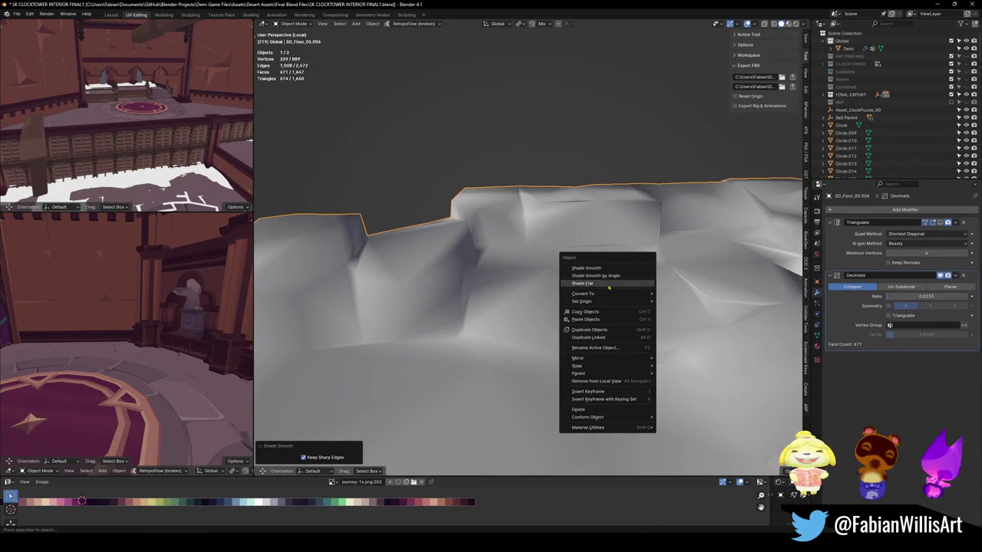
click(637, 283)
mouse_move(636, 283)
middle_down()
mouse_move(660, 268)
mouse_move(644, 269)
mouse_move(655, 271)
middle_up()
scroll(644, 269, up, 3)
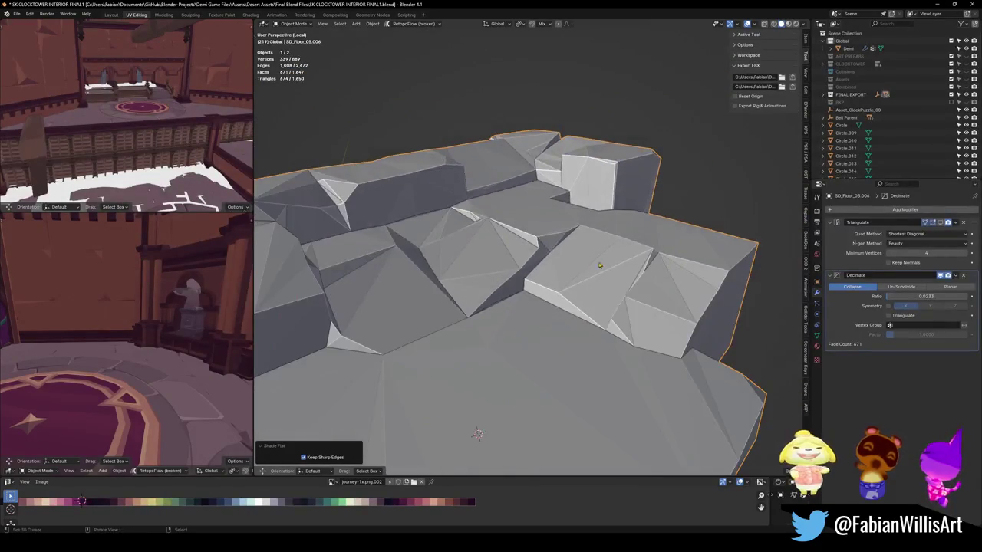
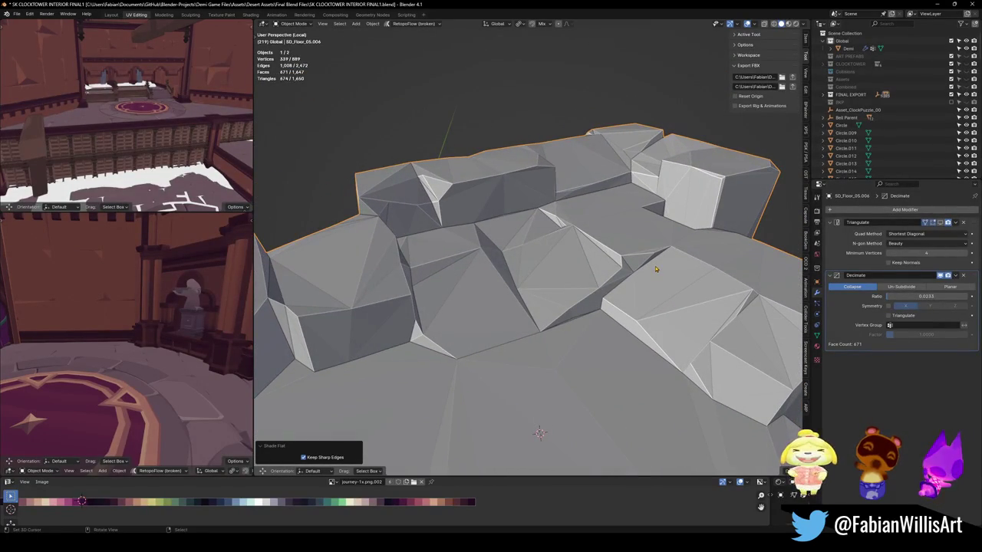
- Smooth a patch of rock floor faces in Sculpt Mode with Smooth brush strength 0.176
key(ctrl+Tab)
click(675, 309)
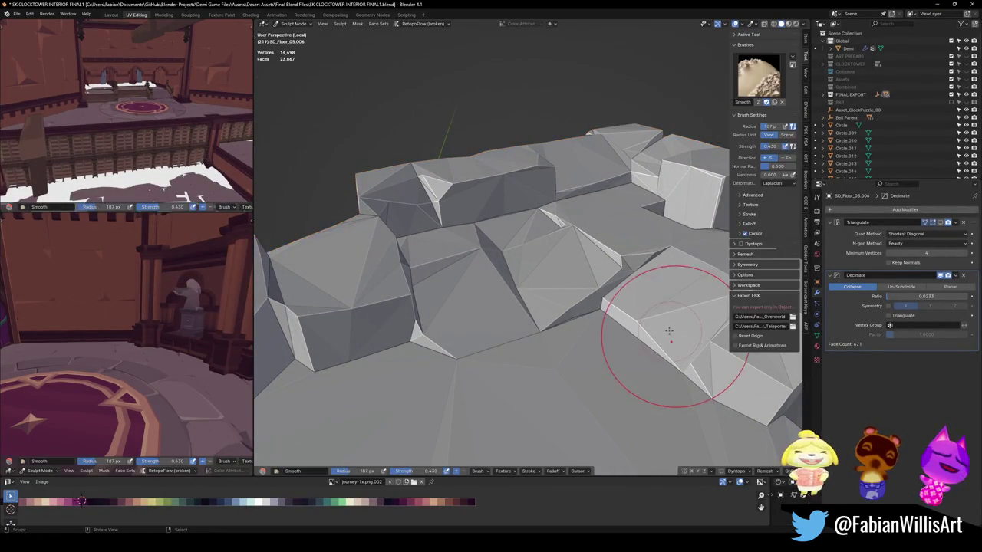
key(shift+f)
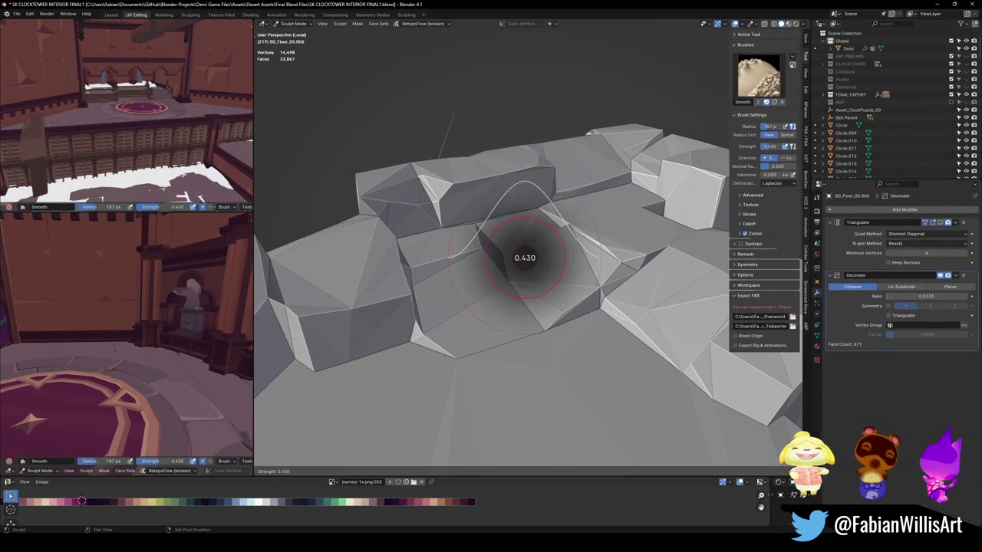
click(510, 254)
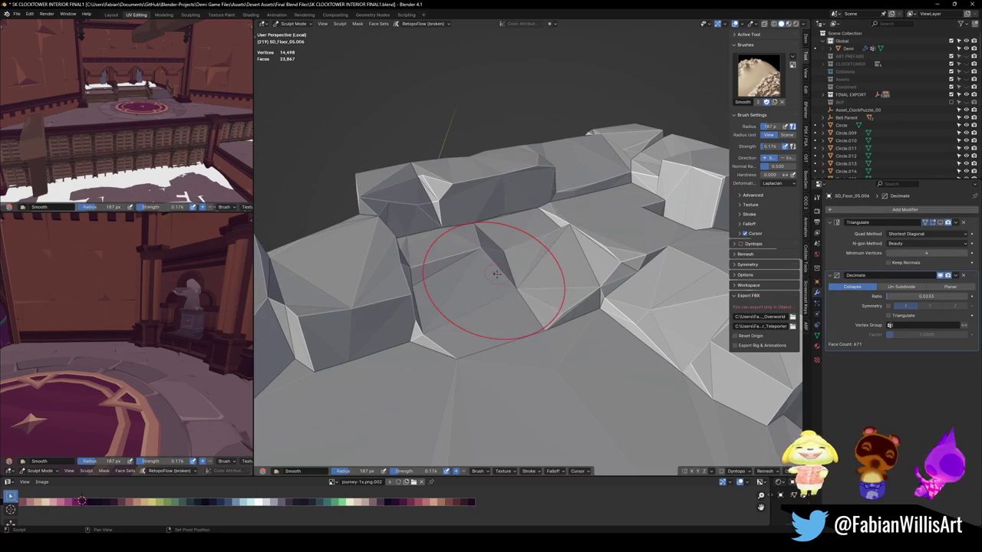
drag(497, 273, 441, 264)
mouse_move(455, 264)
middle_down()
mouse_move(568, 278)
mouse_move(518, 279)
mouse_move(522, 248)
mouse_move(587, 263)
mouse_move(546, 312)
mouse_move(566, 288)
mouse_move(535, 272)
mouse_move(540, 260)
mouse_move(540, 297)
mouse_move(609, 275)
middle_up()
- Return to Object Mode and snap the selected rock mesh to the cursor
key(ctrl+Tab)
click(545, 274)
middle_drag(545, 274, 537, 263)
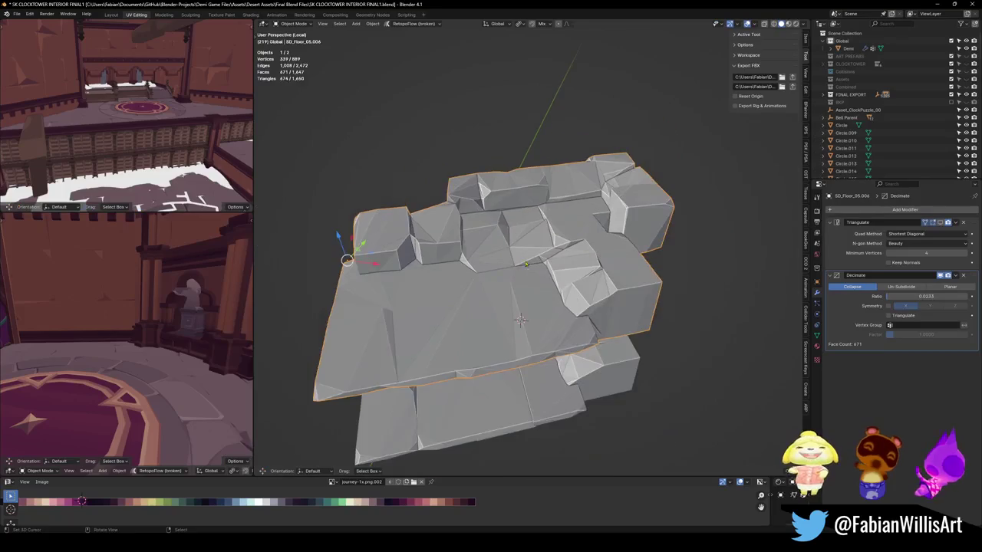
click(527, 337)
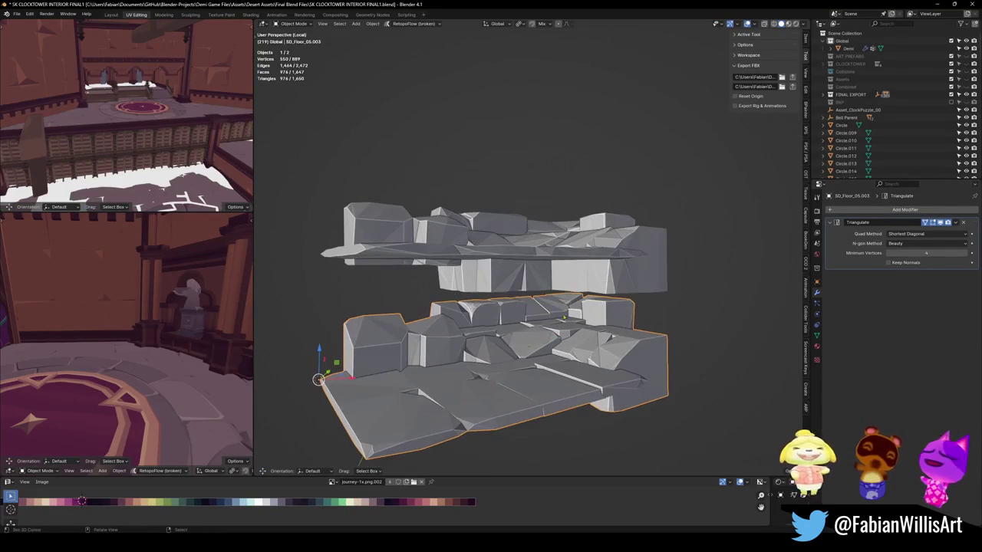
click(498, 253)
key(shift+s)
click(594, 248)
- Raise the rock floor mesh slightly along the Z axis
key(s)
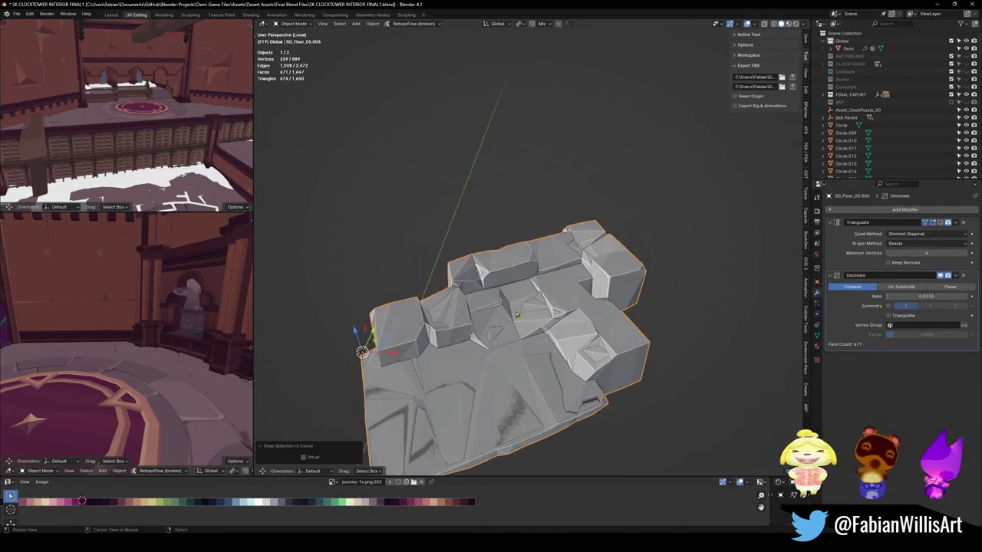
key(z)
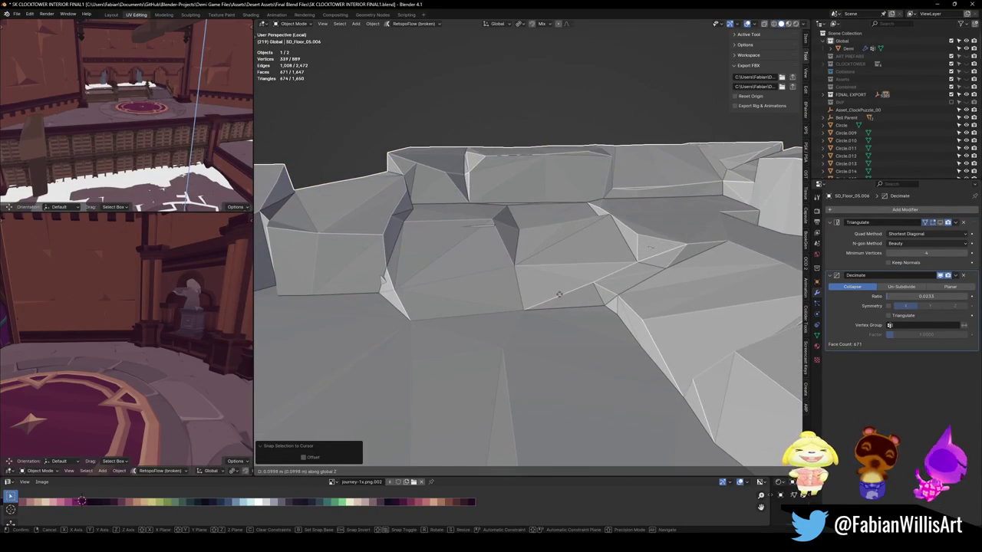
click(560, 307)
scroll(561, 313, down, 3)
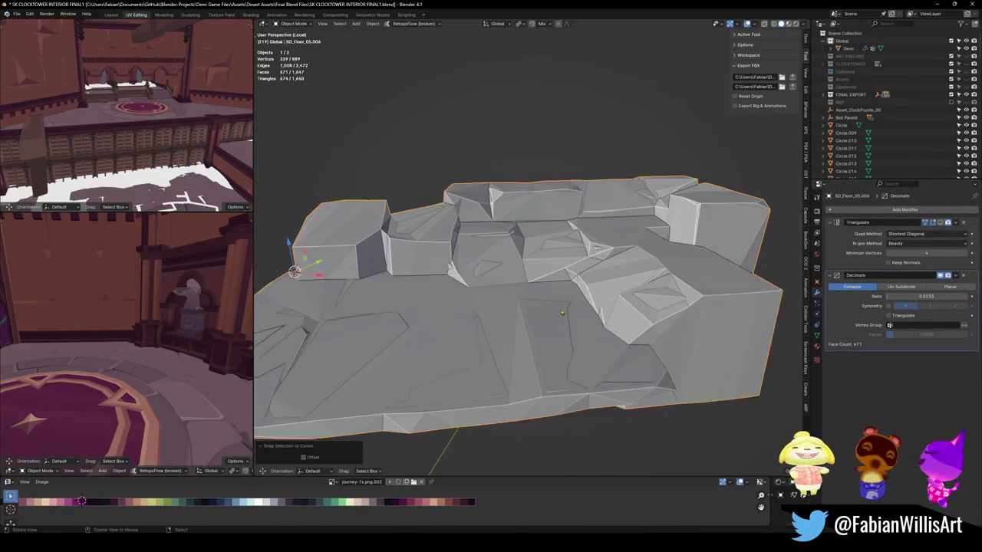
middle_drag(562, 312, 606, 311)
- Apply the Decimate modifier on the rock floor, leaving only Triangulate
key(g)
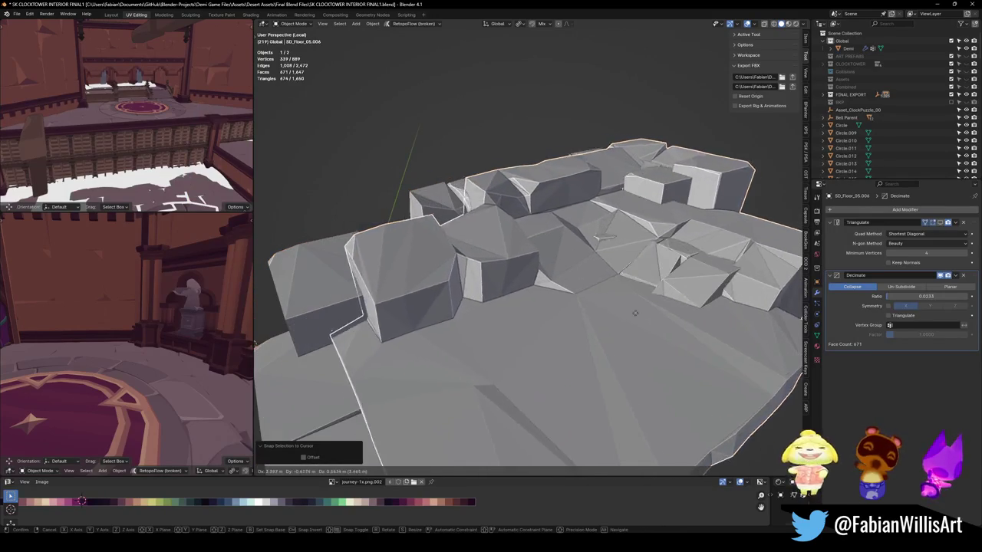
right_click(493, 324)
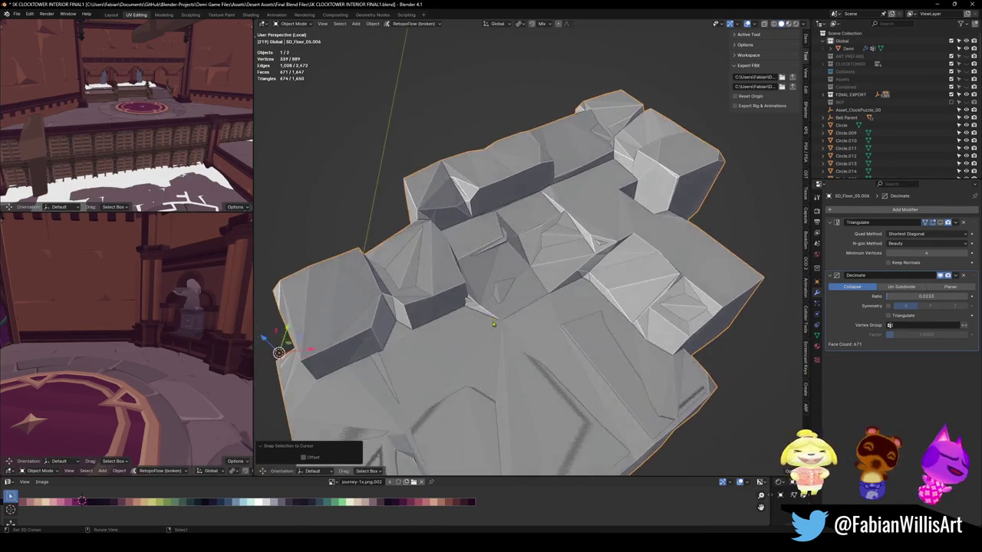
key(g)
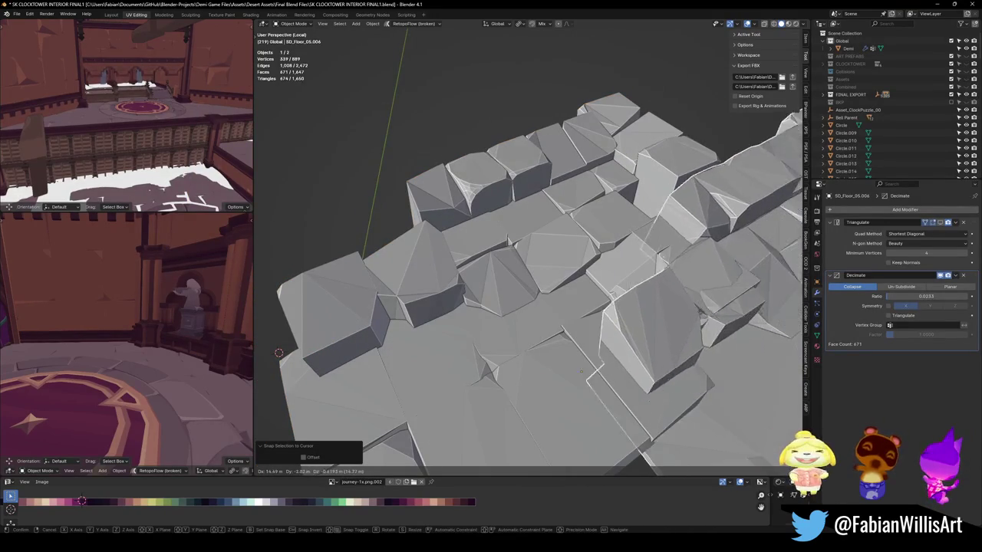
right_click(581, 371)
mouse_move(581, 371)
middle_down()
mouse_move(592, 261)
mouse_move(572, 262)
middle_up()
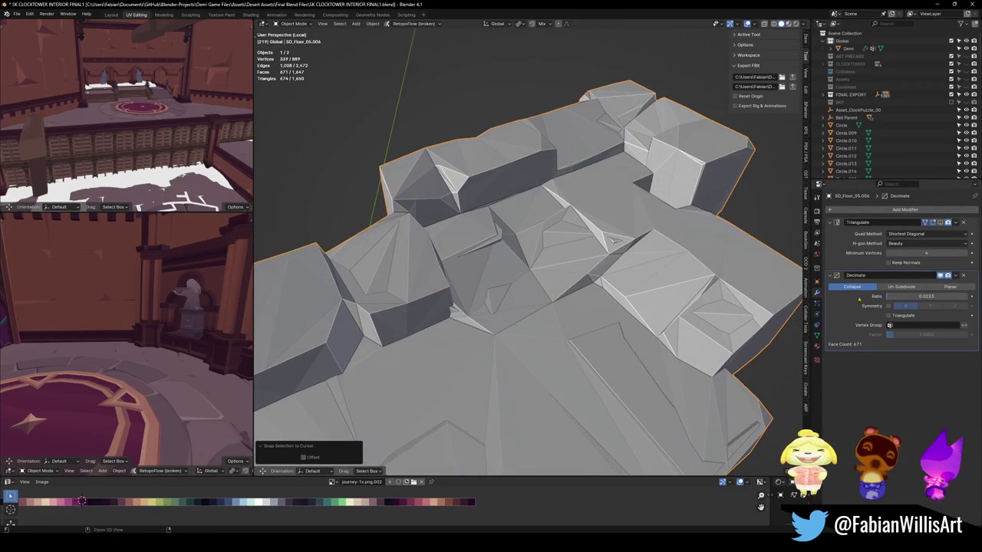
key(ctrl+a)
- Isolate the rock floor in Local View and enter Edit Mode on its vertices
key(Tab)
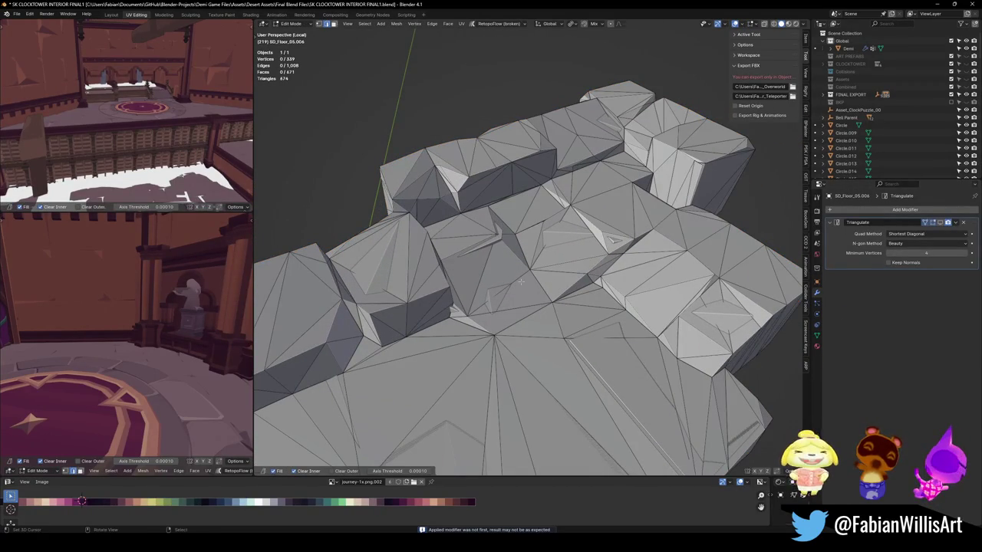
key(KP_Divide)
key(KP_Divide)
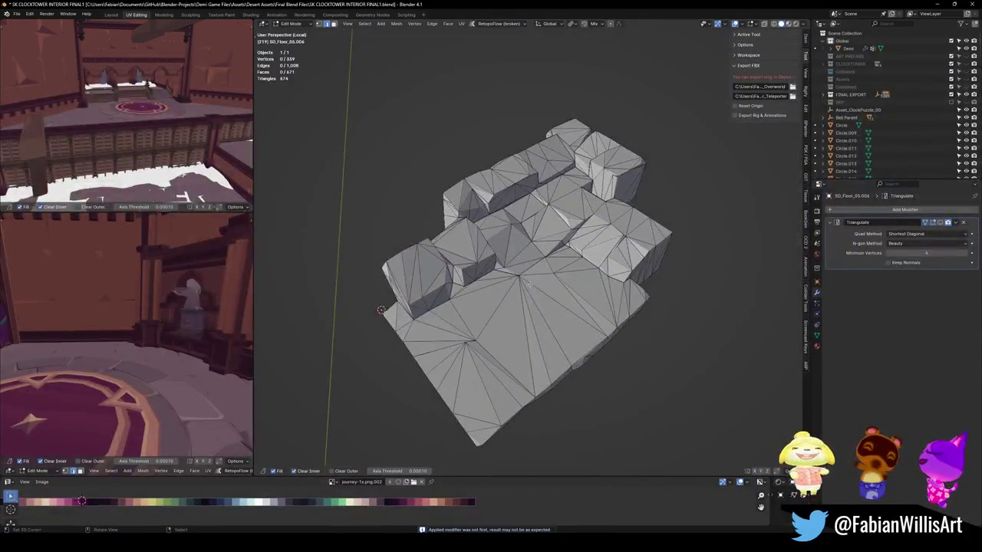
scroll(559, 263, up, 5)
middle_drag(511, 238, 616, 244)
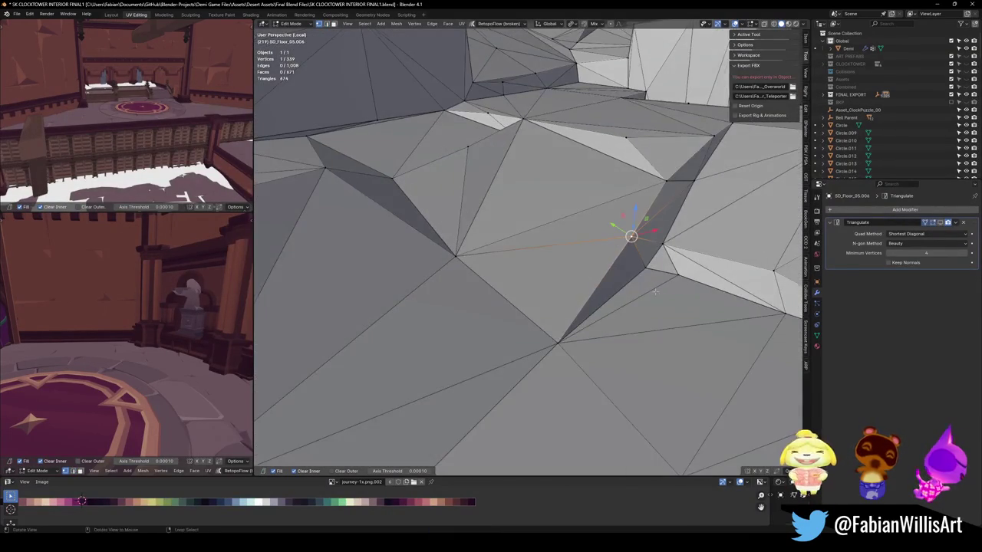
middle_drag(655, 292, 644, 285)
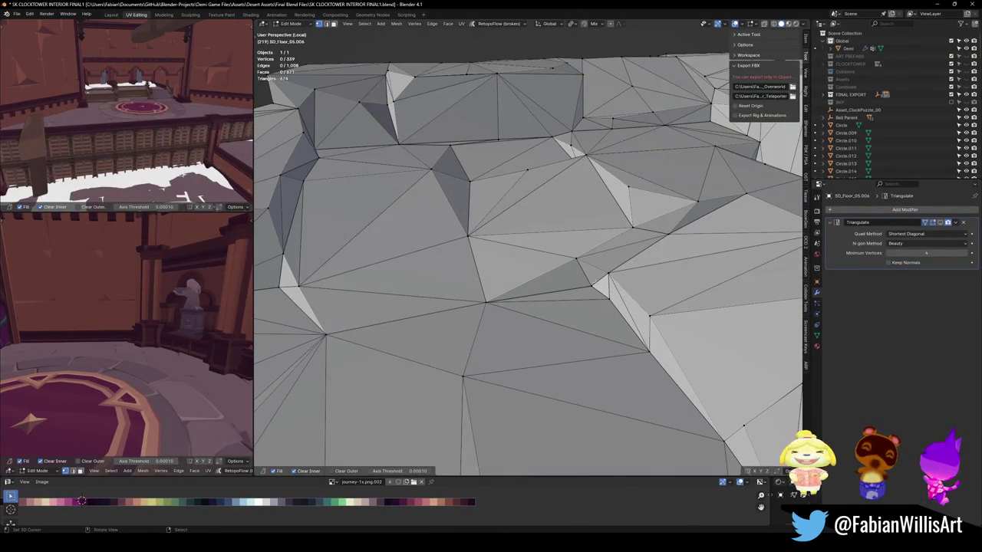
mouse_move(587, 269)
middle_down()
mouse_move(581, 248)
mouse_move(596, 229)
middle_up()
- Move one rock-surface vertex horizontally, keeping its height fixed with Shift+Z
click(597, 230)
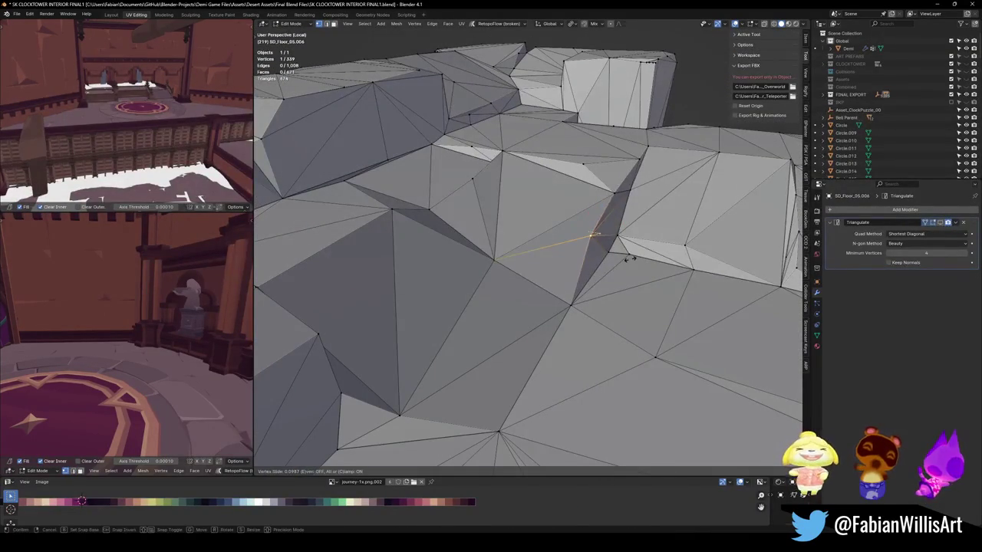
key(alt+a)
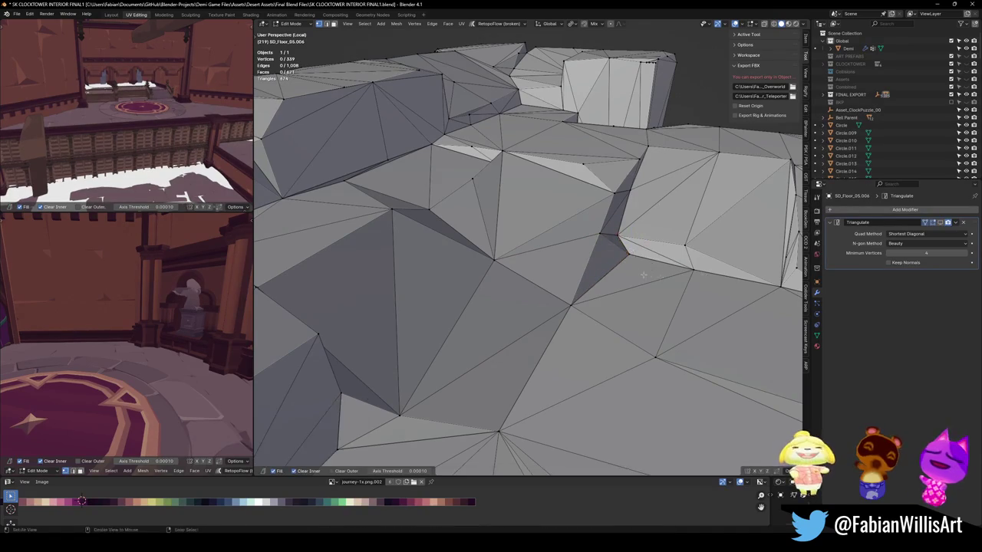
middle_drag(651, 267, 560, 291)
key(g)
key(shift+z)
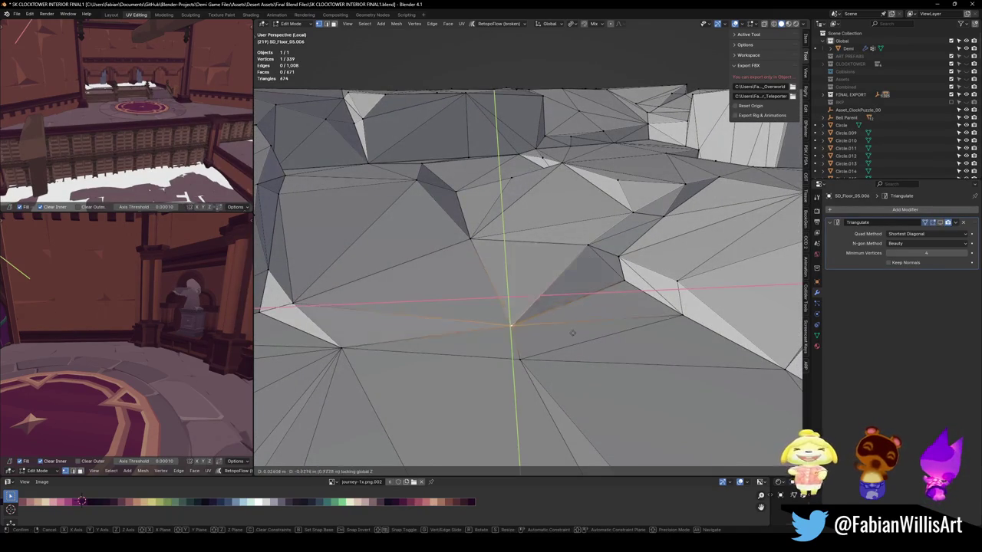
click(572, 320)
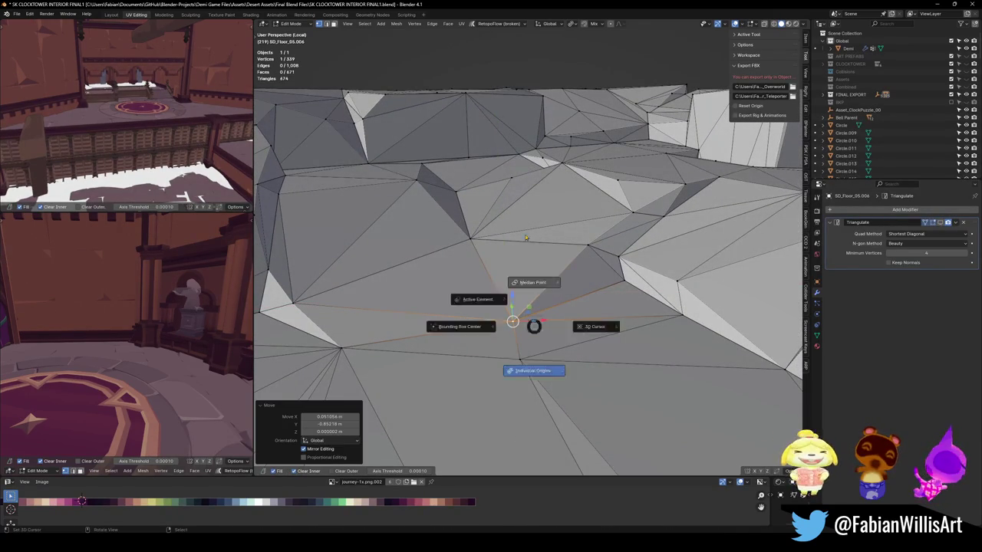
mouse_move(591, 324)
middle_down()
mouse_move(553, 274)
mouse_move(541, 285)
mouse_move(550, 294)
mouse_move(479, 244)
mouse_move(476, 226)
mouse_move(507, 262)
mouse_move(308, 423)
mouse_move(299, 281)
mouse_move(610, 299)
mouse_move(632, 289)
mouse_move(584, 318)
middle_up()
key(alt+a)
- Leave Local View and Edit Mode, showing the full room in Material Preview
scroll(523, 254, down, 5)
key(KP_Divide)
key(Tab)
scroll(592, 291, down, 5)
key(z)
scroll(604, 303, up, 3)
mouse_move(557, 268)
middle_down()
mouse_move(528, 215)
mouse_move(534, 283)
mouse_move(544, 229)
mouse_move(530, 230)
mouse_move(527, 247)
mouse_move(555, 268)
mouse_move(514, 246)
mouse_move(510, 291)
mouse_move(542, 290)
middle_up()
- In Solid shading, move a floor vertex near the pillar base without changing its height
click(574, 251)
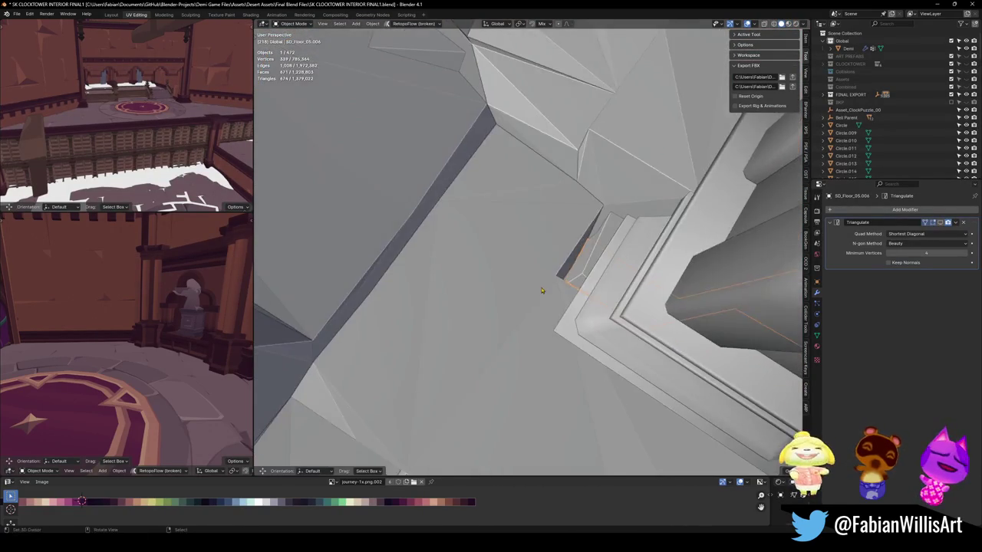
key(Tab)
click(580, 274)
key(g)
key(shift+z)
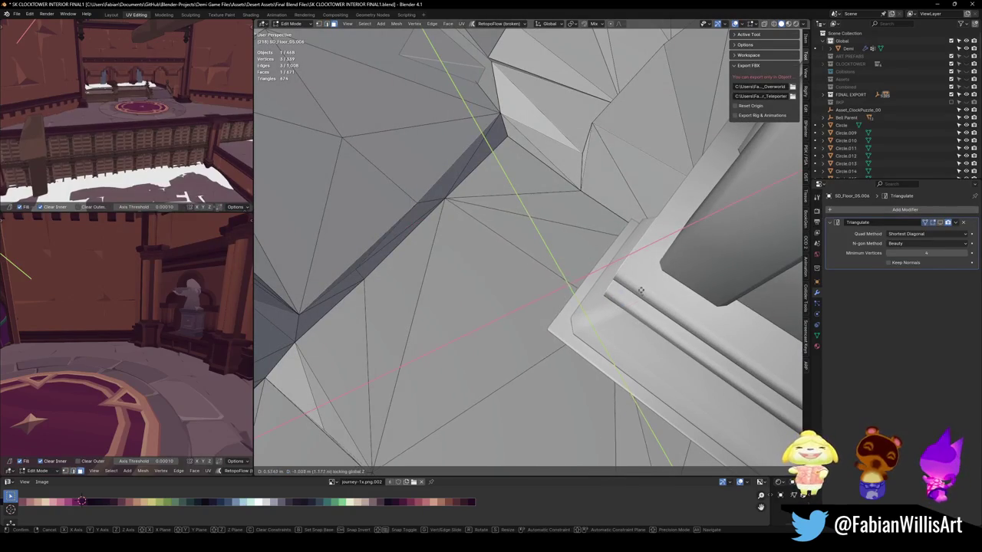
key(Escape)
key(Tab)
- Switch to Material Preview and frame the rock floor to check its fit
mouse_move(550, 299)
middle_down()
mouse_move(540, 295)
mouse_move(554, 308)
mouse_move(544, 325)
middle_up()
key(z)
click(554, 308)
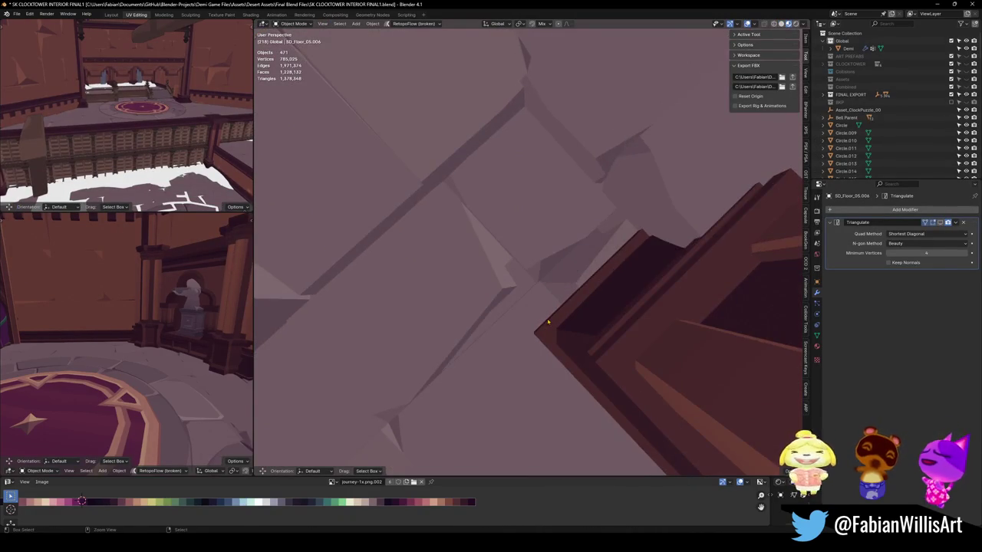
click(543, 324)
key(KP_Decimal)
mouse_move(500, 218)
middle_down()
mouse_move(508, 223)
mouse_move(504, 193)
mouse_move(508, 200)
middle_up()
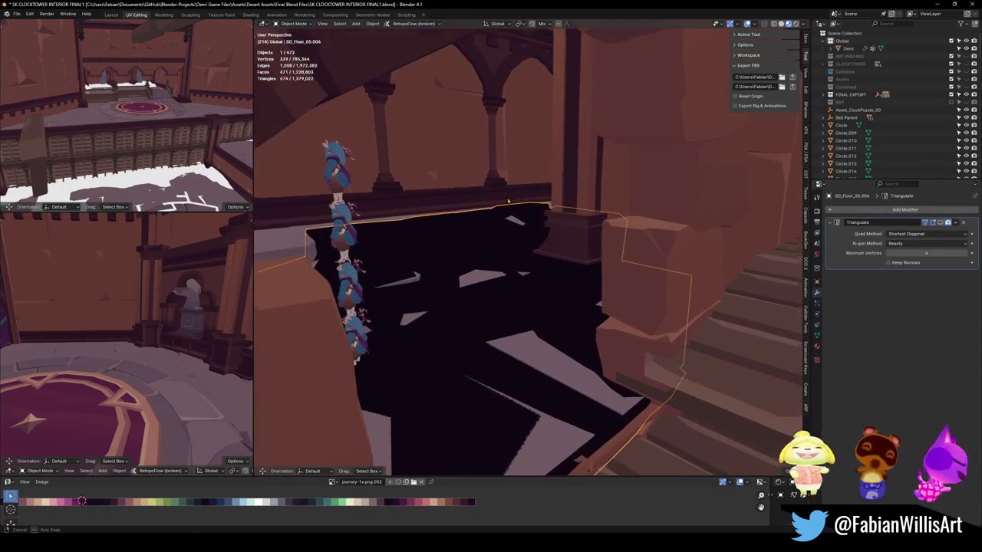
- Reveal hidden objects and remove the Jmy material from rock floor SD_Floor_05.006
key(alt+h)
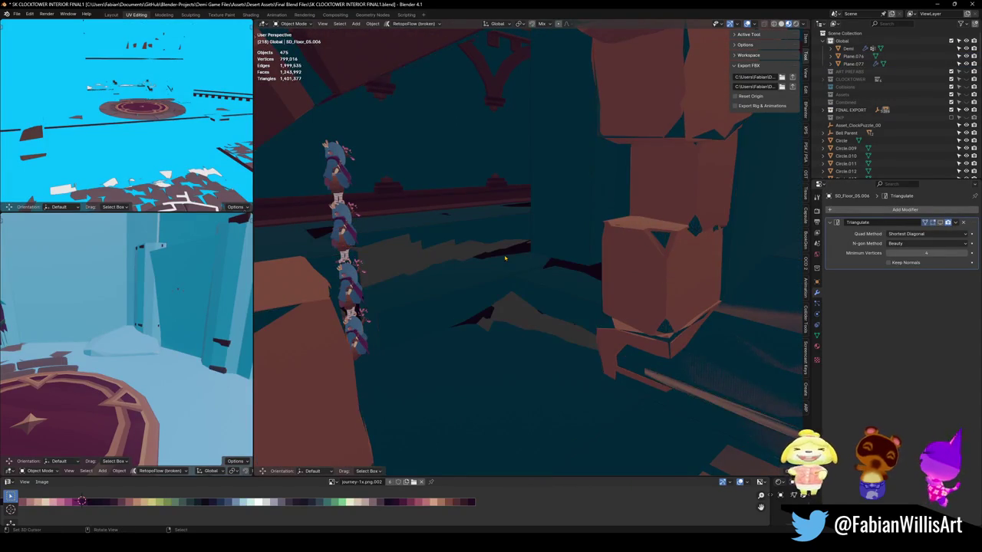
click(505, 258)
click(477, 230)
click(487, 241)
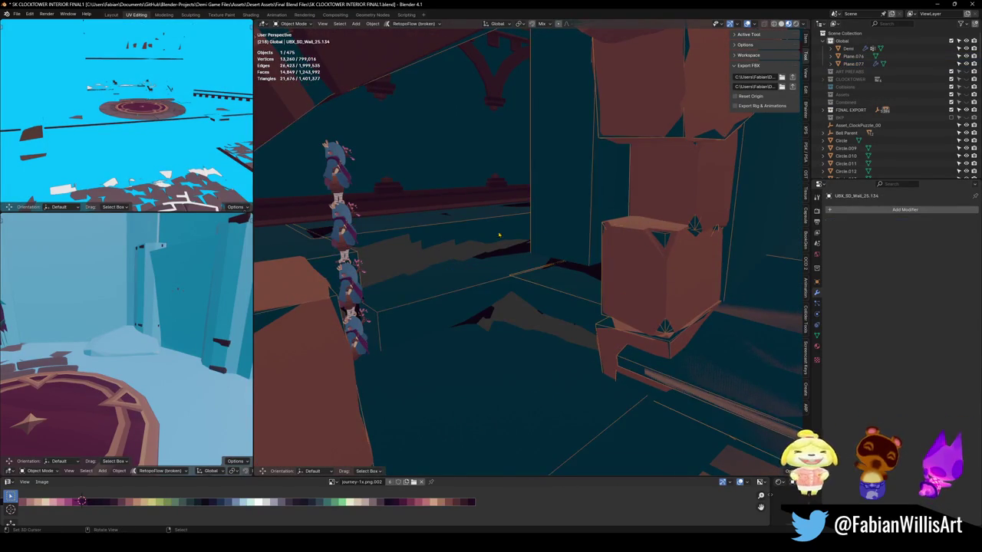
click(497, 253)
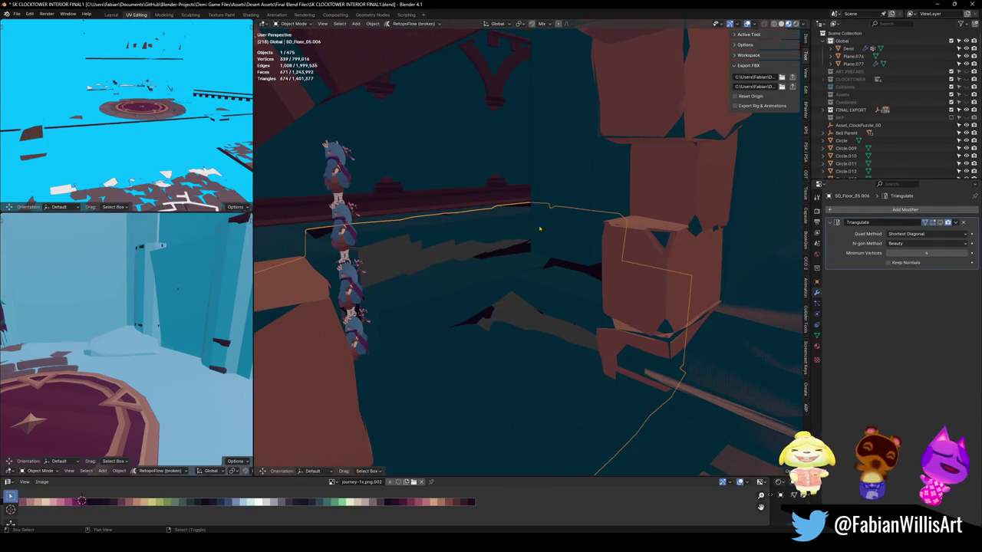
click(815, 345)
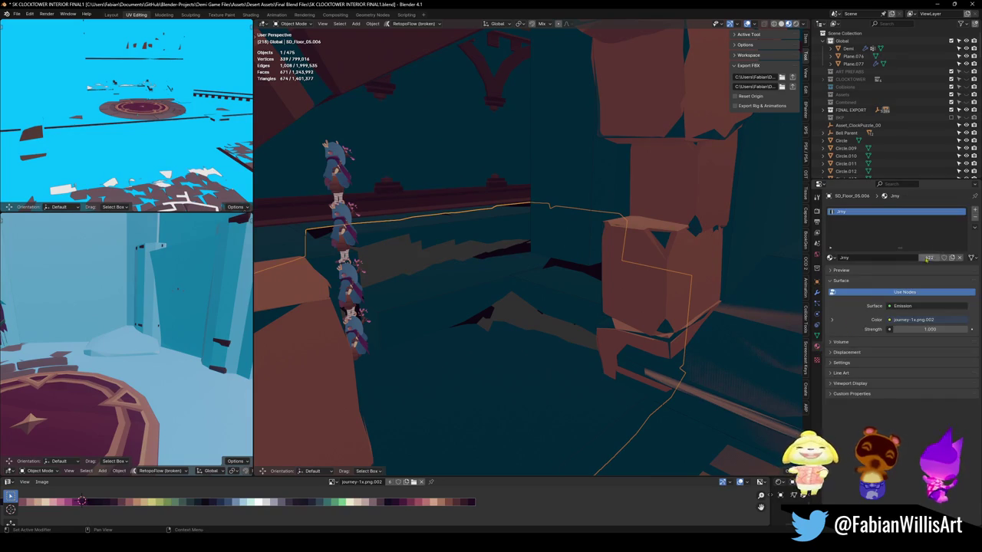
click(970, 219)
- Join the floor into UBX_SD_Wall_25.134 and isolate it in Local View
shift+click(546, 184)
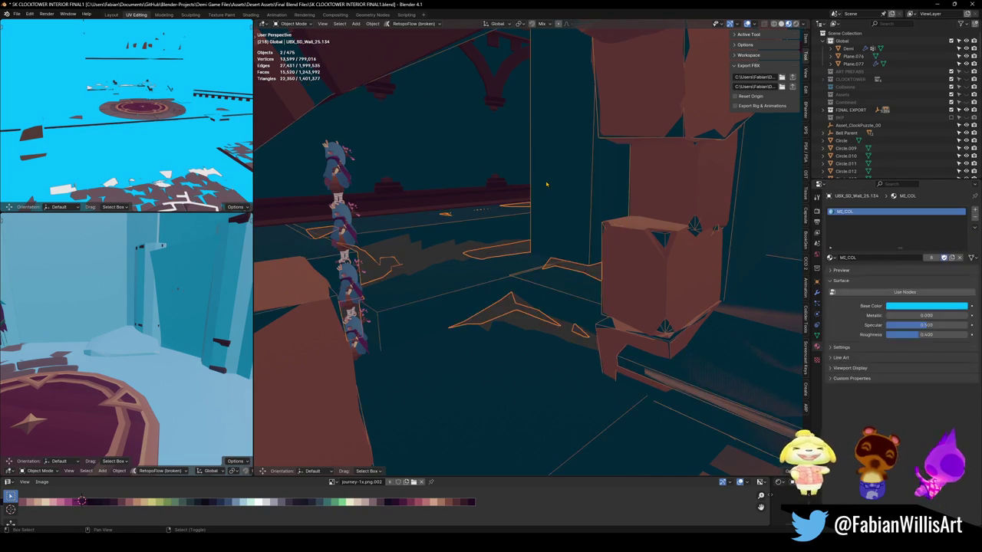
key(ctrl+j)
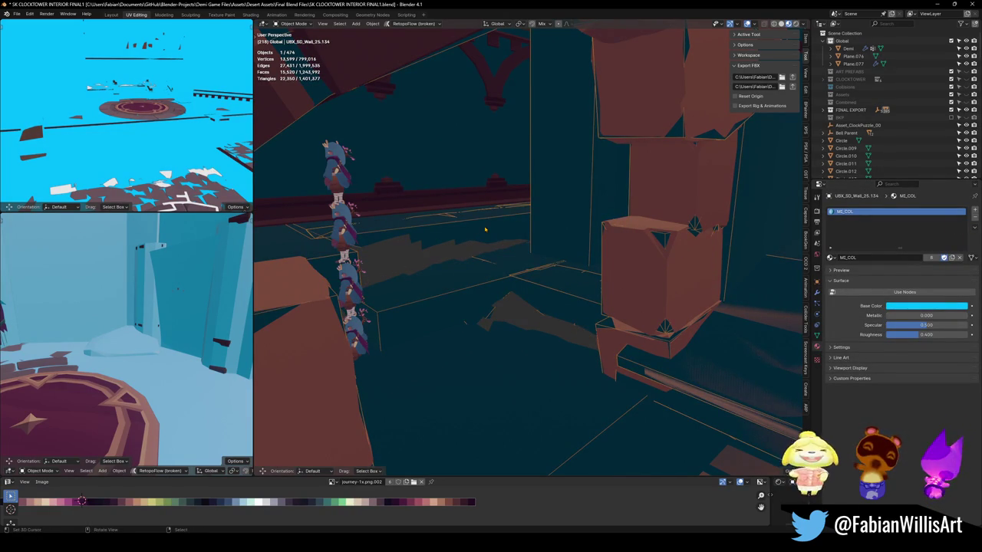
key(KP_Divide)
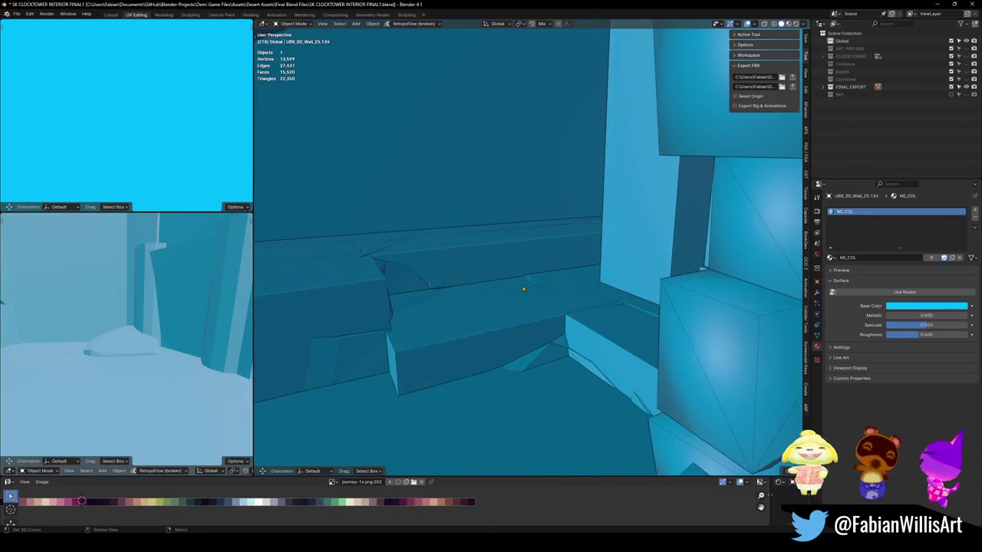
- Select the wall's connected mesh island and try deleting it, then undo the deletion
key(Tab)
key(l)
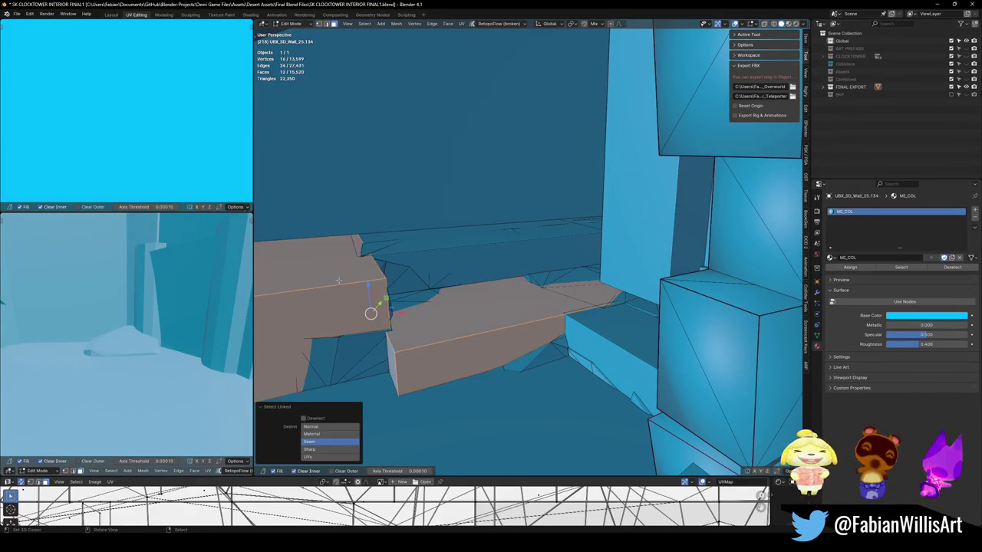
middle_drag(372, 309, 449, 282)
key(x)
click(508, 272)
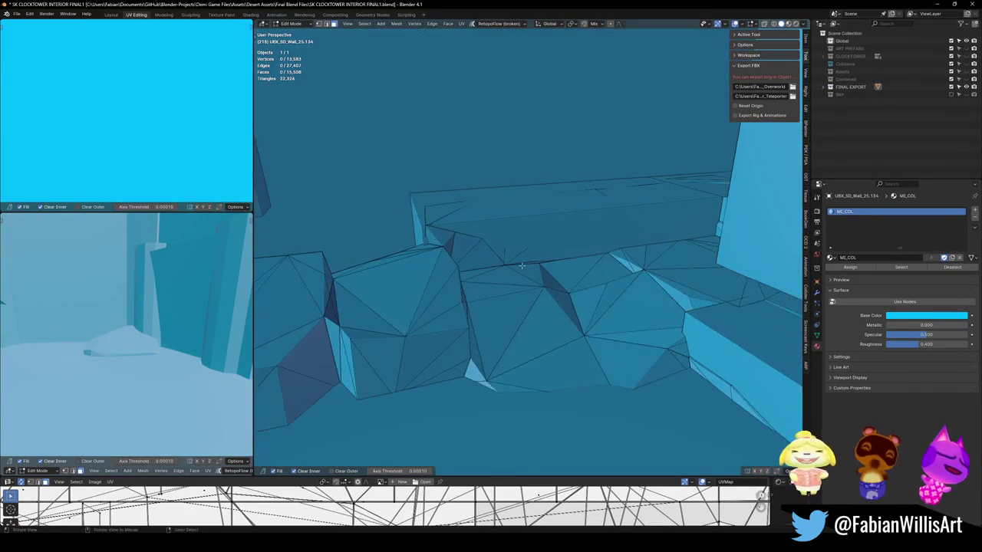
mouse_move(509, 271)
middle_down()
mouse_move(559, 296)
mouse_move(502, 374)
mouse_move(519, 343)
middle_up()
key(ctrl+z)
- Edge-slide one wall strip face edge by factor -0.249 and bring the full scene back
click(502, 374)
key(g)
key(g)
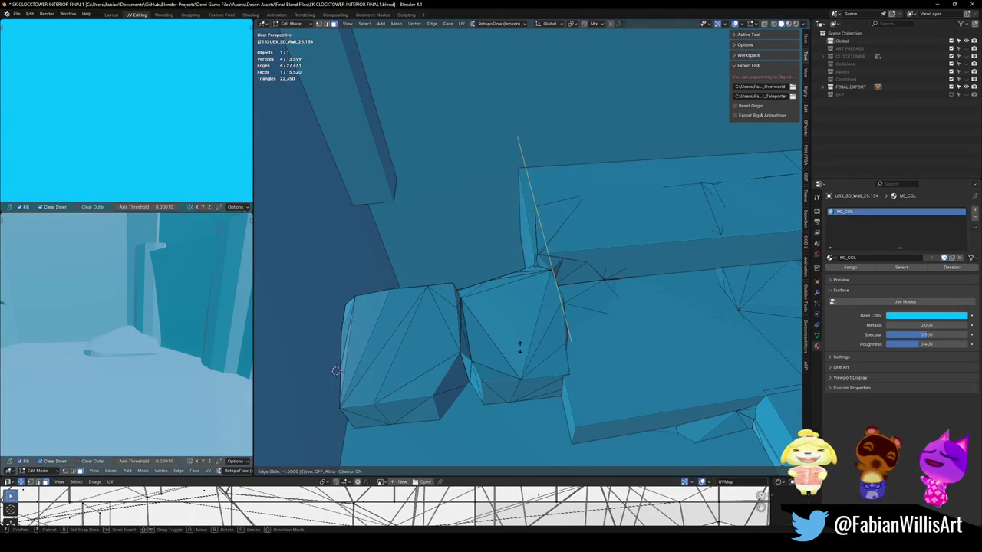
click(539, 36)
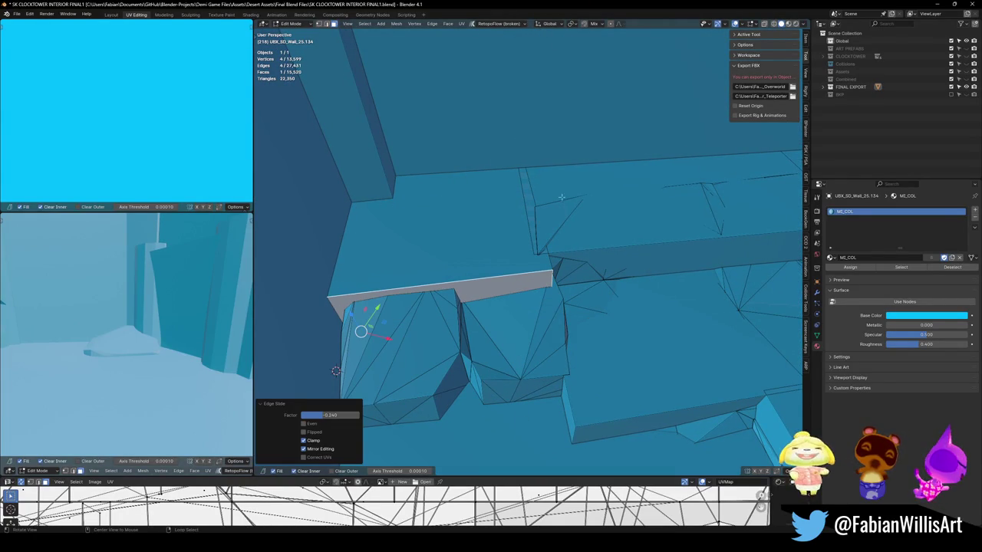
middle_drag(561, 197, 500, 280)
key(Tab)
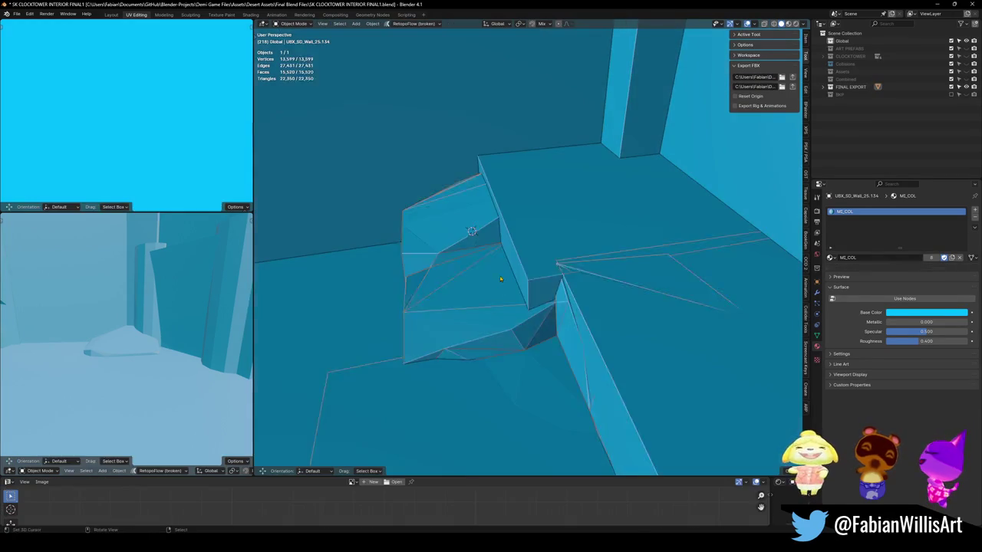
key(alt+h)
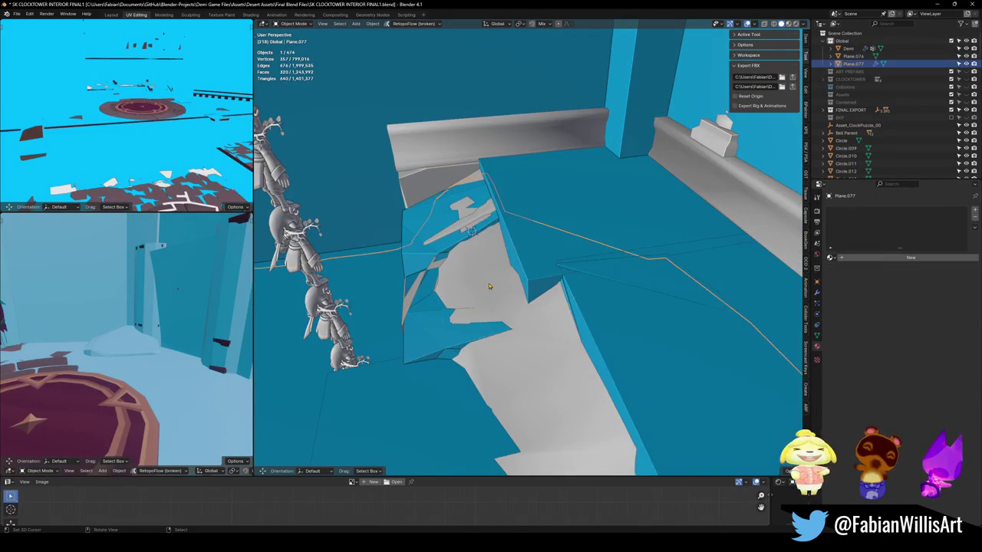
- Delete stray Plane.077 and inspect Plane.076 near the stairs
key(Delete)
mouse_move(489, 286)
middle_down()
mouse_move(505, 222)
mouse_move(514, 322)
middle_up()
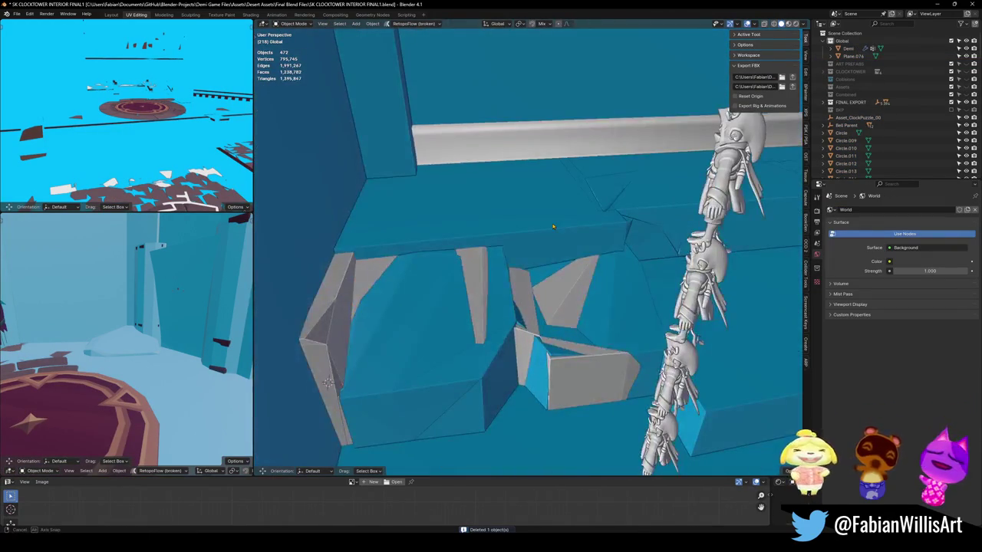
click(476, 294)
key(g)
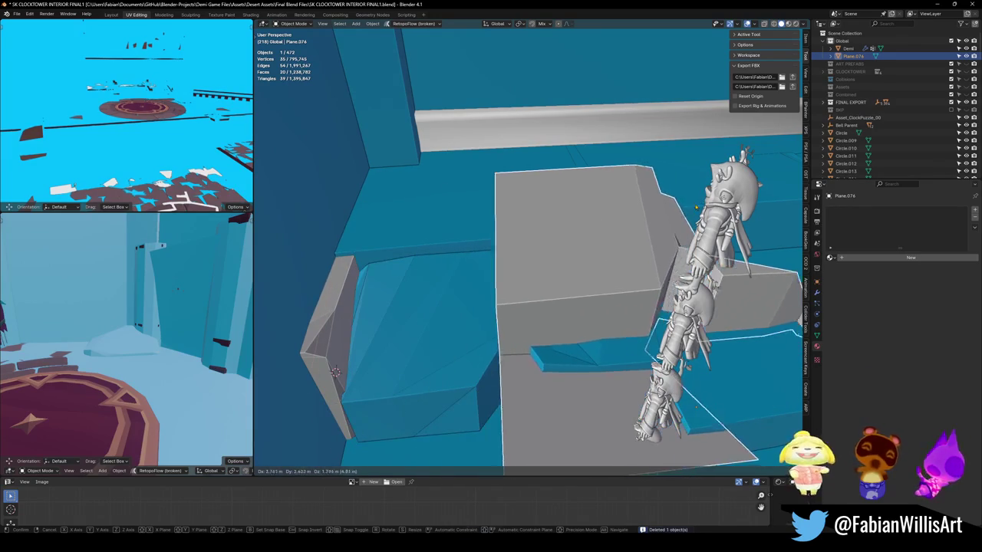
right_click(335, 371)
click(335, 372)
mouse_move(335, 371)
middle_down()
mouse_move(394, 277)
mouse_move(433, 280)
middle_up()
- In Edit Mode on UBX_SD_Wall_25.134, edge-slide the long front strip face's edge
click(470, 204)
key(Tab)
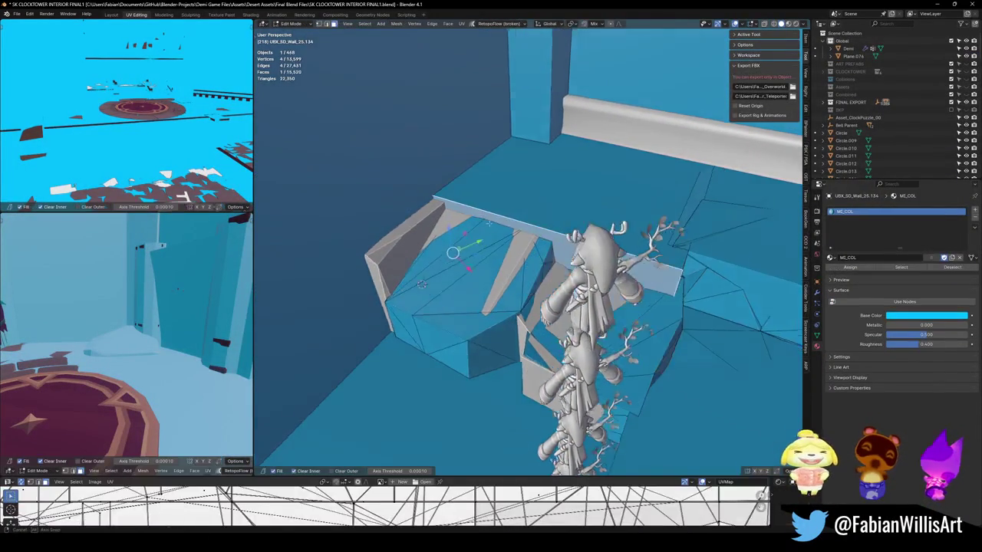
middle_drag(471, 203, 502, 235)
key(alt+a)
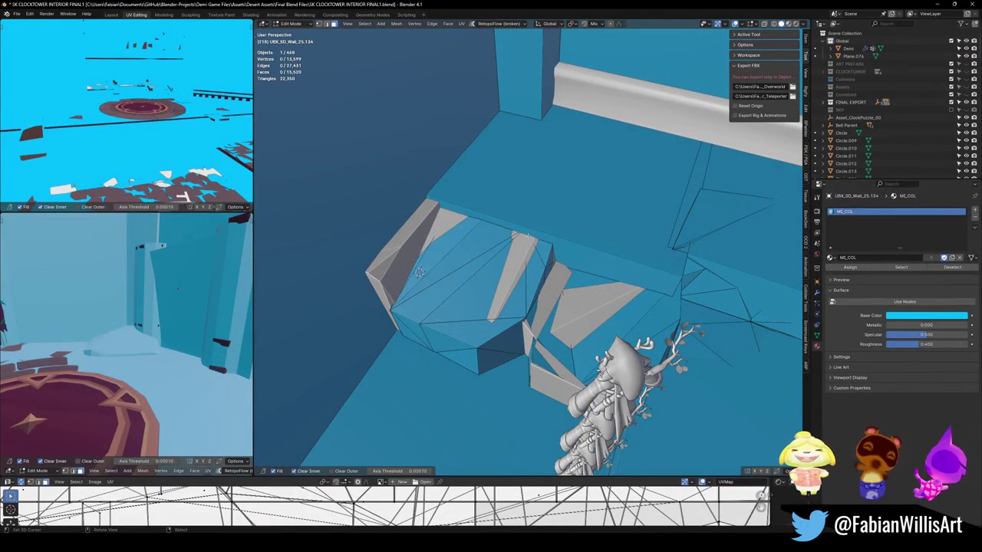
click(556, 234)
click(586, 263)
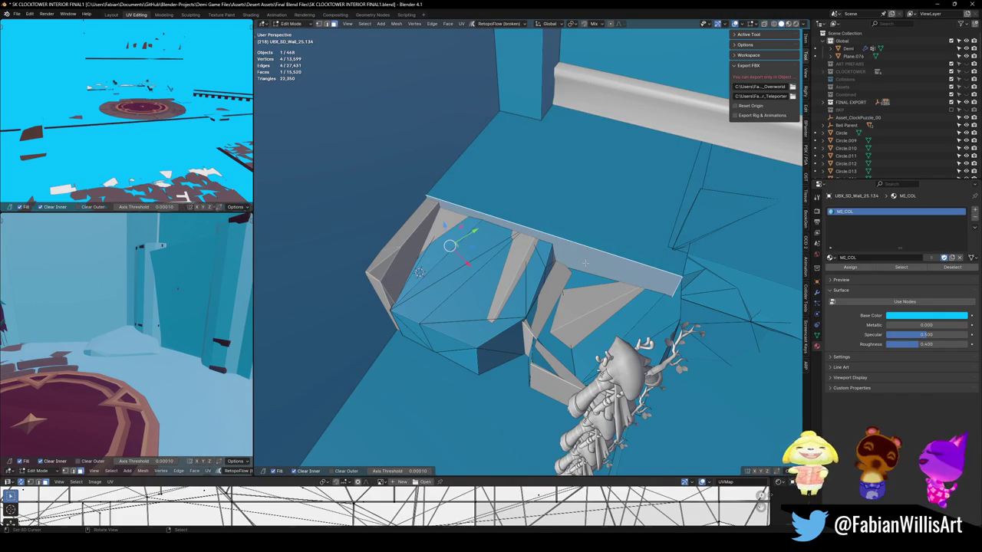
key(g)
key(g)
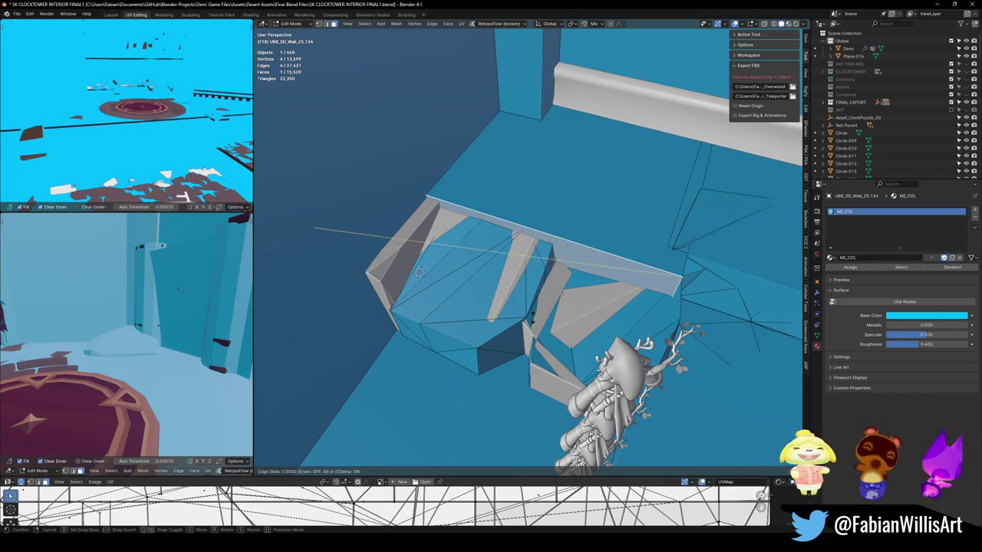
click(531, 317)
middle_drag(531, 316, 623, 331)
- Move the strip's edges along Z to fit the stair steps, then exit Edit Mode
key(alt+a)
key(g)
key(shift+z)
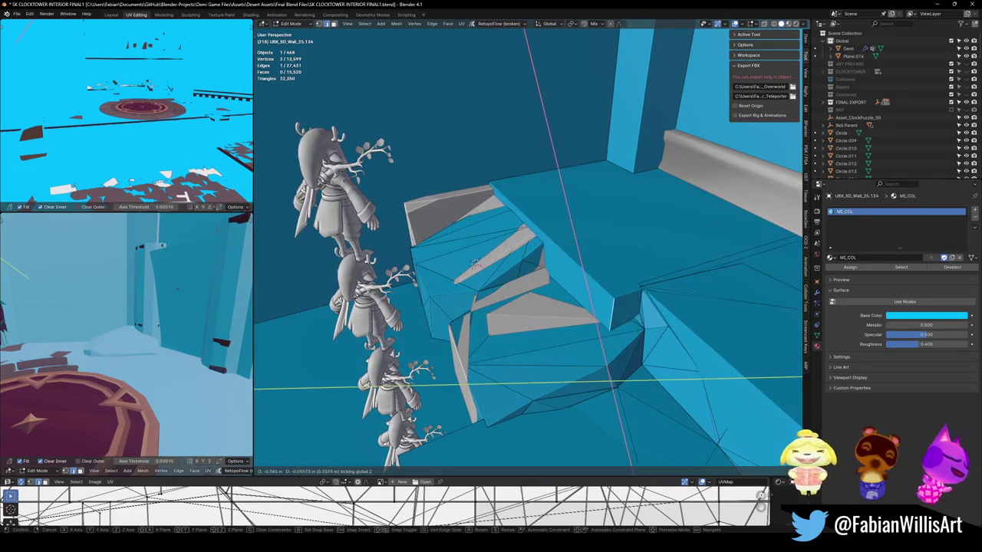
click(620, 310)
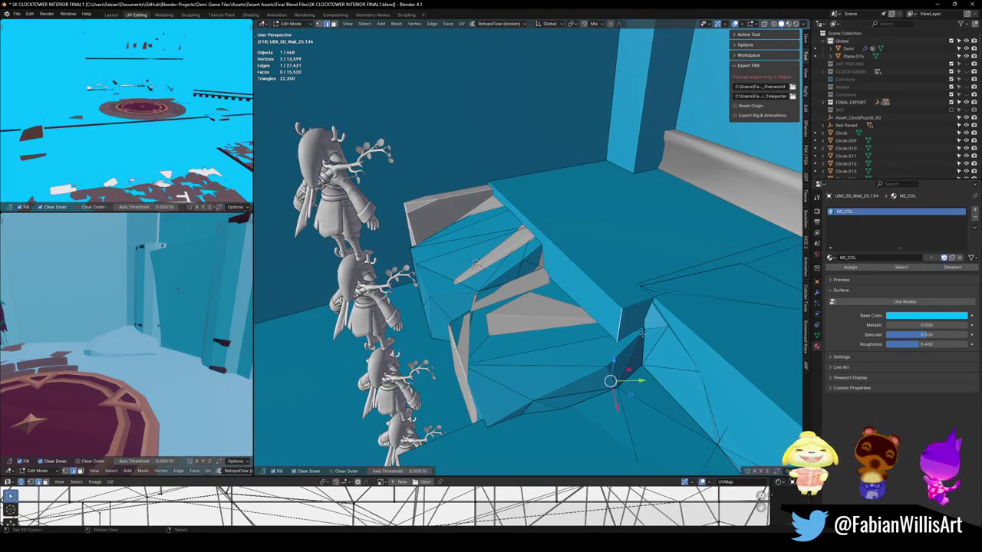
key(ctrl+b)
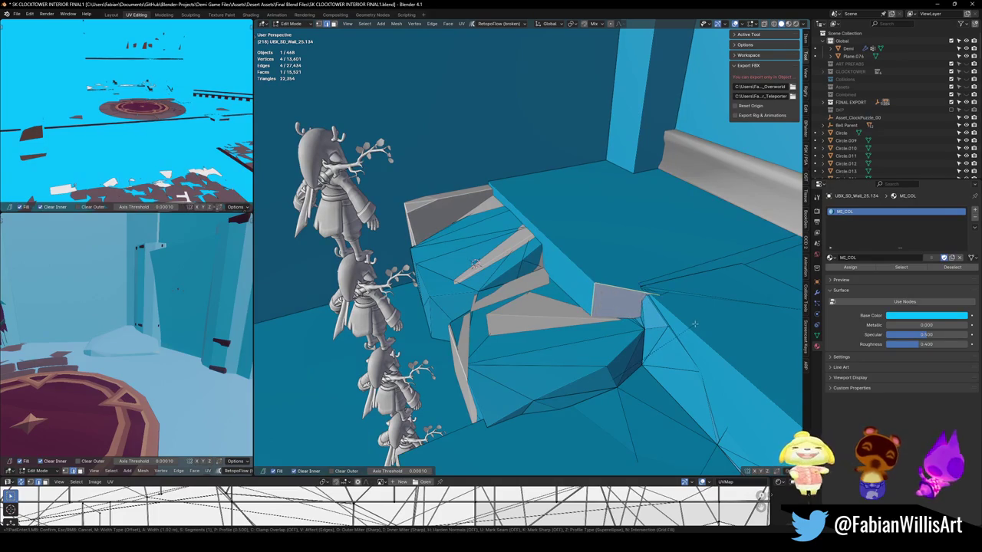
key(Escape)
key(g)
key(shift+z)
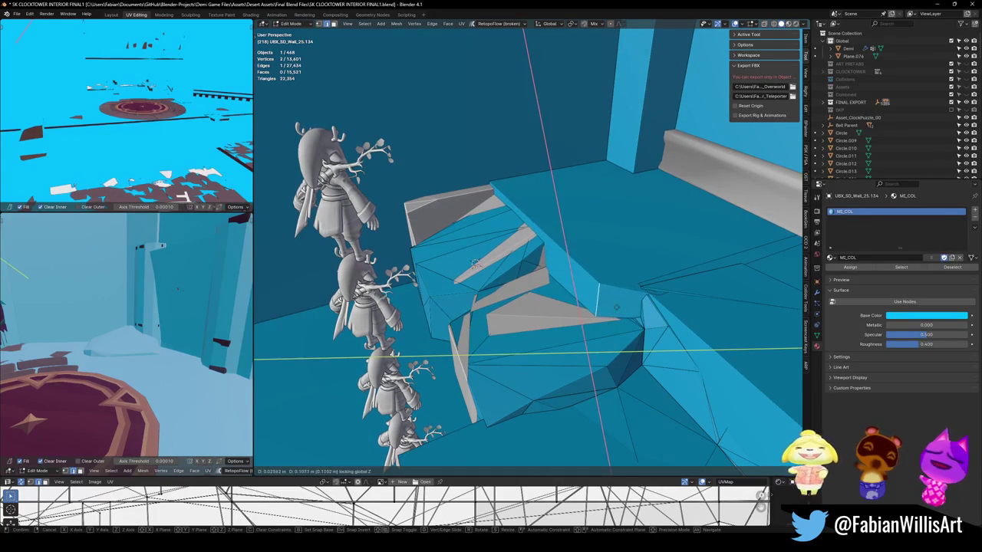
click(474, 263)
mouse_move(474, 263)
middle_down()
mouse_move(413, 292)
mouse_move(435, 289)
middle_up()
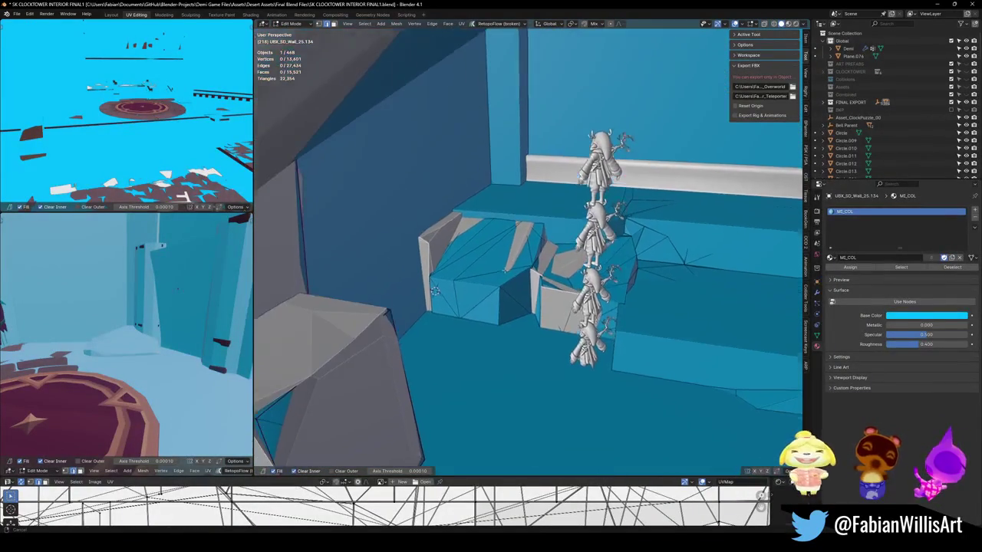
mouse_move(505, 269)
middle_down()
mouse_move(515, 276)
mouse_move(500, 279)
middle_up()
key(Tab)
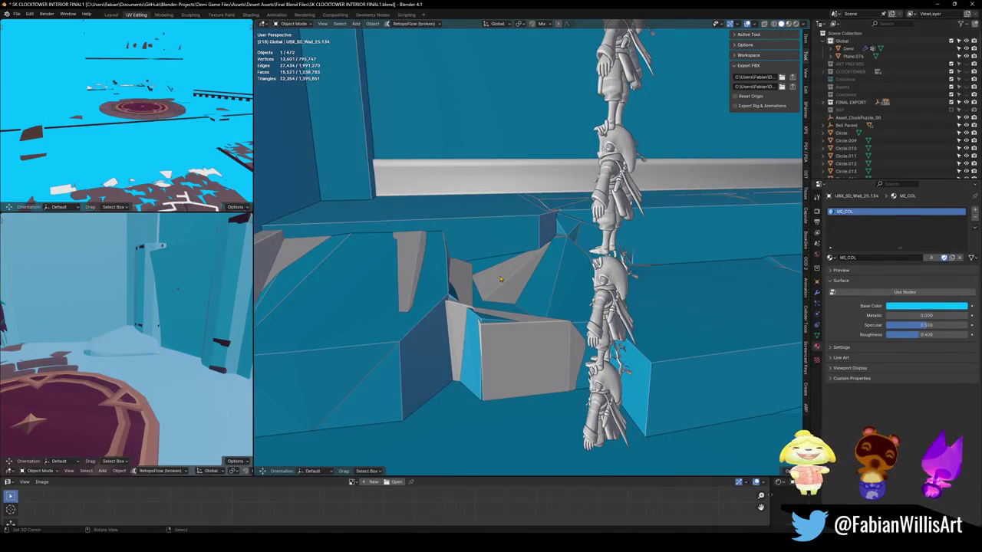
- Check floor piece SD_Floor_05.003 and delete the stray Plane.074
click(500, 279)
key(g)
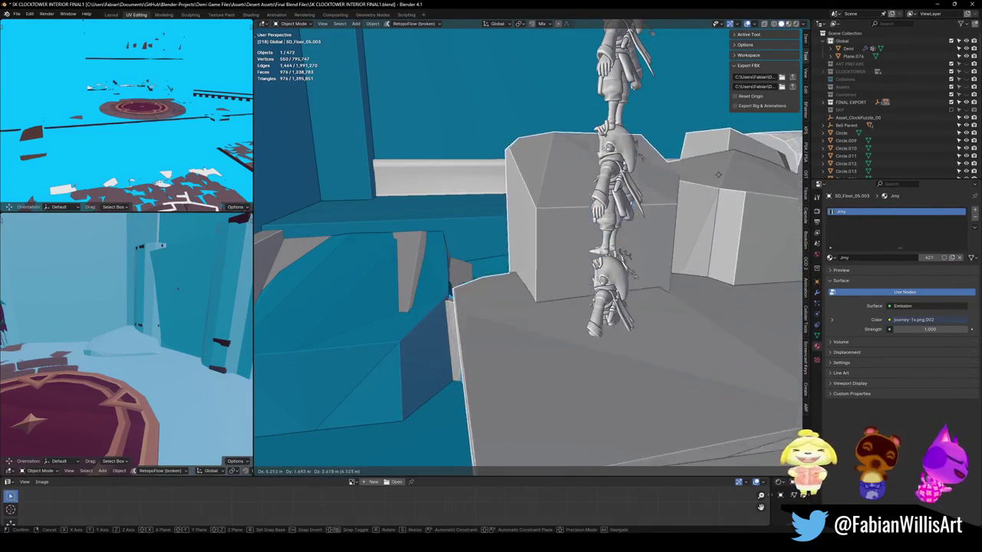
key(Escape)
key(g)
key(Escape)
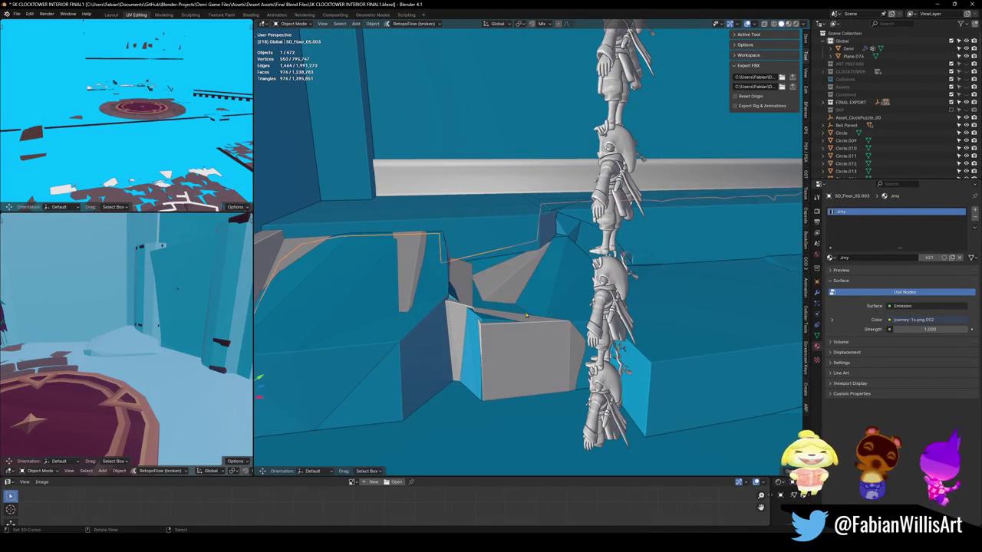
click(476, 263)
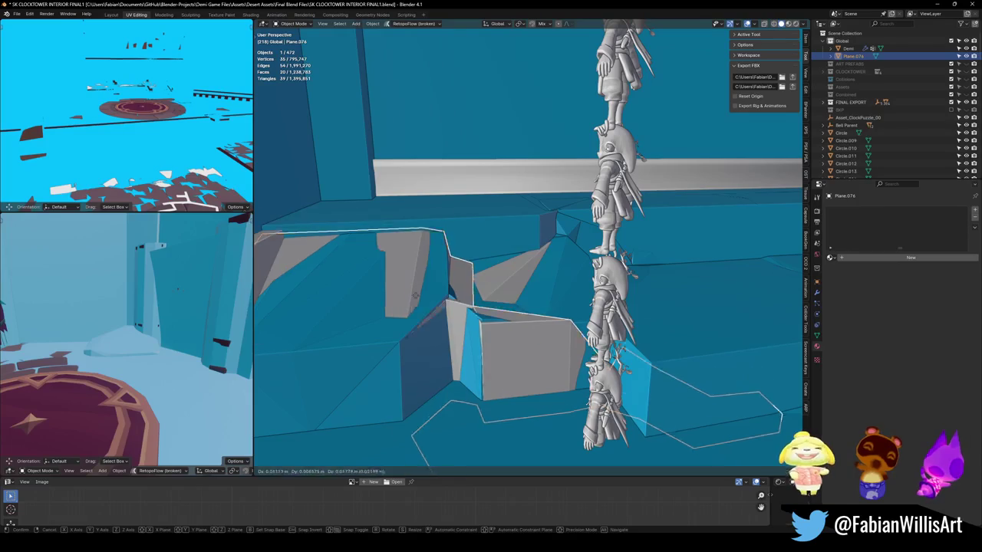
key(g)
key(Escape)
key(Delete)
- Recheck SD_Floor_05.003, then select the wall collision object at the wall corner
click(476, 263)
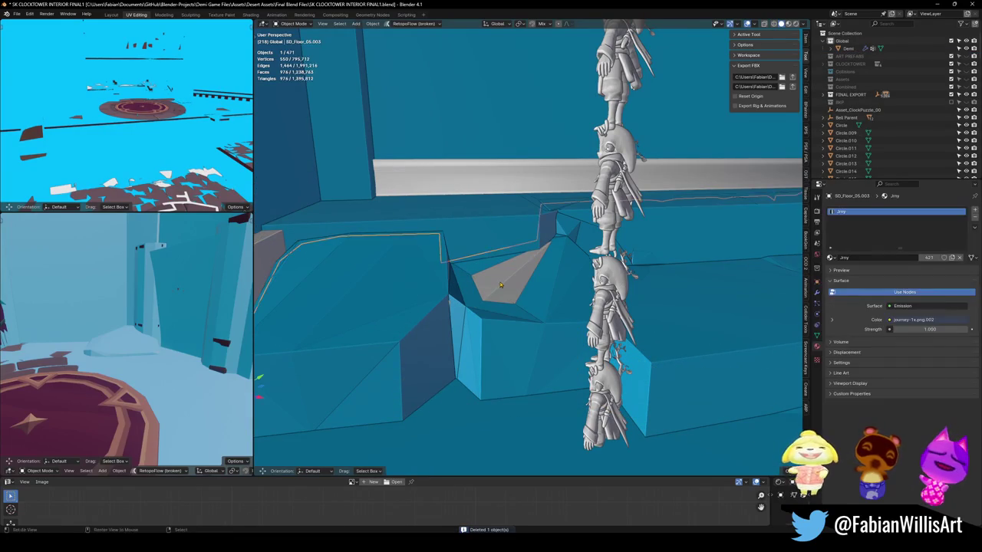
middle_drag(476, 263, 261, 408)
key(g)
key(Escape)
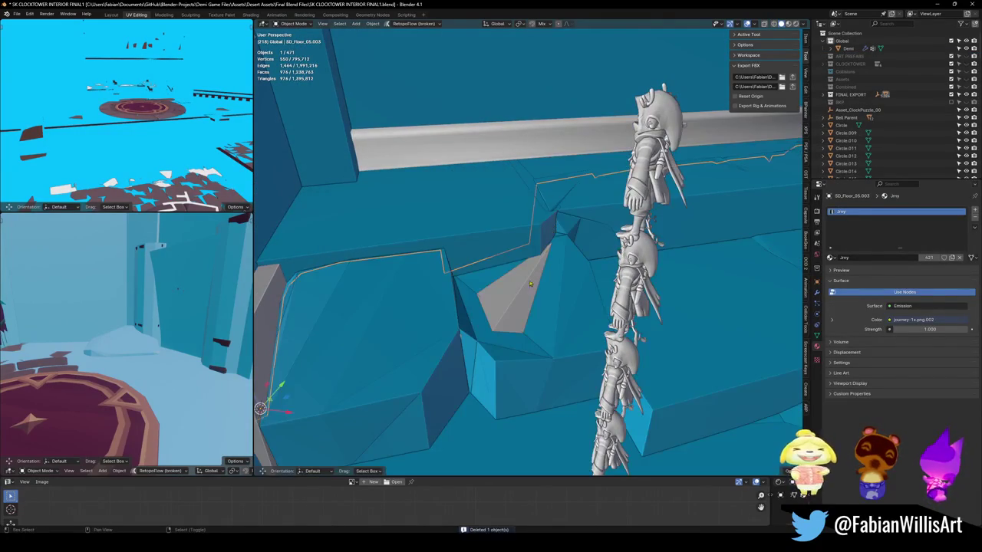
middle_drag(529, 284, 436, 333)
click(432, 285)
- Add a cube to the wall collision mesh and rotate it 24.3° around Z
key(Tab)
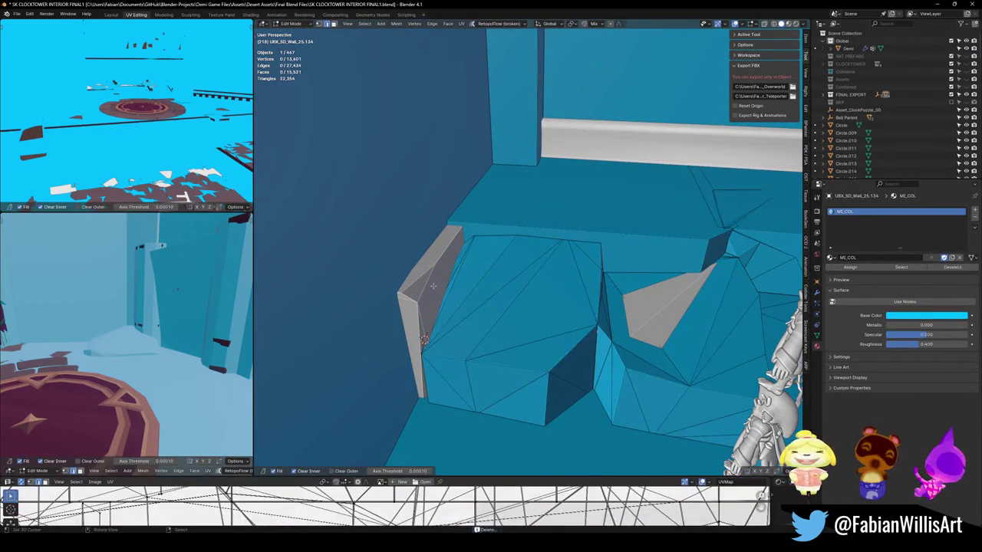
key(shift+a)
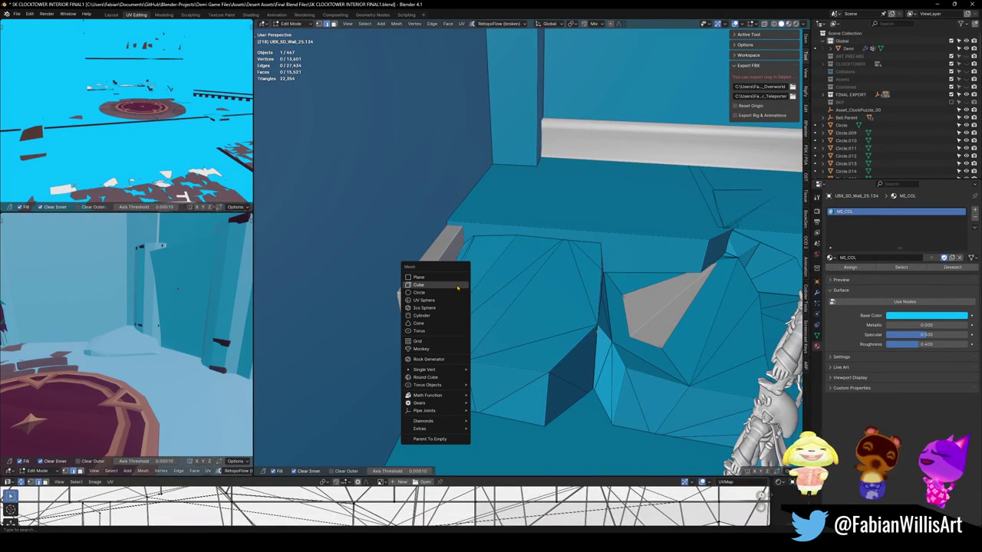
click(419, 285)
key(r)
key(z)
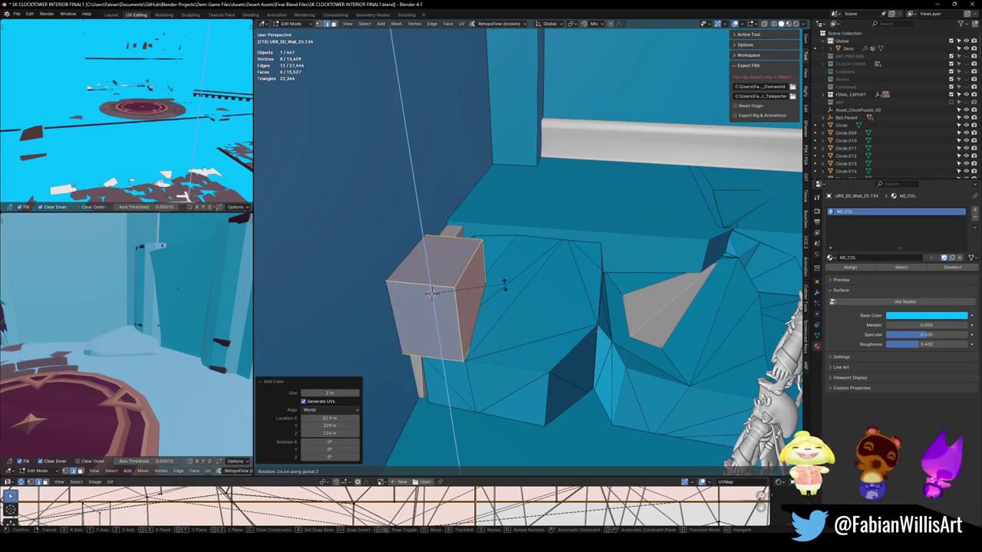
click(479, 288)
middle_drag(479, 288, 478, 296)
- Move the new cube into place with a Shift+Z constrained move
key(g)
key(shift+z)
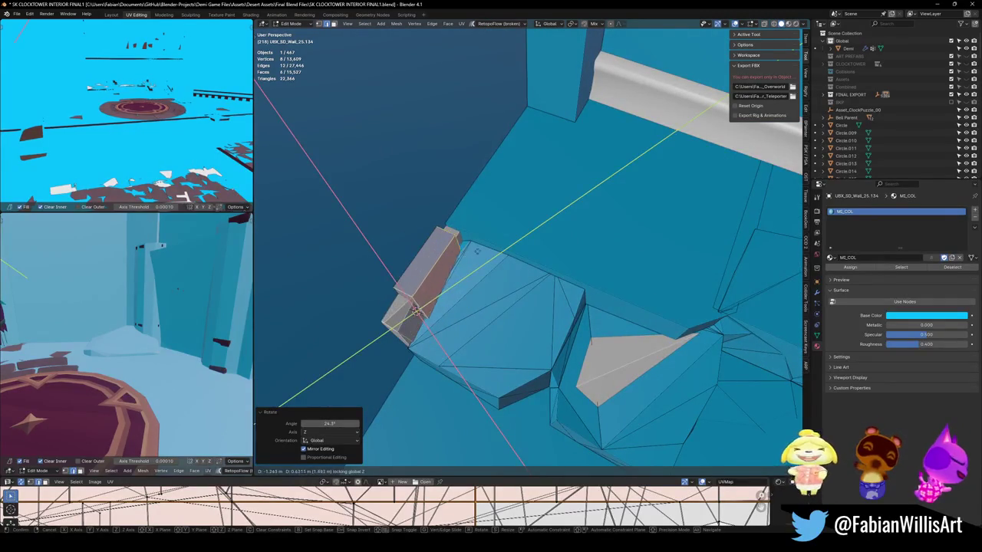
click(479, 240)
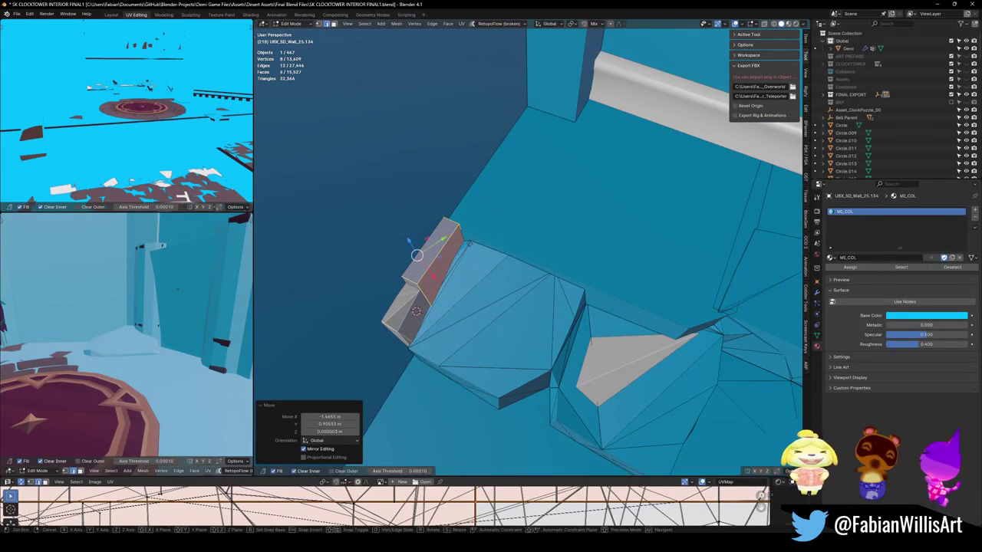
key(g)
key(z)
right_click(414, 310)
- Lower one collision block face to a new height
click(414, 310)
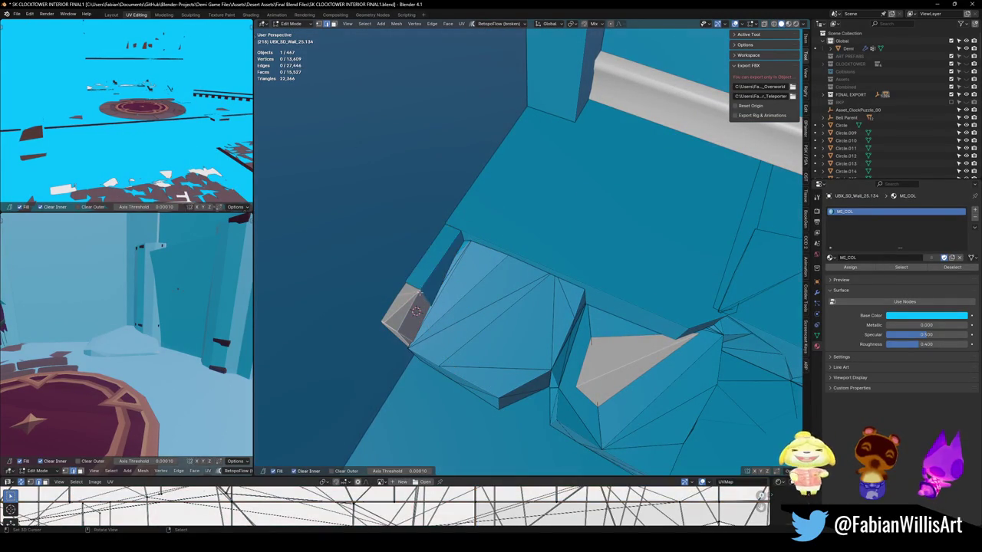
key(g)
key(shift+z)
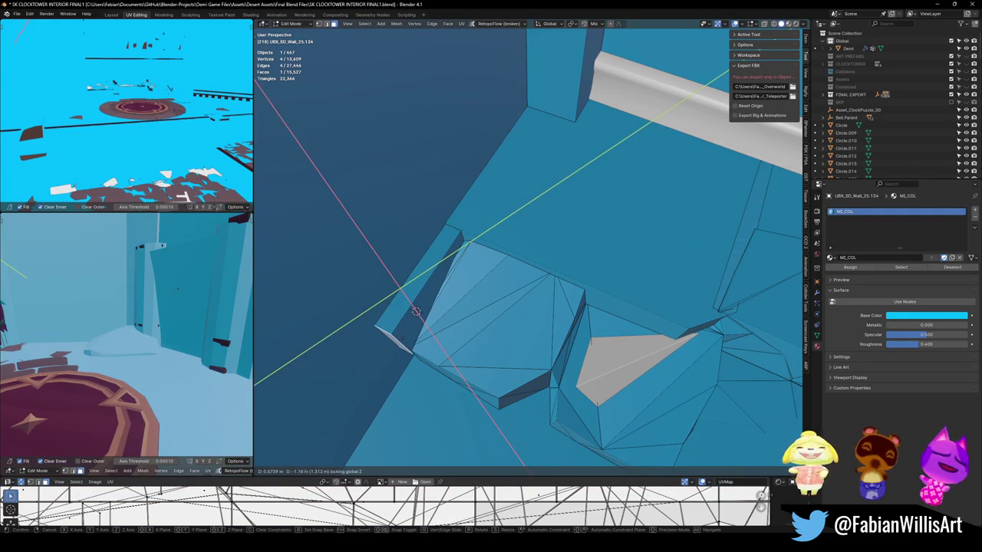
click(414, 311)
middle_drag(372, 329, 408, 236)
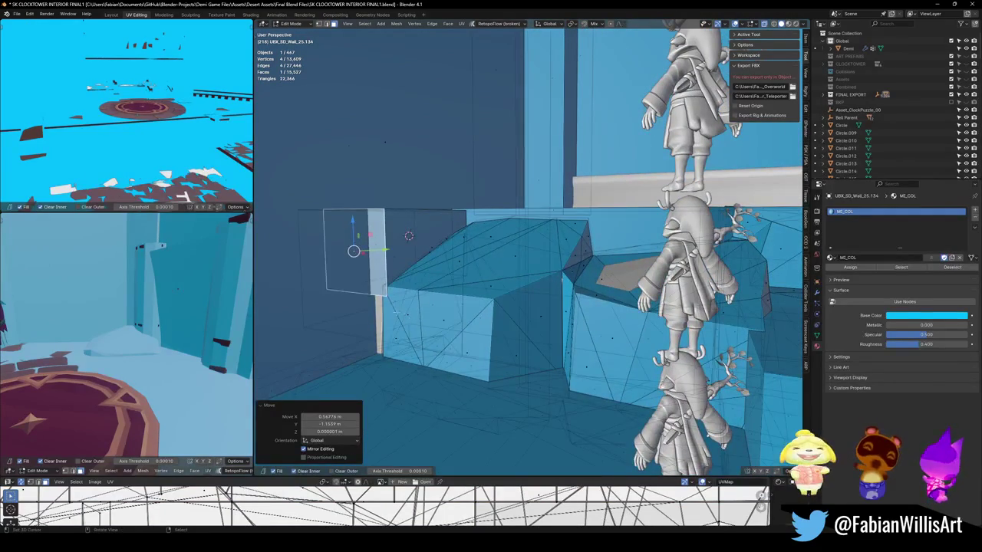
click(408, 236)
- Leave Edit Mode and inspect the refitted block with see-through display off
key(alt+z)
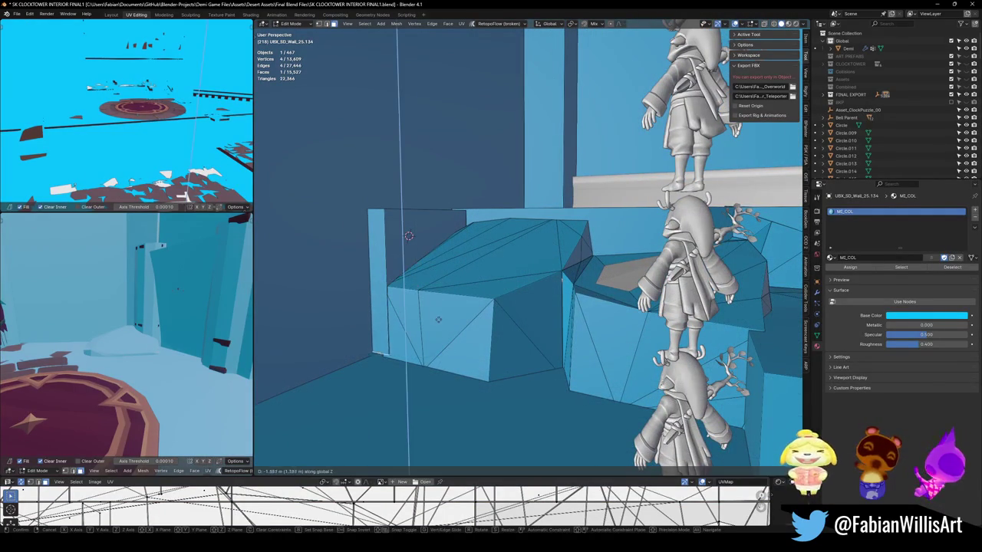
key(Tab)
middle_drag(583, 369, 610, 322)
key(alt+a)
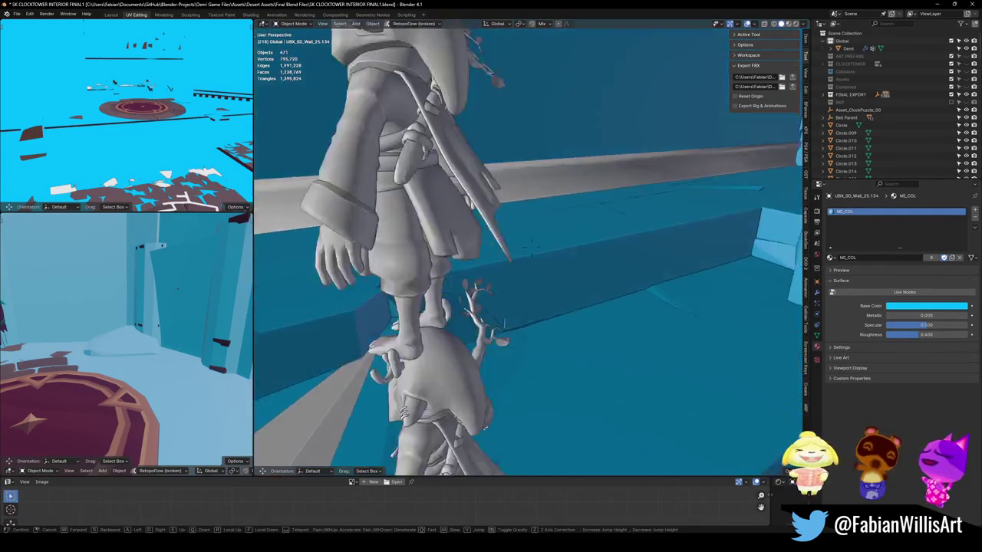
- Delete the stray block beside the character from the wall collision mesh
click(610, 323)
key(Tab)
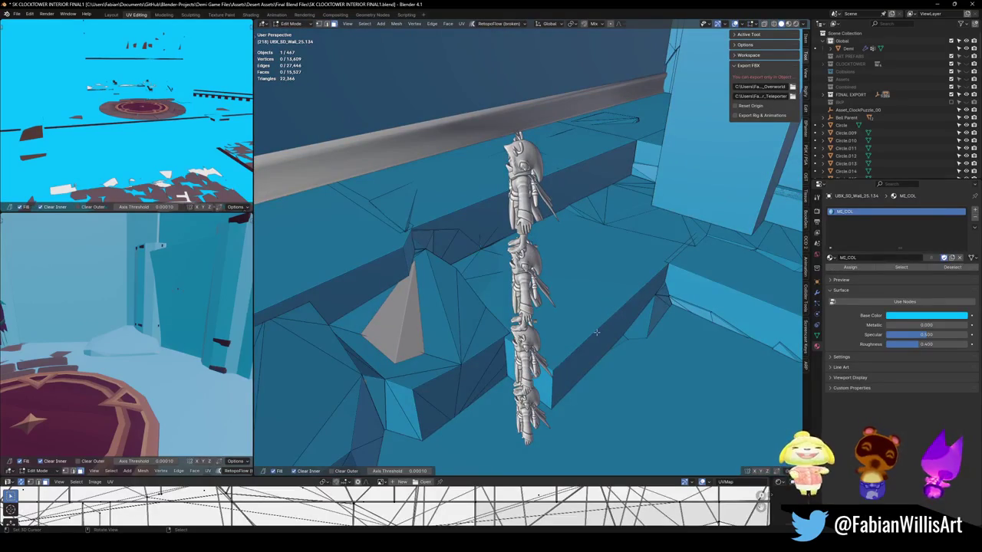
key(l)
key(x)
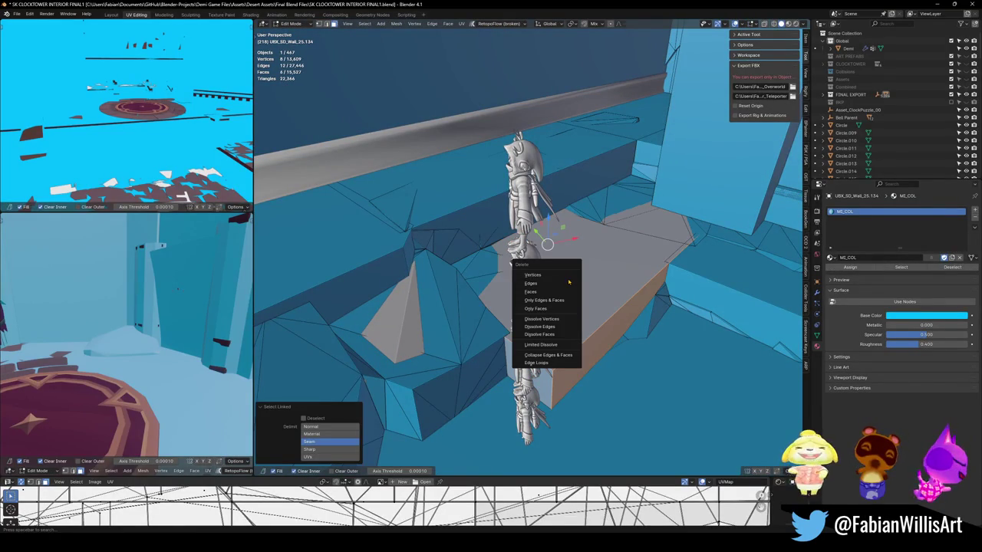
click(569, 279)
mouse_move(568, 279)
middle_down()
mouse_move(542, 310)
mouse_move(513, 303)
mouse_move(606, 288)
middle_up()
- Try deleting another connected block, then undo that deletion
key(l)
key(x)
click(513, 305)
key(ctrl+z)
- Edge slide a loop on another block toward the stair steps
alt+click(537, 299)
key(g)
key(g)
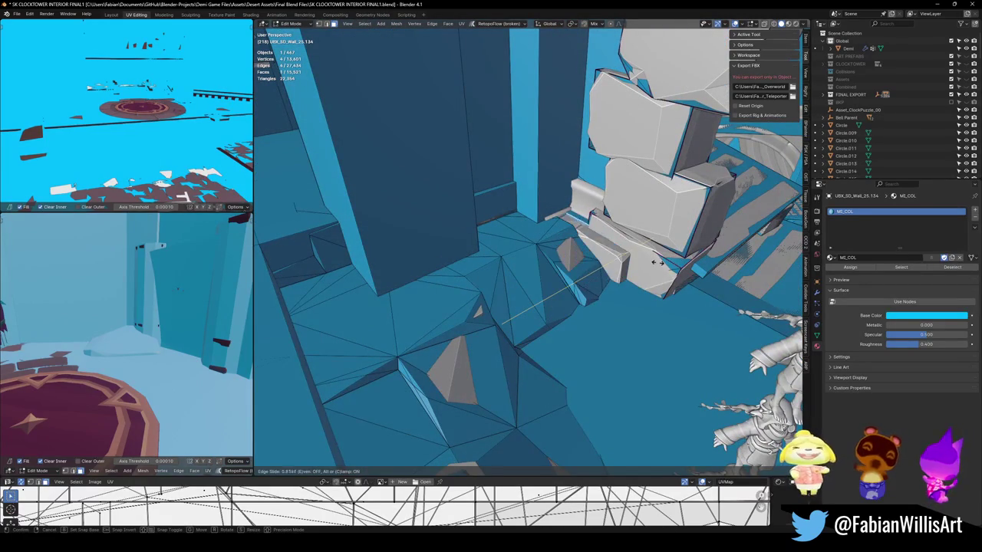
click(639, 273)
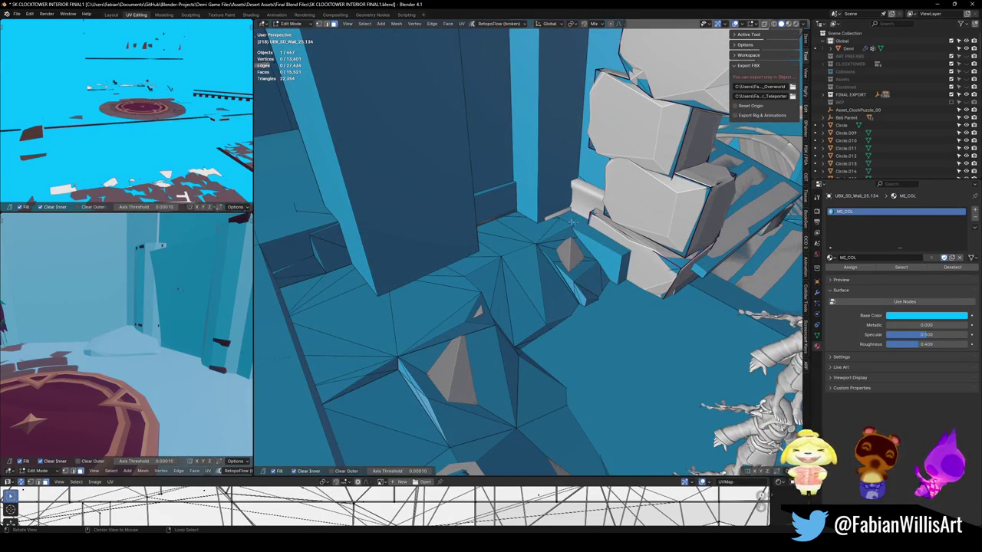
mouse_move(571, 222)
middle_down()
mouse_move(468, 205)
mouse_move(444, 257)
middle_up()
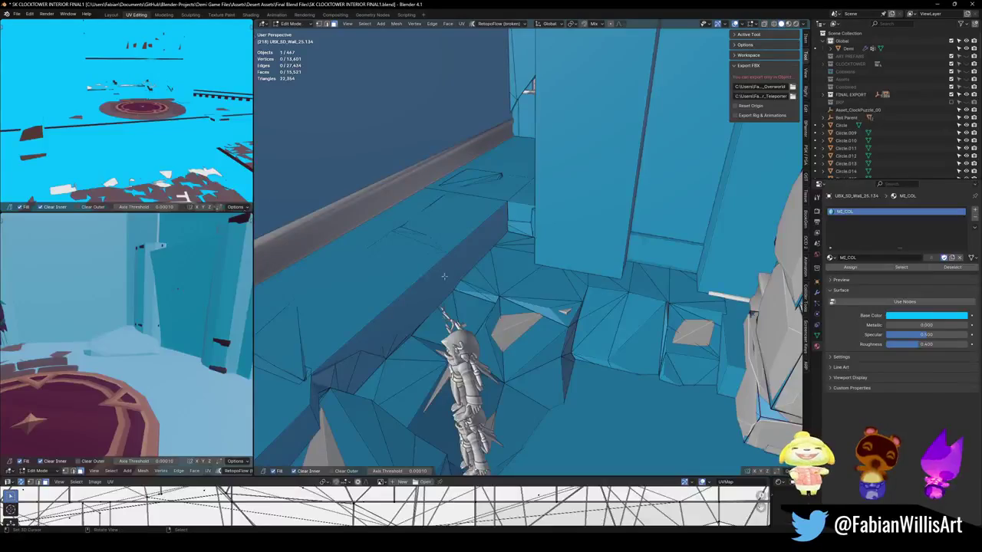
- Inspect the baseboard slab by hiding and unhiding the floor piece
key(l)
key(h)
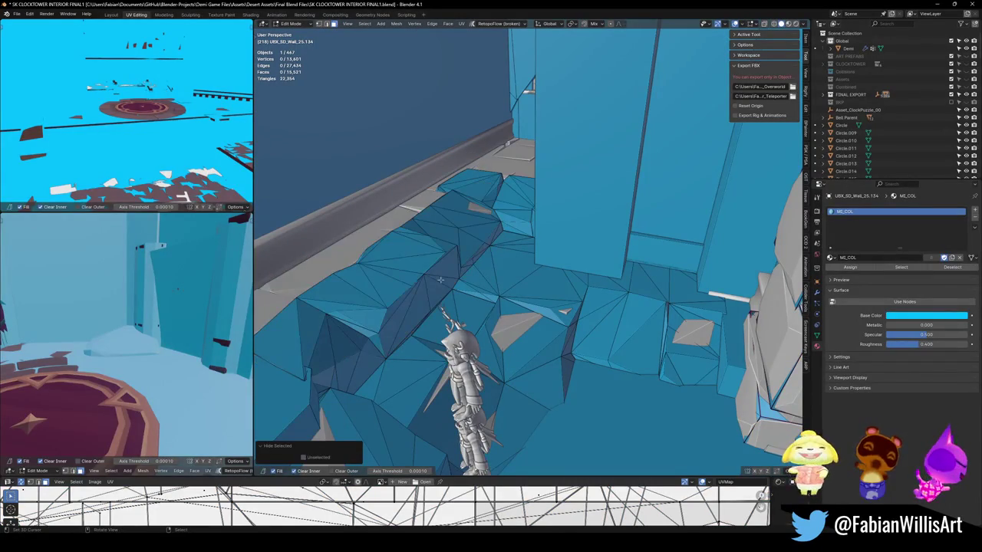
middle_drag(409, 254, 463, 281)
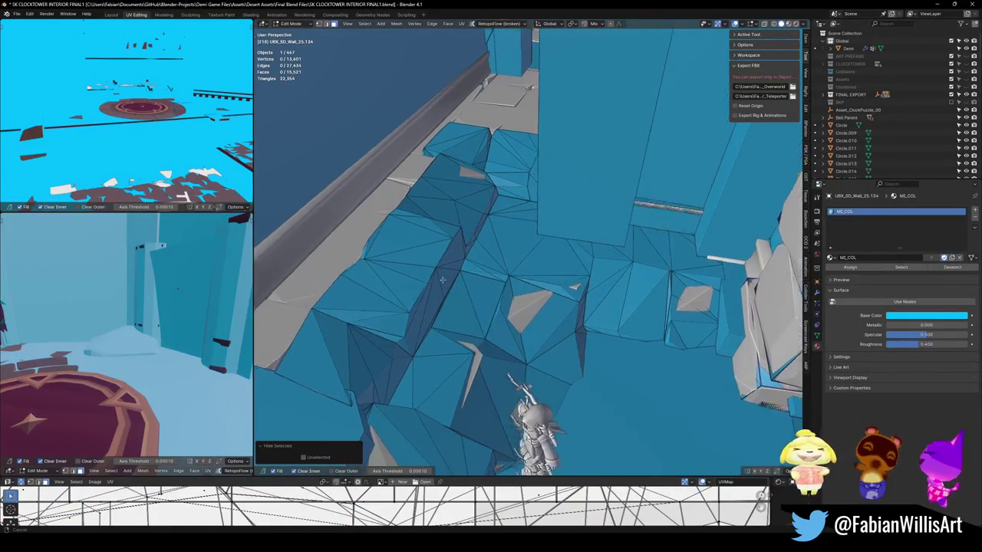
key(alt+h)
key(h)
key(alt+h)
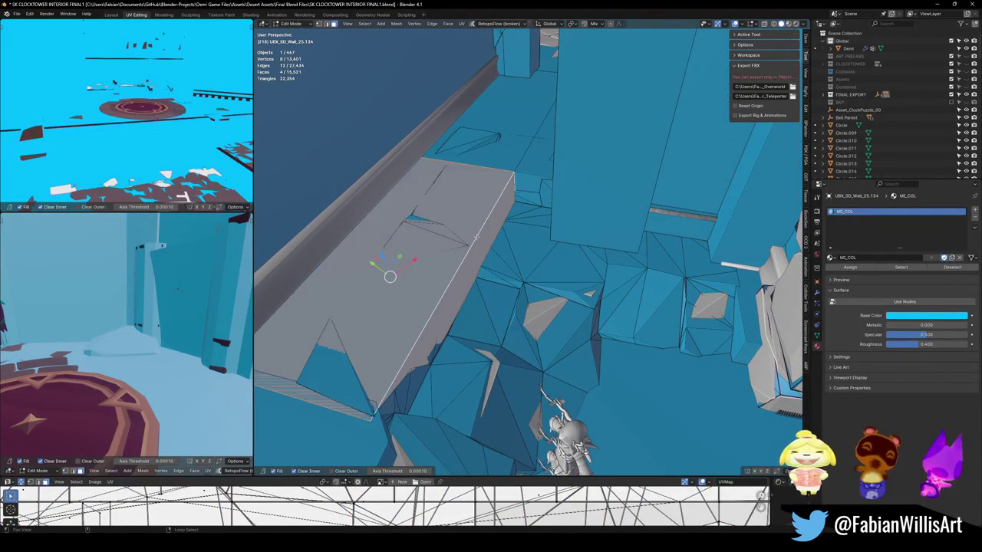
mouse_move(472, 271)
middle_down()
mouse_move(519, 278)
mouse_move(452, 321)
middle_up()
key(alt+z)
key(alt+z)
middle_drag(355, 376, 487, 307)
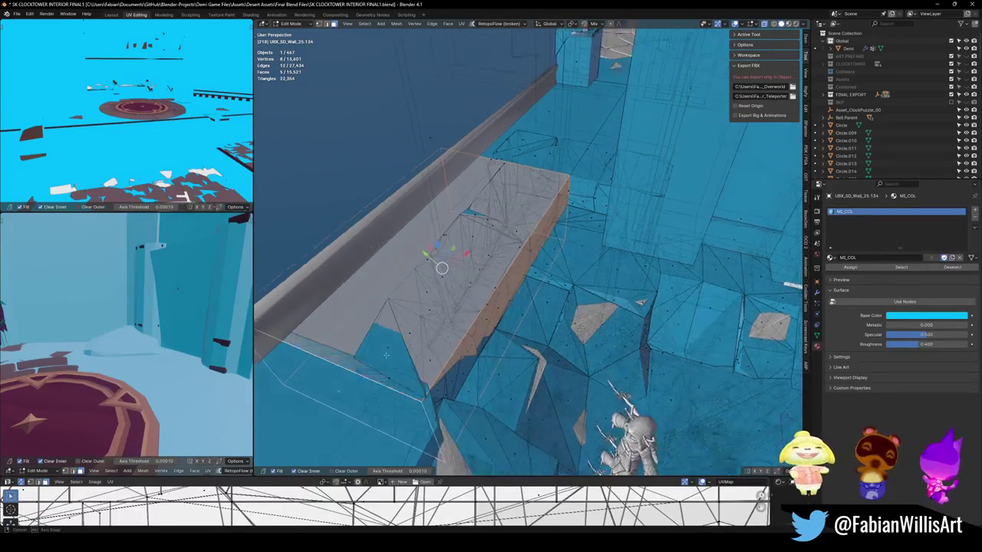
- Edge slide the slab's side face toward the wall into a narrow strip
click(499, 299)
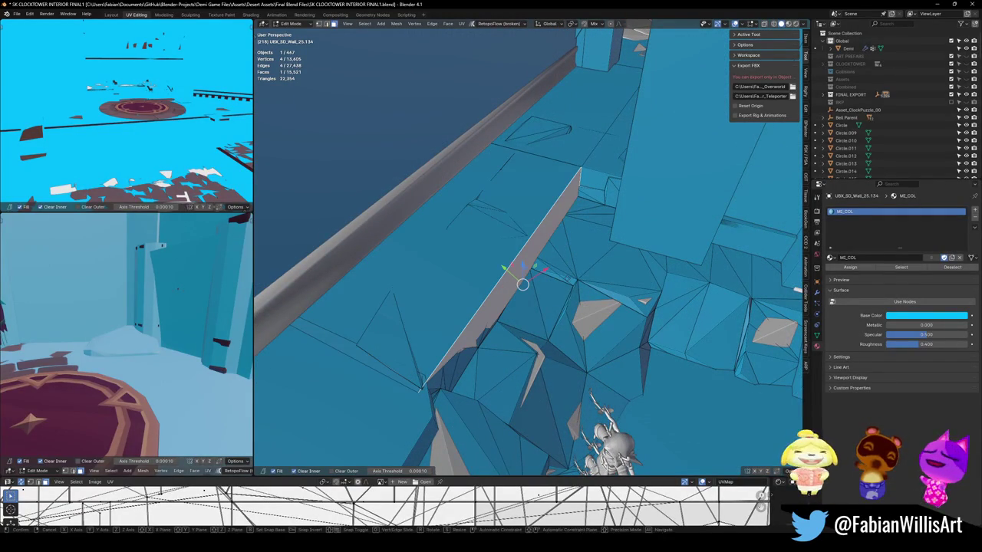
key(g)
key(g)
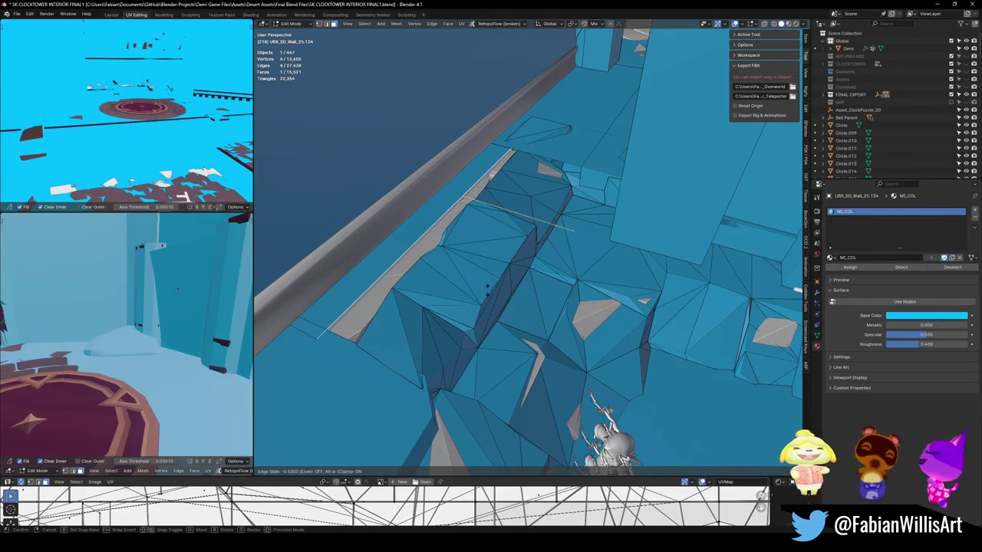
click(490, 299)
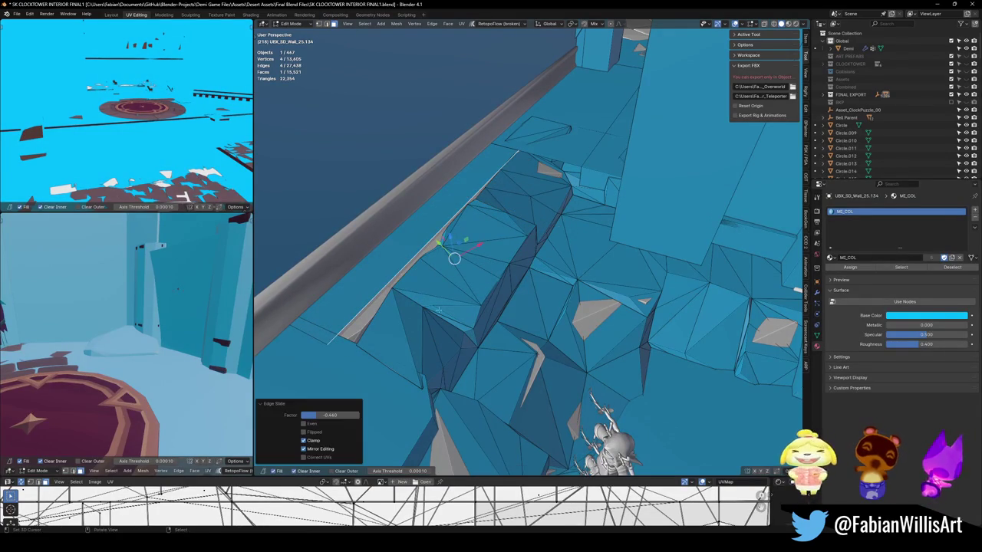
key(alt+a)
- Adjust the slab's corner height by moving the remaining vertices
key(alt+z)
key(alt+z)
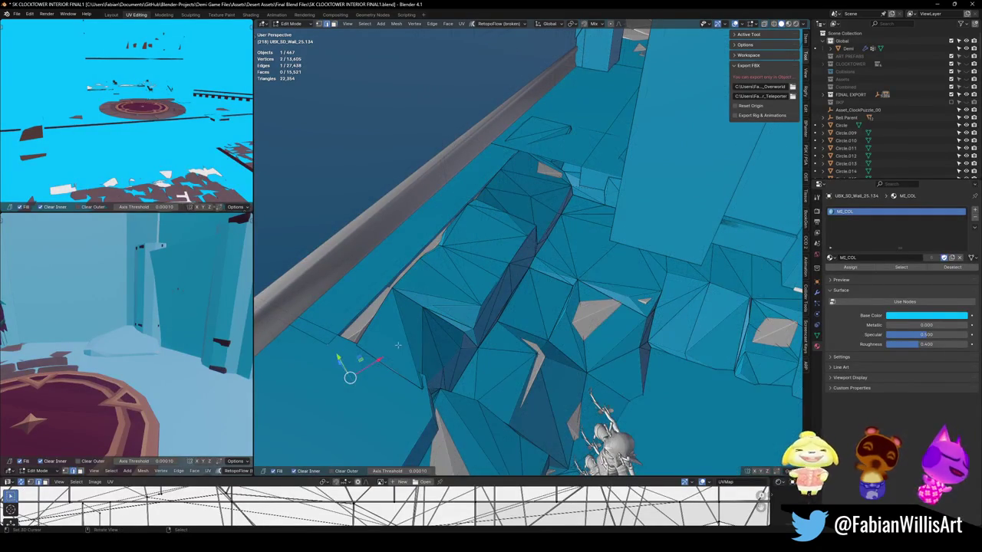
key(g)
key(shift+z)
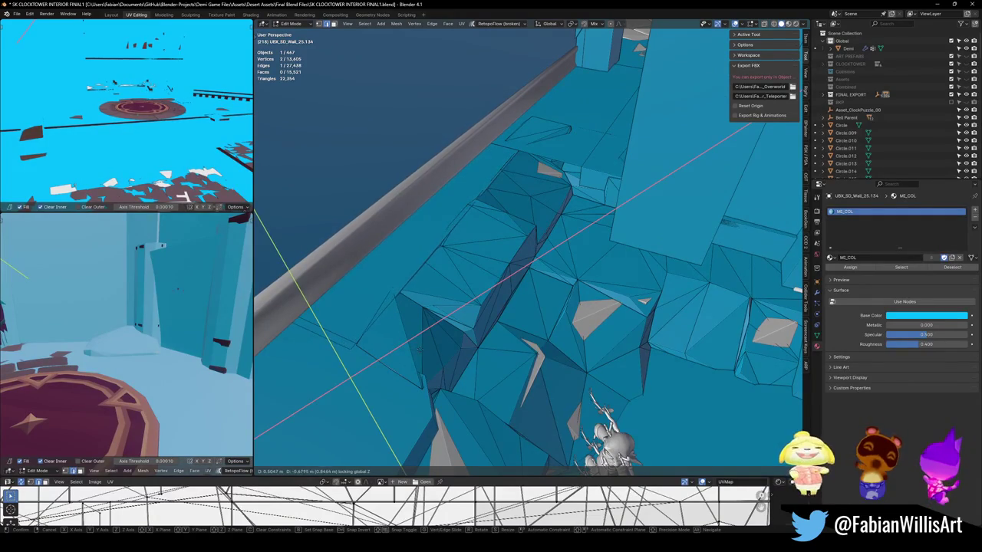
click(425, 354)
key(alt+a)
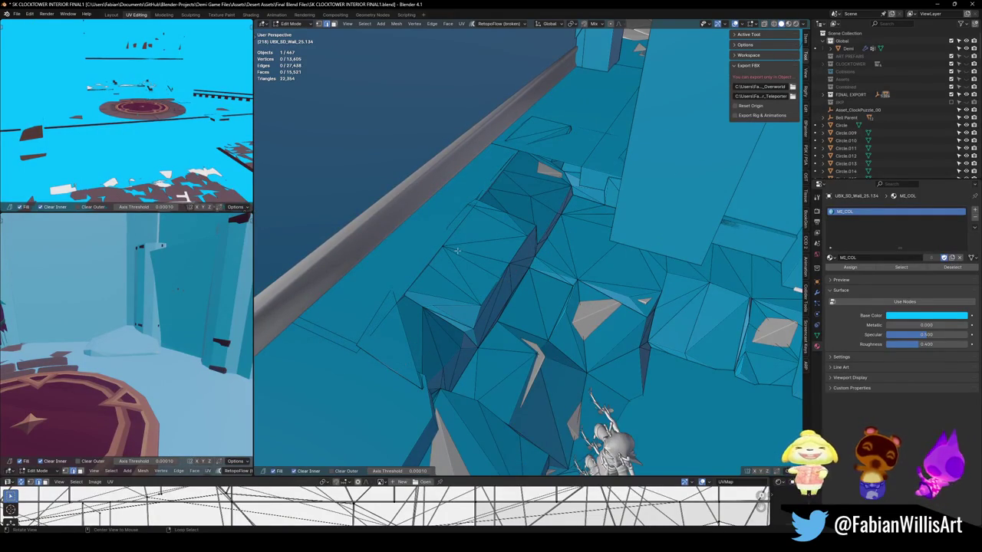
mouse_move(373, 383)
middle_down()
mouse_move(506, 190)
mouse_move(511, 290)
mouse_move(579, 195)
middle_up()
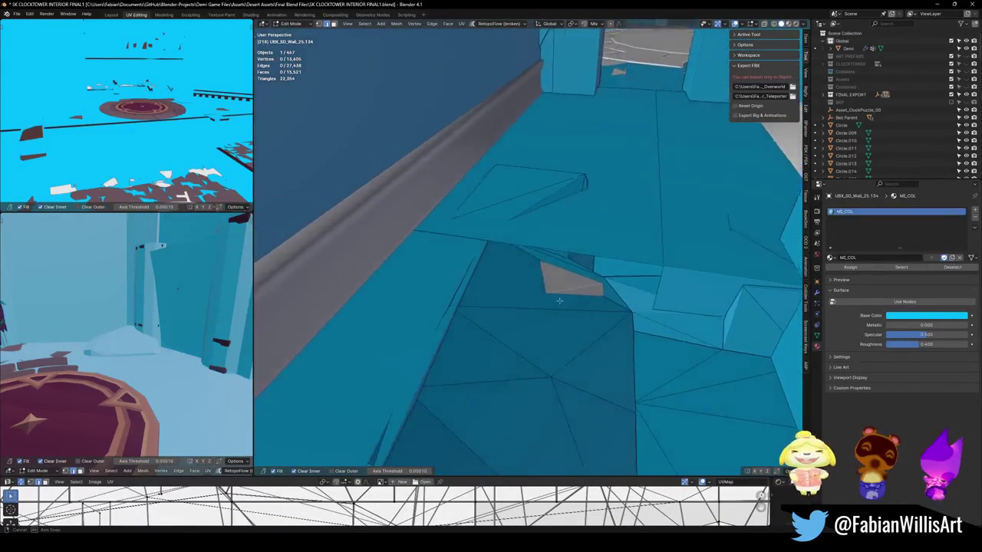
- Leave Edit Mode and pull back to see more of the room
key(l)
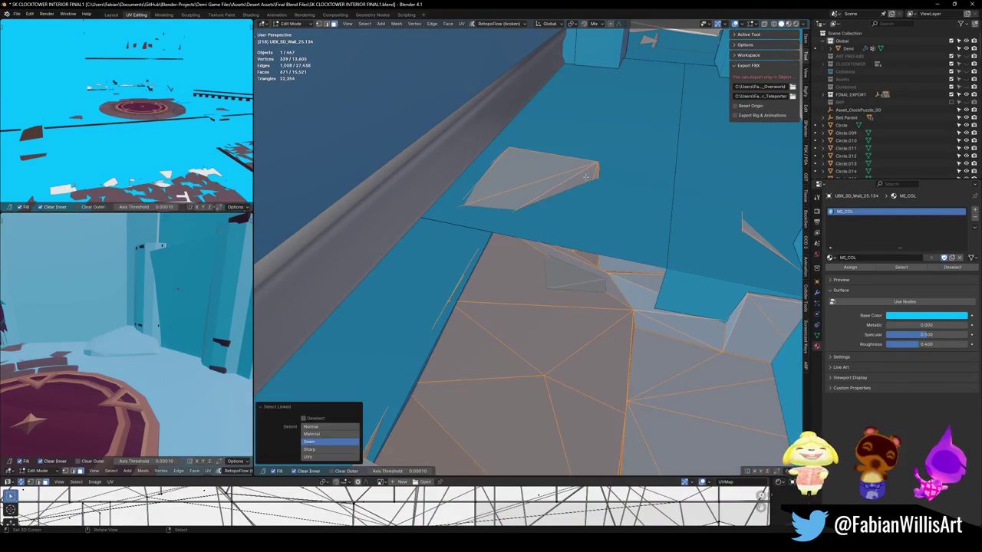
key(alt+a)
key(Tab)
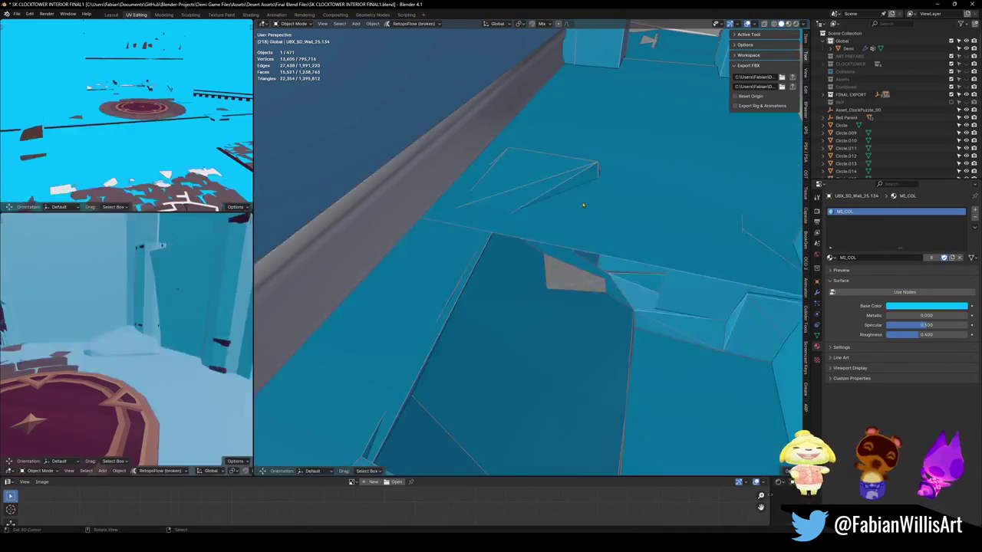
mouse_move(588, 178)
shift+middle_down()
mouse_move(542, 254)
mouse_move(581, 320)
shift+middle_up()
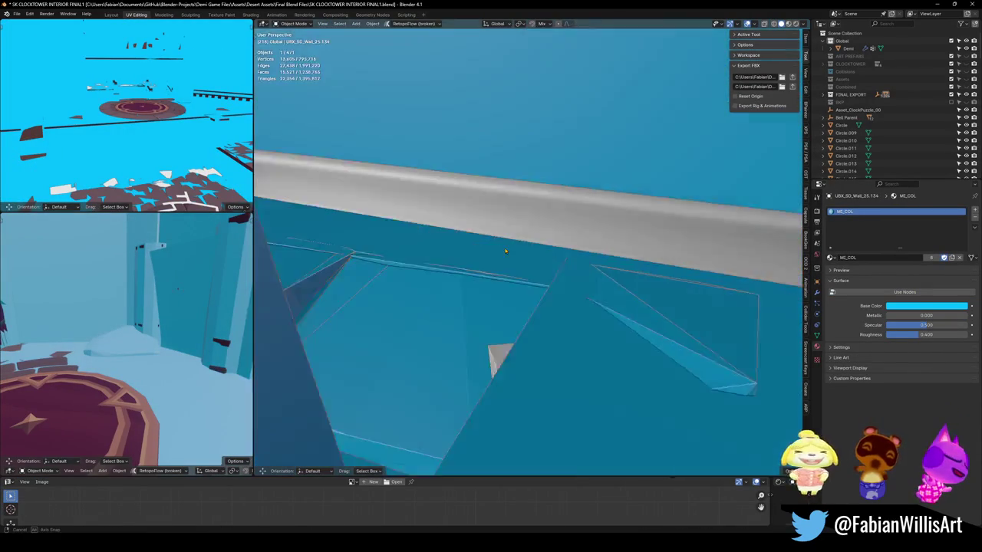
- Raise a stray vertex on the triangle piece vertically
key(Tab)
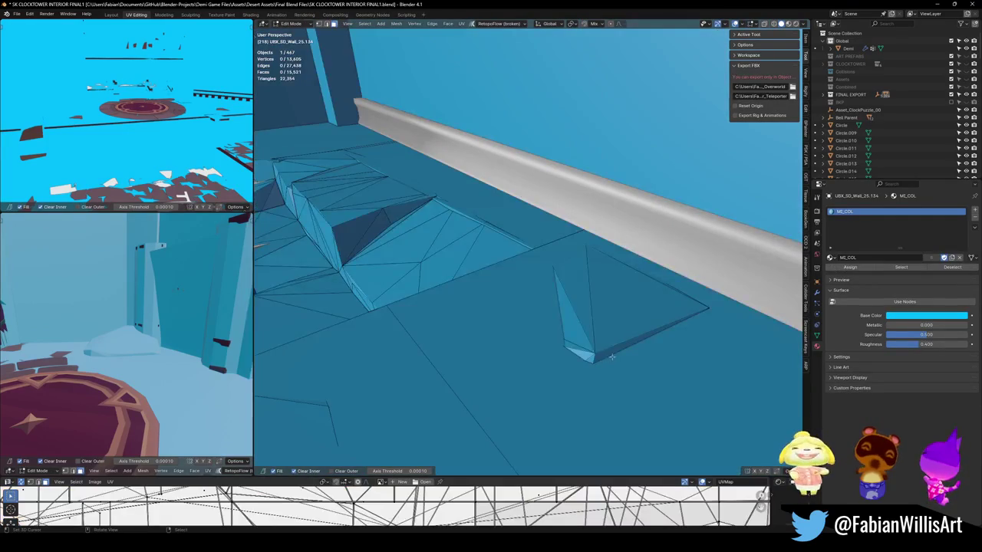
key(l)
click(606, 351)
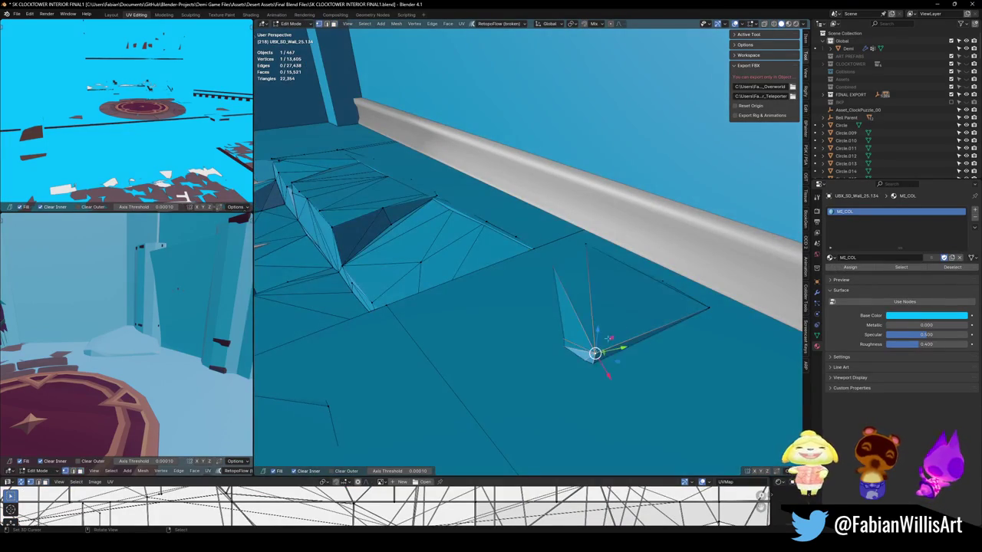
key(g)
key(z)
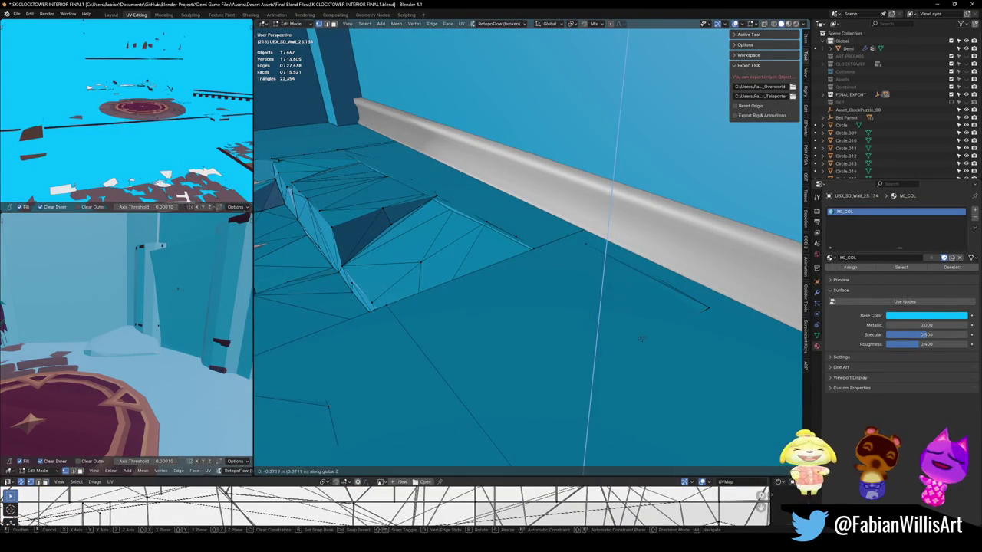
click(640, 338)
click(686, 303)
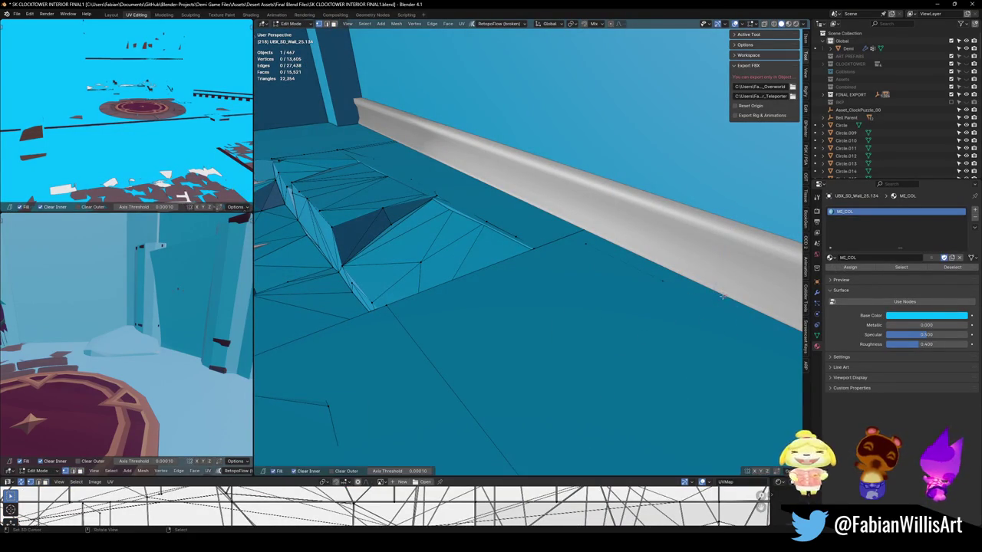
- Slide two collision-mesh vertices along their edge to close the floor gap
mouse_move(605, 312)
middle_down()
mouse_move(614, 291)
mouse_move(586, 340)
middle_up()
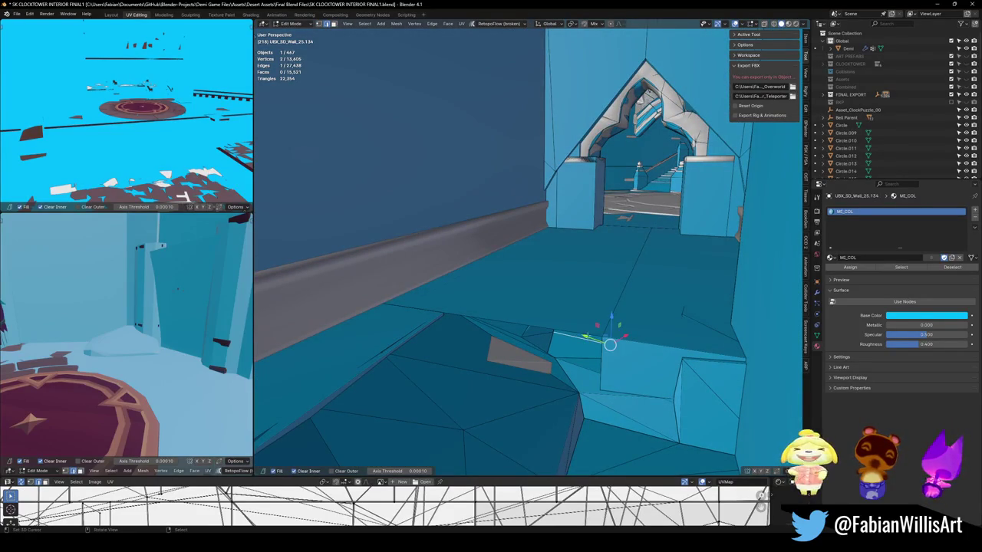
middle_drag(584, 294, 587, 290)
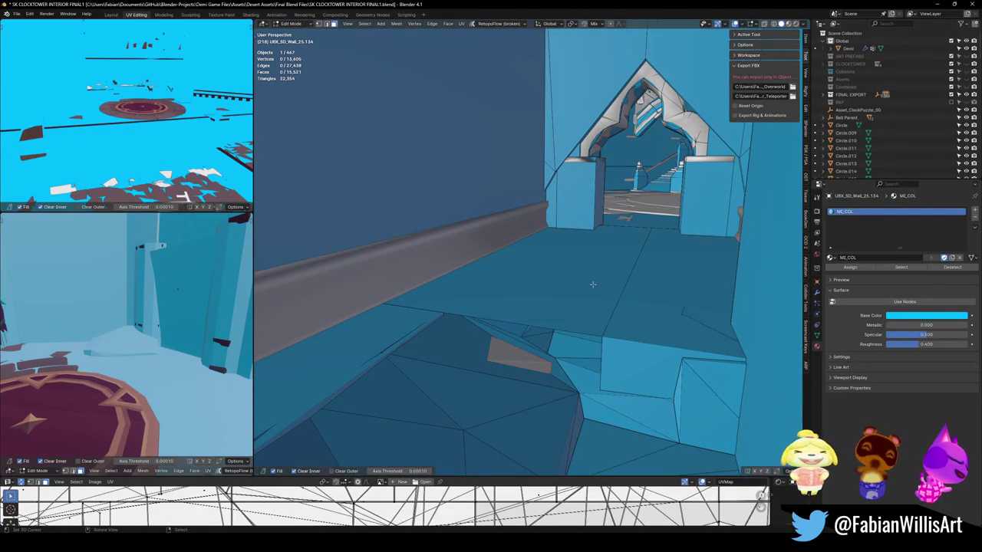
click(555, 324)
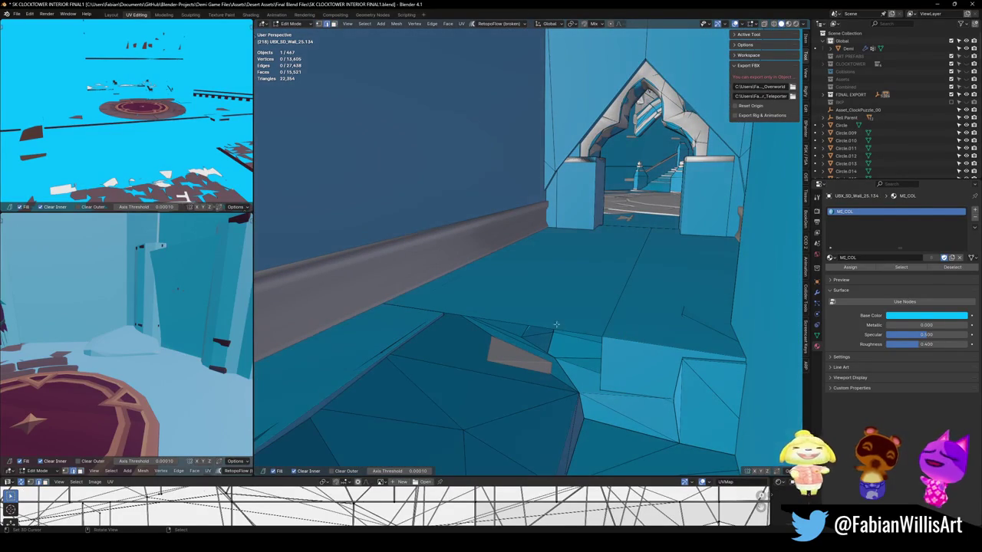
shift+click(613, 354)
middle_drag(614, 354, 608, 355)
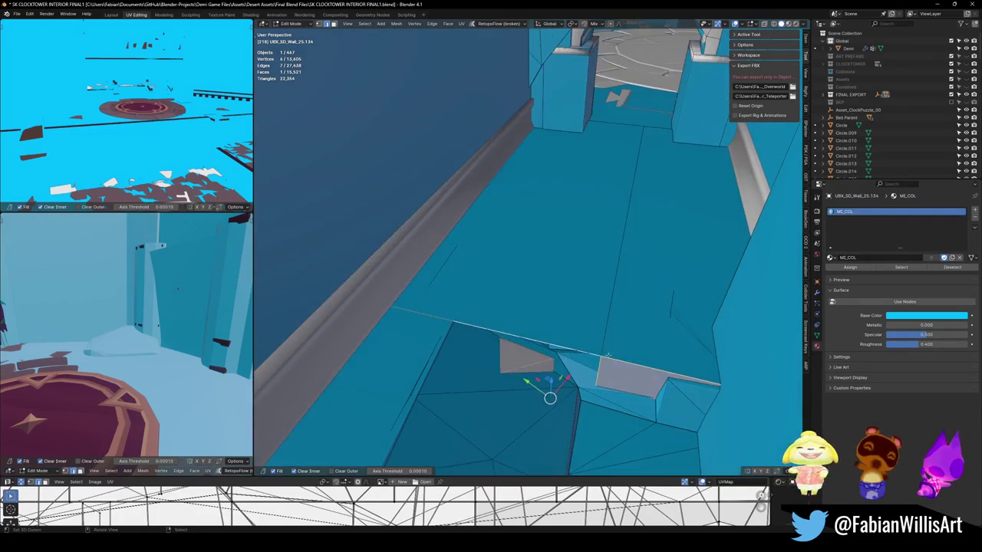
key(g)
key(g)
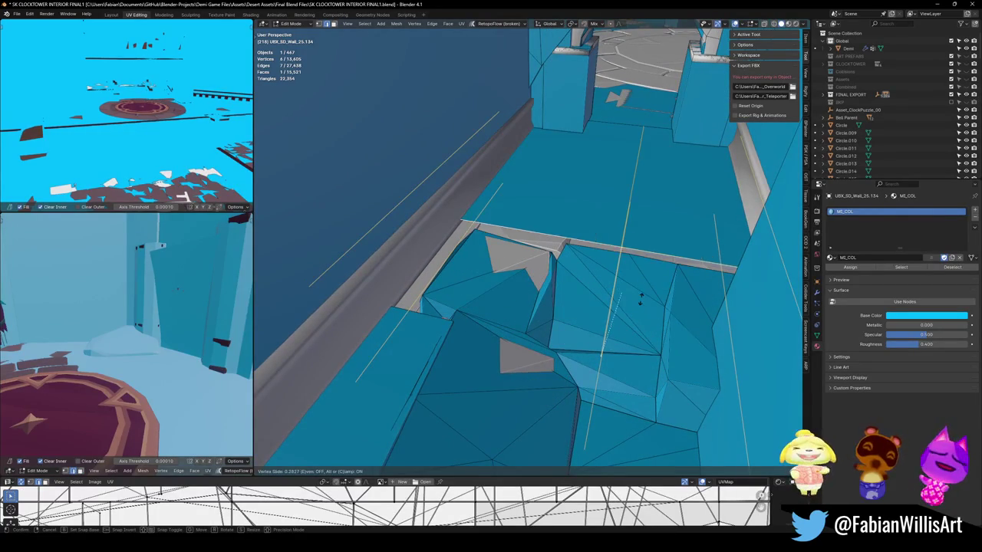
click(641, 304)
key(alt+a)
- Push the ledge's quad face outward along its normal using Normal orientation
scroll(605, 291, up, 3)
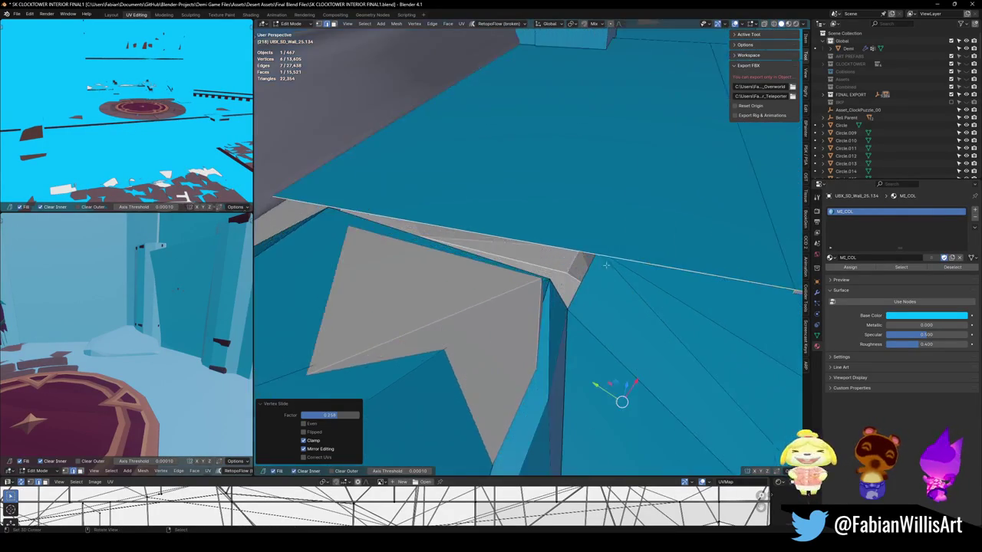
middle_drag(613, 345, 599, 277)
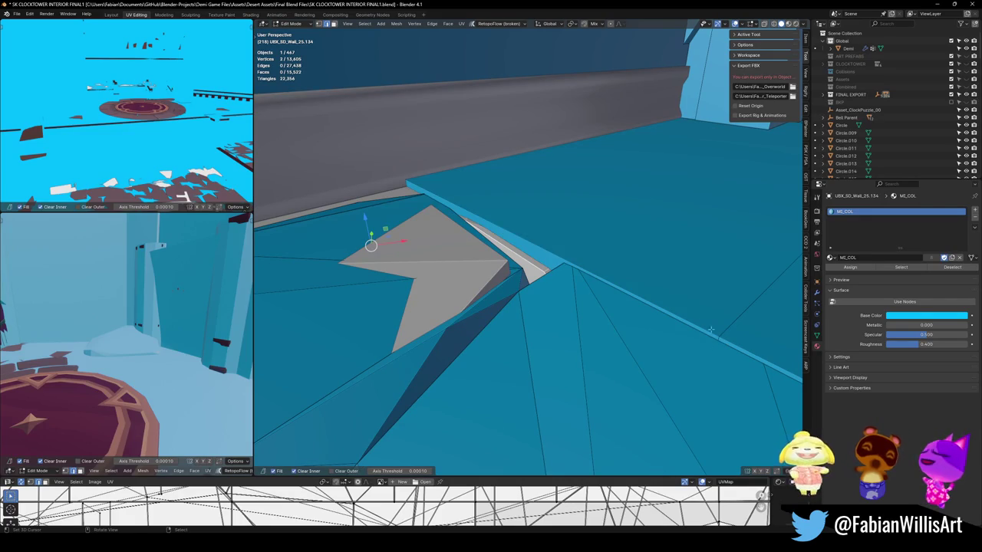
mouse_move(710, 330)
middle_down()
mouse_move(564, 320)
mouse_move(461, 222)
middle_up()
click(461, 222)
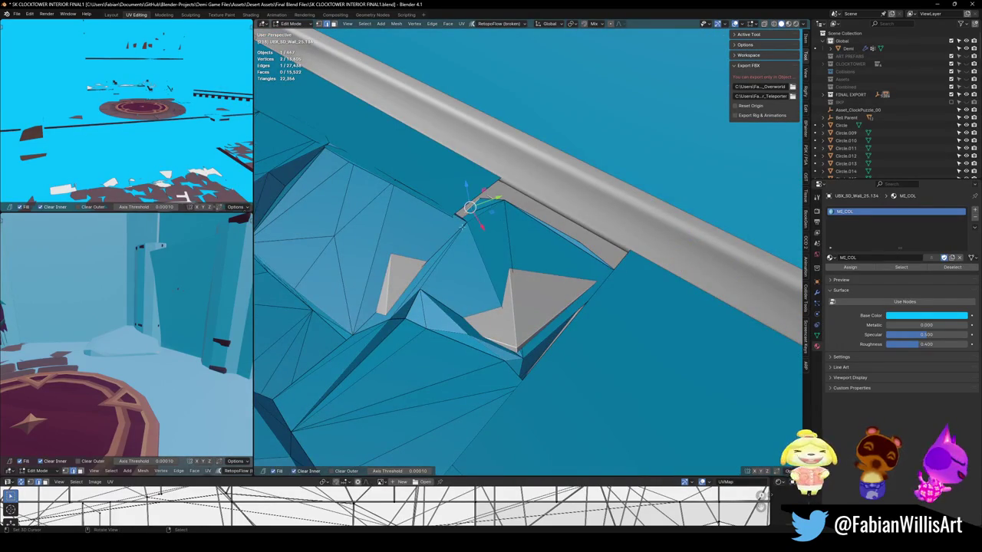
click(493, 225)
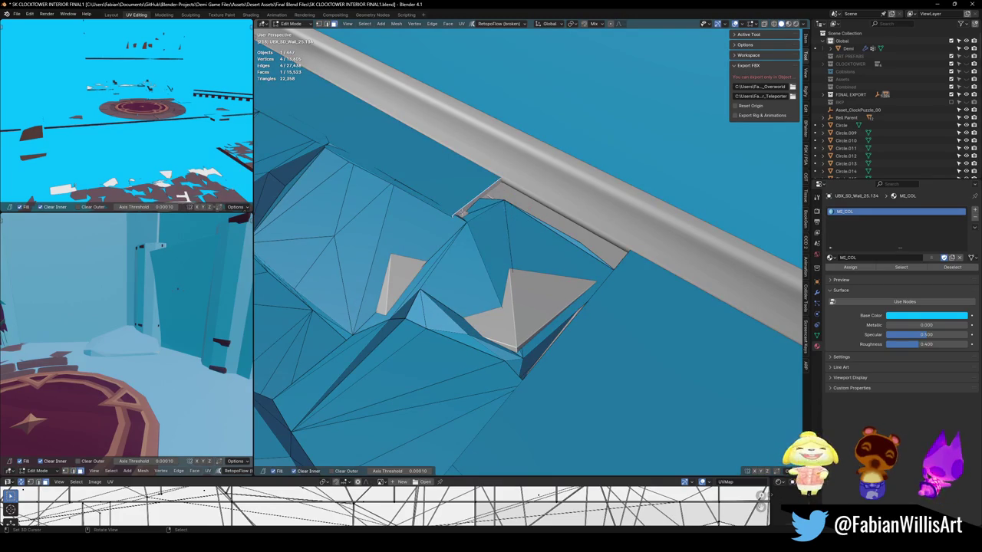
key(comma)
click(508, 261)
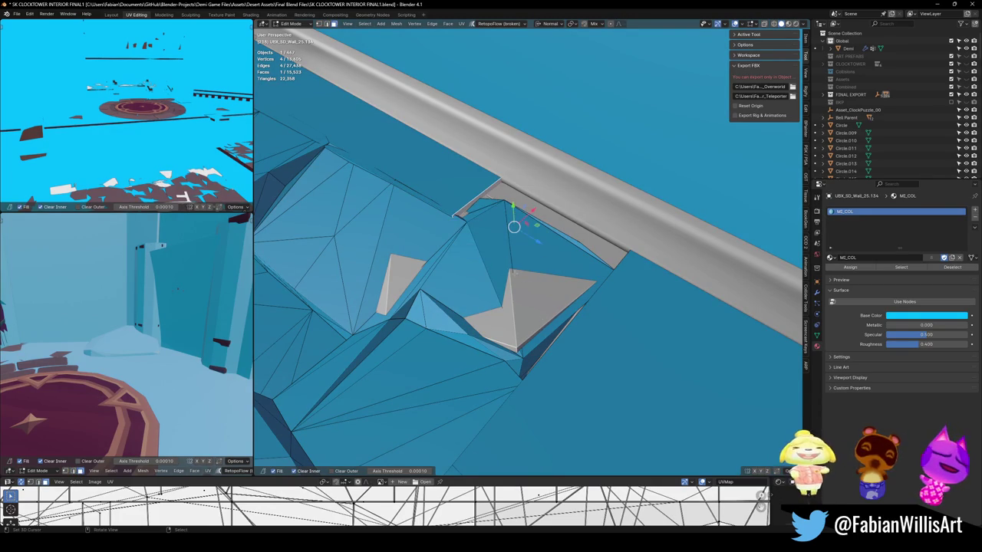
key(g)
key(z)
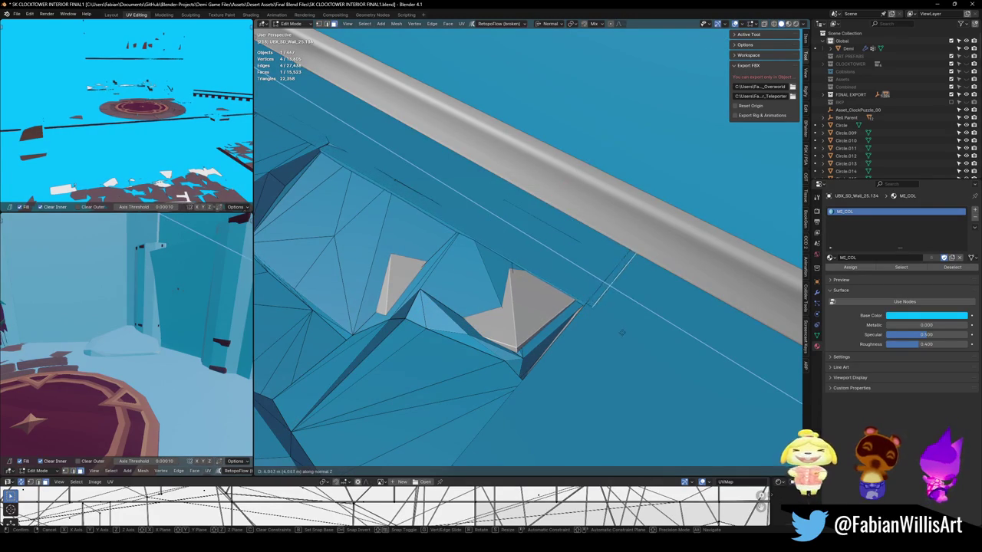
click(644, 343)
mouse_move(644, 343)
middle_down()
mouse_move(633, 304)
mouse_move(555, 290)
mouse_move(621, 321)
mouse_move(579, 316)
middle_up()
scroll(634, 305, up, 3)
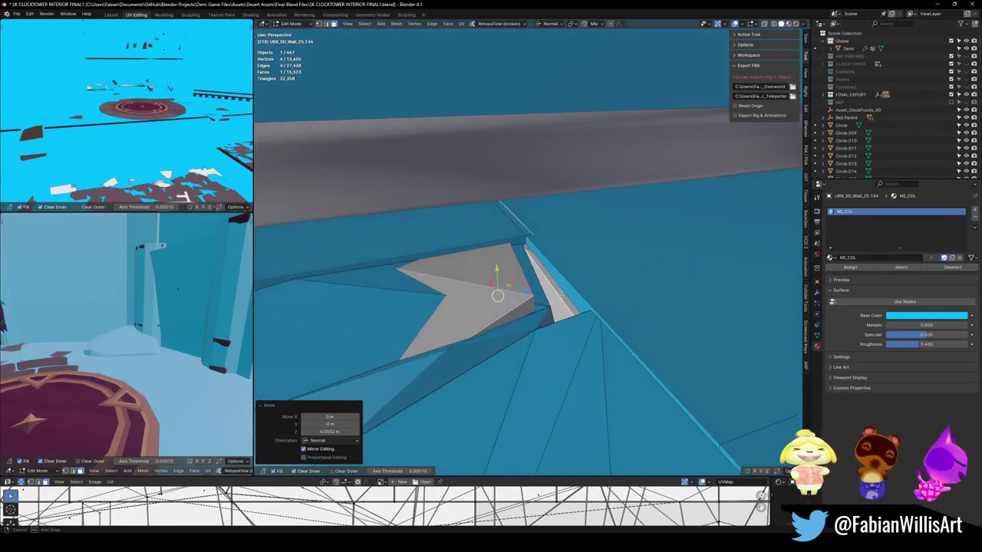
- Add a loop cut across the collision wall and slide it lower
shift+right_click(673, 185)
key(ctrl+r)
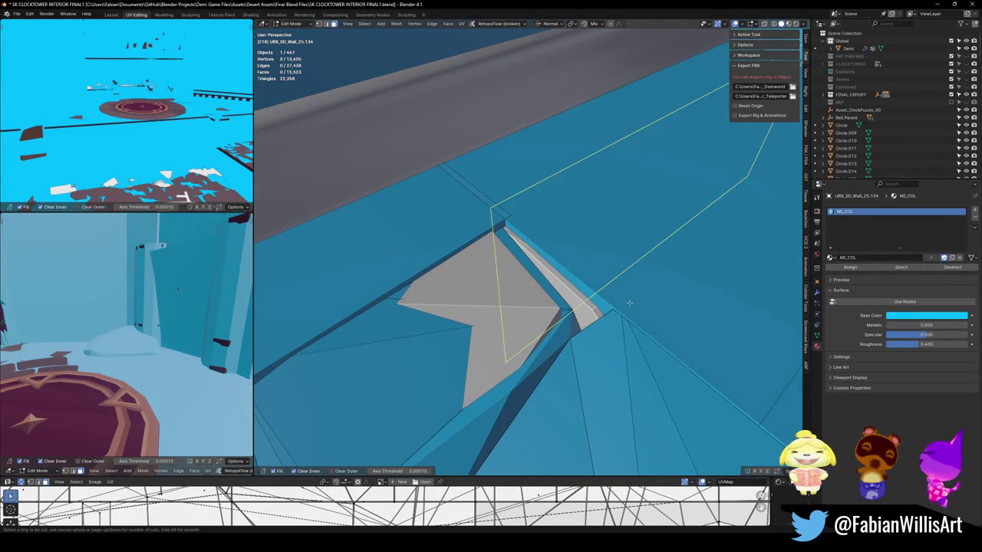
click(628, 303)
click(629, 303)
alt+click(614, 165)
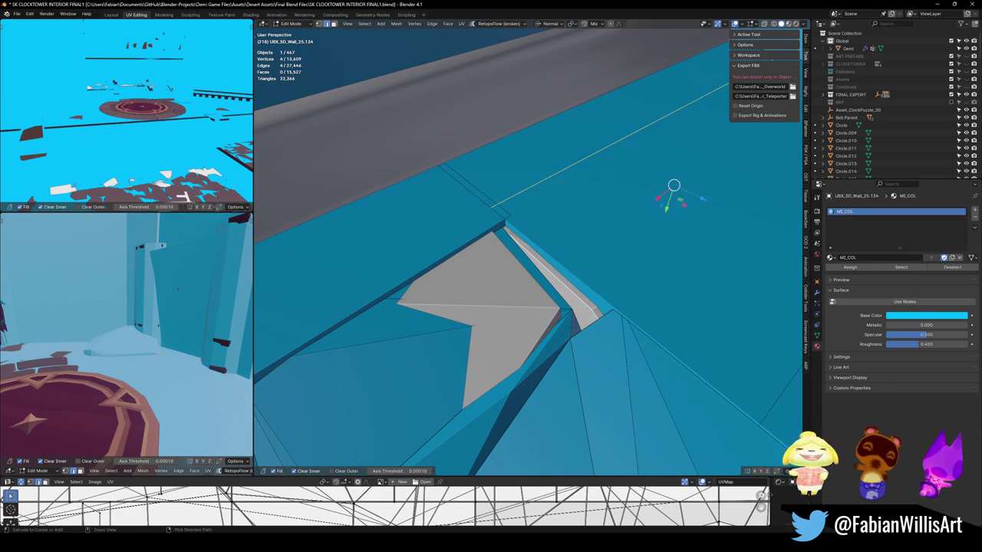
key(g)
key(g)
click(640, 369)
- Select the top sliver's edge and make a knife cut on it
click(640, 369)
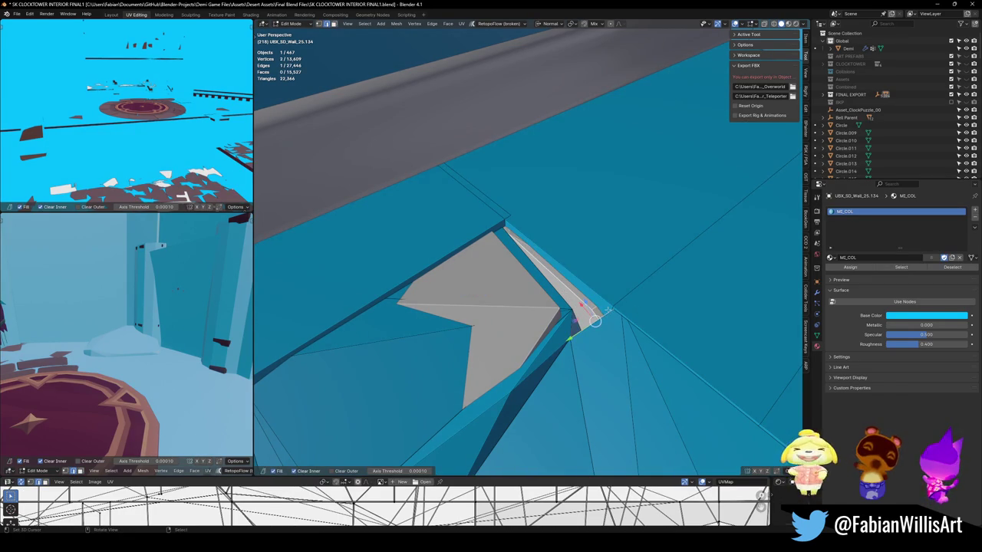
click(457, 182)
middle_drag(631, 312, 621, 280)
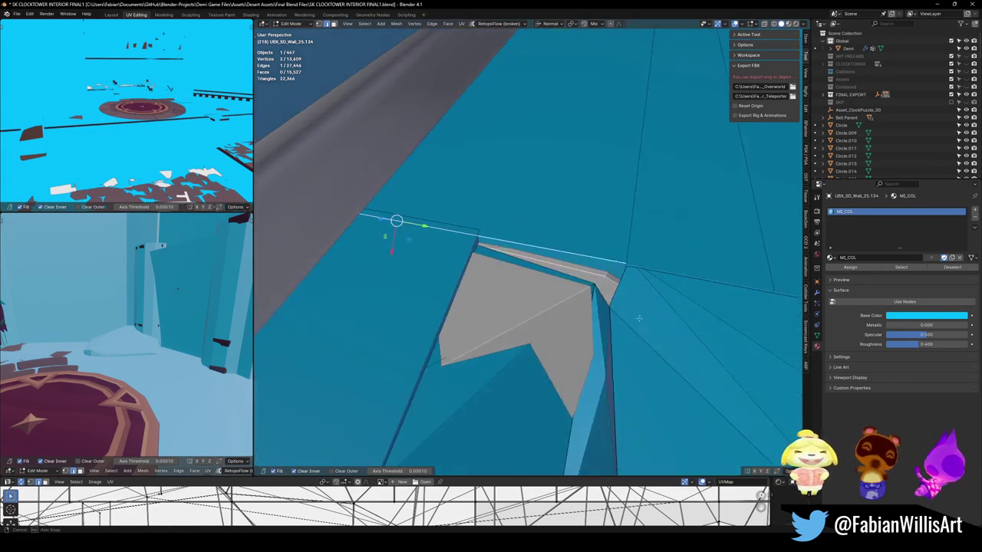
shift+click(620, 275)
click(621, 270)
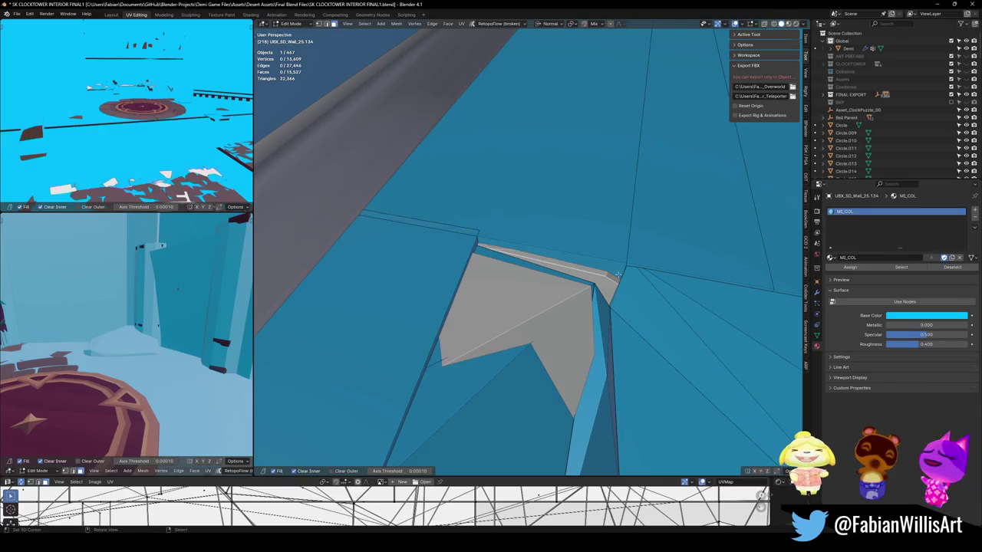
key(k)
click(614, 266)
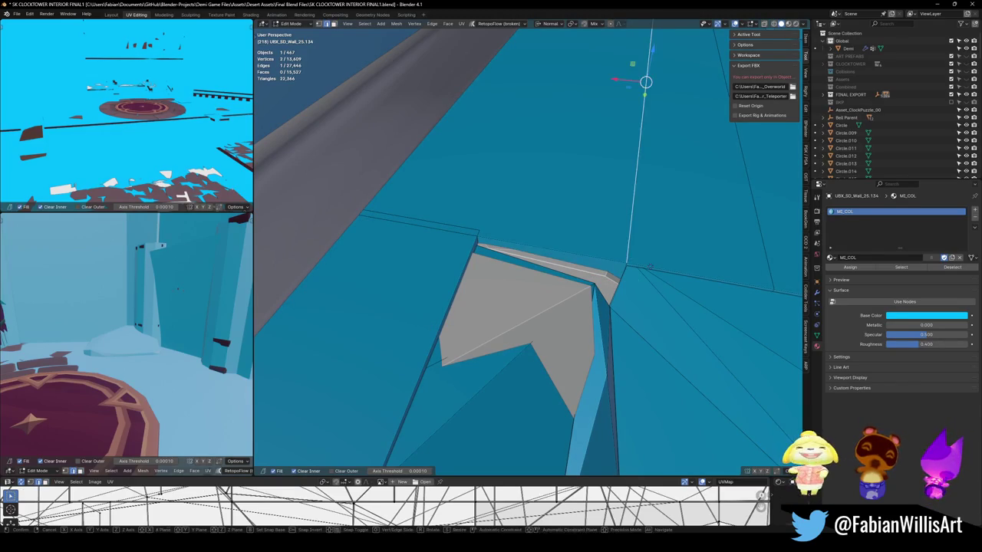
key(Return)
- Move the sliver's short edge to wrap the grey corner, about -0.53 m X, -0.35 m Y
click(611, 266)
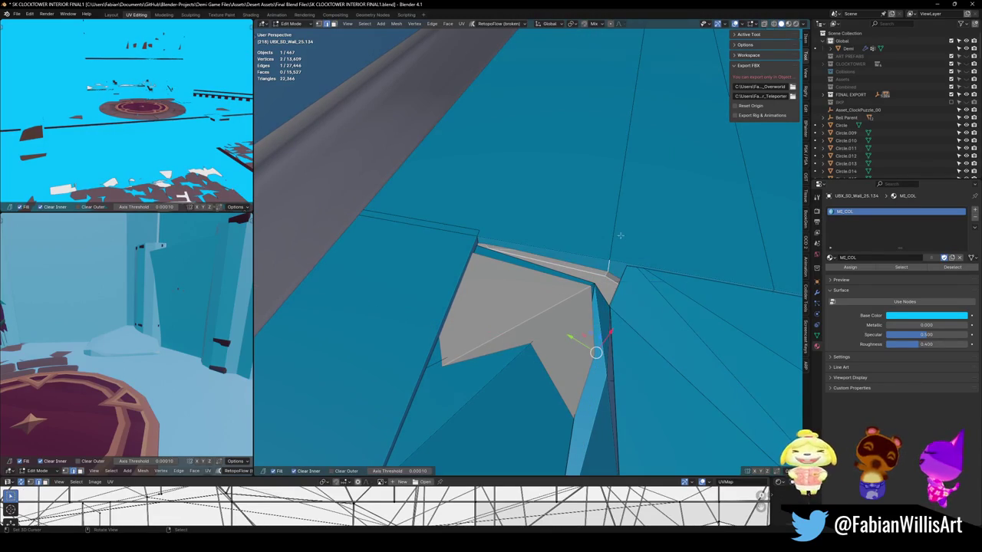
key(g)
key(shift+z)
click(644, 321)
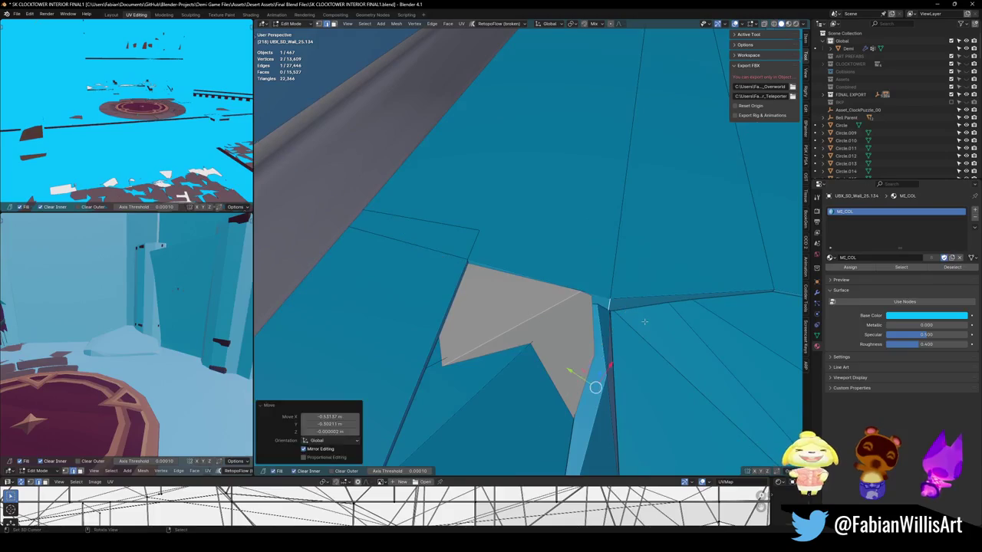
mouse_move(592, 383)
middle_down()
mouse_move(618, 315)
mouse_move(583, 288)
middle_up()
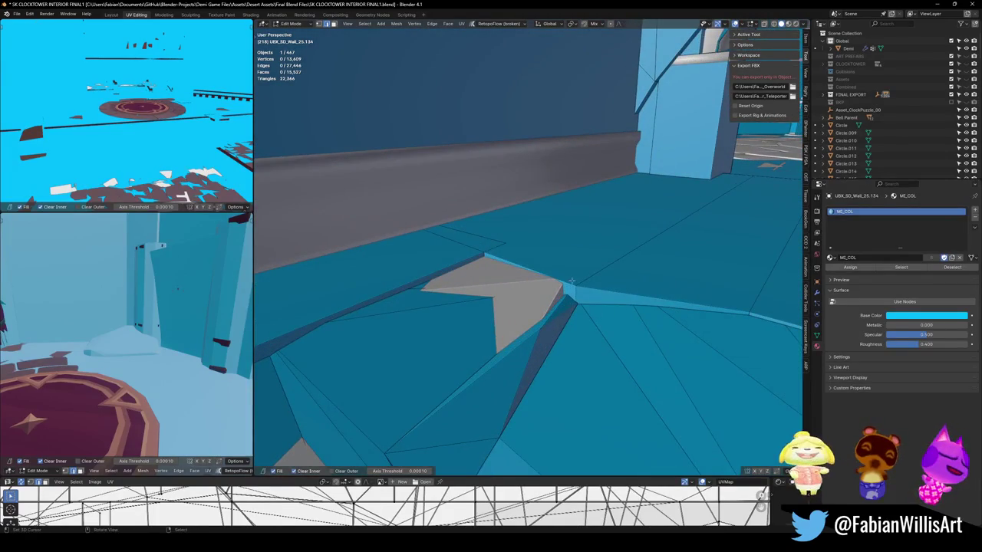
- Slide a blue collision-mesh vertex near the floor gap into place and centre the view on it
click(572, 281)
key(g)
key(z)
click(603, 288)
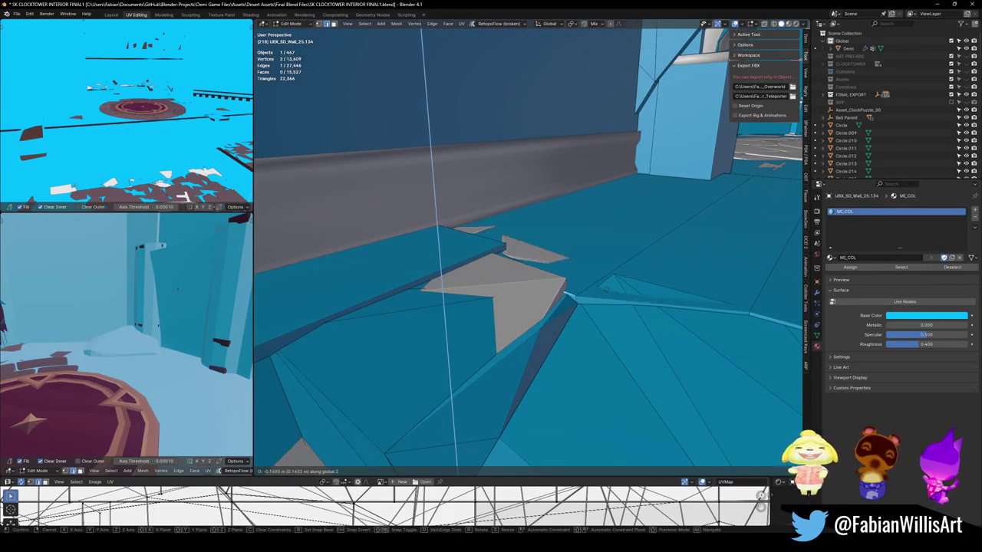
click(613, 277)
key(g)
key(z)
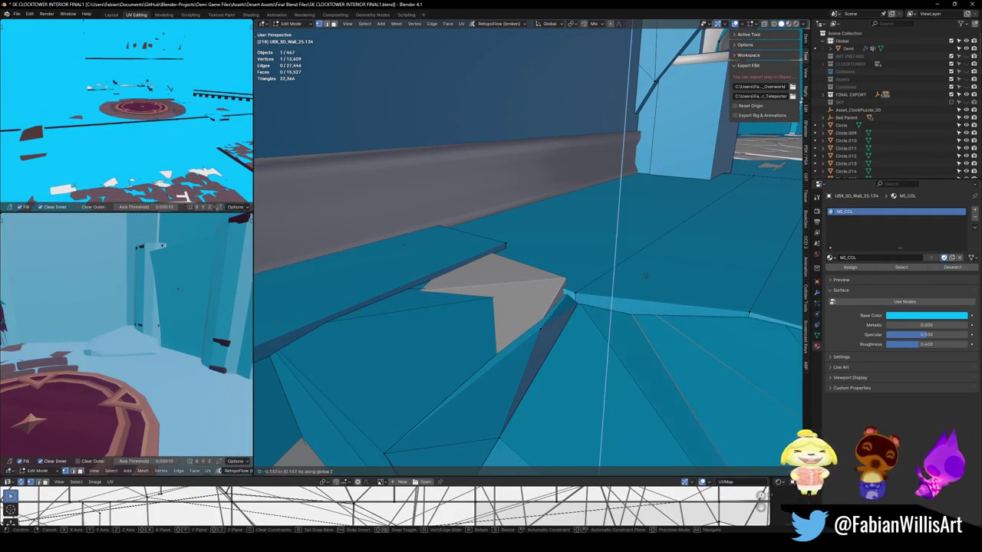
key(g)
key(g)
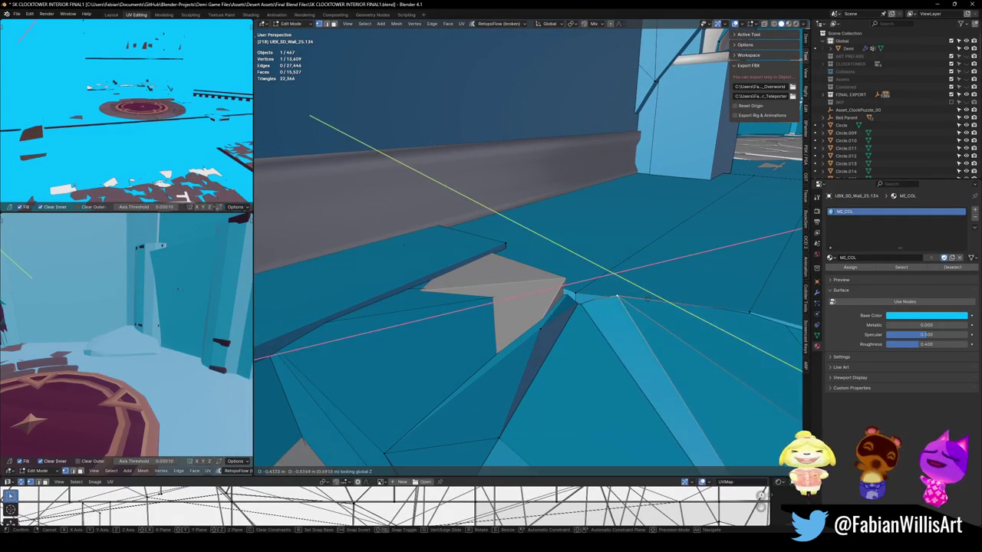
click(649, 293)
key(KP_Decimal)
middle_drag(649, 293, 582, 284)
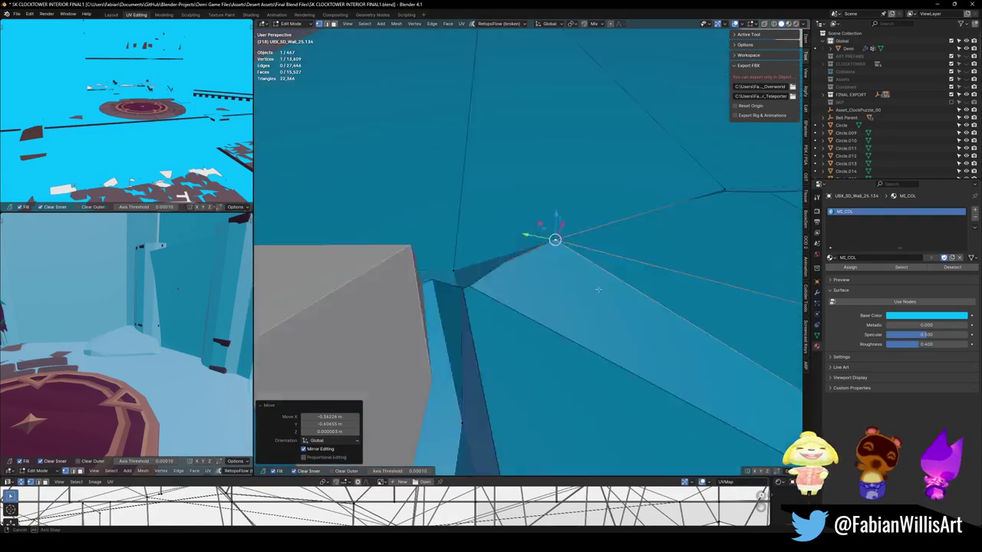
- Raise that vertex vertically to close the gap against the floor
key(g)
key(g)
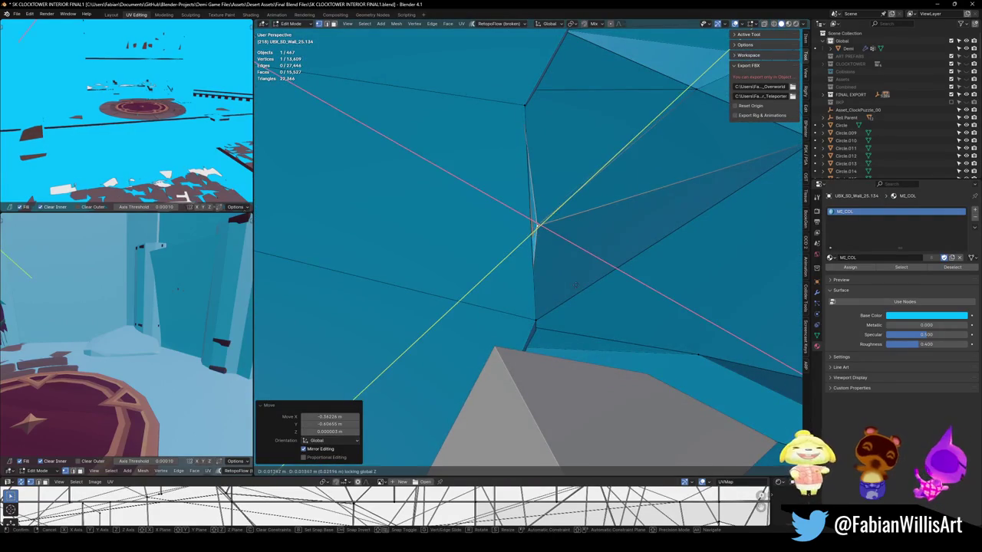
click(574, 283)
key(g)
key(z)
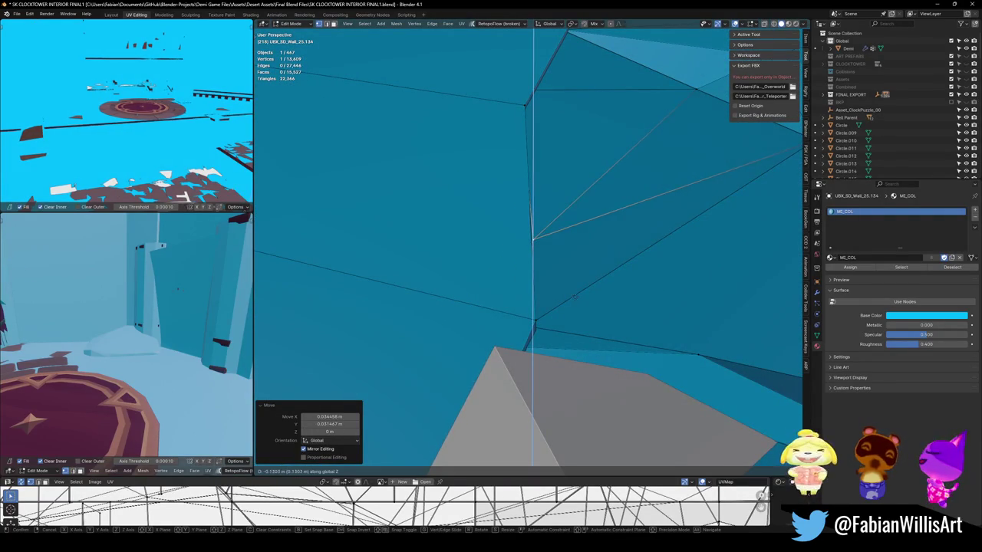
click(576, 292)
middle_drag(575, 291, 542, 264)
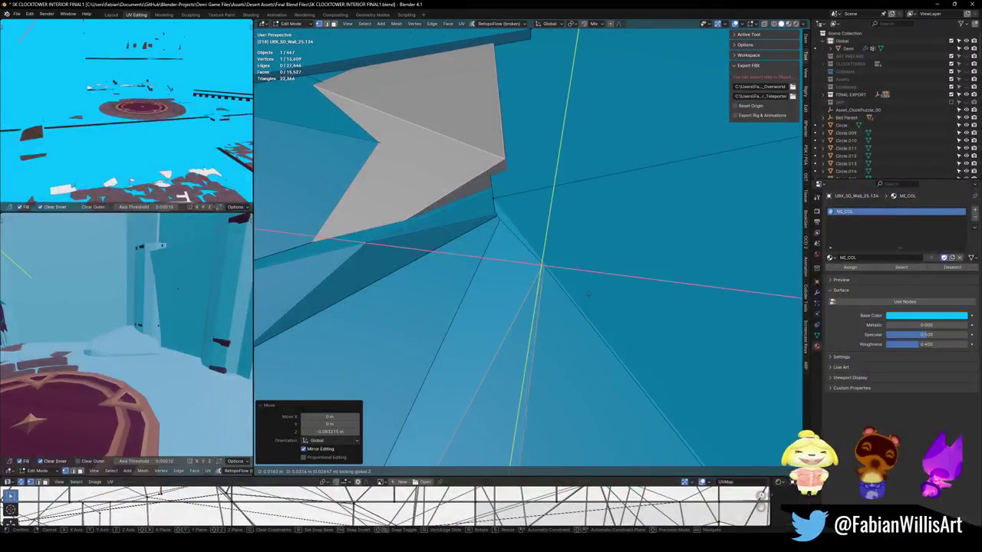
middle_drag(523, 315, 528, 286)
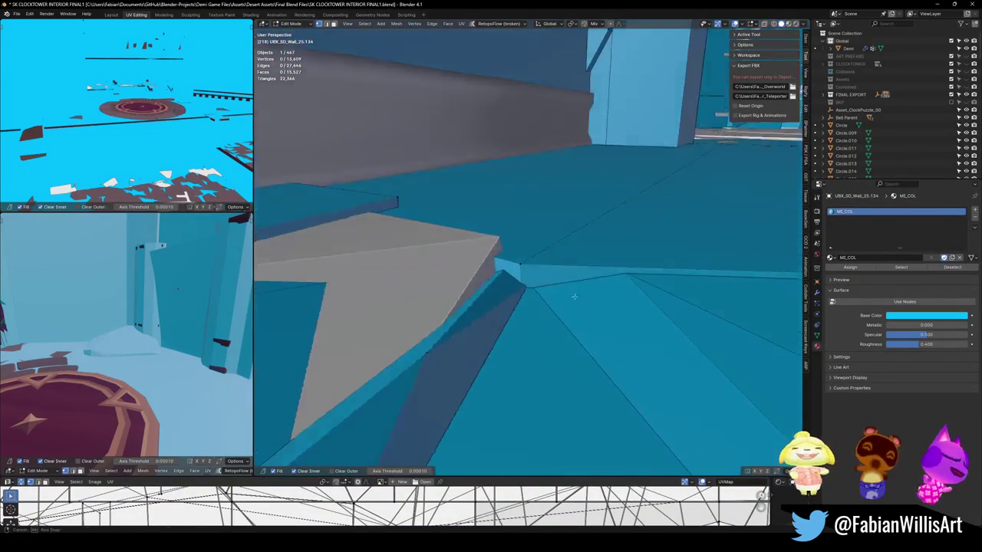
- Raise the collision vertex at the grey block's corner vertically, using X-ray to select it
key(alt+z)
click(529, 287)
key(alt+z)
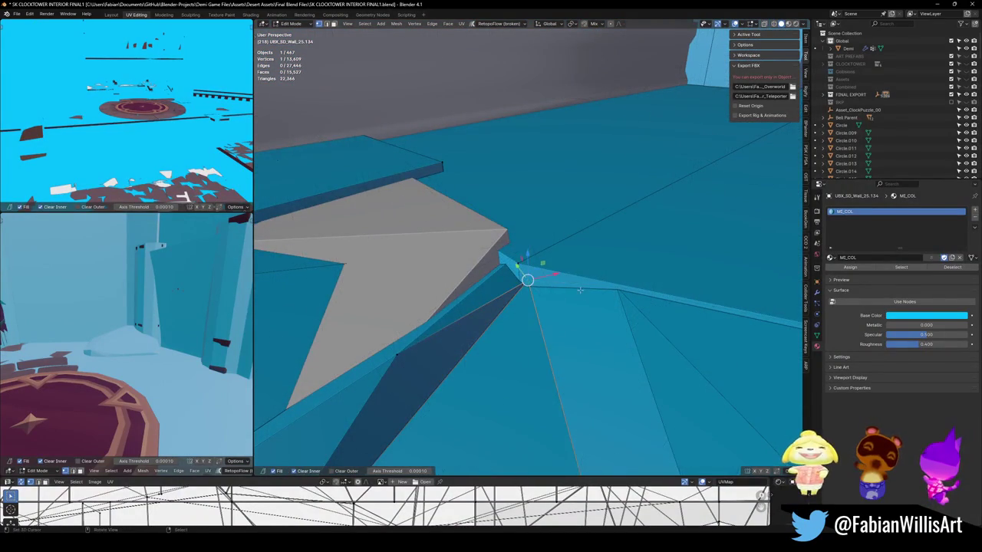
key(g)
key(z)
click(580, 275)
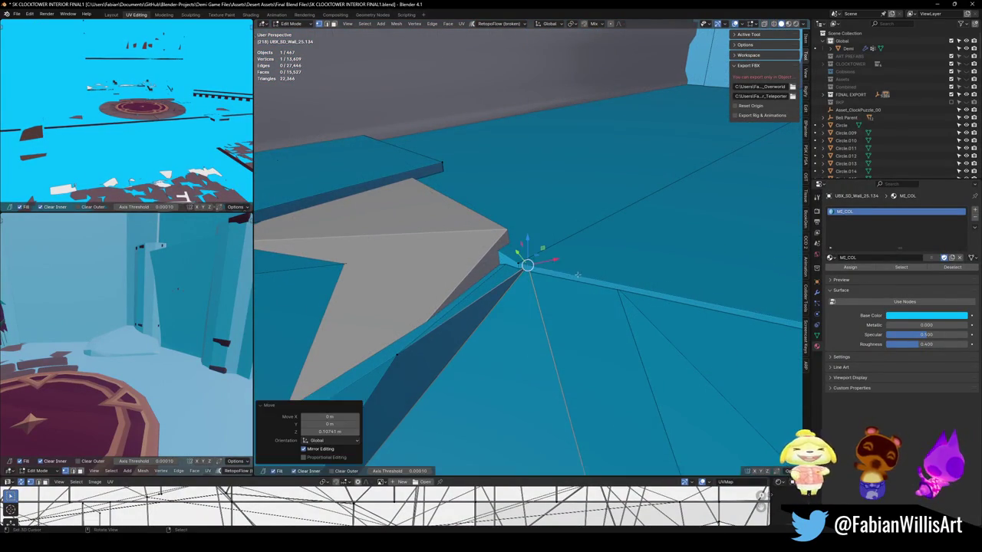
middle_drag(581, 275, 510, 264)
key(ctrl+z)
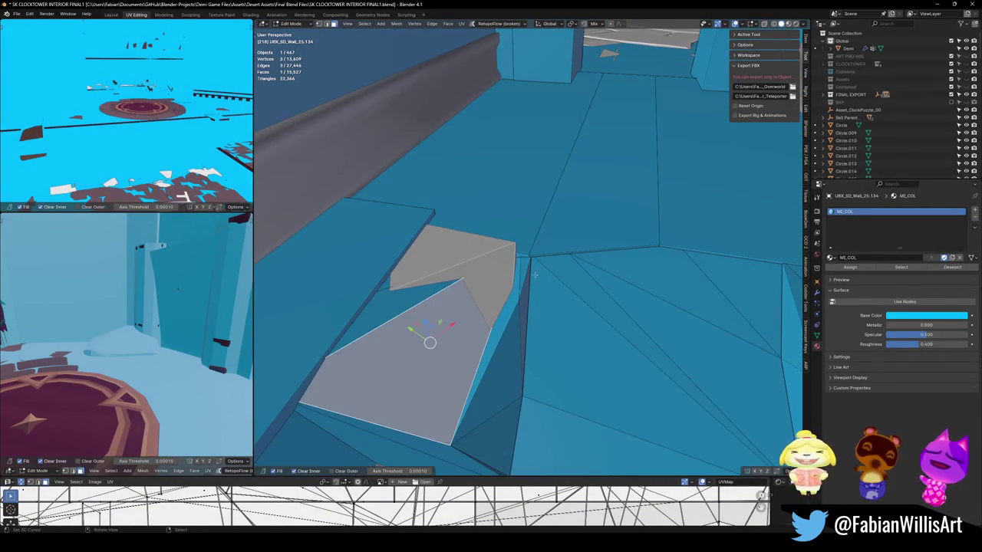
key(ctrl+shift+z)
- Lift the selected vertex about 0.12 m in Z, inspect the surface, and return to Object Mode
key(alt+z)
key(alt+z)
key(g)
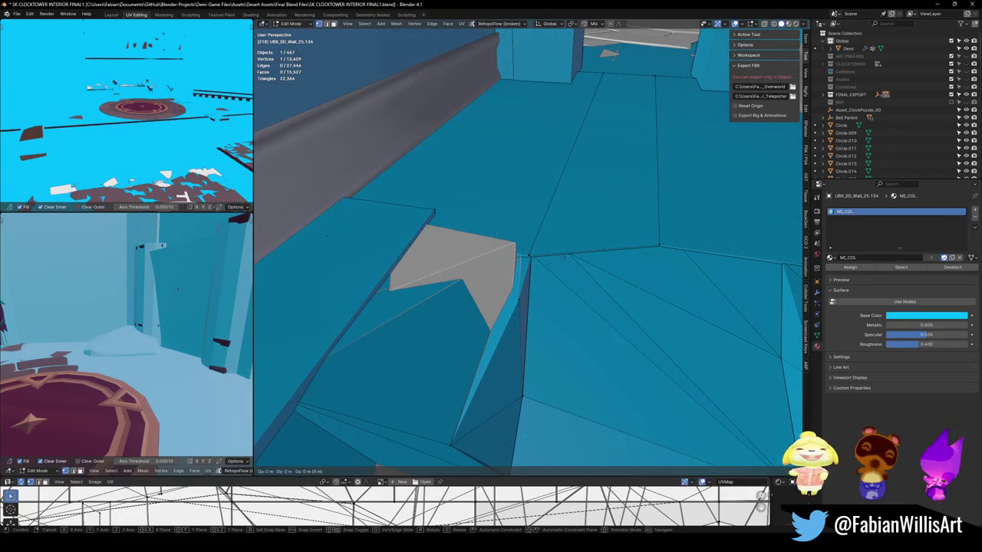
key(z)
click(520, 240)
mouse_move(520, 230)
middle_down()
mouse_move(506, 237)
mouse_move(534, 270)
mouse_move(449, 246)
middle_up()
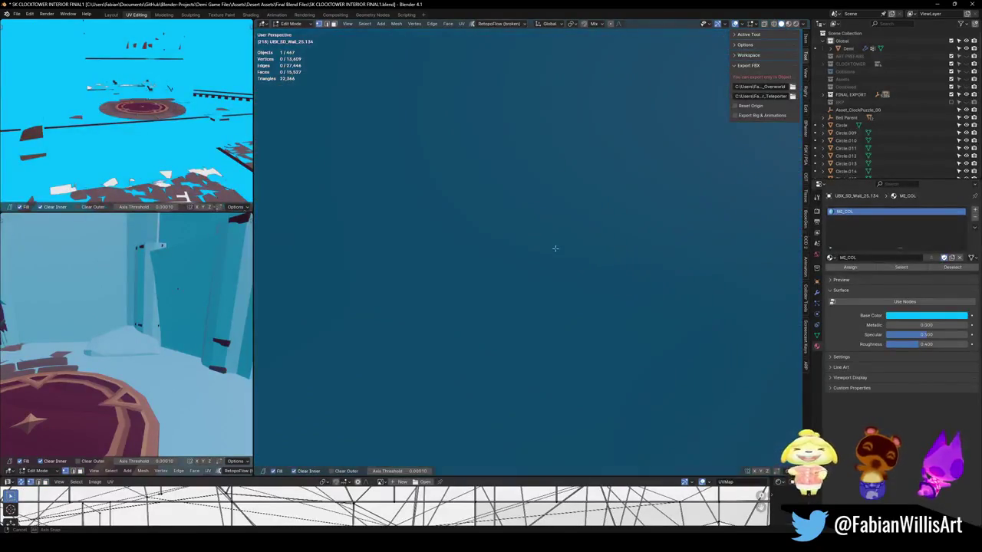
mouse_move(449, 246)
middle_down()
mouse_move(533, 353)
mouse_move(536, 312)
mouse_move(557, 301)
middle_up()
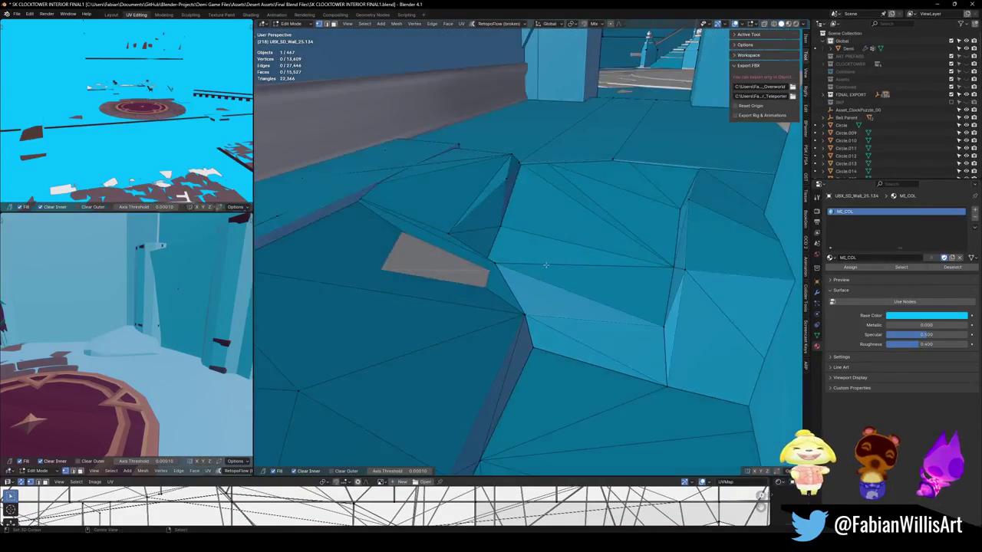
key(Tab)
- Save the clocktower file and walk-test the level around the blue collision blocks
key(ctrl+s)
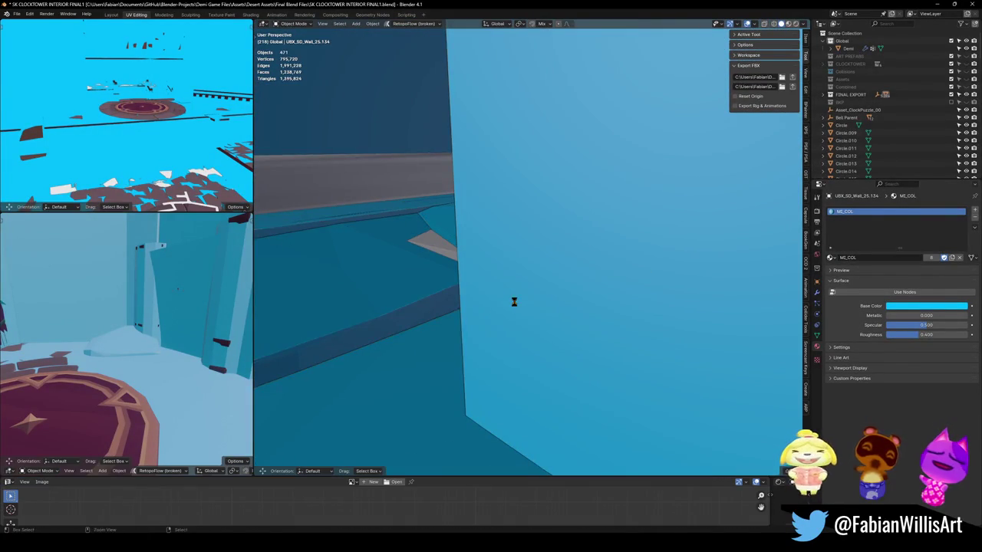
key(shift+grave)
key(s)
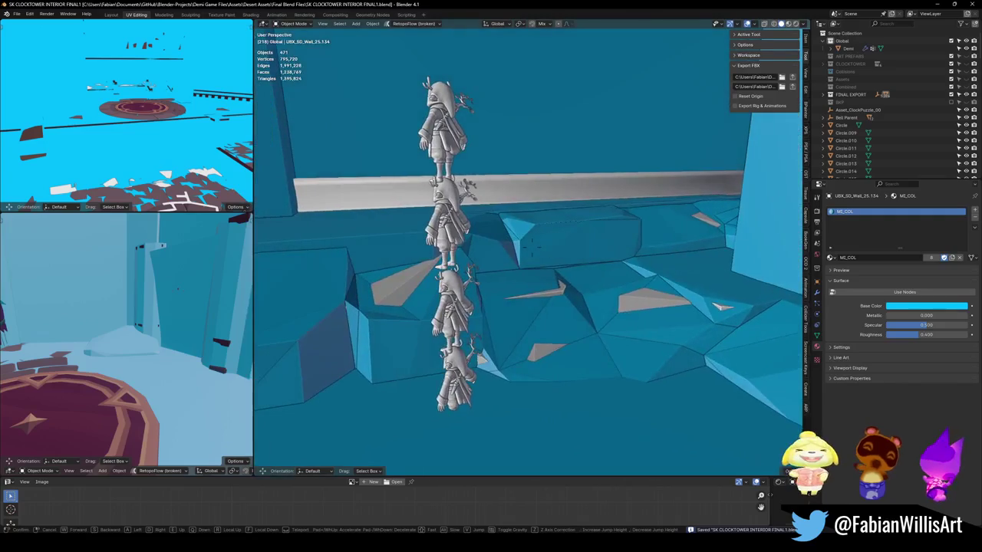
key(w)
key(s)
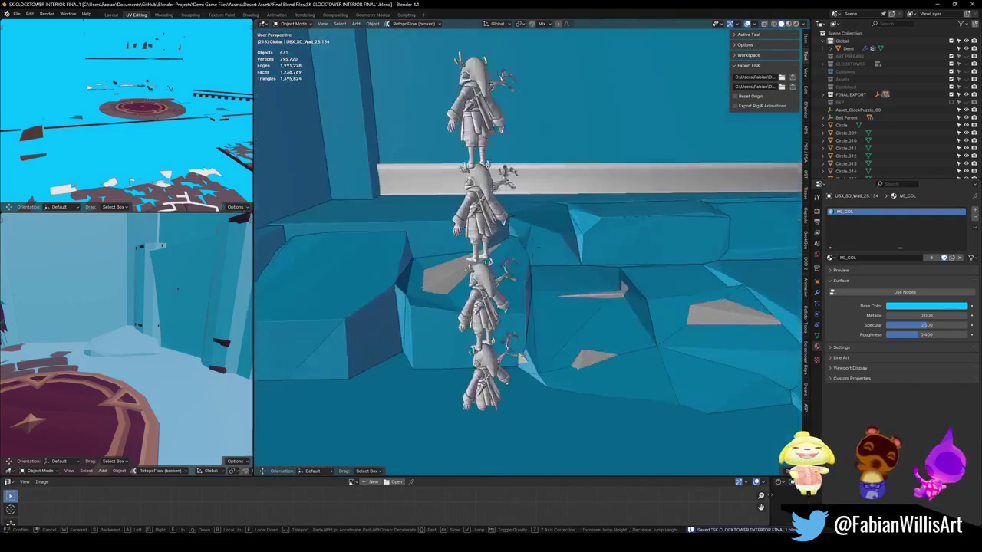
key(s)
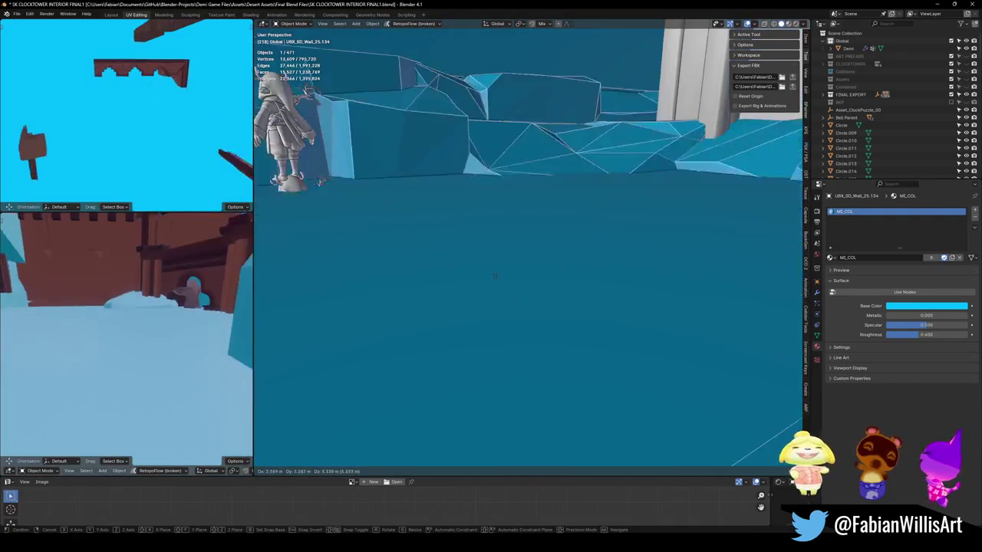
click(500, 299)
key(shift+grave)
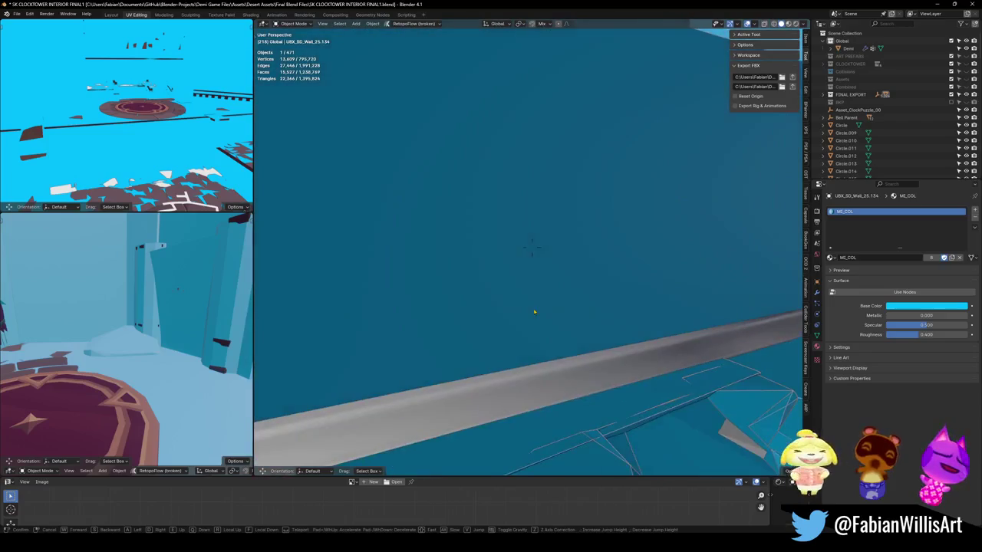
click(529, 306)
- Hide the blue collision object and walk through the archway without it
key(h)
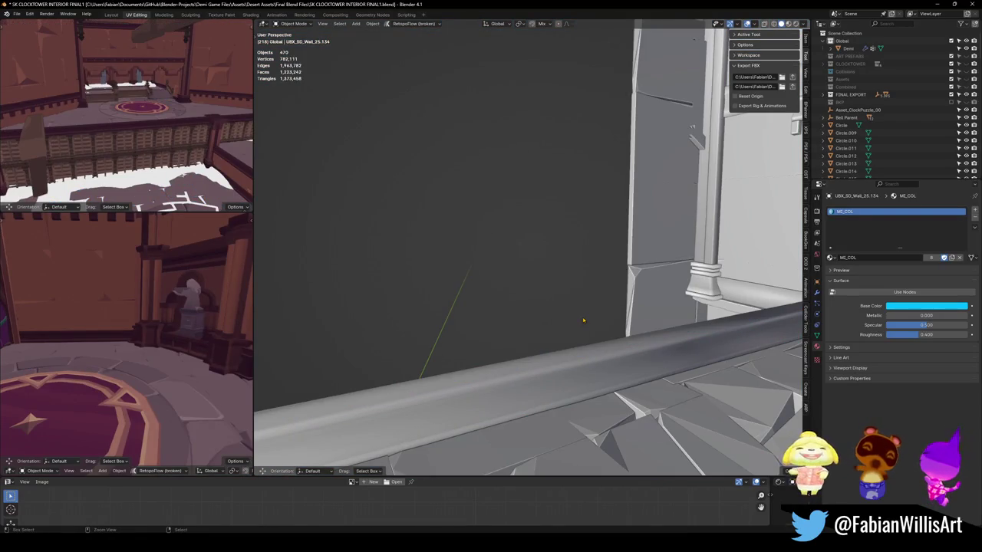
key(alt+h)
key(h)
key(shift+grave)
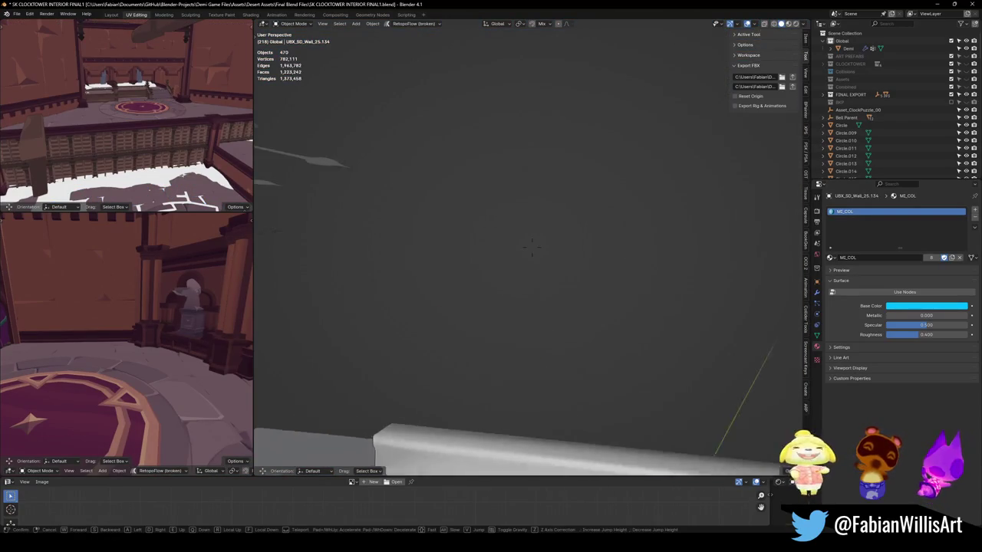
key(s)
key(w)
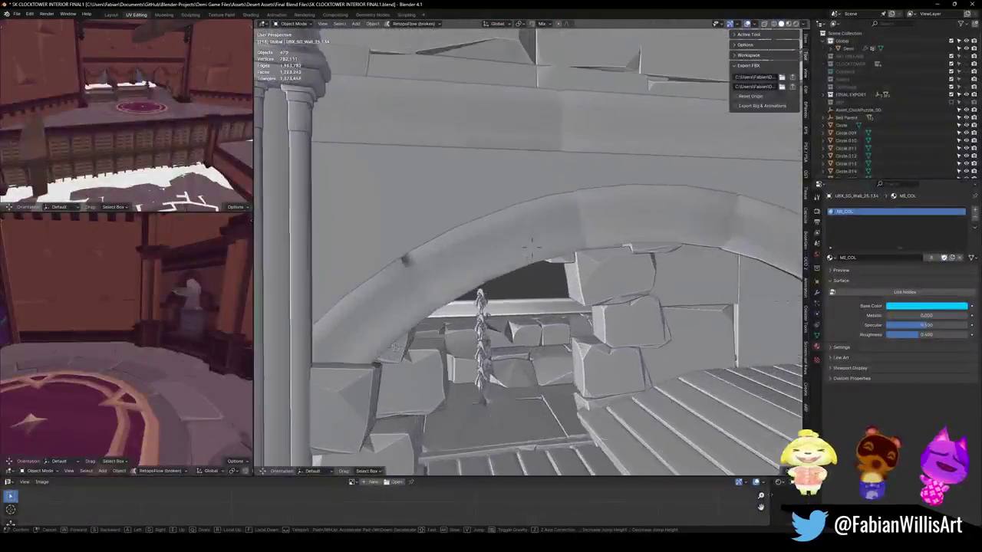
key(s)
click(531, 243)
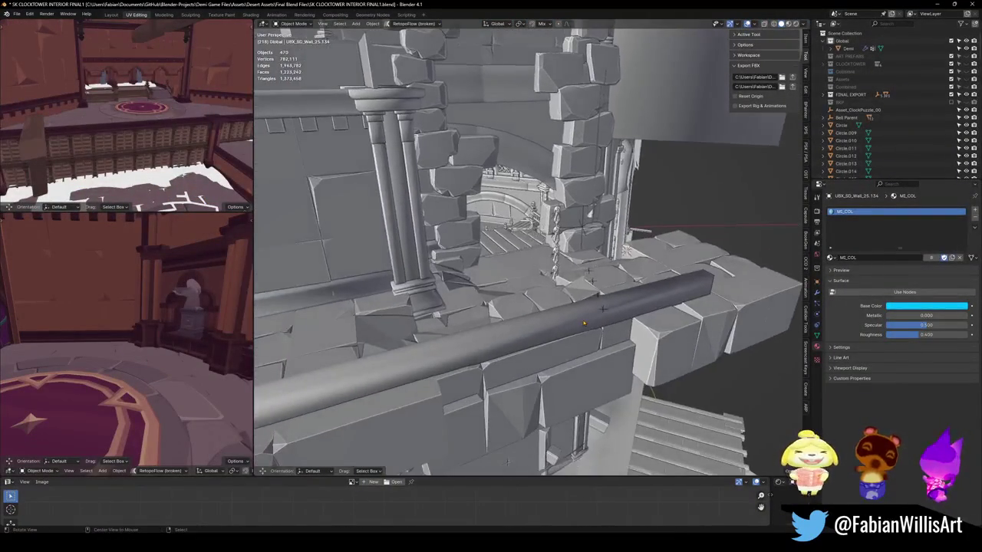
- Reveal the collision objects and look over the tower and stairs, briefly isolating the collision object
key(alt+h)
key(shift+grave)
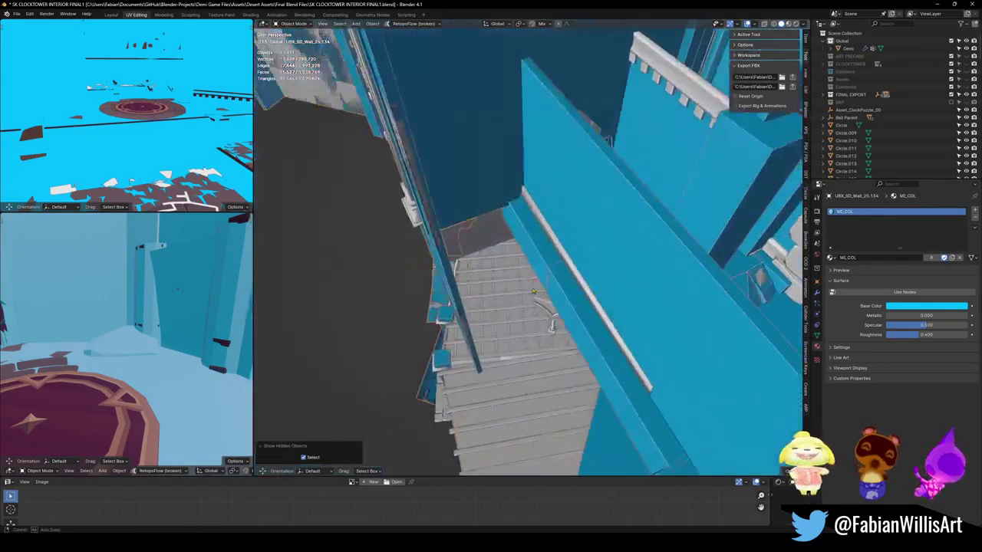
key(s)
click(579, 273)
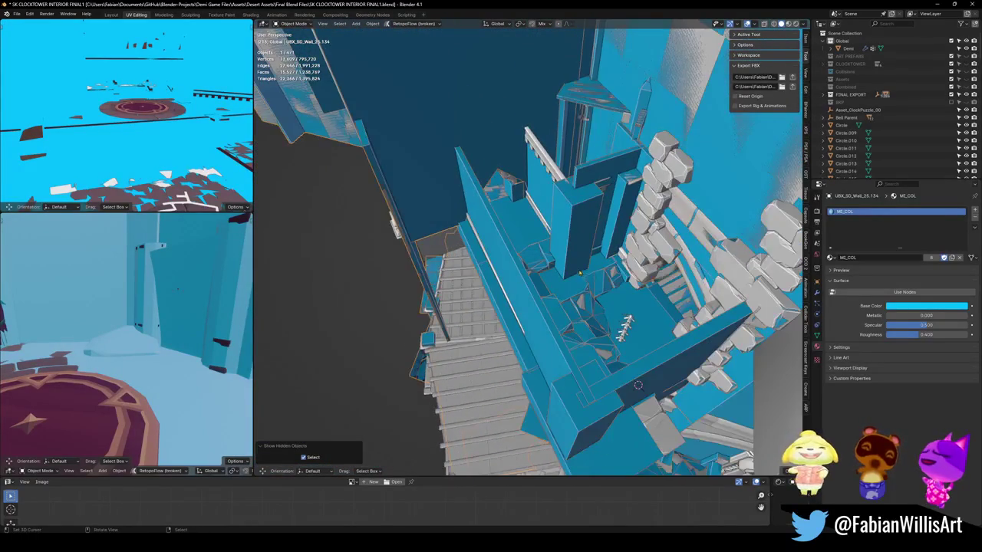
middle_drag(579, 273, 621, 280)
key(KP_Divide)
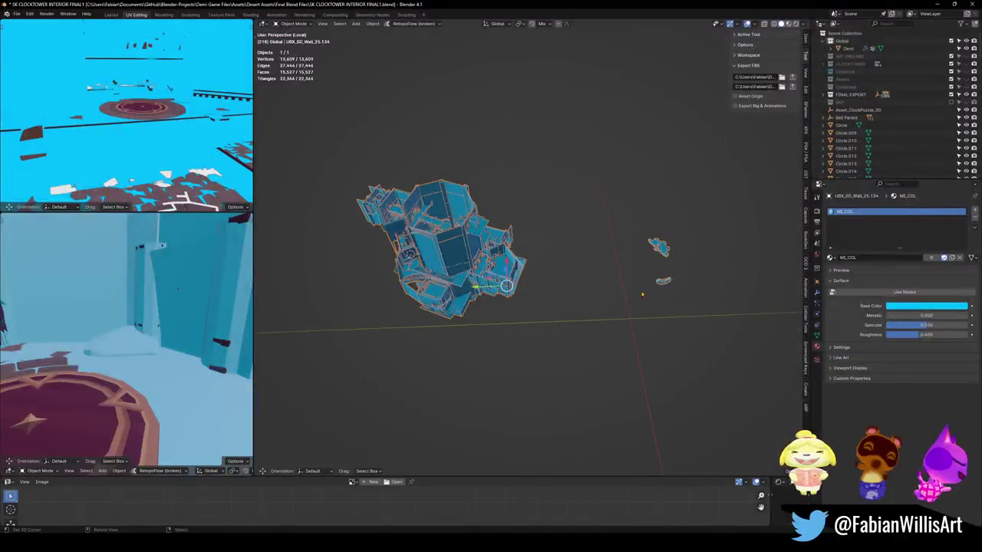
key(KP_Divide)
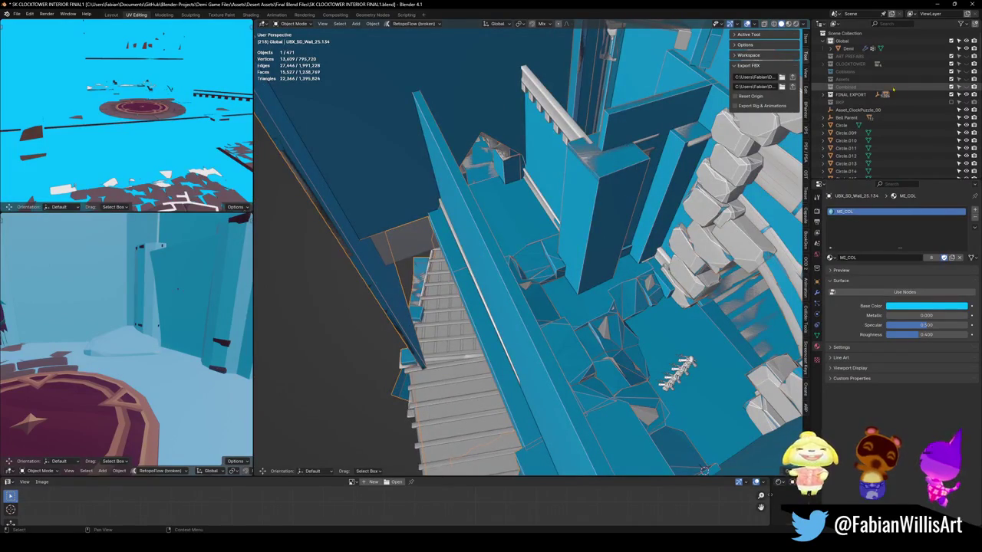
- Re-enable the ART PREFABS, CLOCKTOWER, Collisions, Assets and Combined collections, then switch to Desert Dungeon Assets1
click(951, 102)
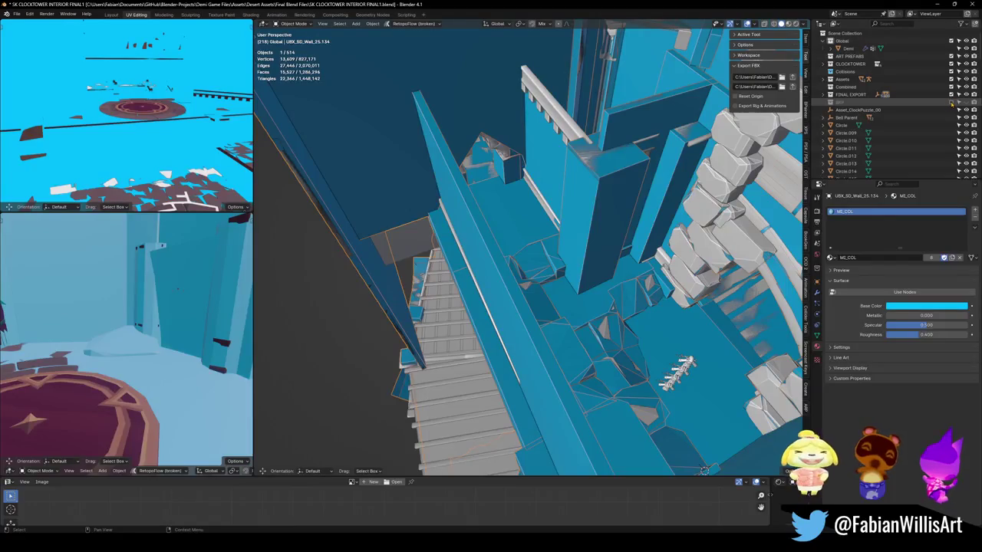
click(951, 103)
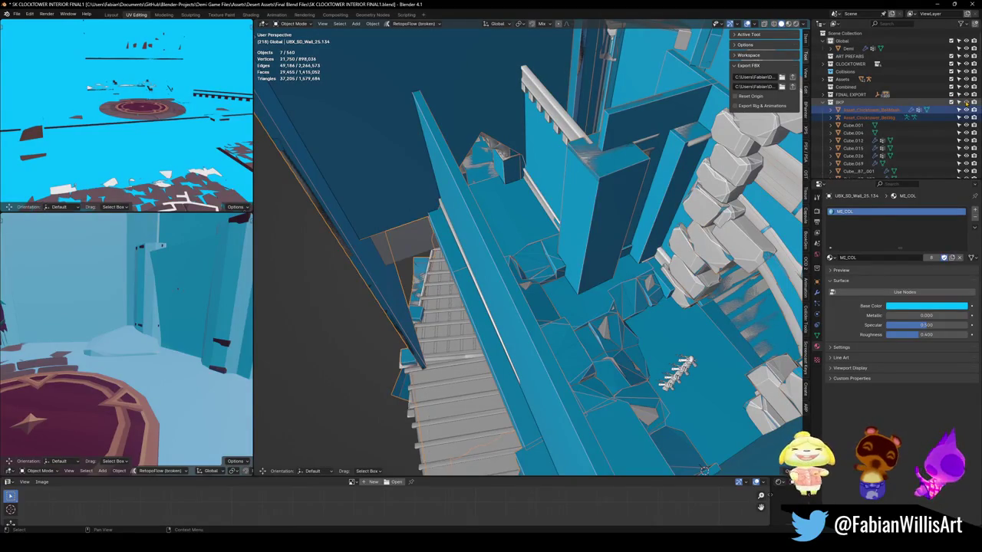
click(951, 103)
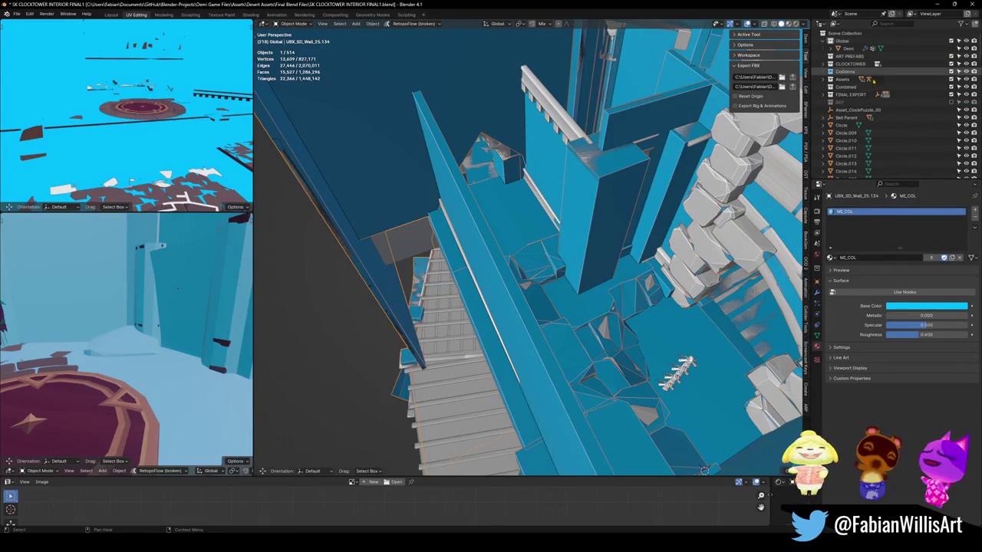
scroll(643, 307, up, 3)
mouse_move(642, 282)
middle_down()
mouse_move(637, 265)
mouse_move(537, 258)
middle_up()
scroll(537, 259, down, 5)
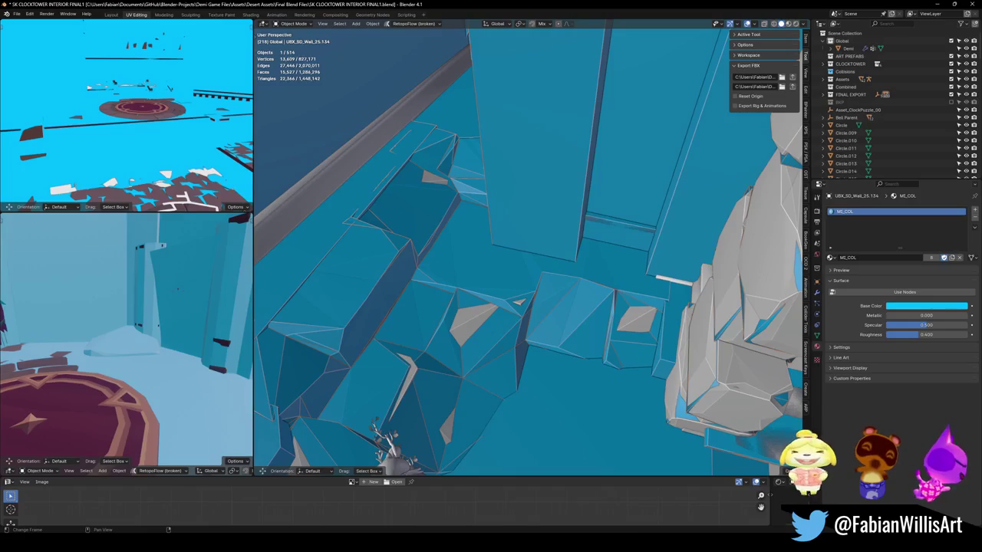
click(503, 502)
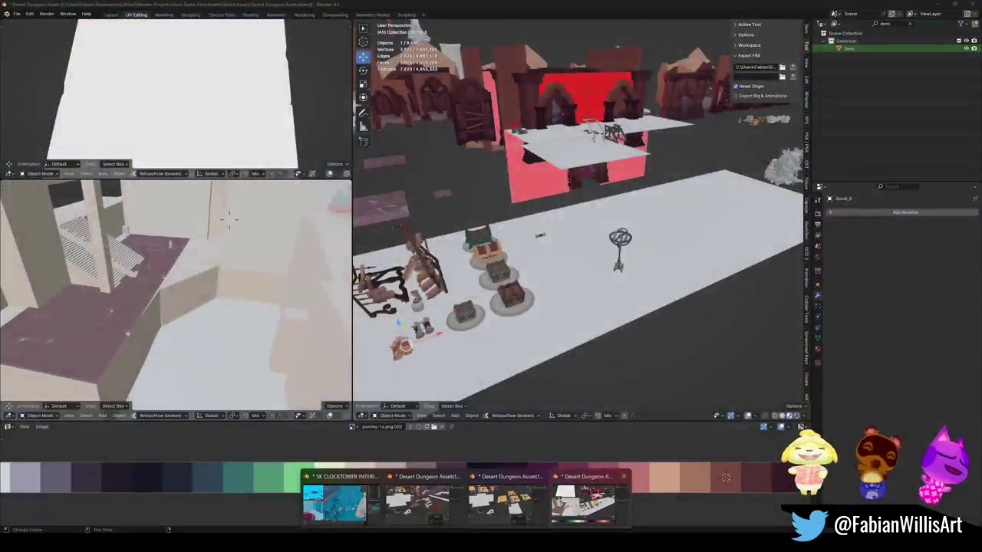
- Bring the Desert Dungeon Assets window forward and show its recent files list
click(583, 502)
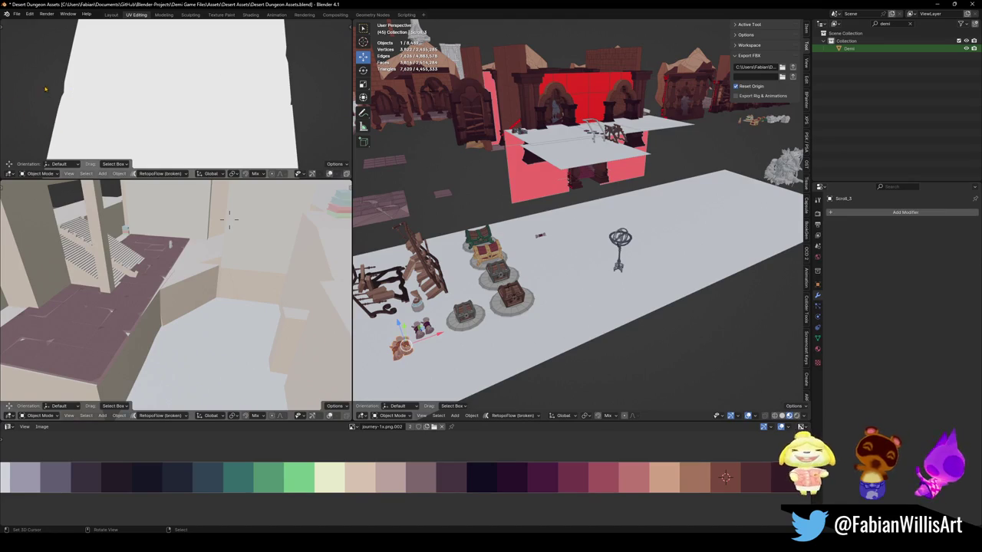
click(16, 14)
mouse_move(40, 38)
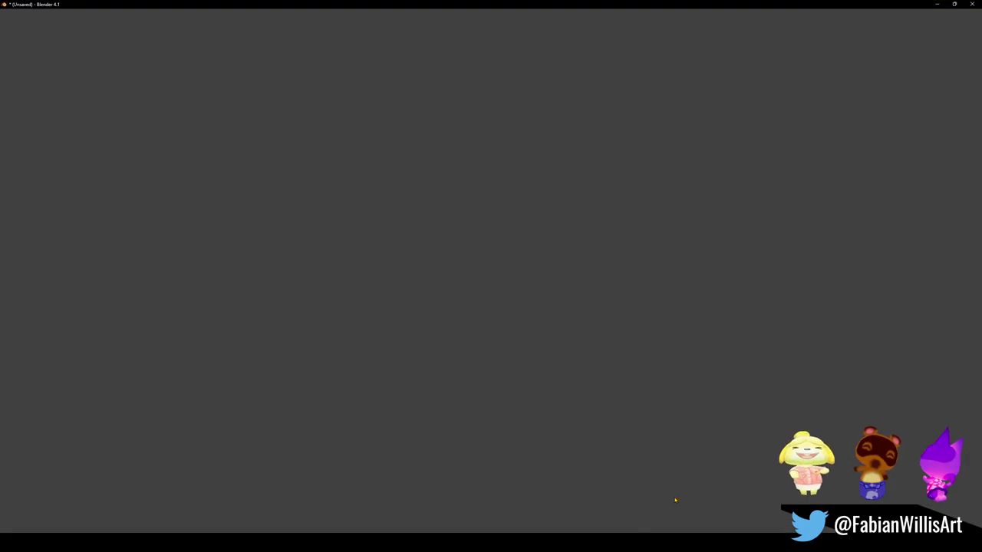
- Open SK CLOCKTOWER INTERIOR FINAL.blend from the recent files and let it load
right_click(635, 543)
click(628, 523)
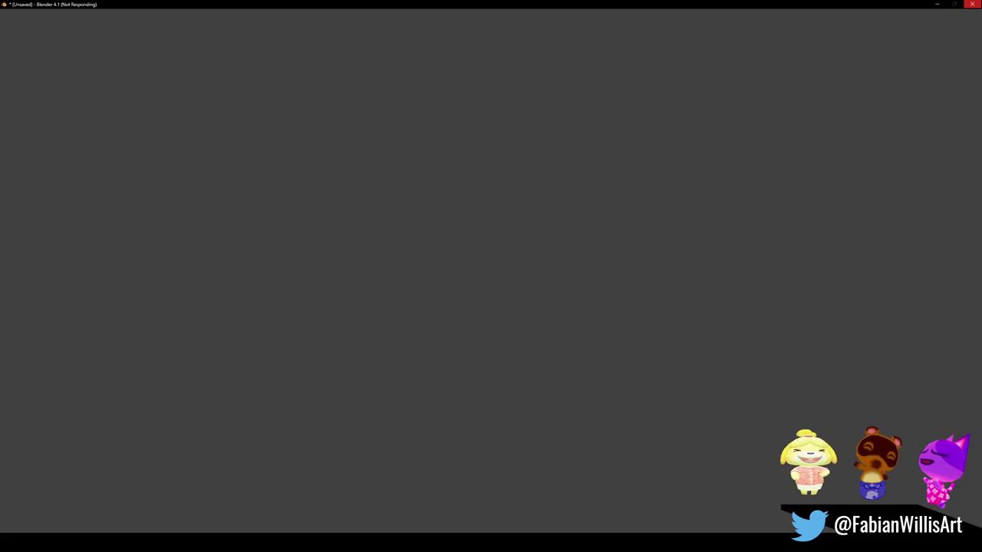
right_click(621, 543)
click(629, 523)
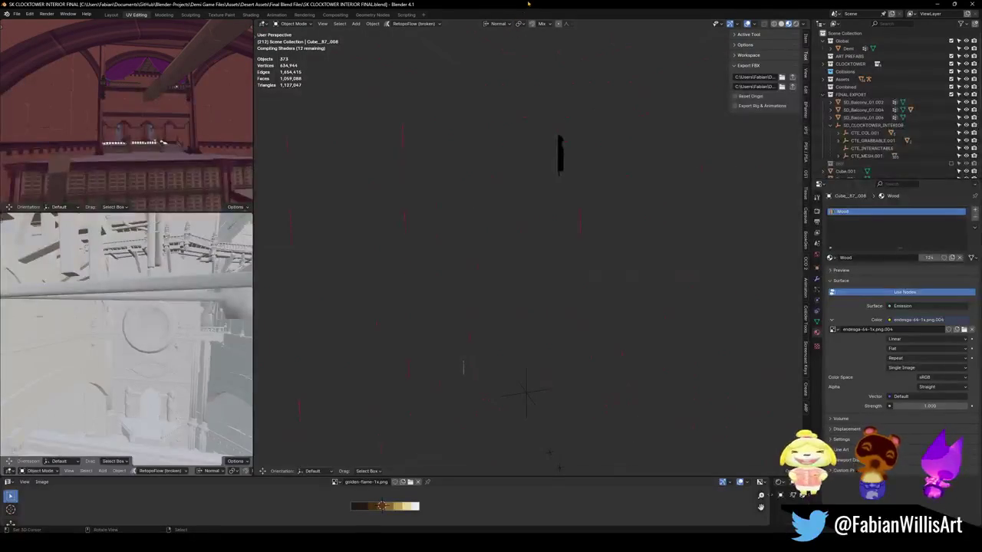
- Fly through the reopened clocktower and view the grated balcony structure from above
key(shift+grave)
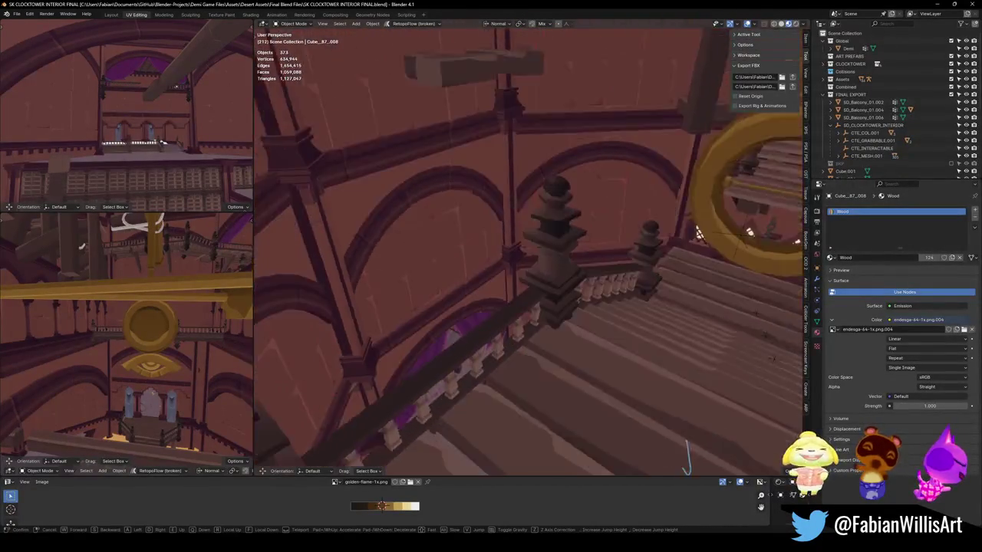
key(w)
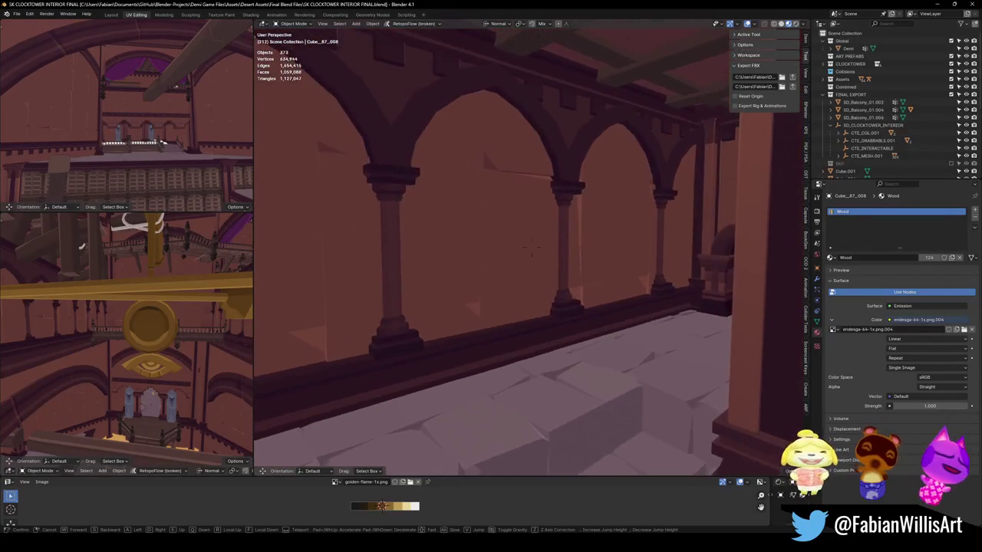
click(510, 240)
click(510, 240)
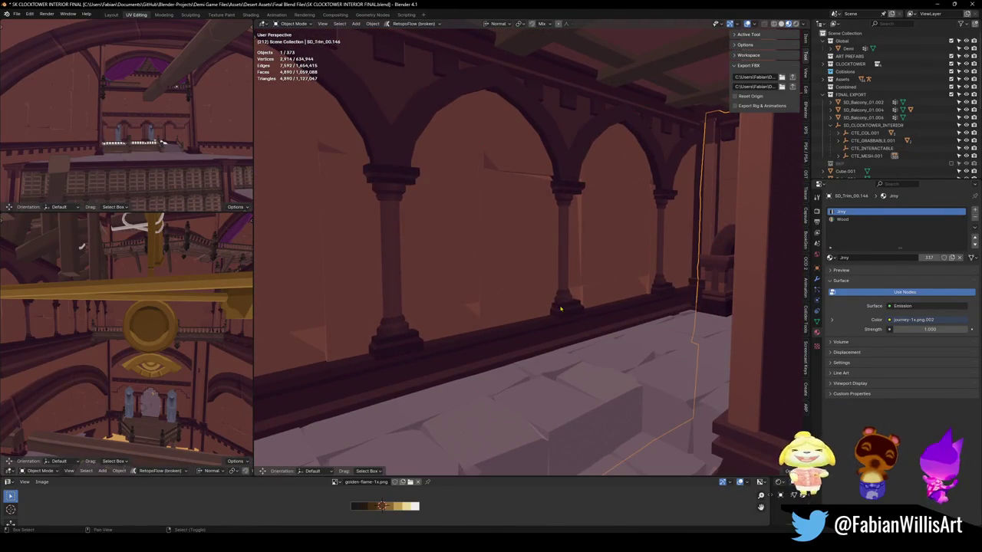
key(shift+grave)
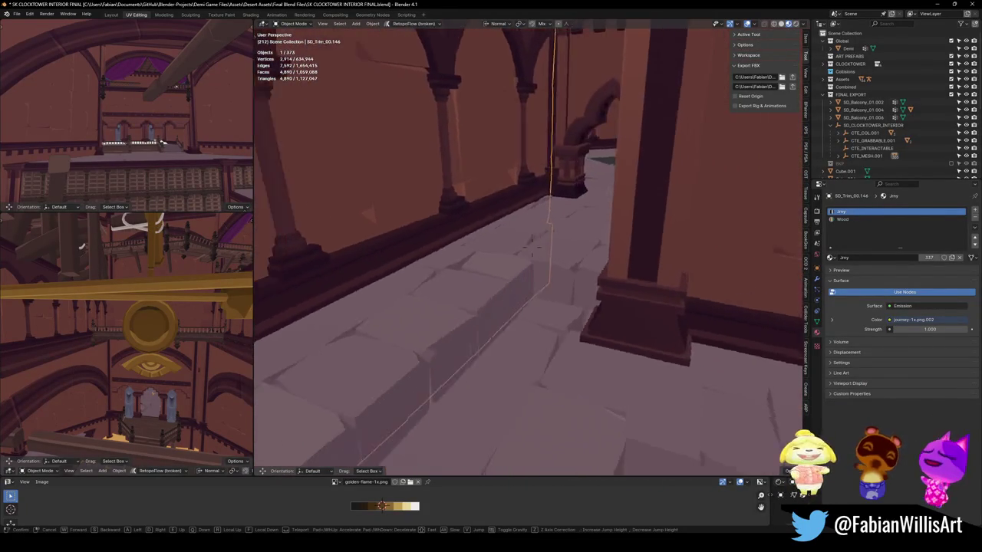
key(Return)
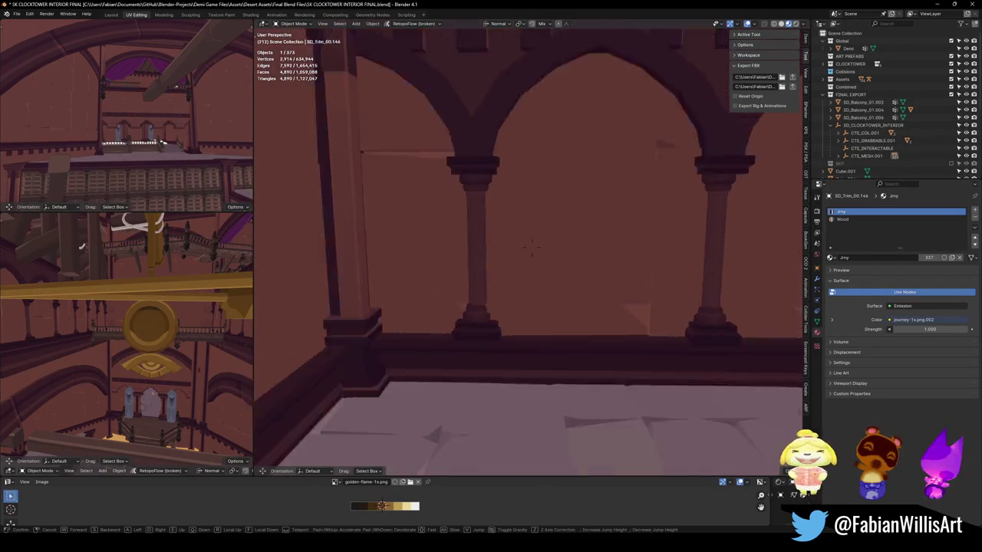
mouse_move(529, 253)
middle_down()
mouse_move(587, 324)
mouse_move(487, 293)
middle_up()
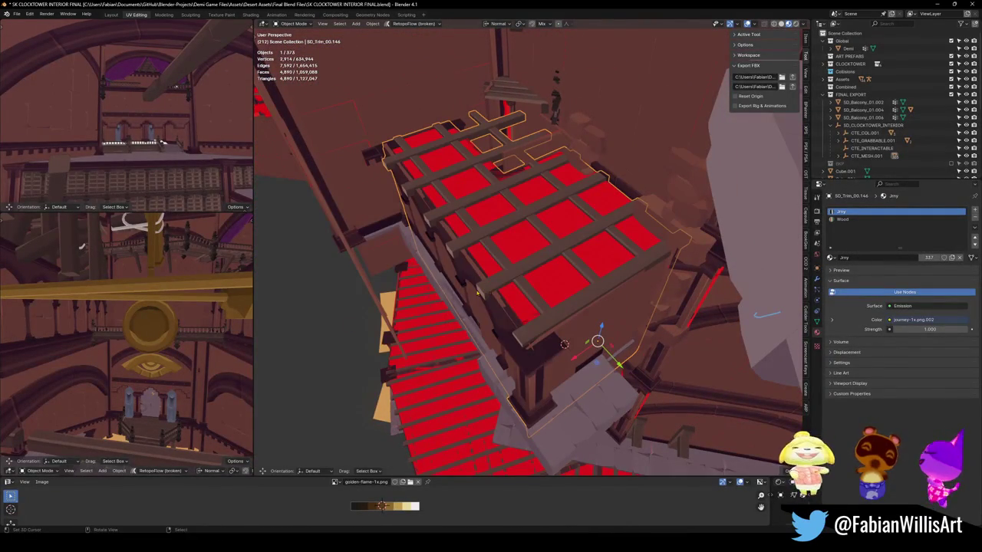
- Unparent SD_Trim_00.144 keeping its transform, copy it, and switch to Desert Dungeon Assets
key(alt+p)
click(445, 297)
right_click(445, 295)
click(437, 337)
click(933, 4)
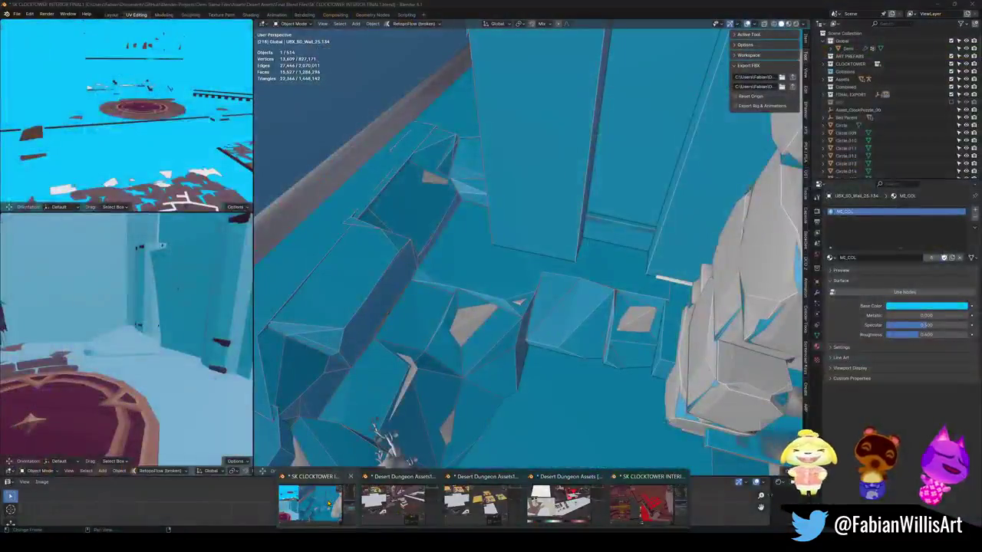
- Paste the copied SD_Trim_00.144 into the clocktower and link the wall's material onto it
click(310, 502)
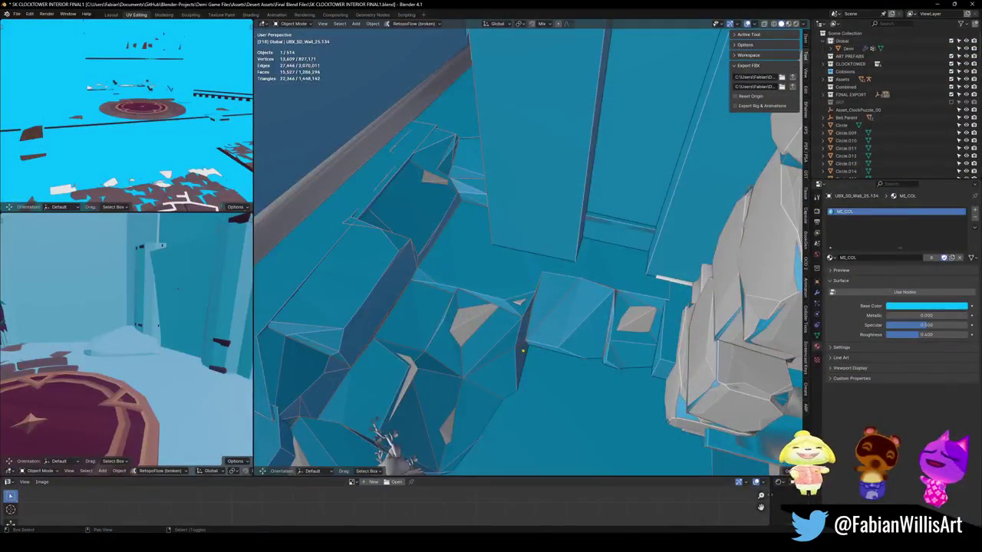
ctrl+middle_drag(529, 253, 529, 322)
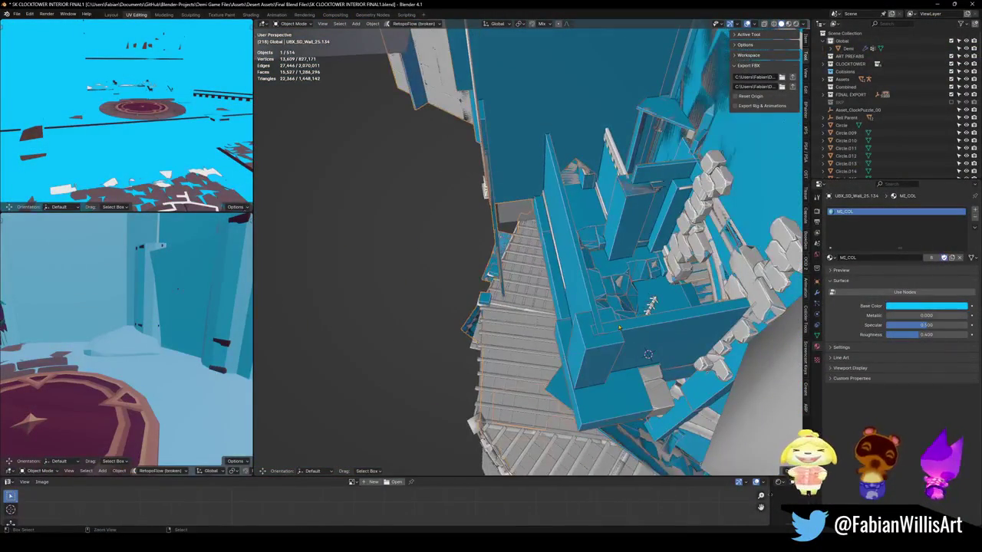
key(ctrl+v)
middle_drag(605, 302, 628, 292)
shift+click(767, 291)
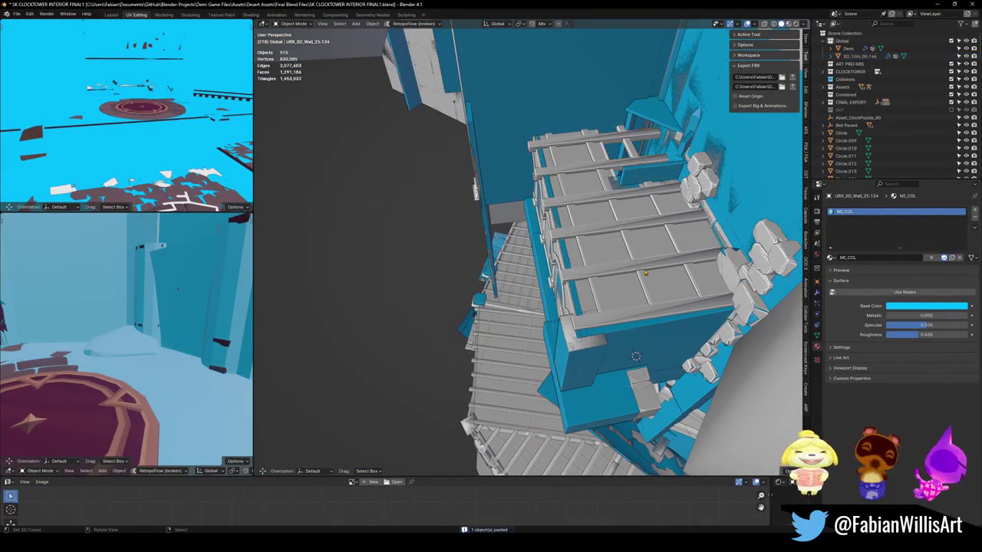
key(q)
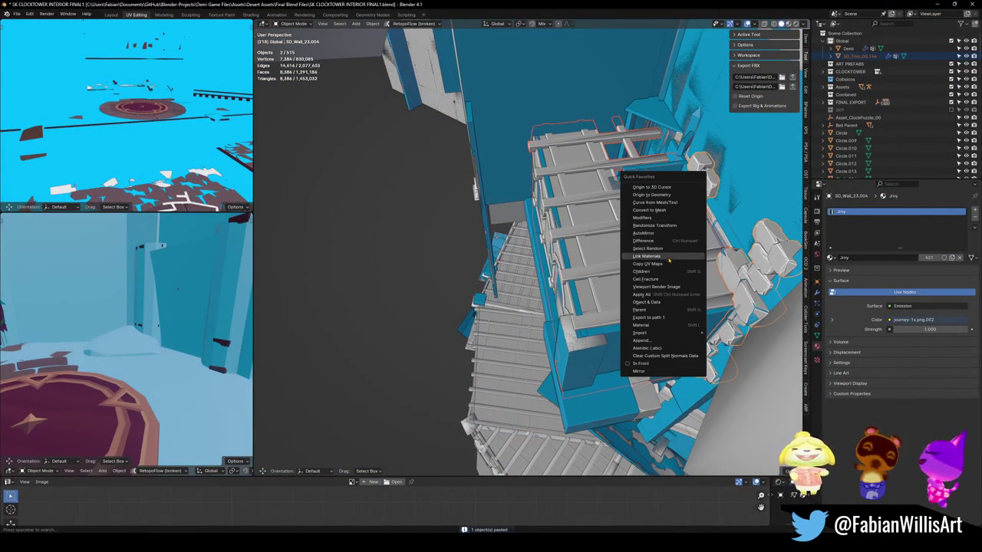
click(670, 258)
- Undo the material link, switch to Material Preview shading, and select the pasted trim piece
key(shift+grave)
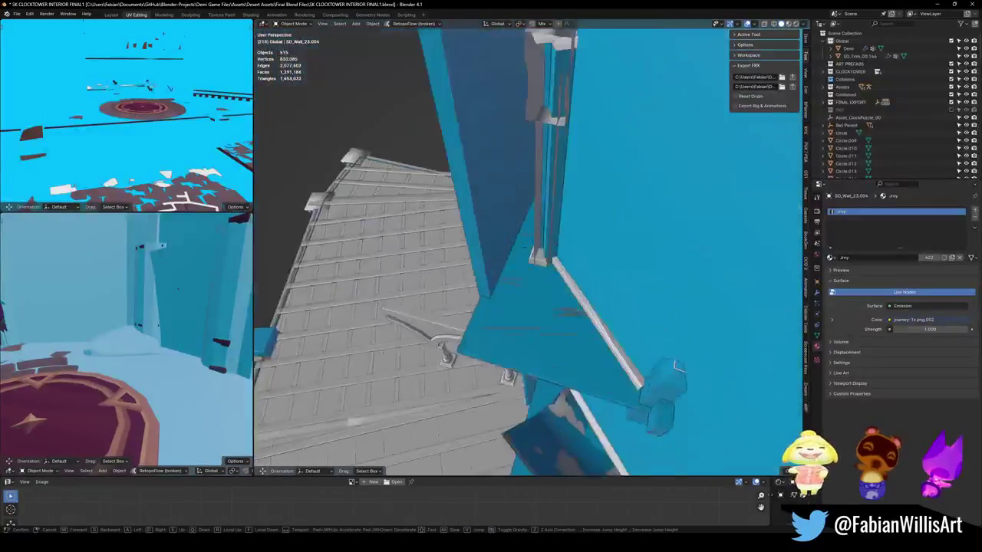
key(w)
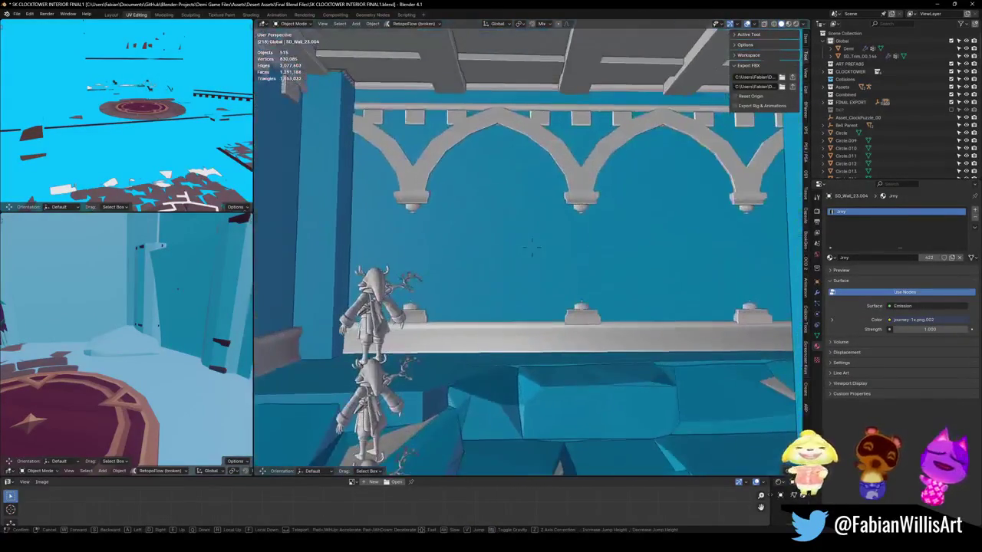
click(531, 245)
key(ctrl+z)
key(z)
click(527, 263)
key(shift+grave)
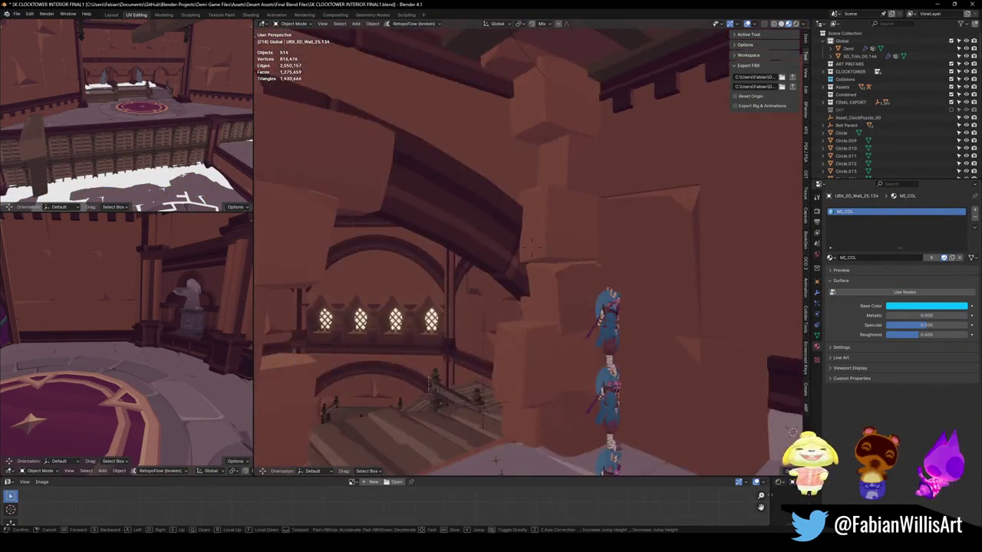
click(623, 309)
click(623, 309)
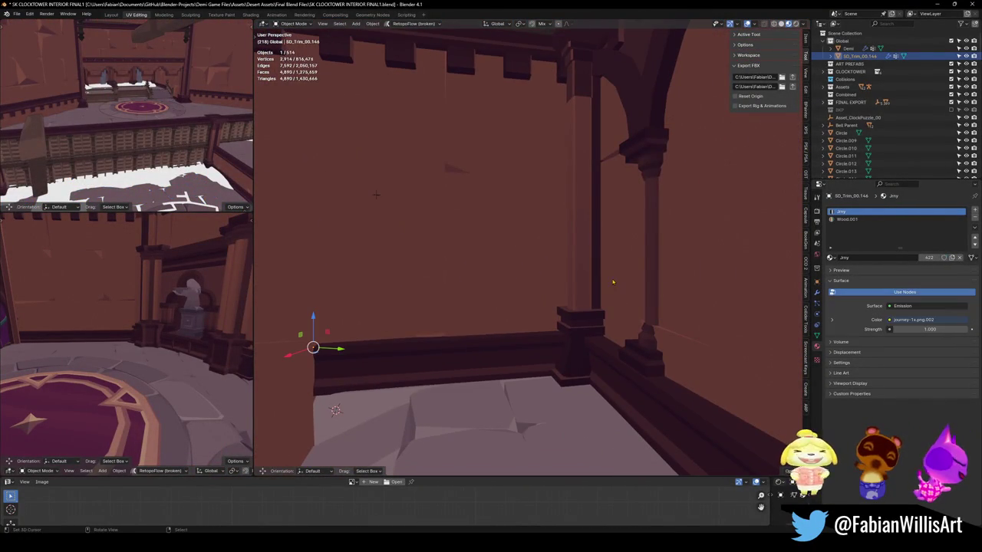
- Replace the trim's Wood.001 material with Wood and save the clocktower file
click(841, 219)
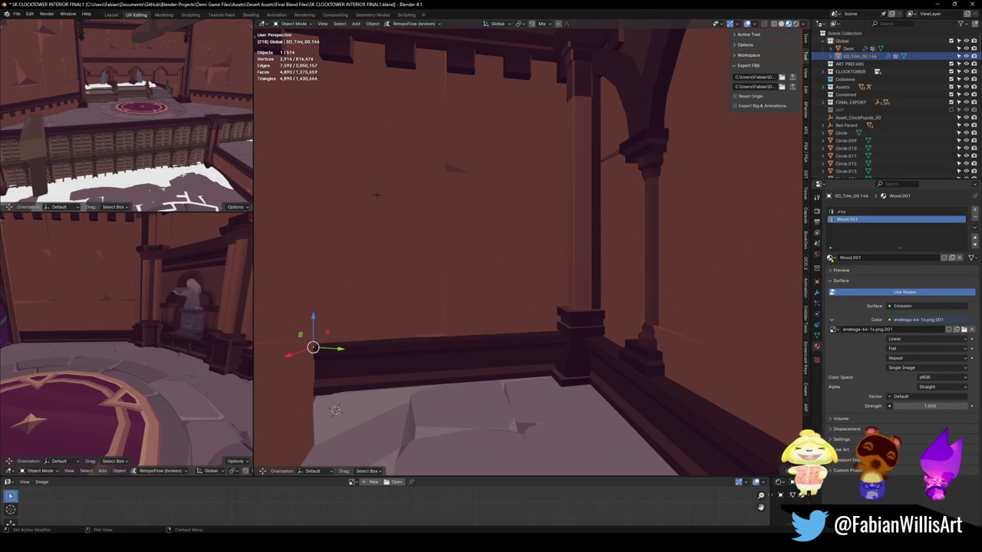
click(831, 259)
text(wopo)
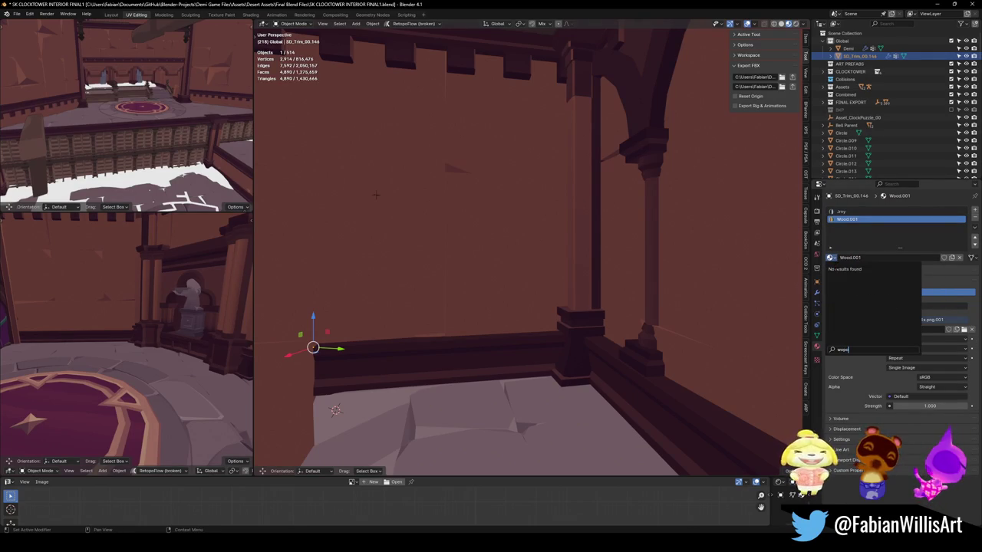
key(BackSpace)
key(BackSpace)
text(od)
click(836, 269)
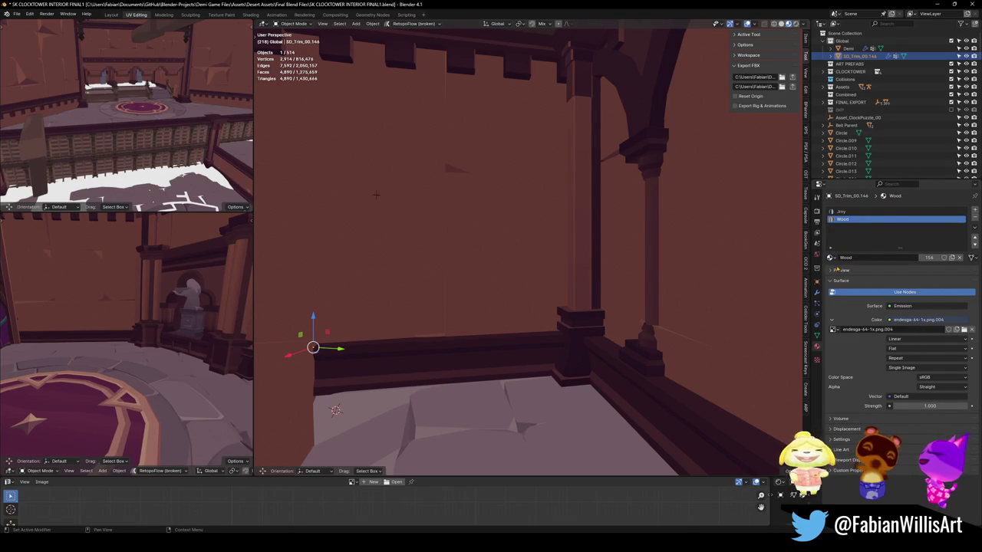
key(alt+a)
middle_drag(547, 222, 579, 232)
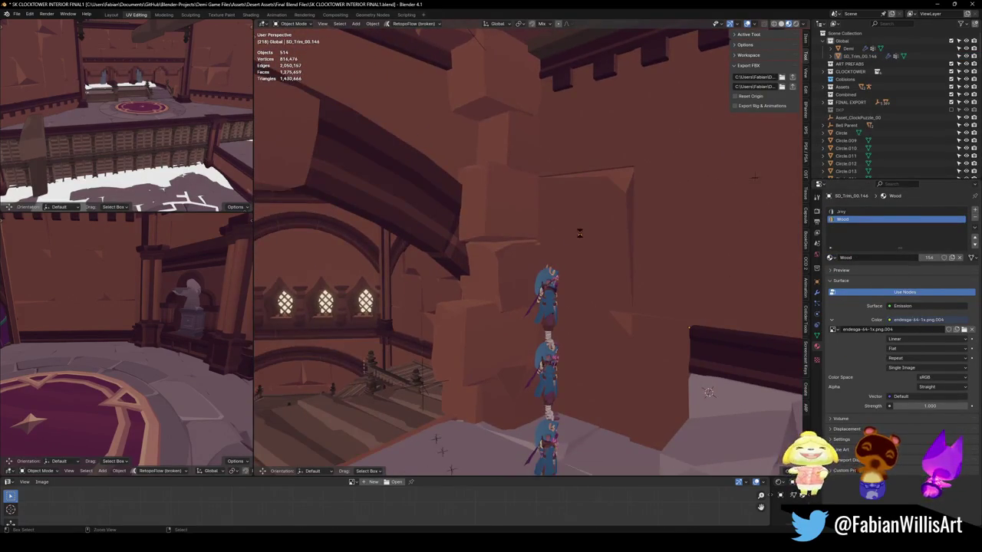
key(ctrl+s)
- Fly through the tower and unhide the collision volumes around the arches and railings
key(shift+grave)
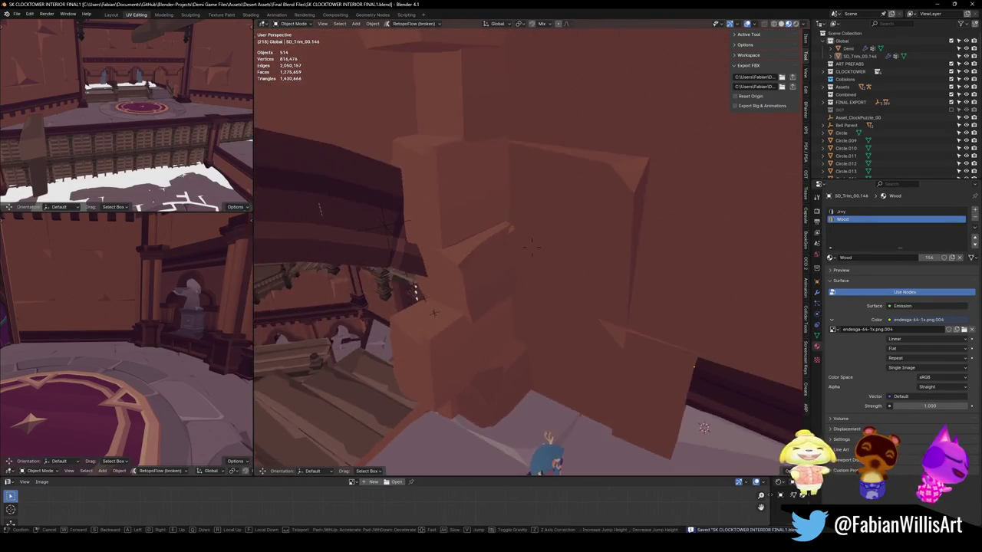
key(w)
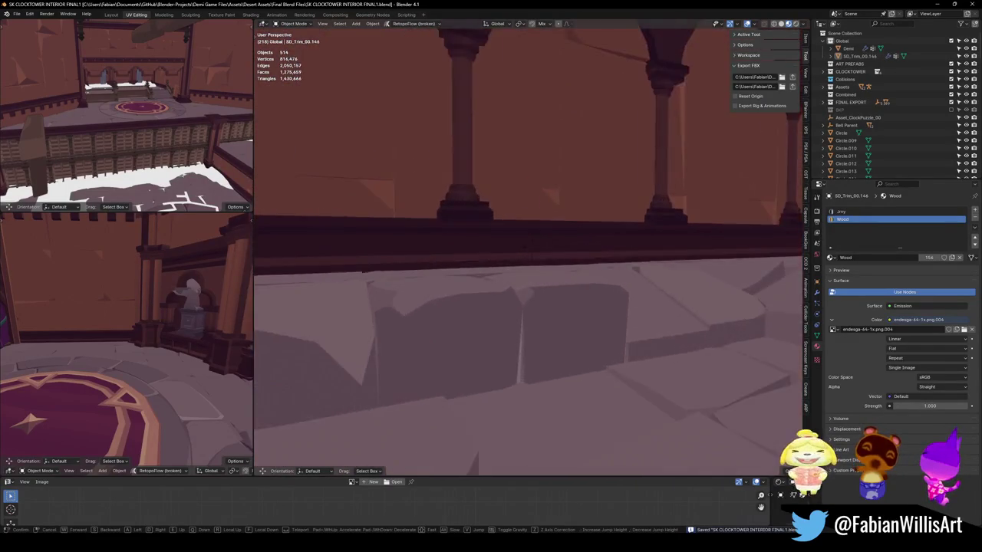
key(s)
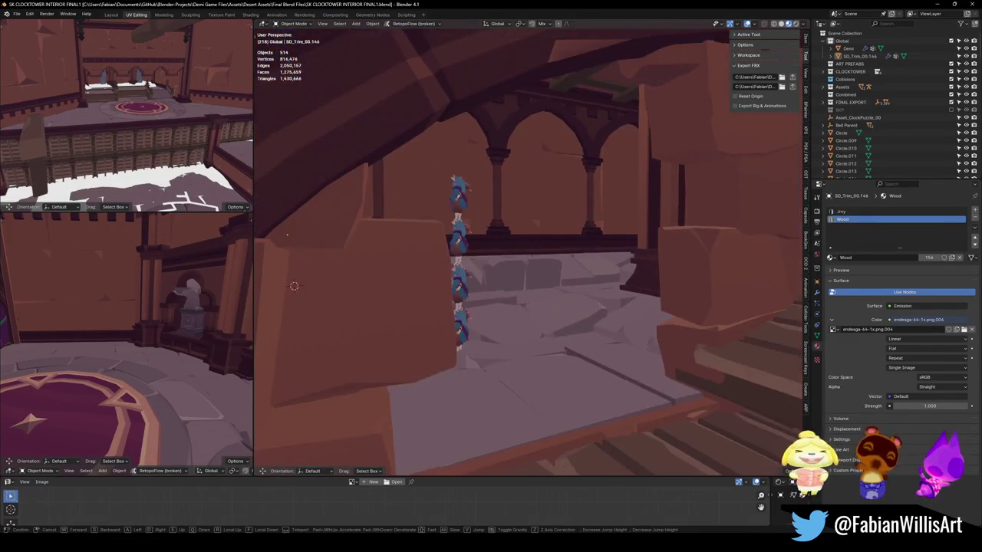
key(w)
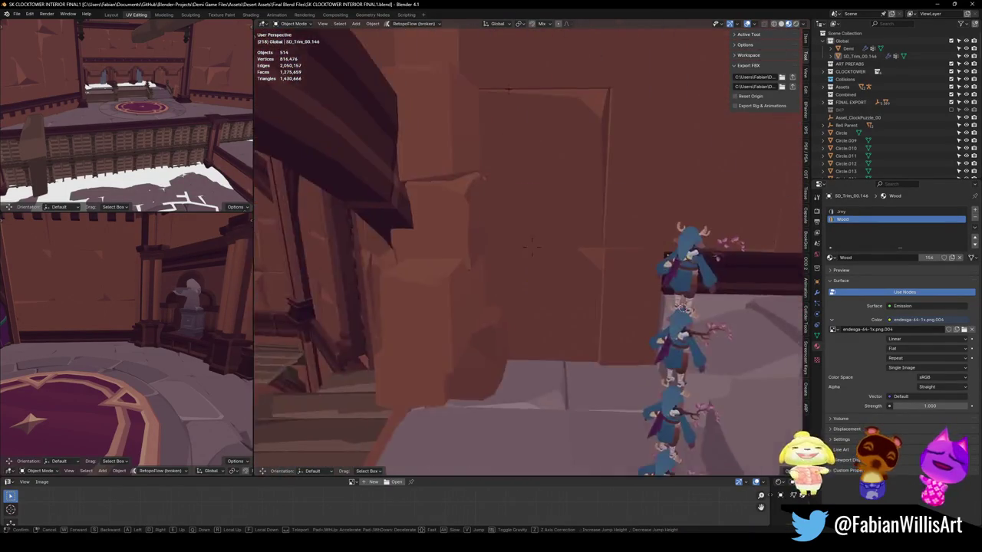
click(533, 245)
key(alt+h)
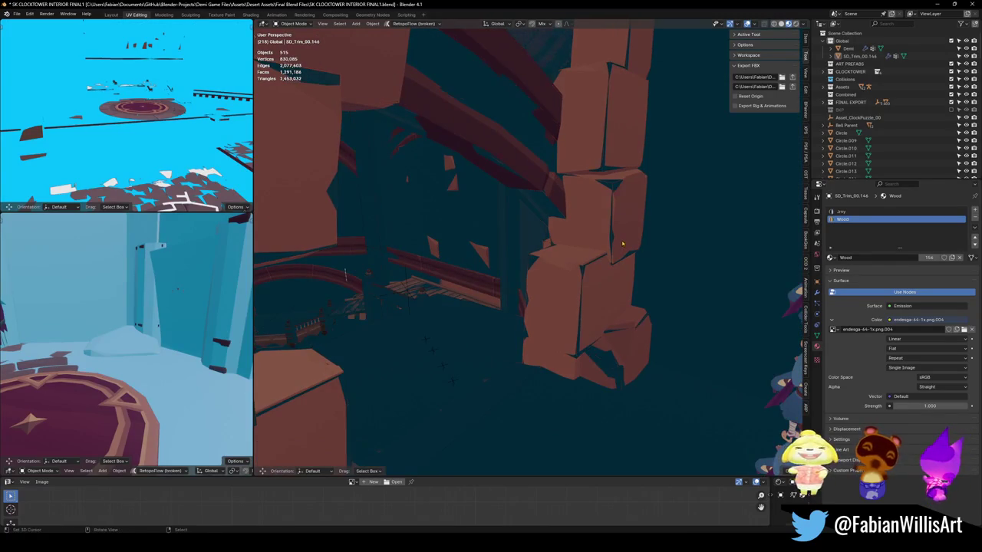
shift+middle_drag(622, 244, 647, 204)
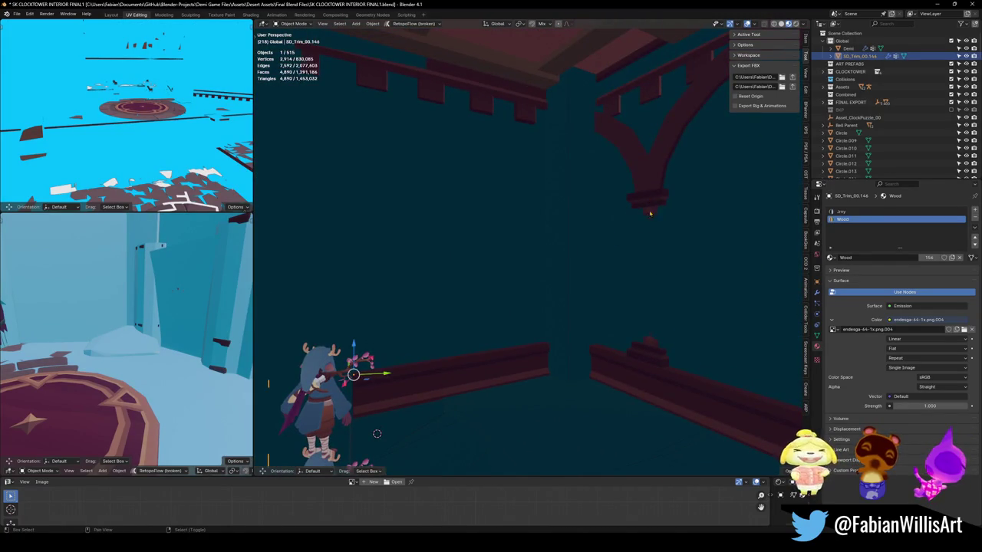
key(shift+grave)
key(s)
key(s)
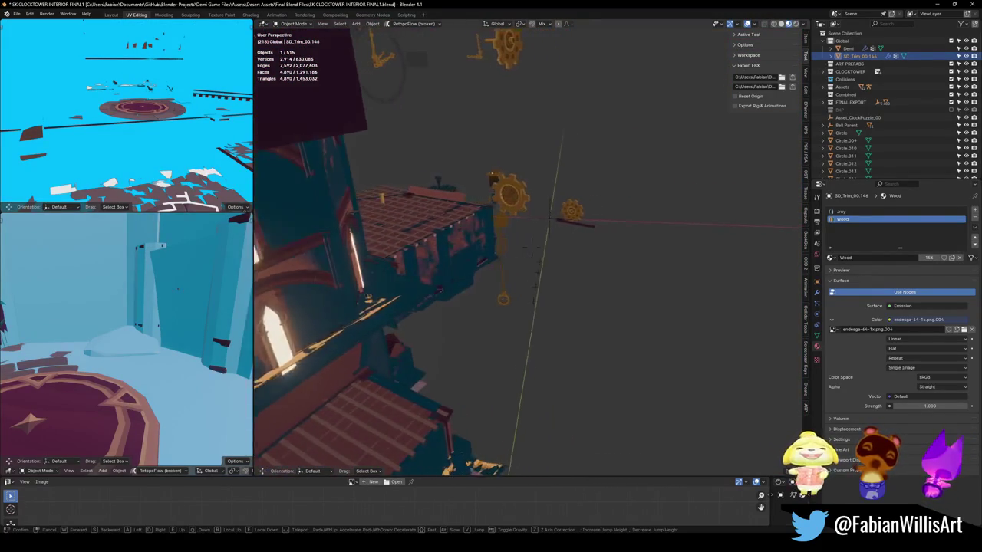
- Parent the trim piece to CTE_MESH.001 with Keep Transform
click(593, 284)
shift+click(525, 288)
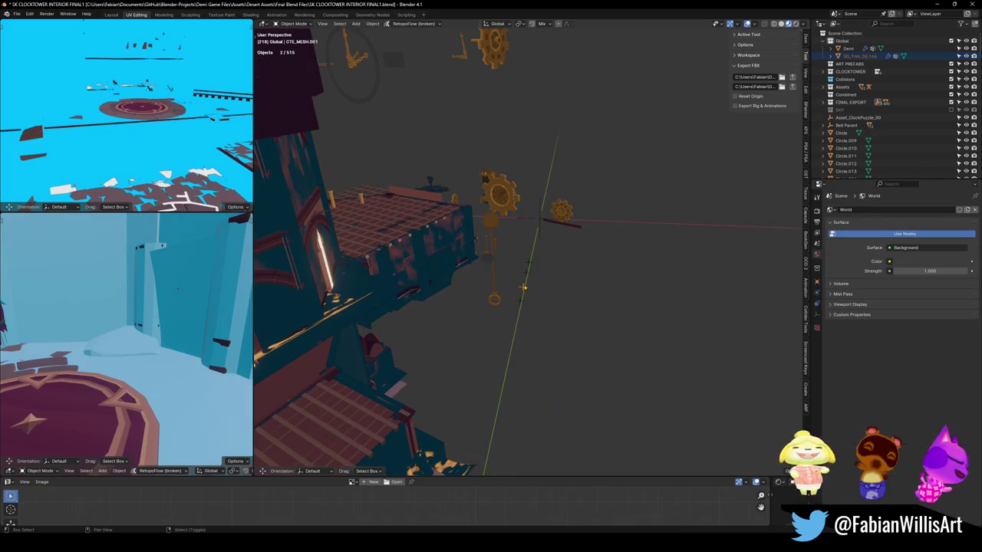
key(ctrl+p)
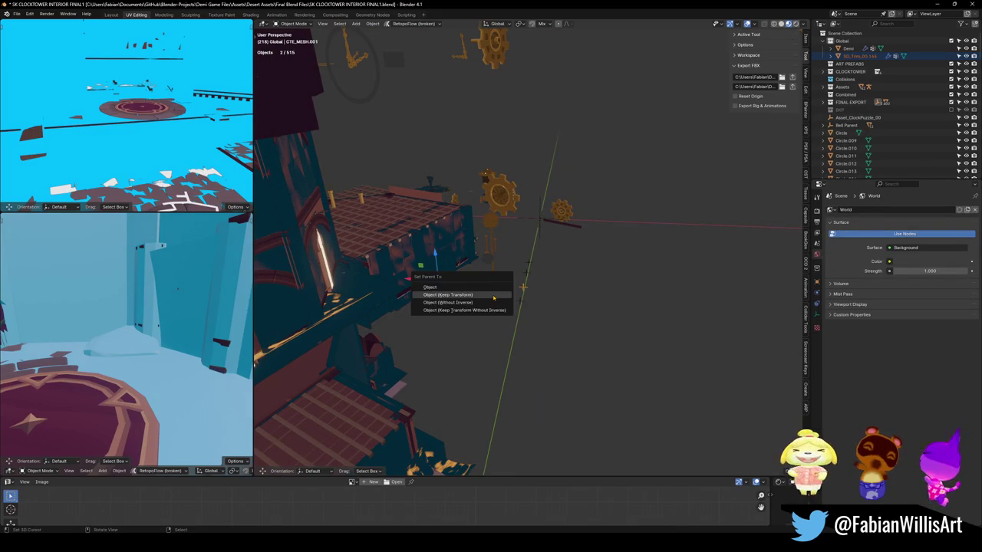
click(494, 298)
- Select the SD_CLOCKTOWER_INTERIOR hierarchy and export it so Unity reimports the FBX
click(528, 249)
click(539, 220)
middle_drag(540, 219, 259, 234)
key(g)
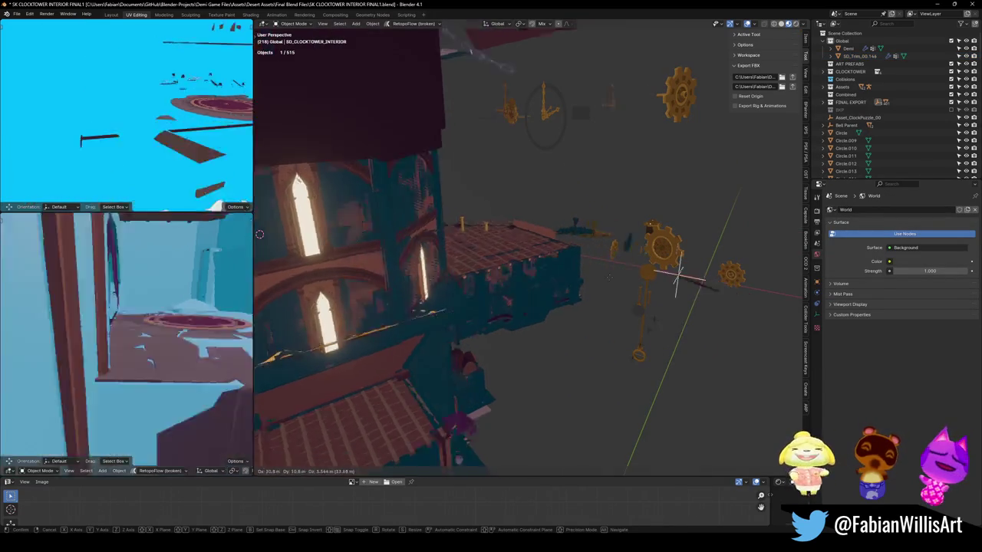
right_click(260, 233)
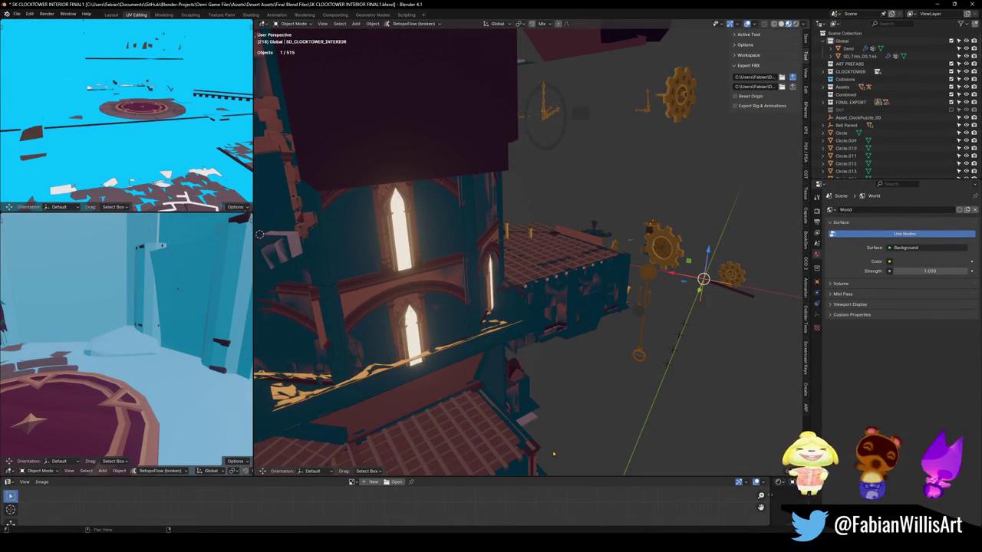
key(a)
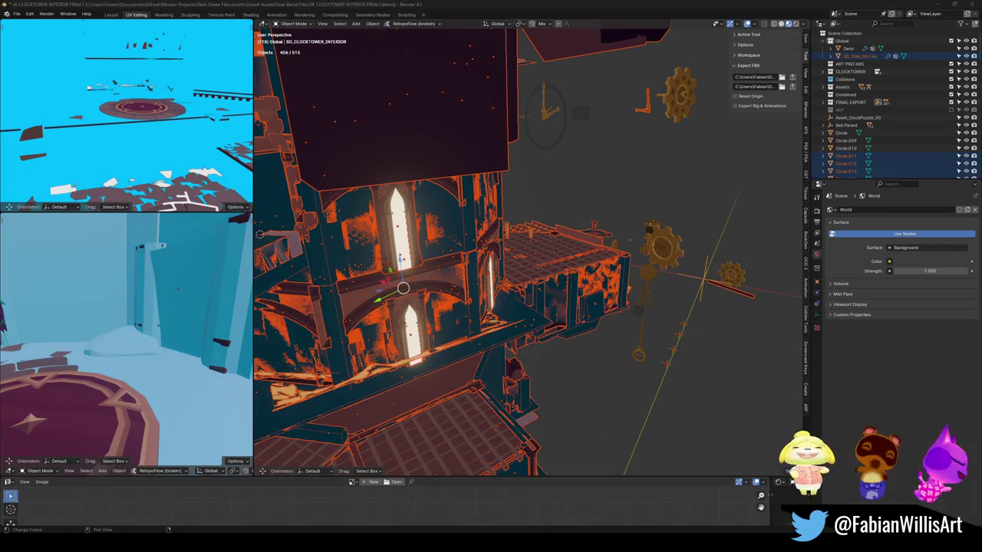
key(alt+Tab)
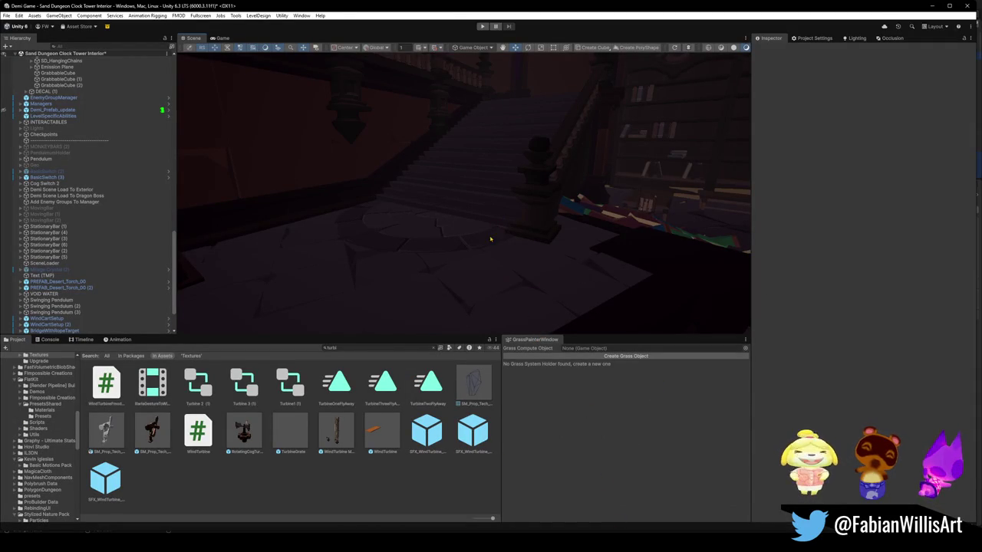
mouse_move(534, 260)
right_down()
mouse_move(480, 207)
mouse_move(419, 172)
mouse_move(454, 205)
mouse_move(442, 227)
mouse_move(598, 245)
mouse_move(488, 220)
mouse_move(633, 242)
mouse_move(706, 238)
mouse_move(558, 244)
mouse_move(575, 247)
mouse_move(708, 238)
mouse_move(566, 232)
mouse_move(658, 263)
mouse_move(536, 237)
mouse_move(423, 256)
mouse_move(570, 268)
mouse_move(581, 241)
mouse_move(613, 237)
mouse_move(568, 251)
mouse_move(330, 258)
mouse_move(537, 241)
mouse_move(355, 222)
mouse_move(416, 222)
mouse_move(449, 271)
mouse_move(449, 224)
mouse_move(582, 243)
right_up()
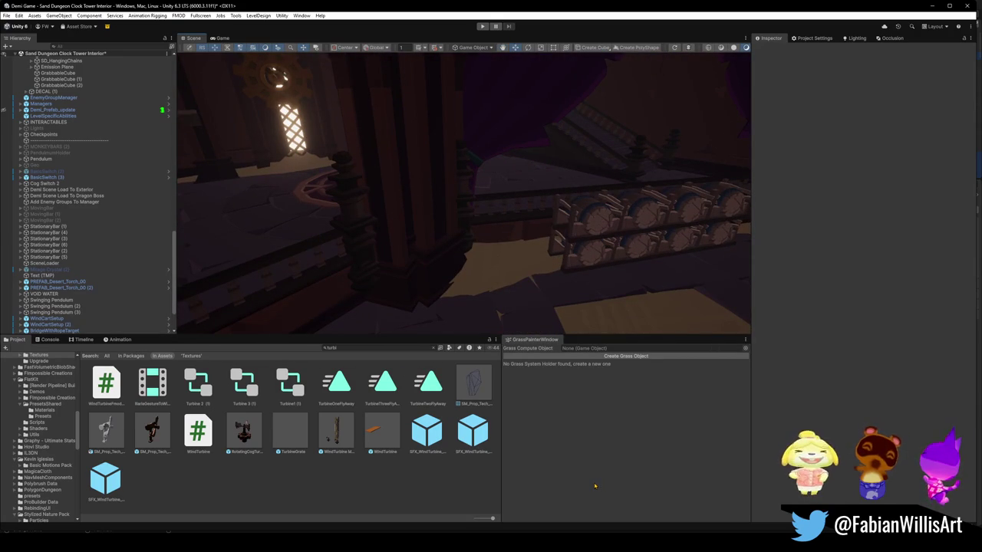
right_drag(499, 159, 509, 157)
- Save the clocktower scene in Unity and enter Play mode to playtest
key(ctrl+s)
click(481, 26)
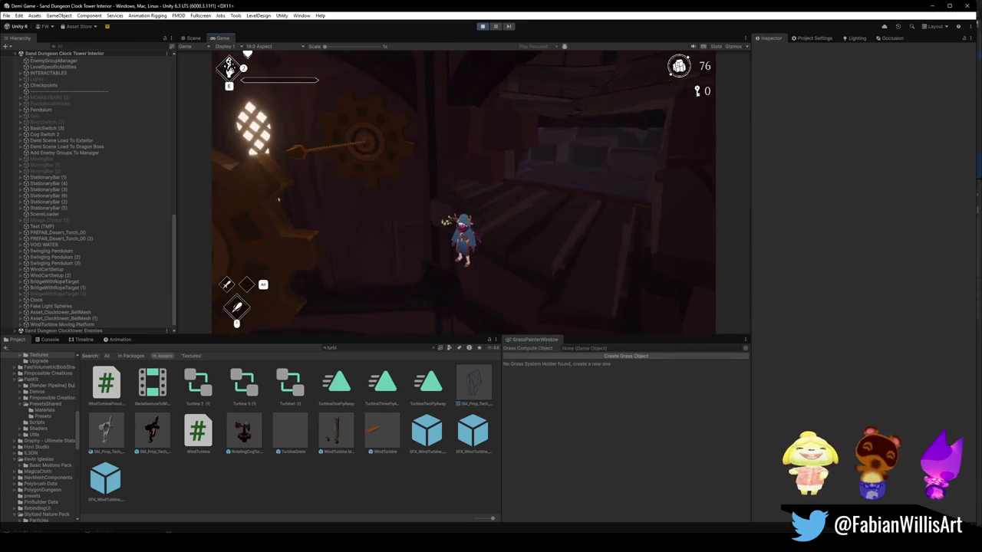
- Pause the playtest with Escape and return to the clocktower Blender window
key(Escape)
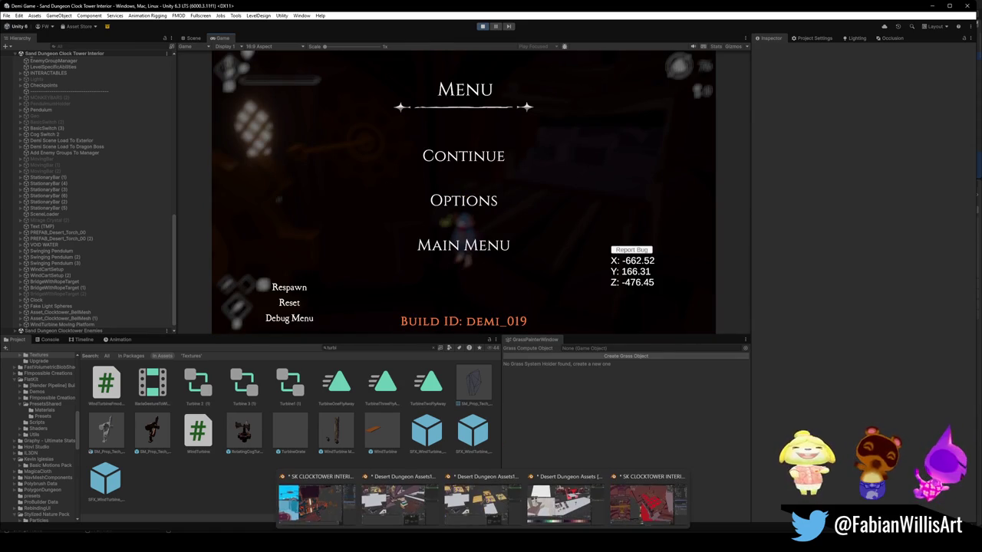
click(316, 503)
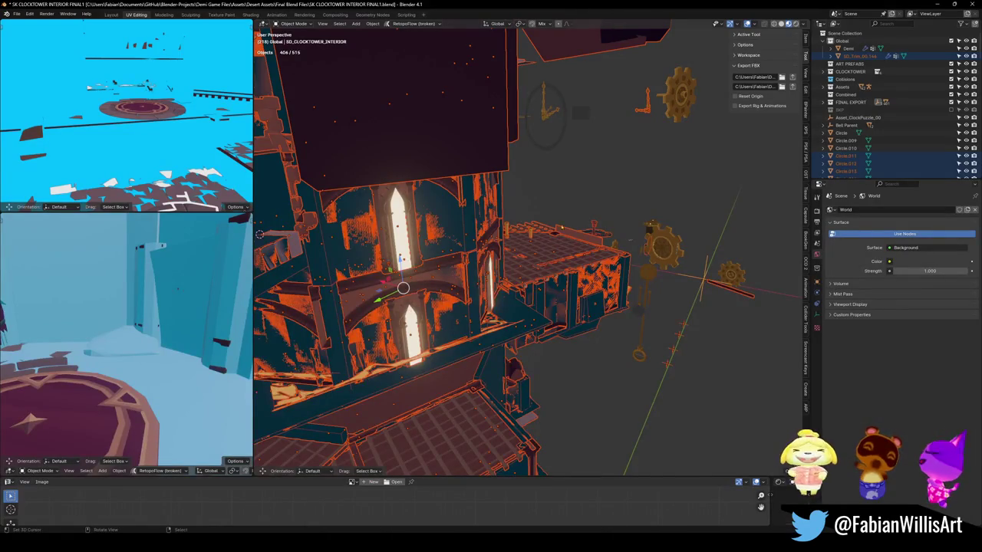
- Fly into the tower interior and select the UBX_SD_Wall_25.134 collision mesh beside the balcony
key(alt+a)
key(shift+grave)
key(w)
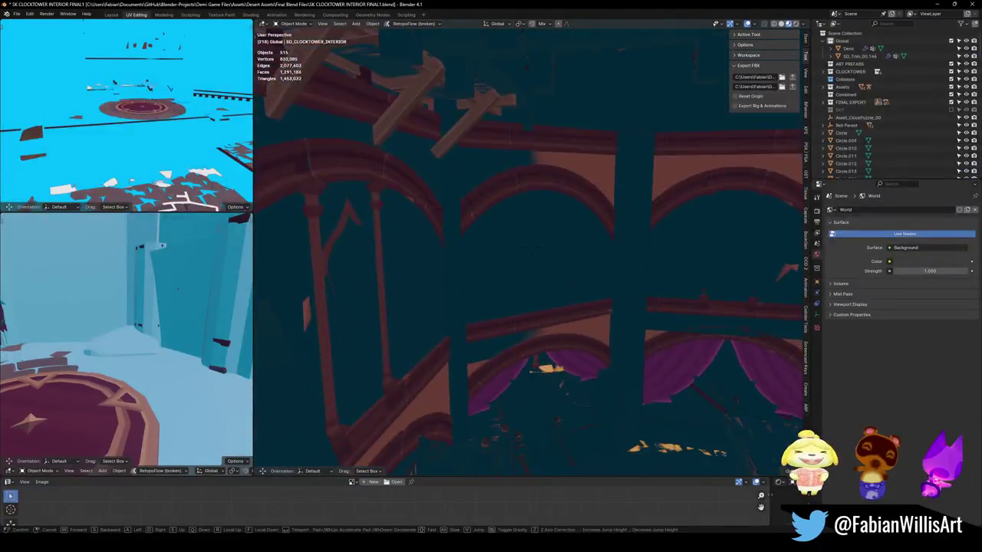
key(Return)
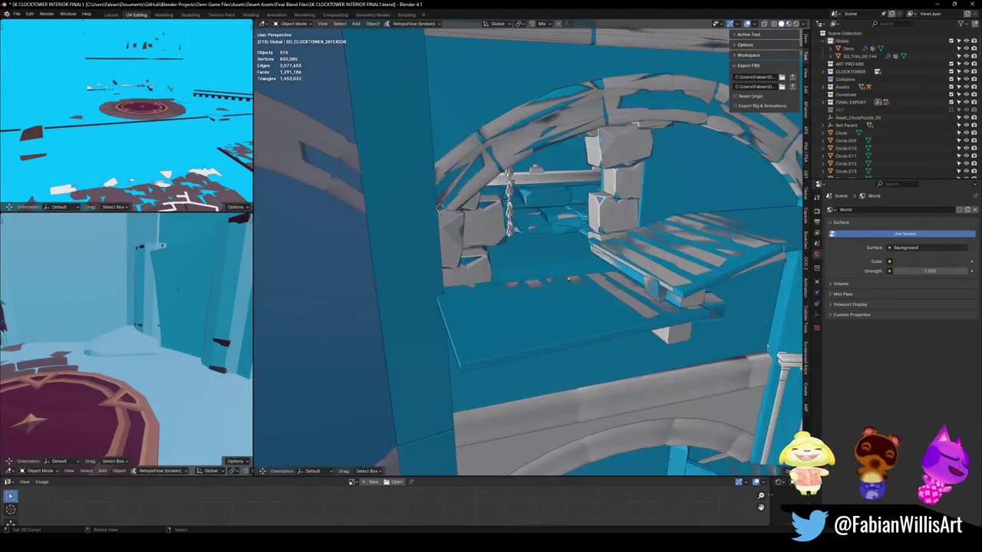
click(541, 330)
- In Edit Mode, delete the vertices of the flat collision slab over the balcony planks
key(Tab)
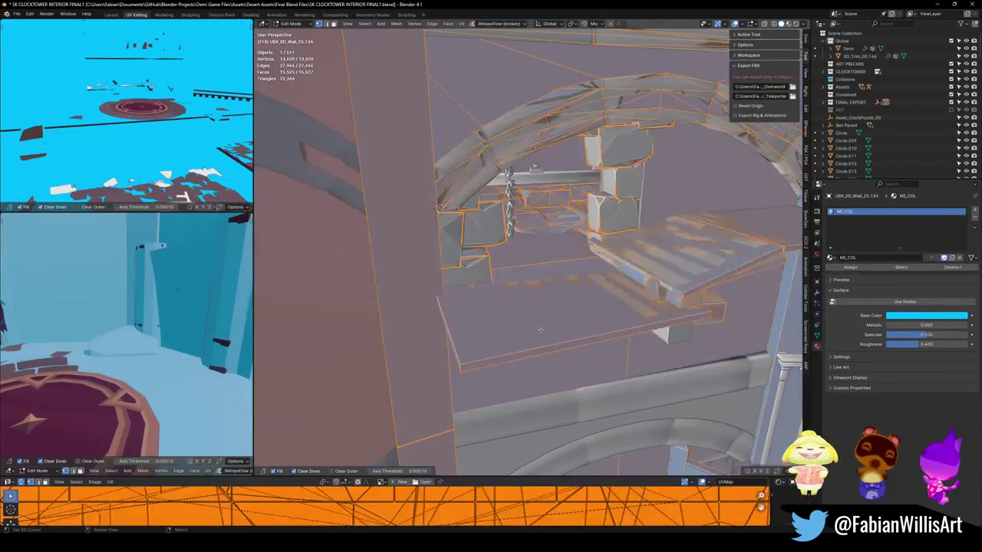
key(alt+a)
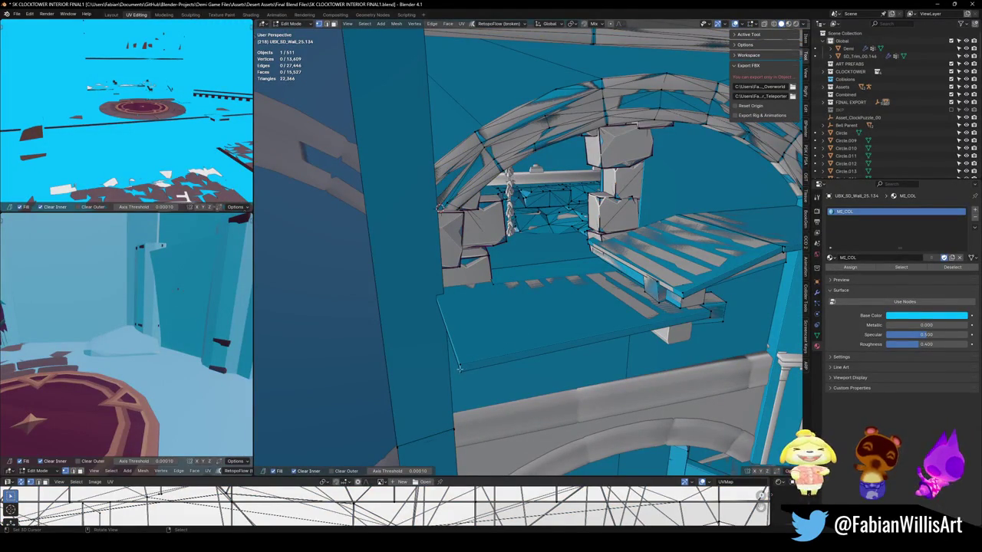
key(l)
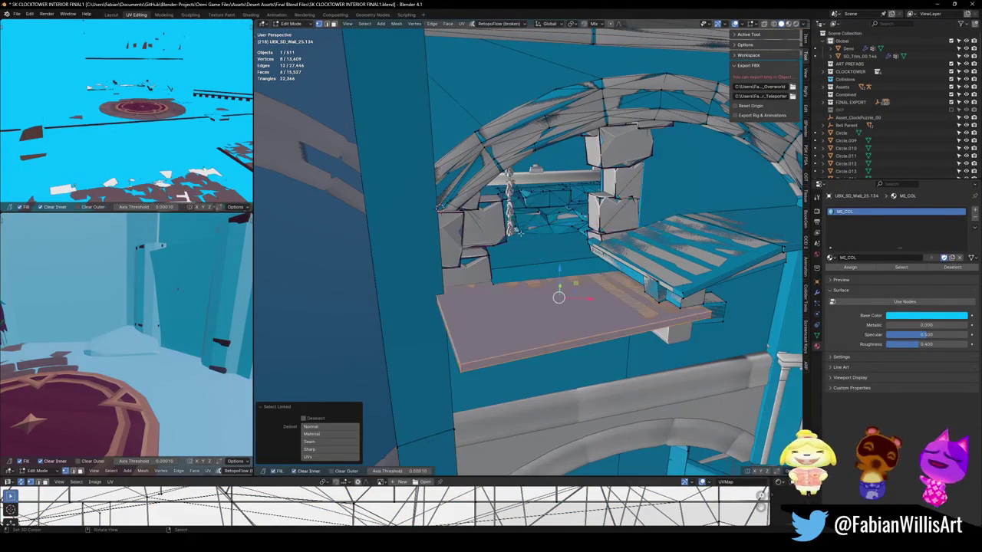
key(x)
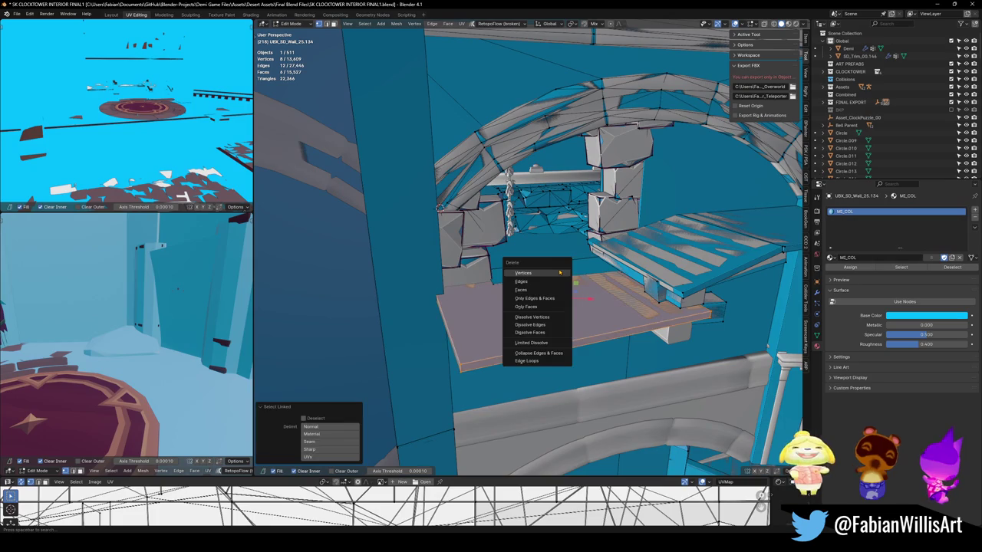
click(559, 272)
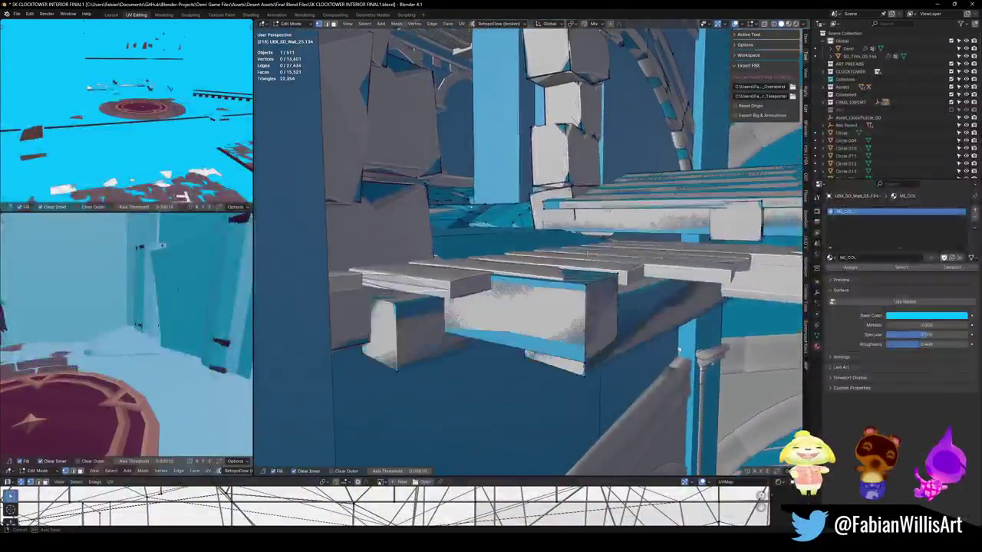
mouse_move(580, 261)
middle_down()
mouse_move(572, 297)
mouse_move(537, 251)
mouse_move(511, 243)
mouse_move(529, 257)
middle_up()
key(ctrl+z)
key(x)
click(593, 298)
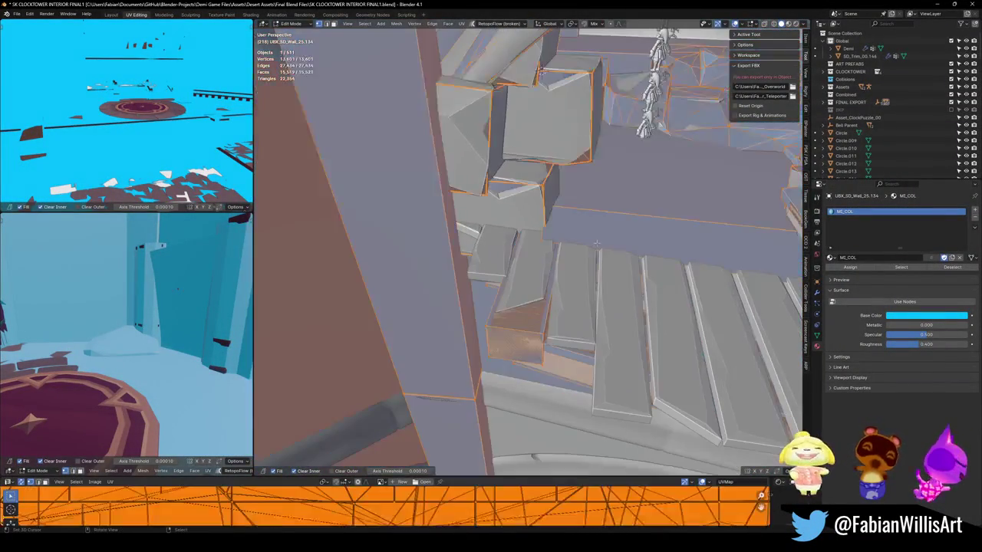
mouse_move(529, 258)
middle_down()
mouse_move(567, 276)
mouse_move(497, 259)
mouse_move(539, 271)
mouse_move(506, 260)
middle_up()
key(shift+a)
- Add a cube to the collision mesh, rotated about Z to match the step and raised
click(529, 268)
key(r)
key(z)
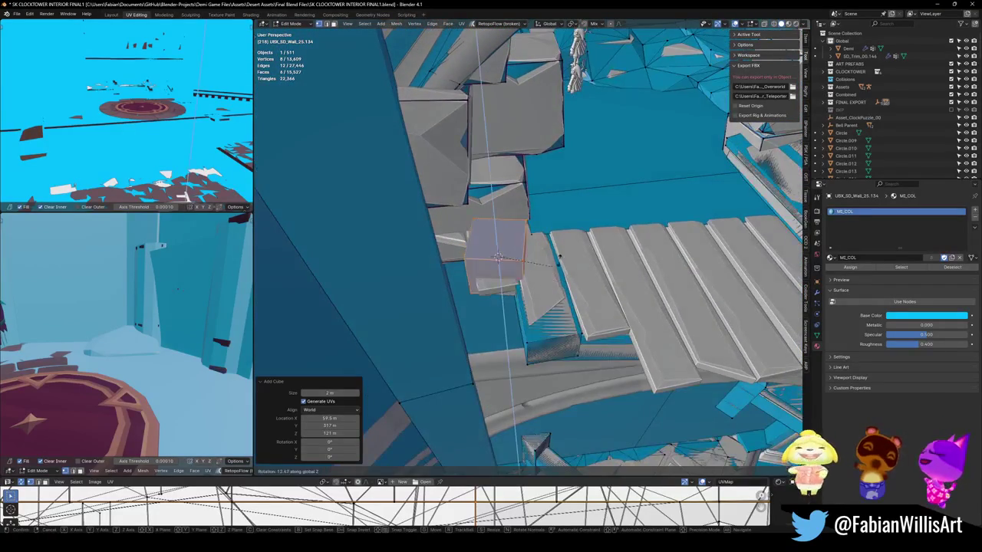
key(Return)
key(g)
key(z)
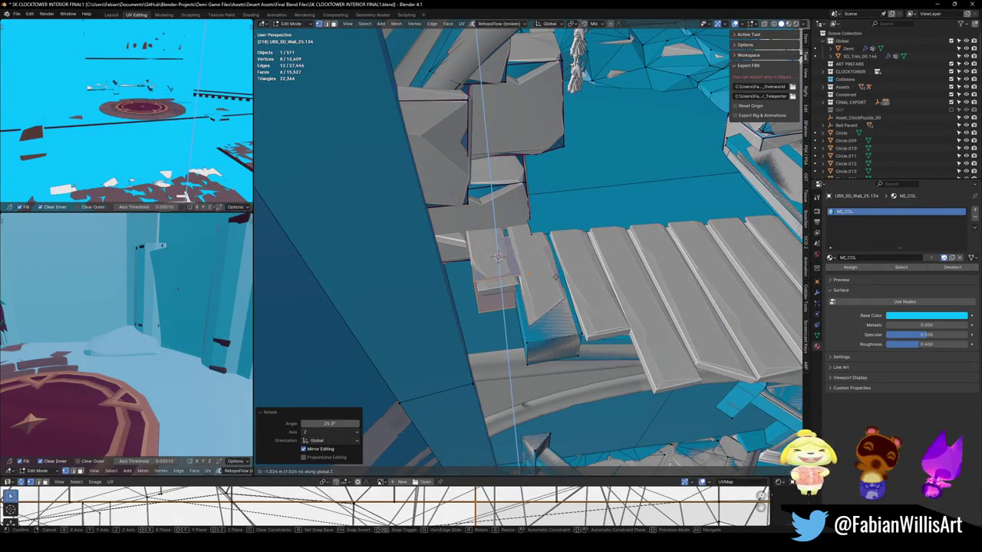
click(499, 256)
- Move the cube's bottom face vertically so the block fits under the left end of the steps
middle_drag(499, 252, 505, 294)
click(505, 295)
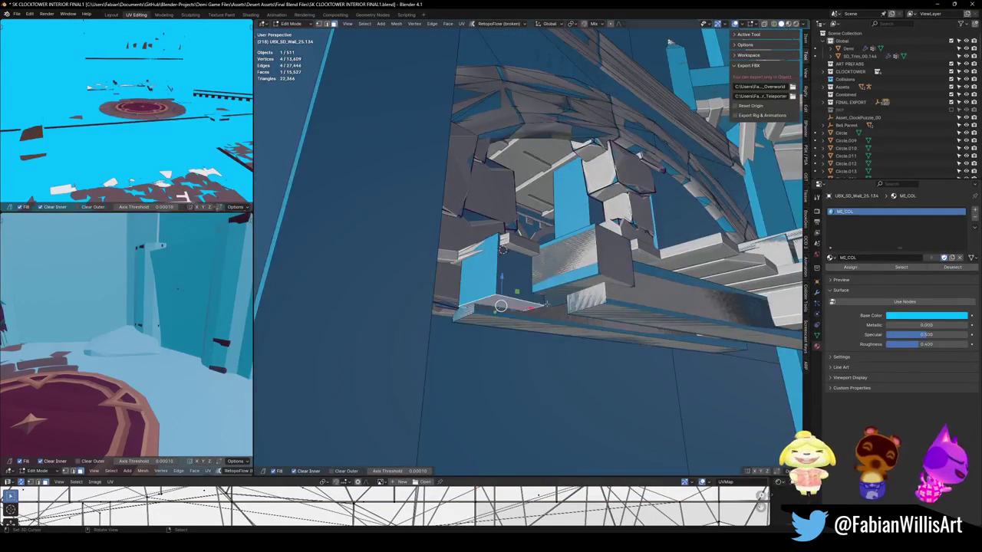
key(g)
key(z)
click(502, 249)
middle_drag(502, 249, 500, 267)
key(g)
key(shift+z)
click(500, 266)
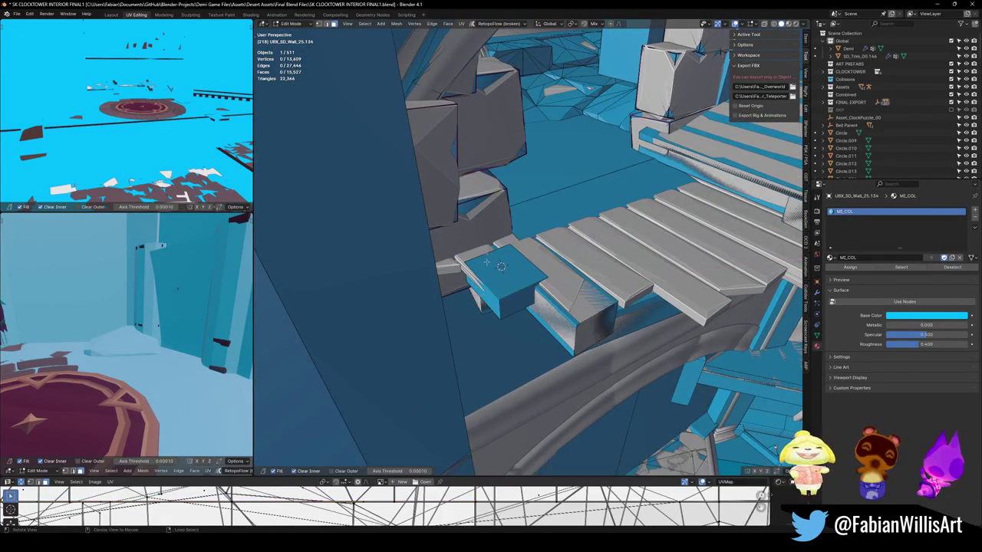
key(alt+z)
key(alt+z)
key(g)
key(shift+z)
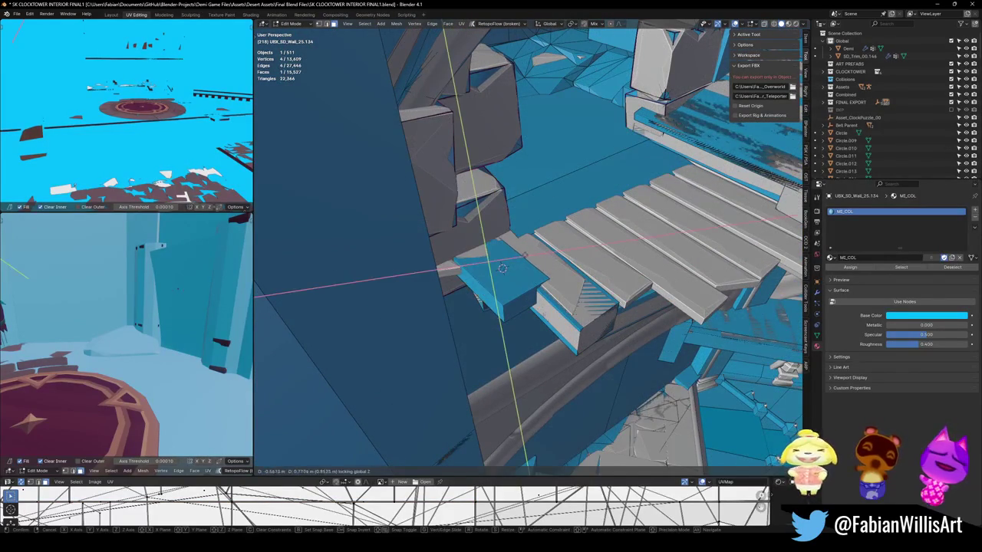
click(500, 267)
- Select SD_Balcony_01.025 and enter Edit Mode on it with nothing selected
key(Tab)
mouse_move(500, 267)
middle_down()
mouse_move(429, 338)
mouse_move(472, 314)
mouse_move(496, 274)
mouse_move(482, 388)
middle_up()
click(478, 426)
mouse_move(478, 426)
middle_down()
mouse_move(545, 341)
mouse_move(539, 321)
mouse_move(510, 332)
mouse_move(525, 323)
middle_up()
key(Tab)
key(a)
key(alt+a)
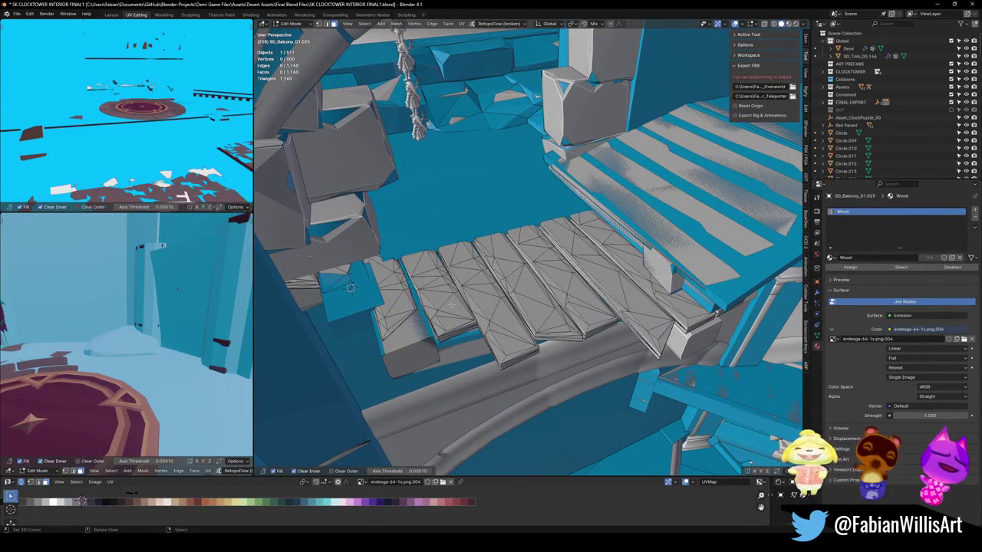
- Add box colliders around the first balcony planks using the collider tools
key(l)
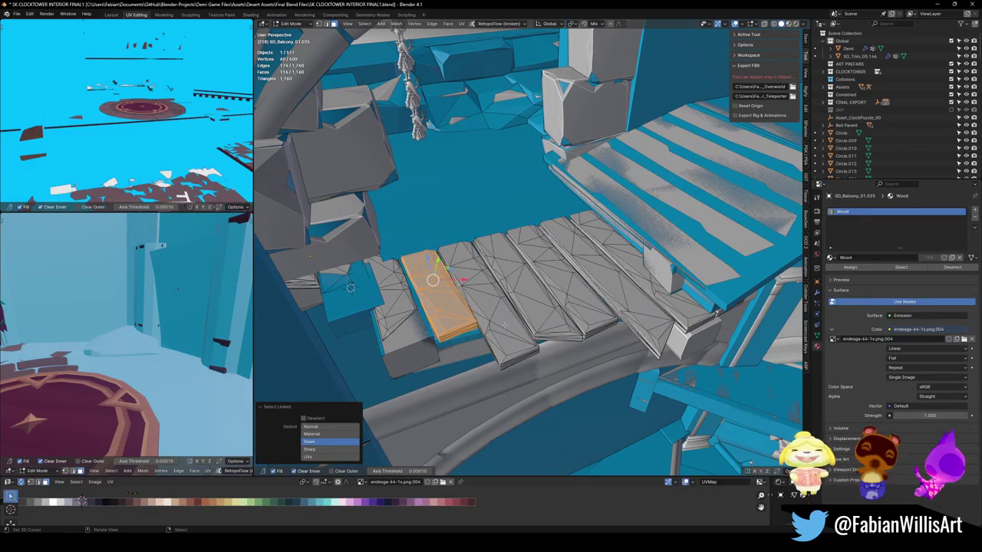
key(shift+c)
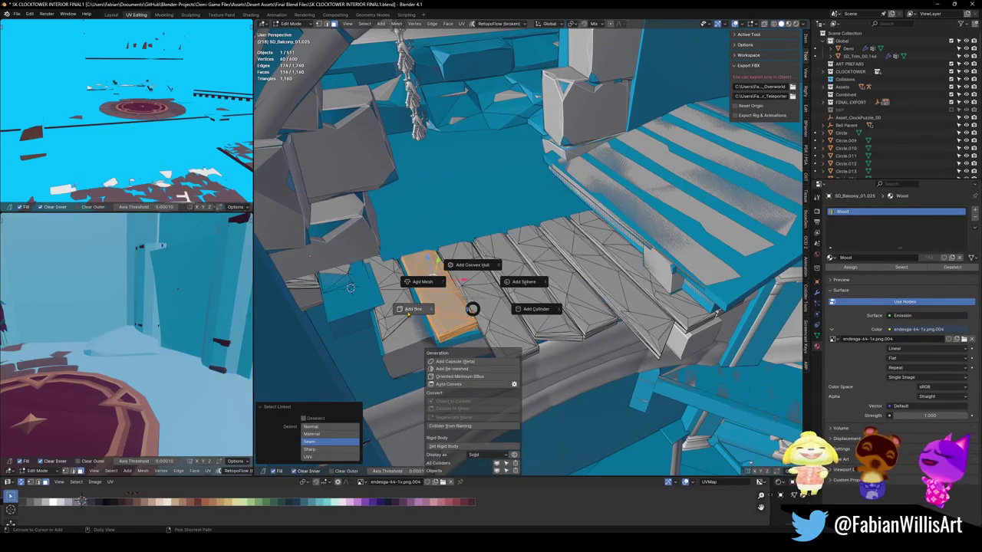
click(411, 309)
click(467, 332)
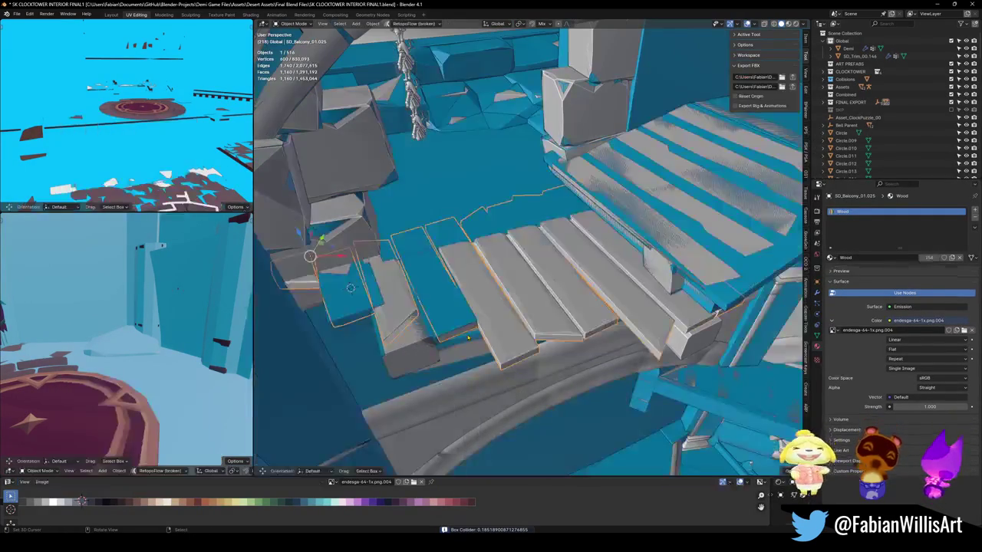
key(alt+a)
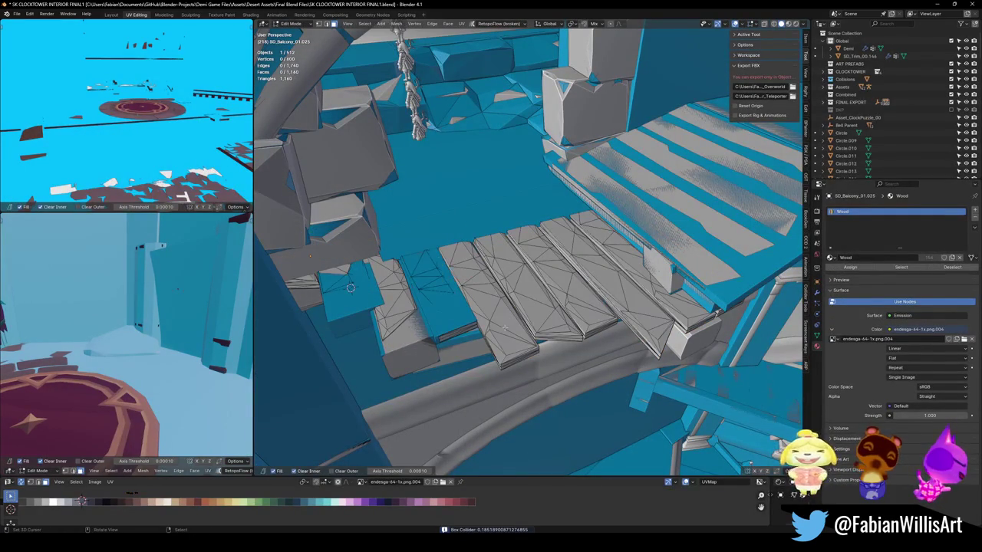
key(l)
key(l)
key(shift+c)
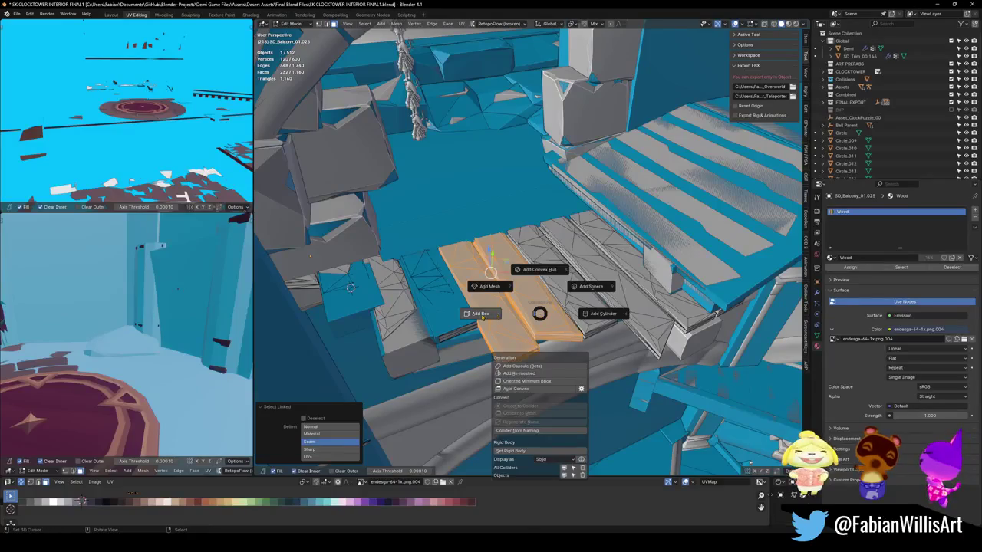
click(485, 312)
key(Tab)
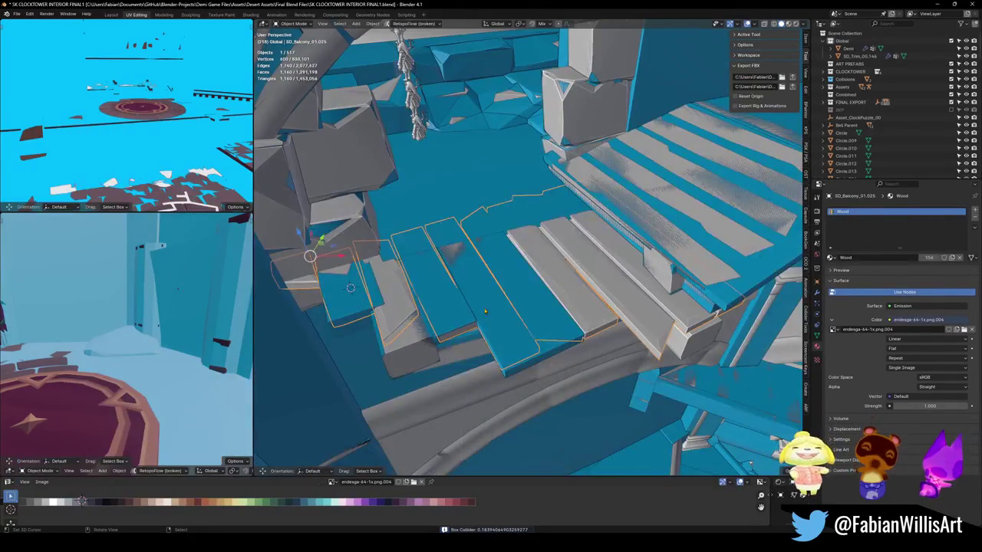
key(Tab)
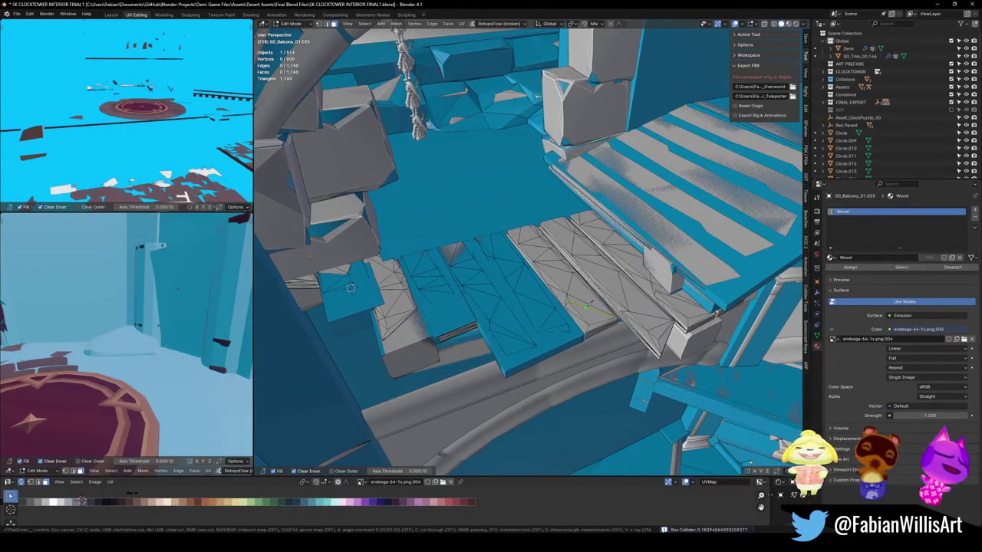
- Try a convex hull collider on a plank pair, cancel it, and add a box collider instead
key(l)
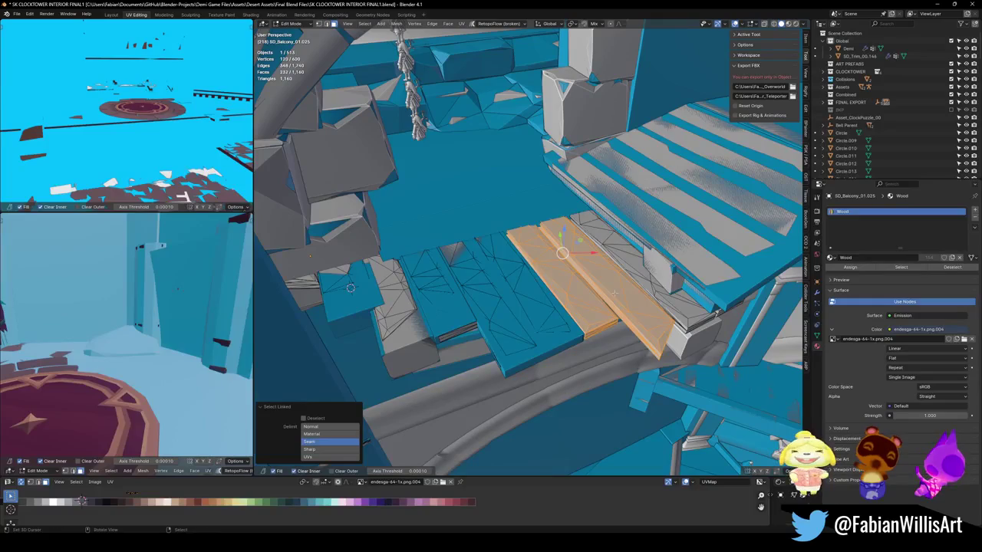
key(shift+alt+c)
click(624, 260)
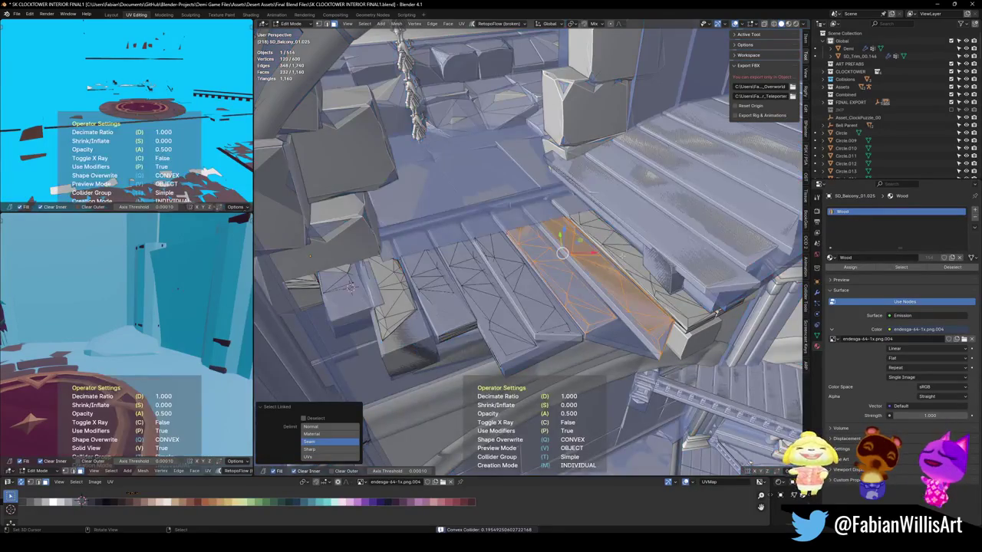
key(Escape)
key(alt+a)
key(l)
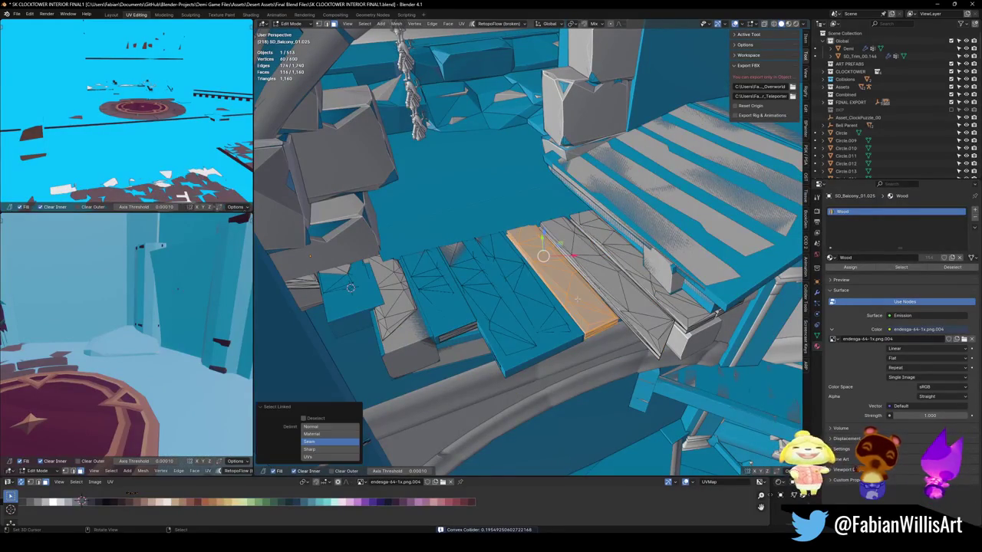
key(shift+alt+c)
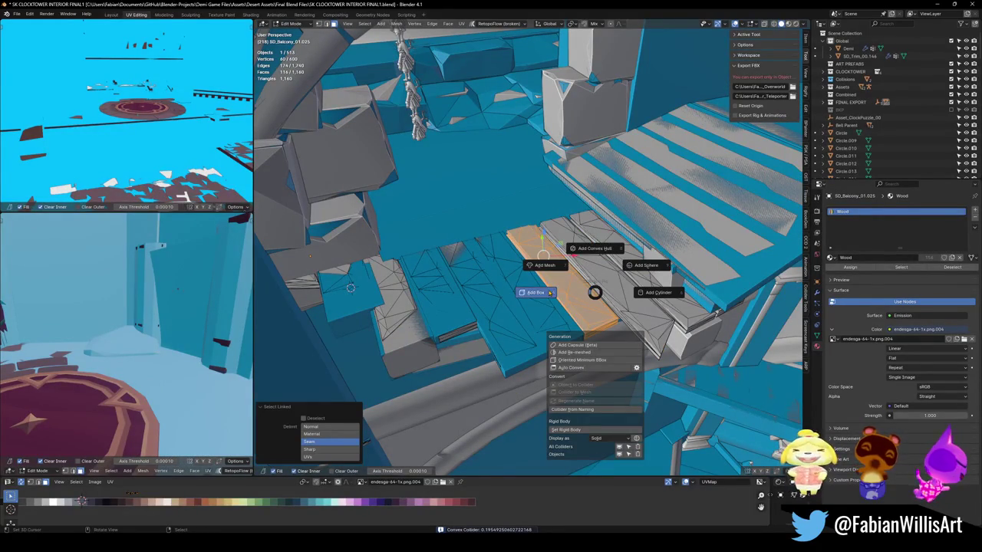
click(549, 293)
click(523, 290)
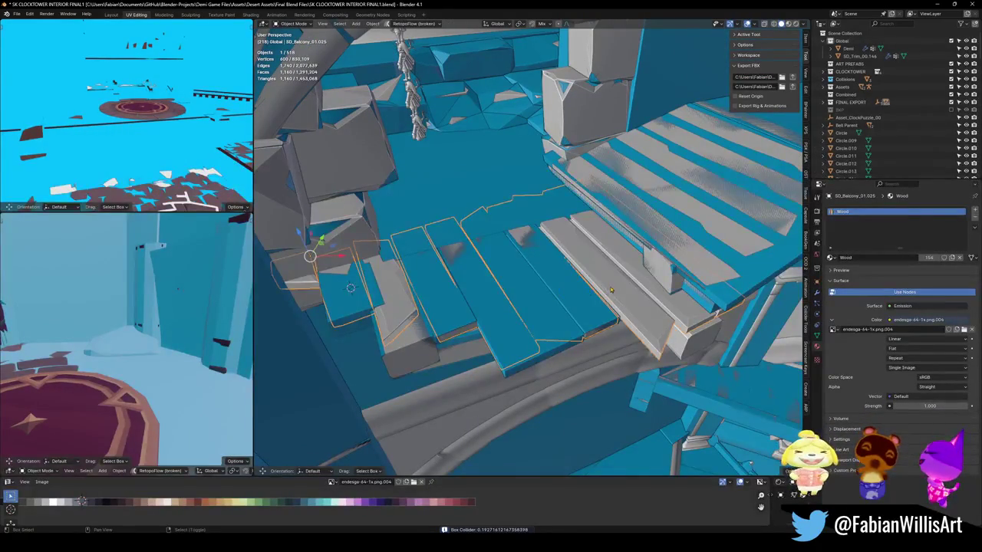
- Add a box collider over the back plank, then select the new colliders and the wall mesh
middle_drag(646, 305, 592, 302)
key(Tab)
key(l)
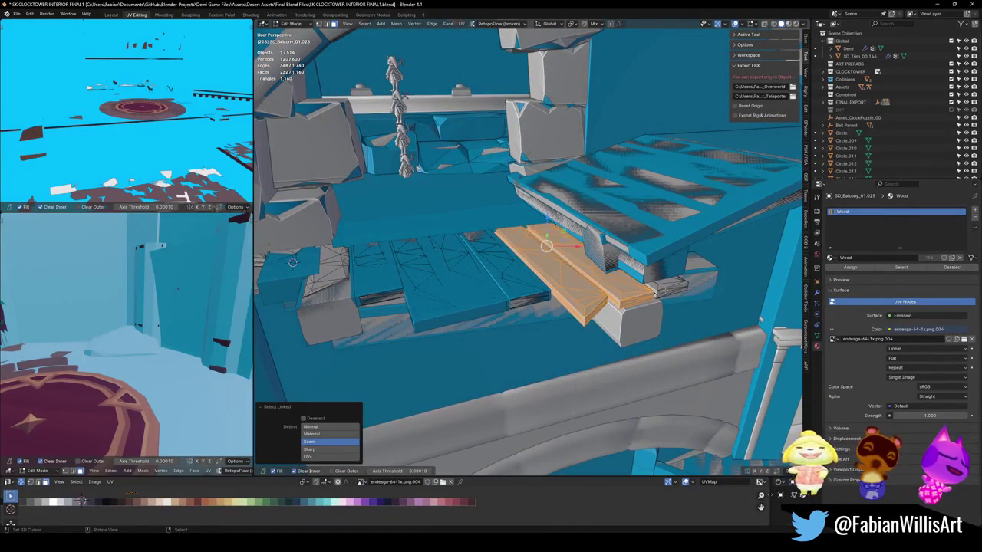
key(shift+c)
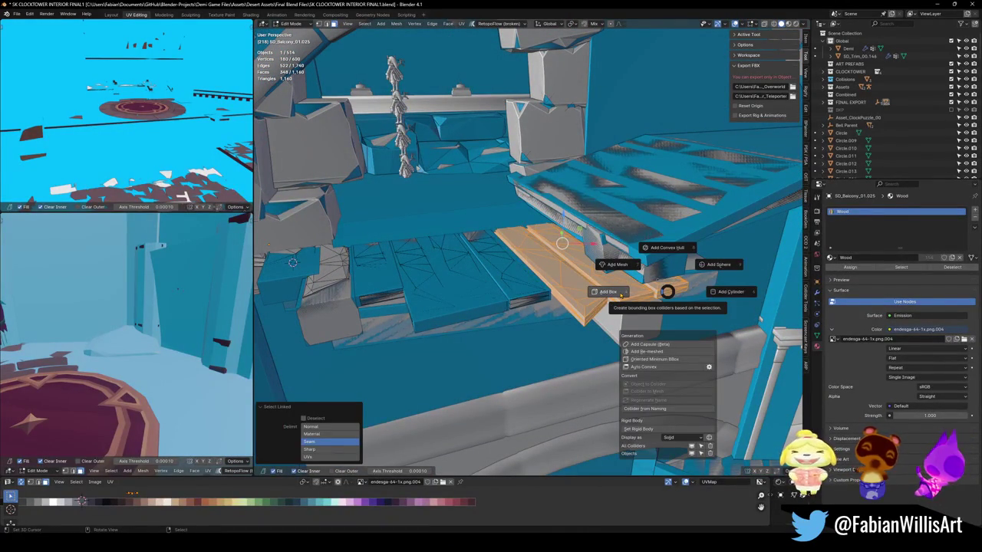
click(610, 292)
middle_drag(609, 291, 491, 261)
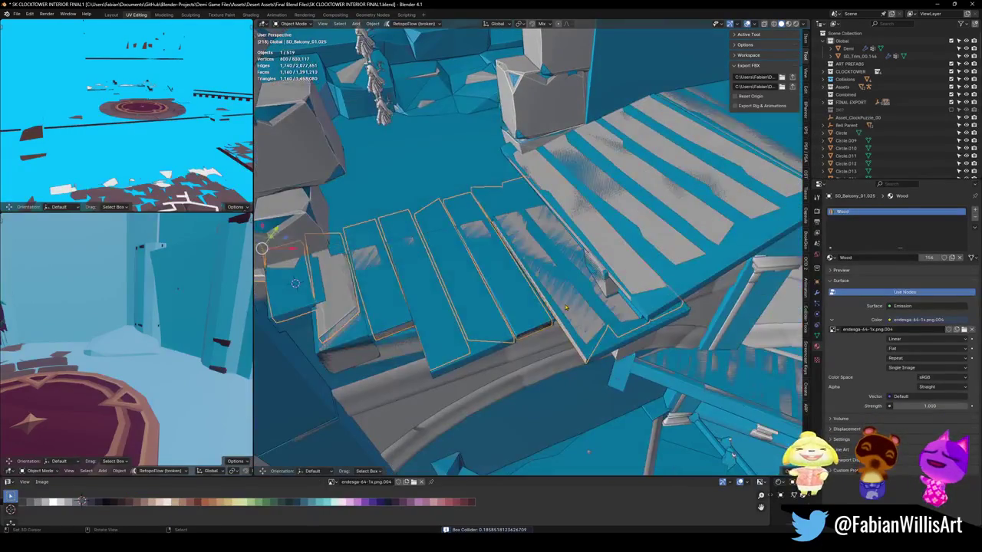
shift+click(482, 340)
middle_drag(482, 340, 556, 335)
shift+click(468, 313)
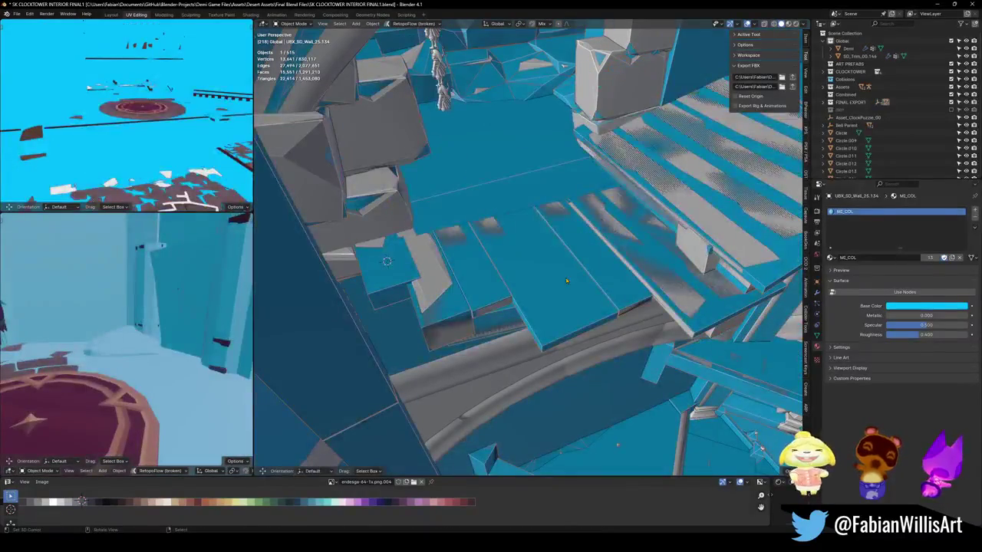
- Edit the selected collision meshes together and zoom in close on the balcony plank colliders
key(Tab)
middle_drag(589, 278, 586, 316)
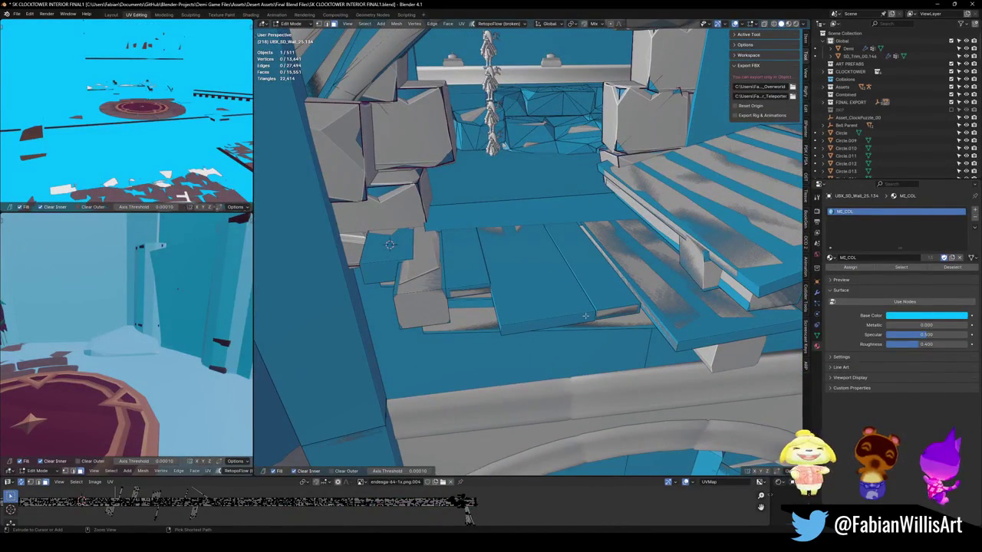
scroll(581, 258, up, 3)
mouse_move(580, 257)
middle_down()
mouse_move(627, 326)
mouse_move(552, 316)
mouse_move(587, 297)
mouse_move(531, 307)
middle_up()
key(Tab)
key(Tab)
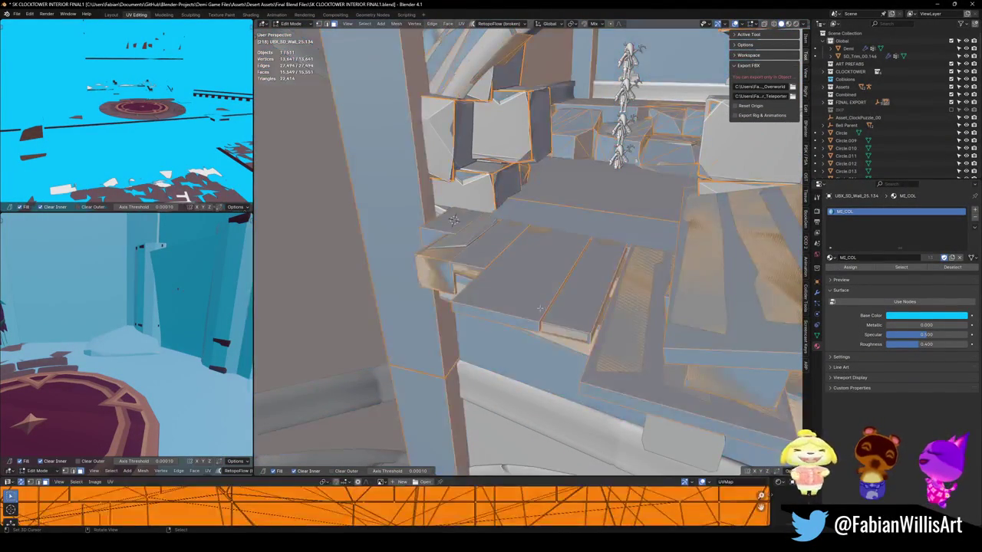
key(Tab)
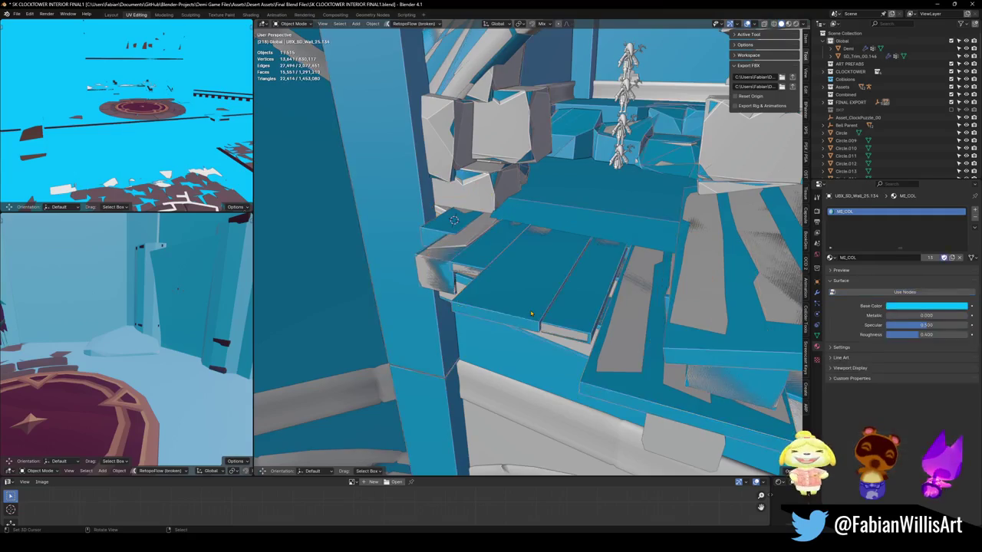
key(Tab)
mouse_move(552, 261)
middle_down()
mouse_move(568, 238)
mouse_move(588, 276)
mouse_move(560, 386)
middle_up()
scroll(567, 253, up, 3)
- Select the linked plank collider pieces, hide everything else, and enter Local View
key(alt+a)
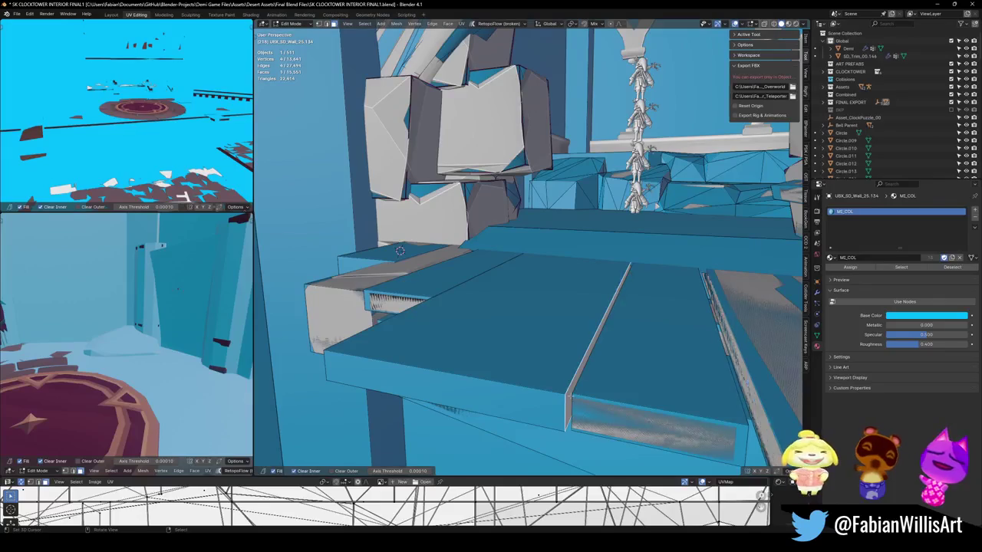
middle_drag(592, 353, 534, 295)
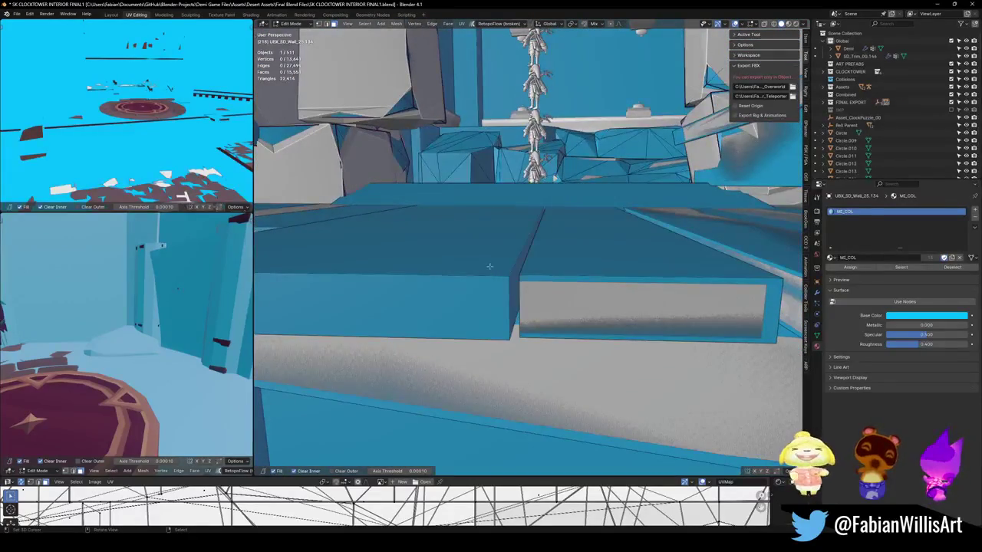
key(l)
key(l)
middle_drag(522, 230, 504, 315)
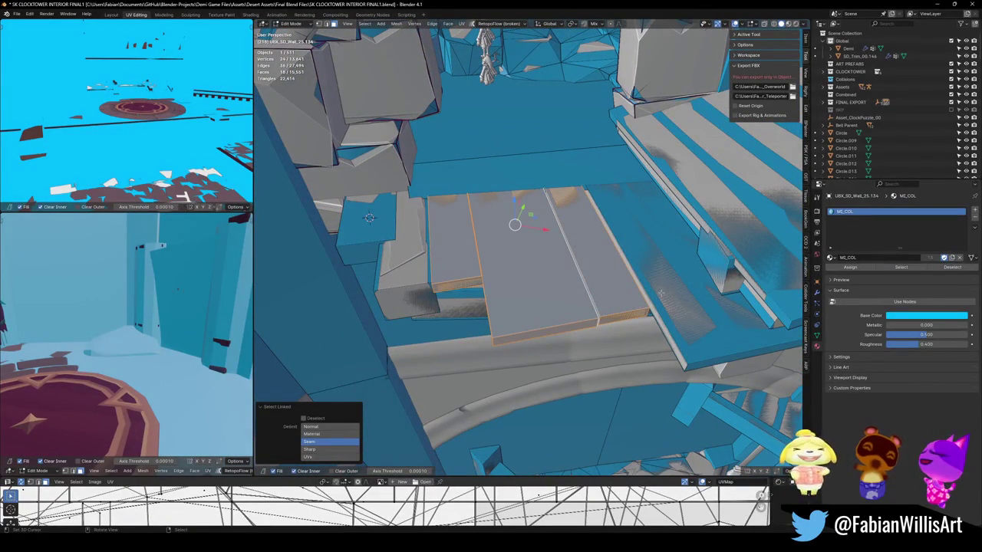
key(l)
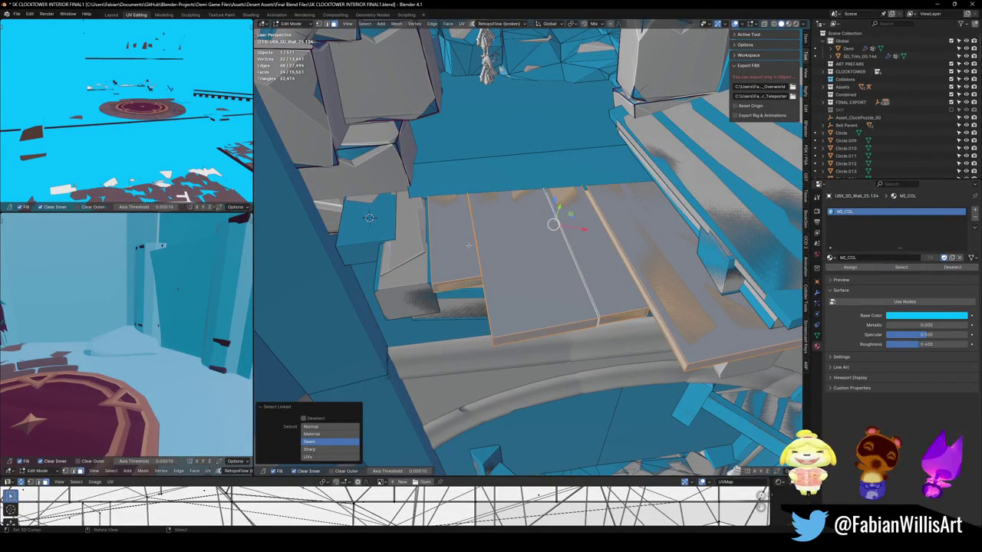
key(shift+h)
key(KP_Divide)
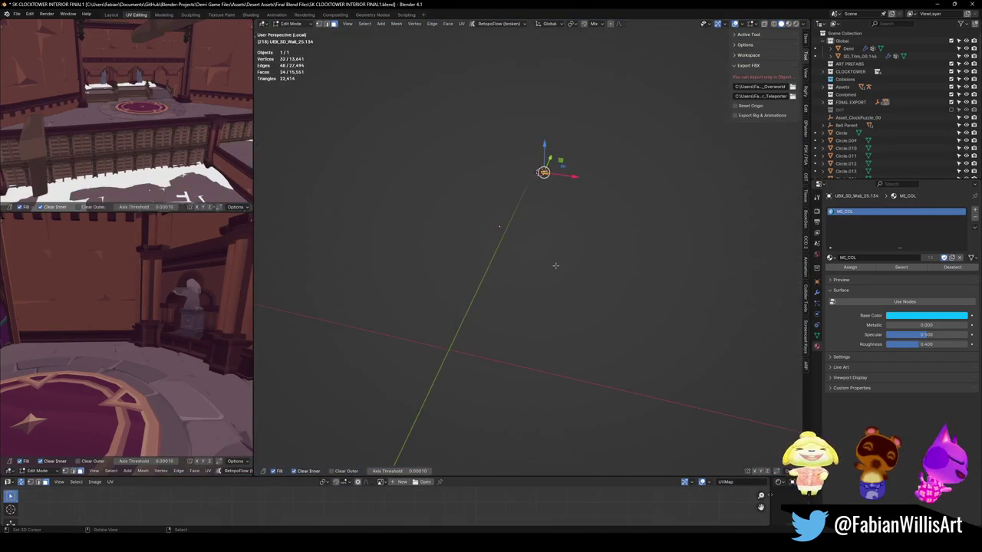
- Move edges and vertices of the plank collider blocks so they fit the planks
scroll(466, 257, up, 3)
scroll(459, 256, up, 2)
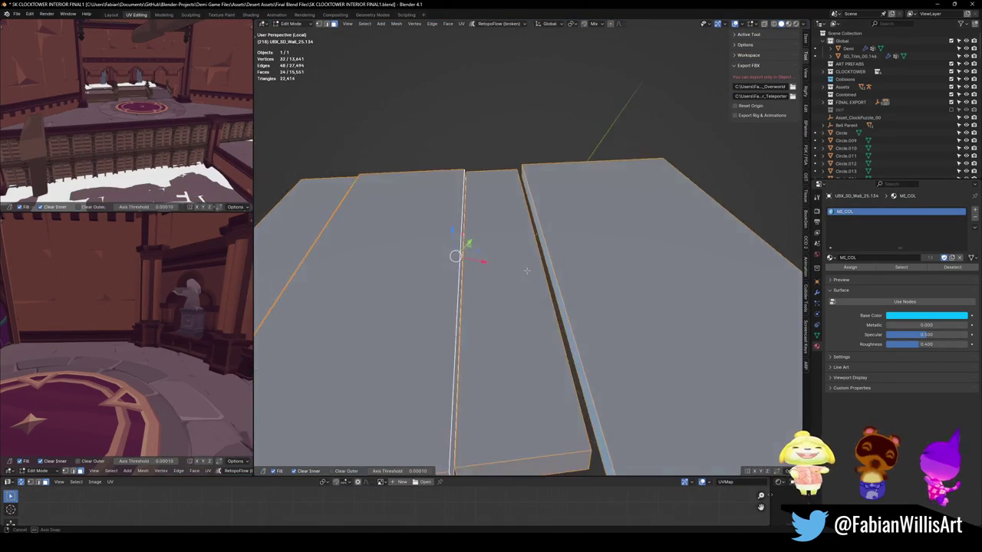
key(alt+a)
middle_drag(545, 281, 559, 298)
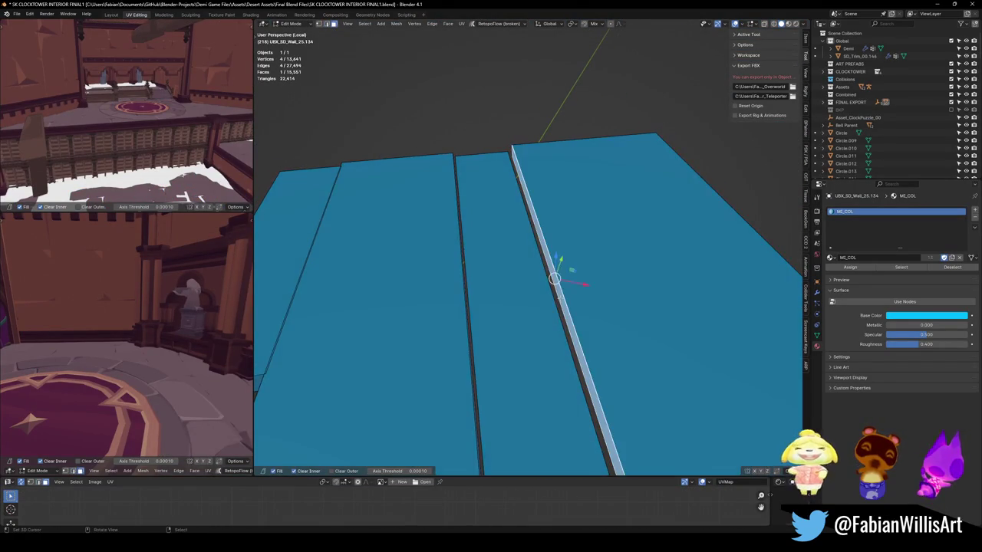
scroll(568, 283, down, 4)
middle_drag(545, 332, 494, 317)
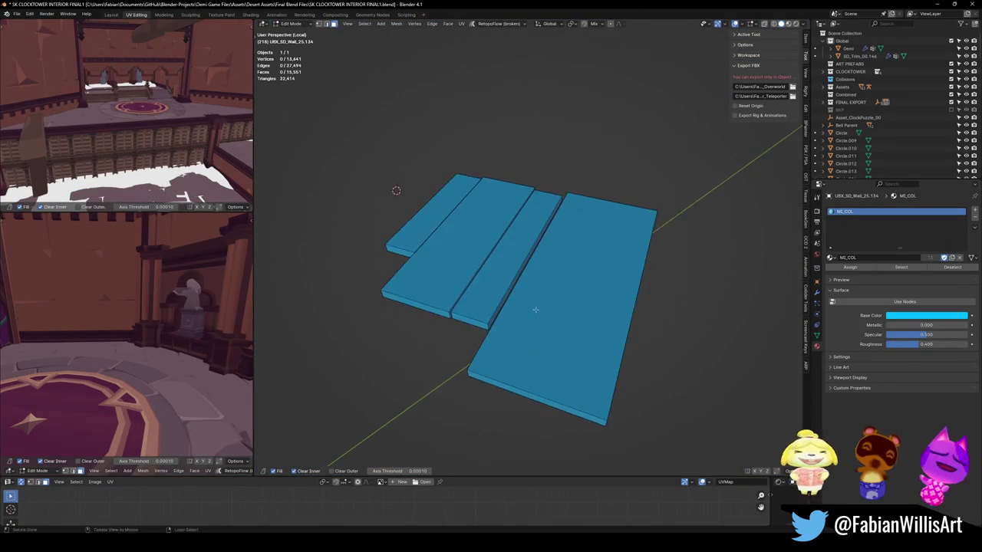
scroll(494, 317, up, 4)
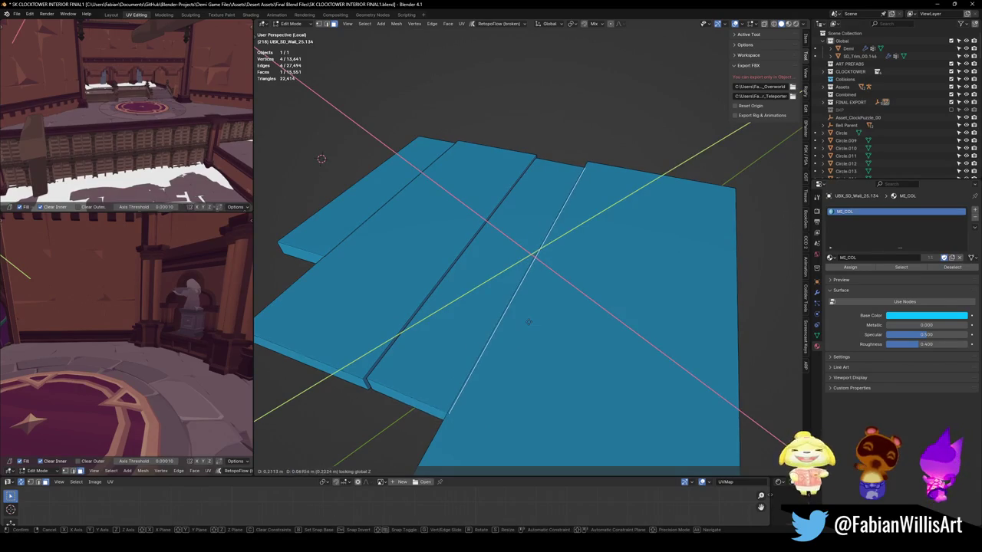
click(533, 313)
key(alt+a)
middle_drag(533, 314, 509, 300)
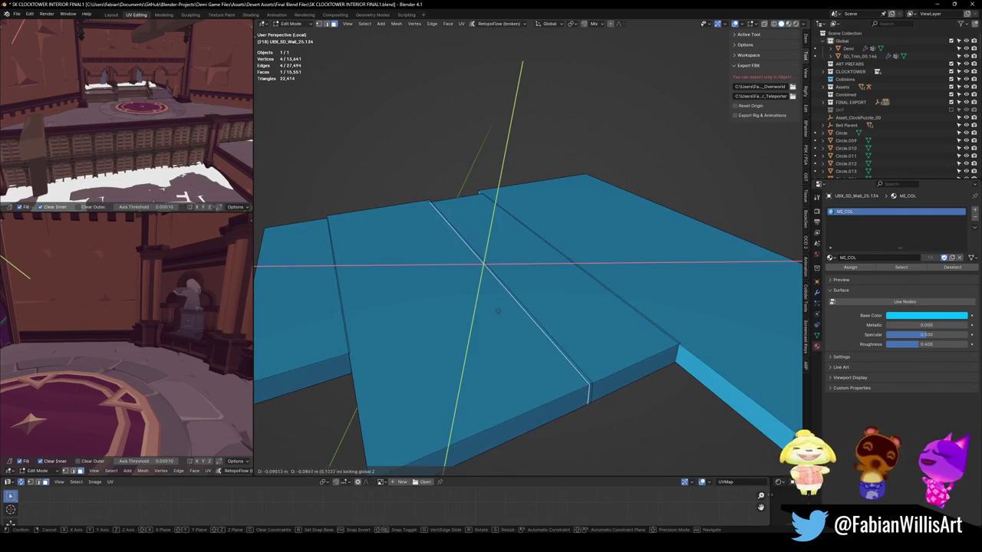
click(499, 311)
key(alt+a)
- Exit Local View and return to Object Mode showing the full clocktower scene
middle_drag(499, 312, 478, 263)
scroll(565, 246, down, 3)
mouse_move(565, 245)
middle_down()
mouse_move(568, 304)
mouse_move(542, 286)
middle_up()
key(KP_Divide)
key(Tab)
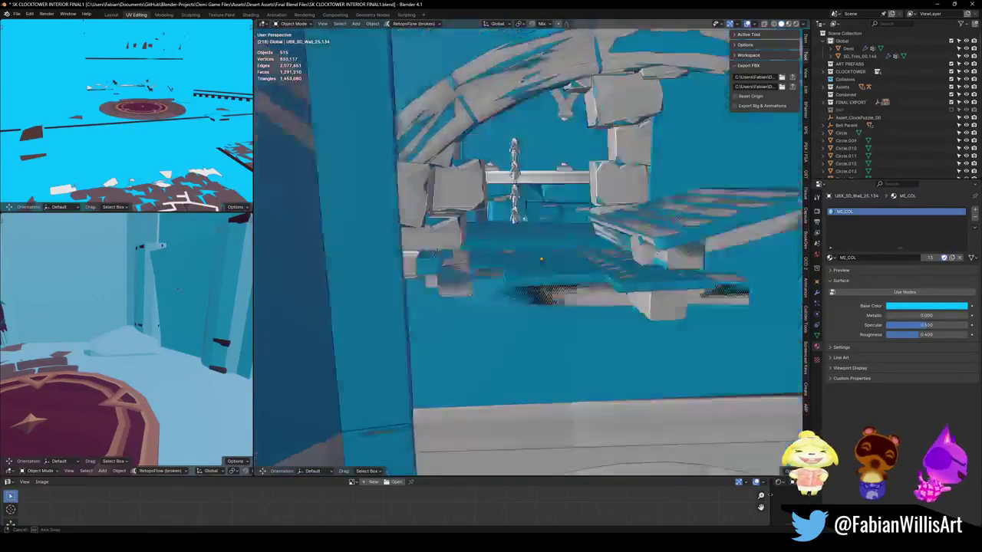
- Save the clocktower file and walk the view up to the balcony stairs
key(ctrl+s)
key(shift+grave)
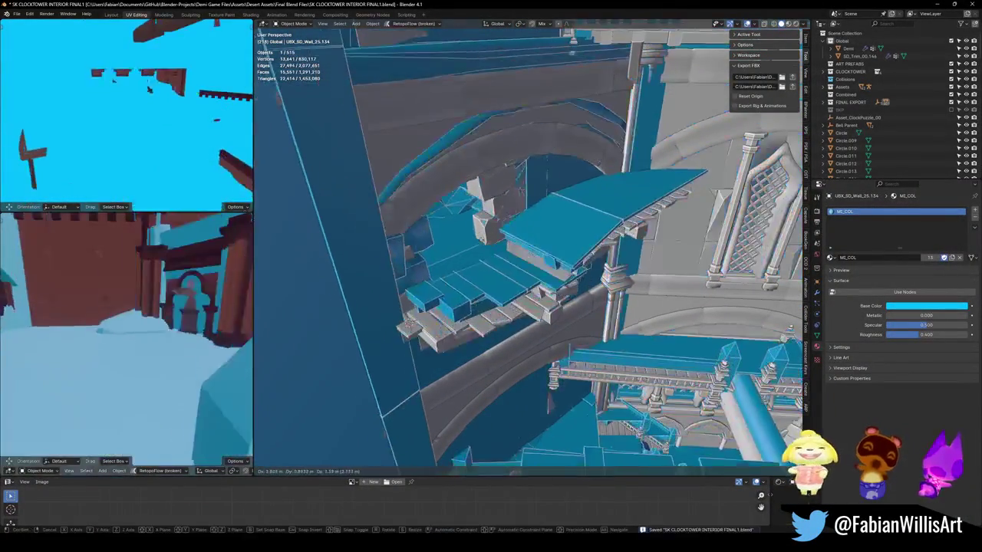
click(488, 247)
middle_drag(488, 247, 568, 241)
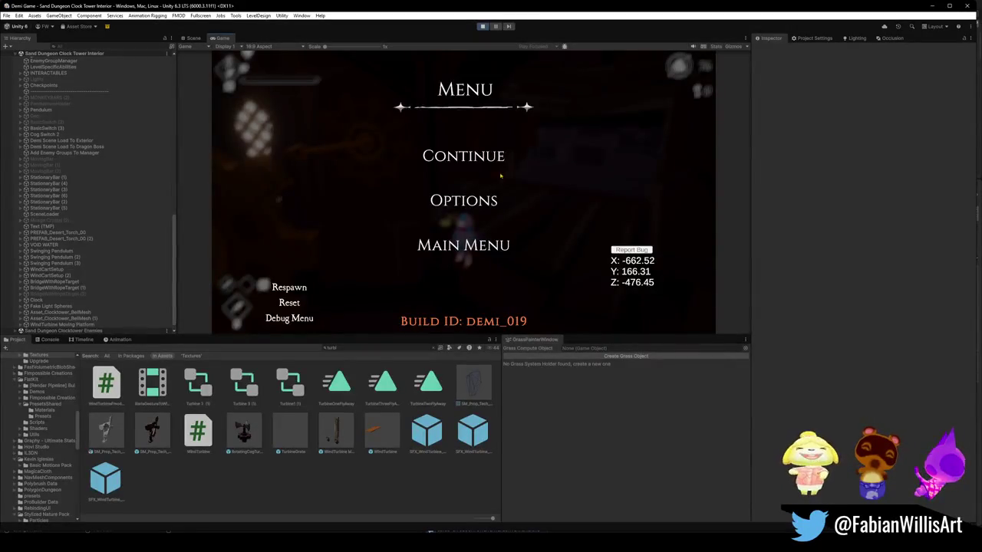
- Resume the game in fullscreen and run across the wooden platform and beam ledge
click(508, 178)
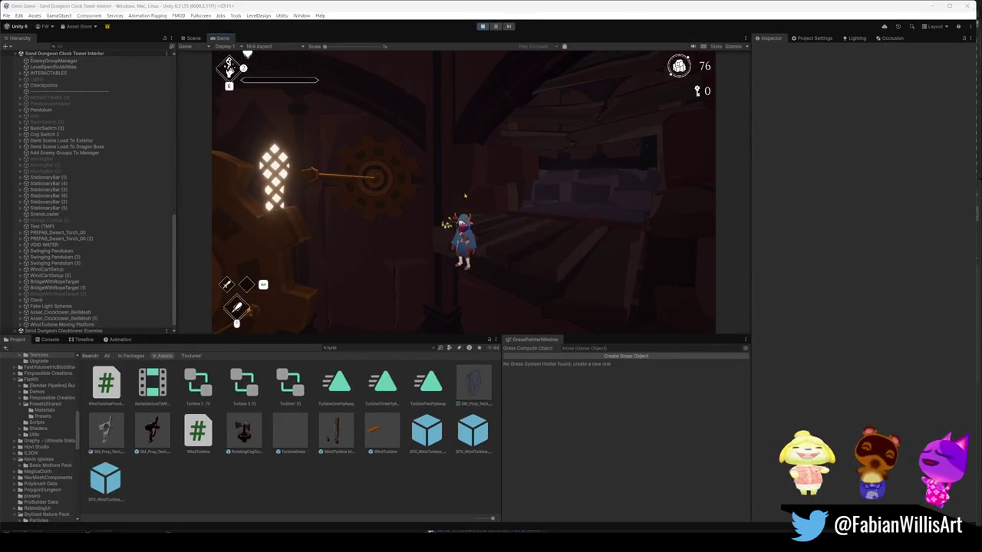
key(F10)
key(w)
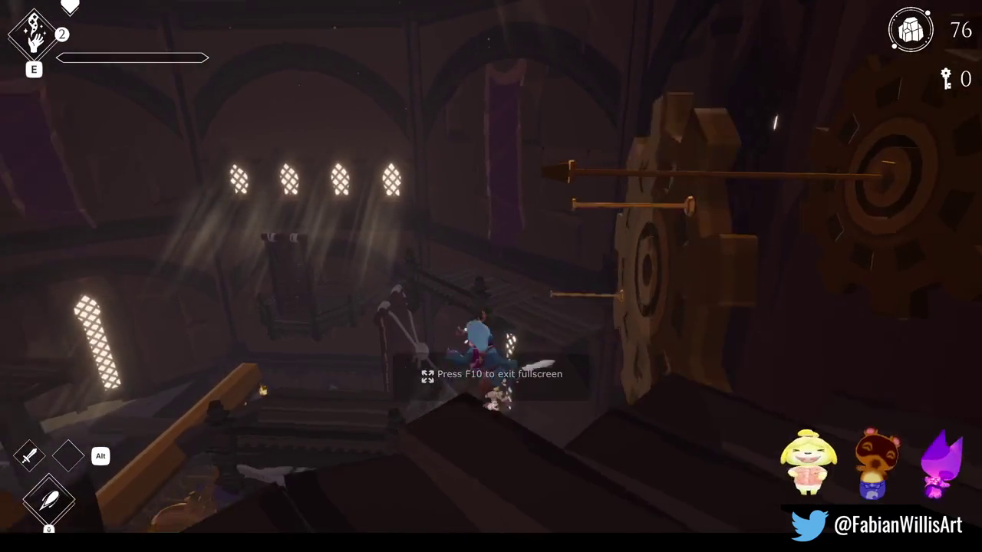
key(w)
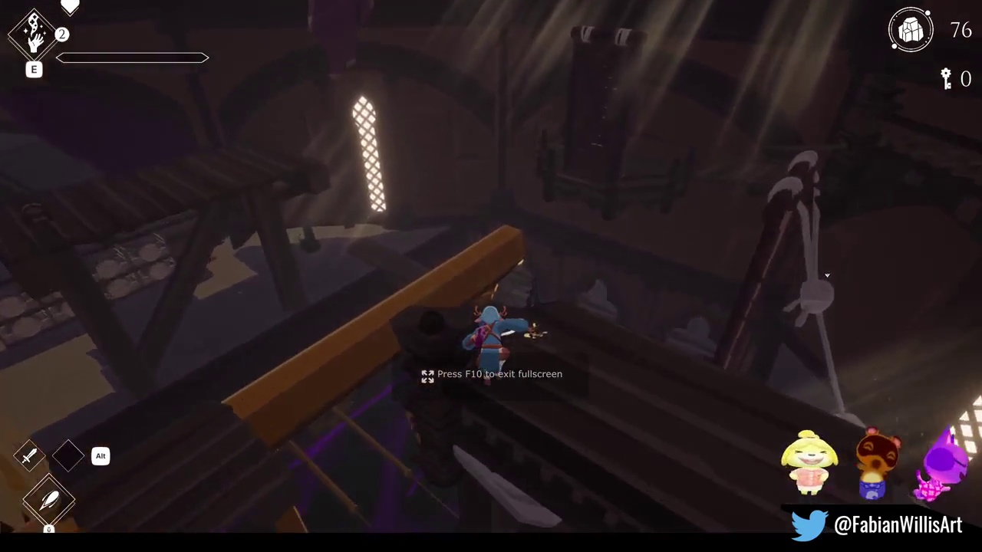
key(w)
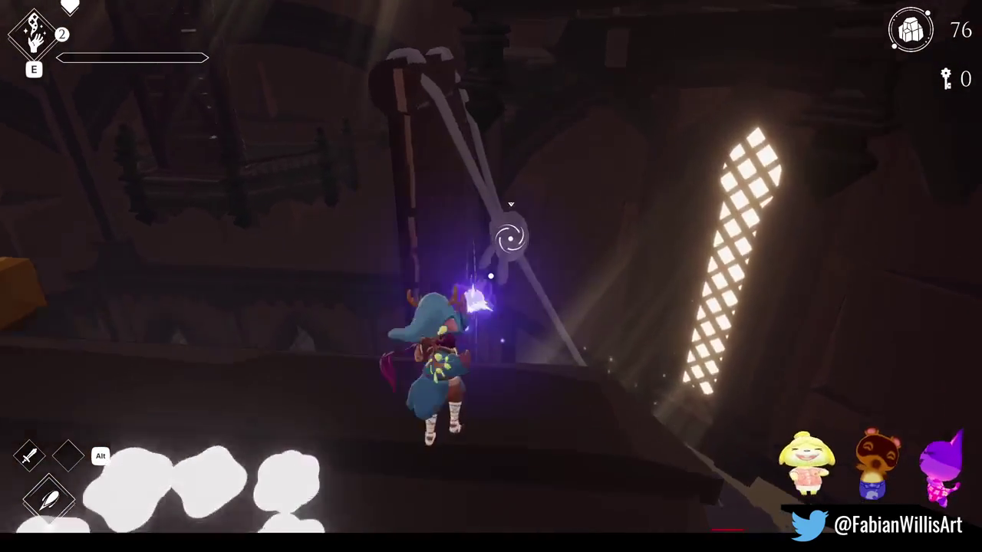
key(w)
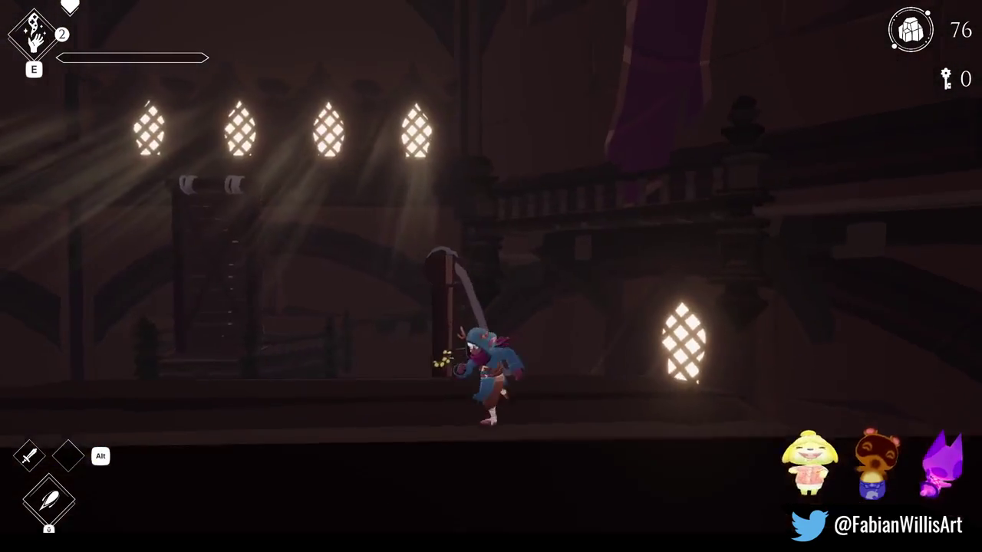
- Run up the wooden stairs and along the railing, climbing the tower wall and pillar
key(w)
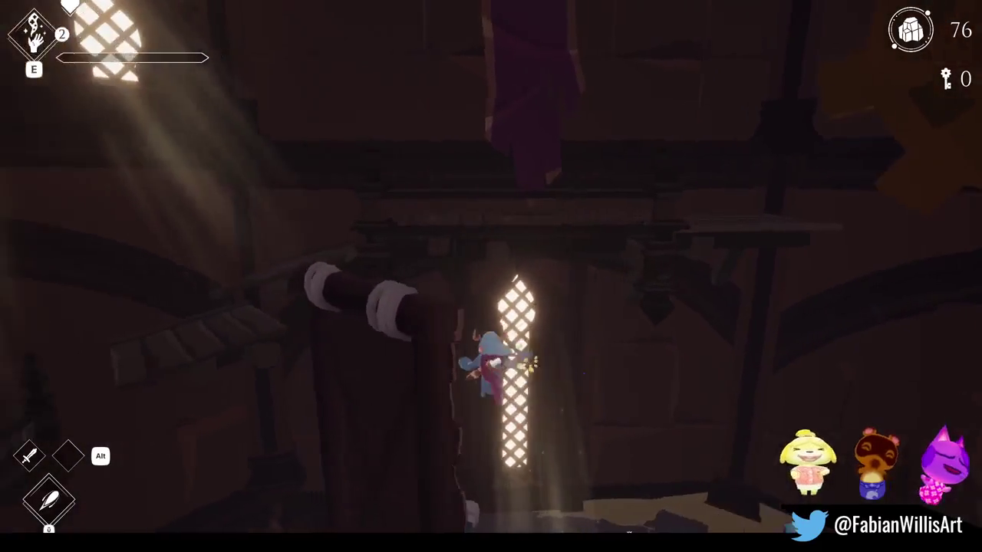
key(w)
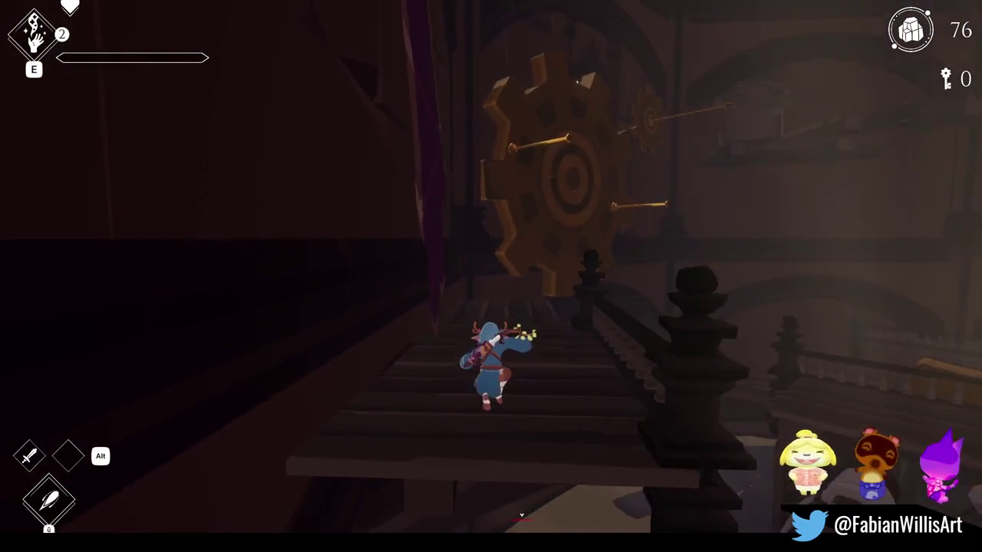
key(w)
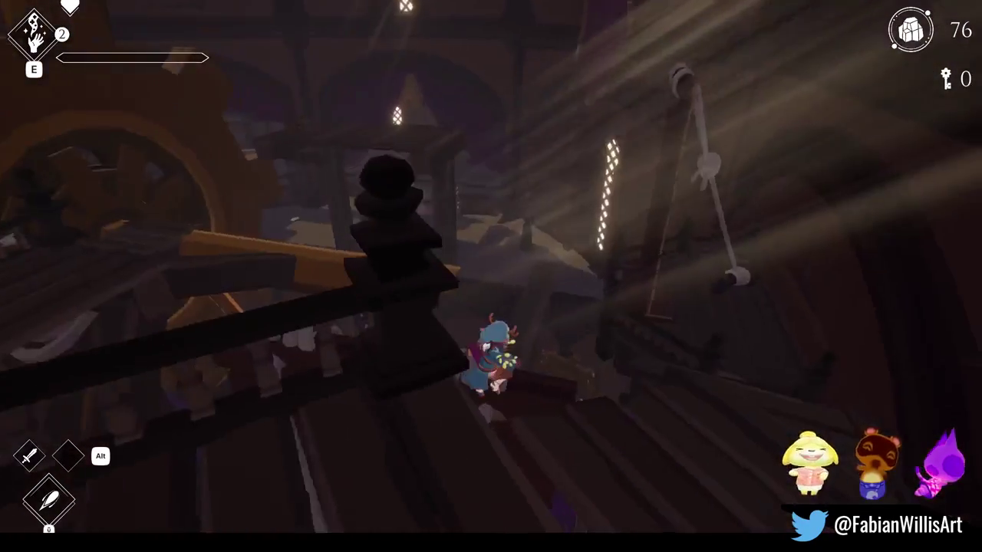
key(w)
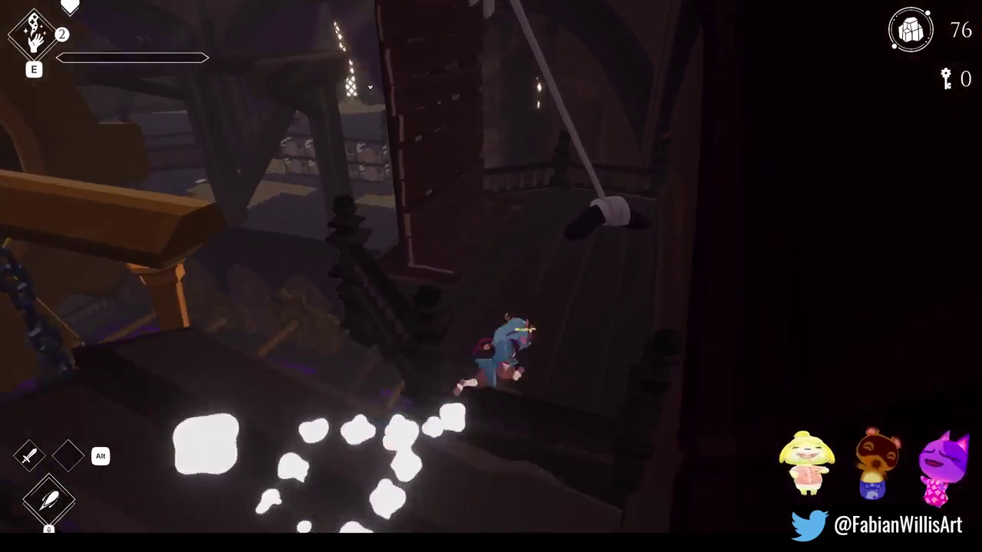
key(space)
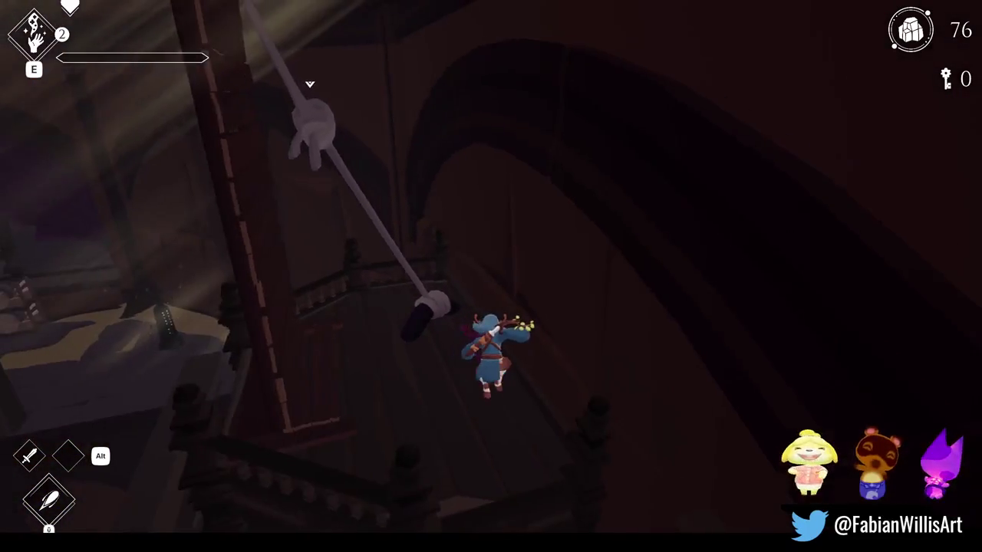
key(w)
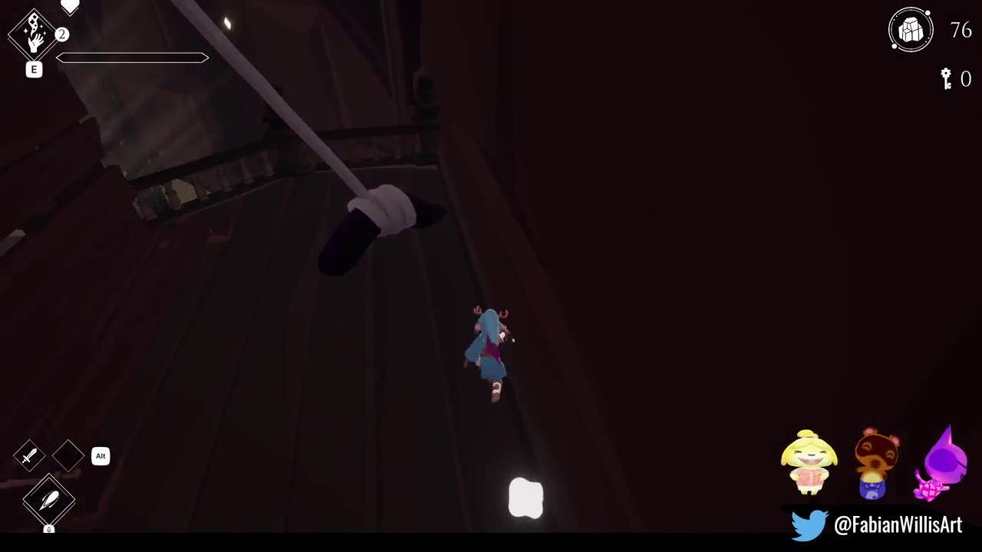
key(w)
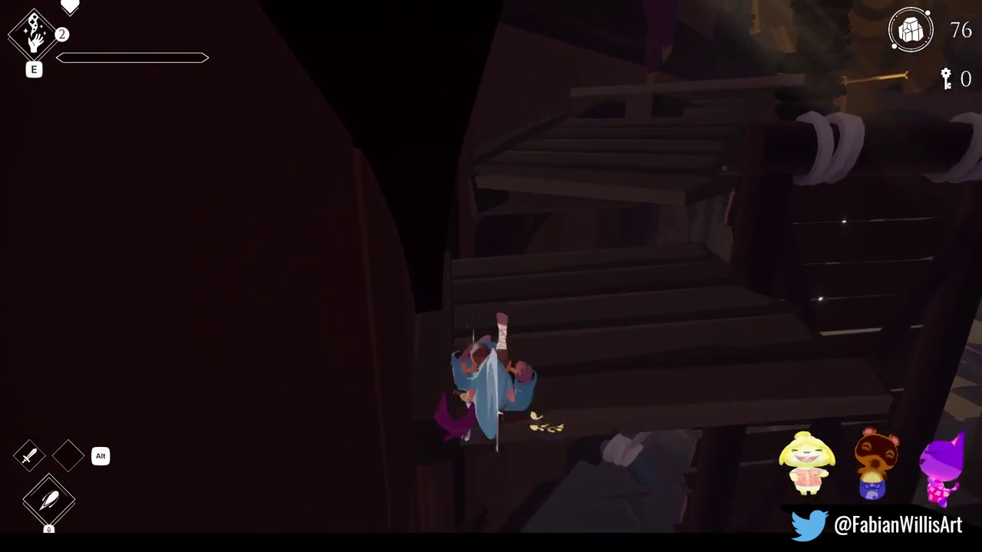
key(space)
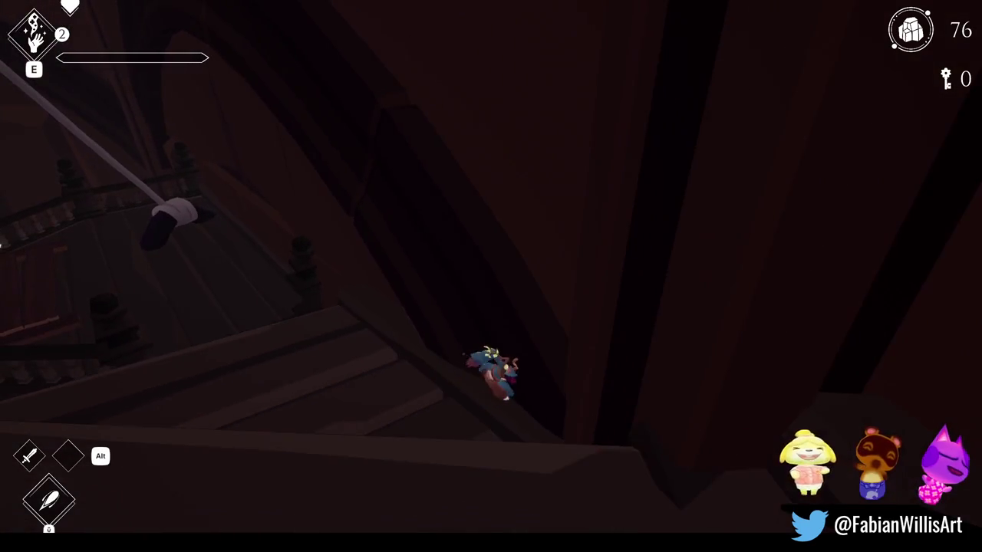
key(w)
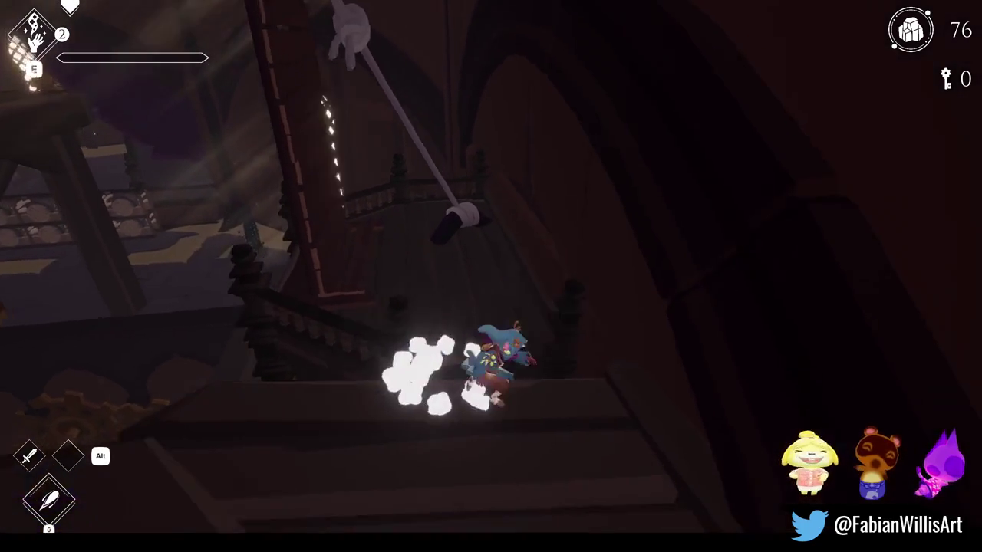
key(space)
- Run and leap along the balcony walkway past the railing posts, then pause the game
key(w)
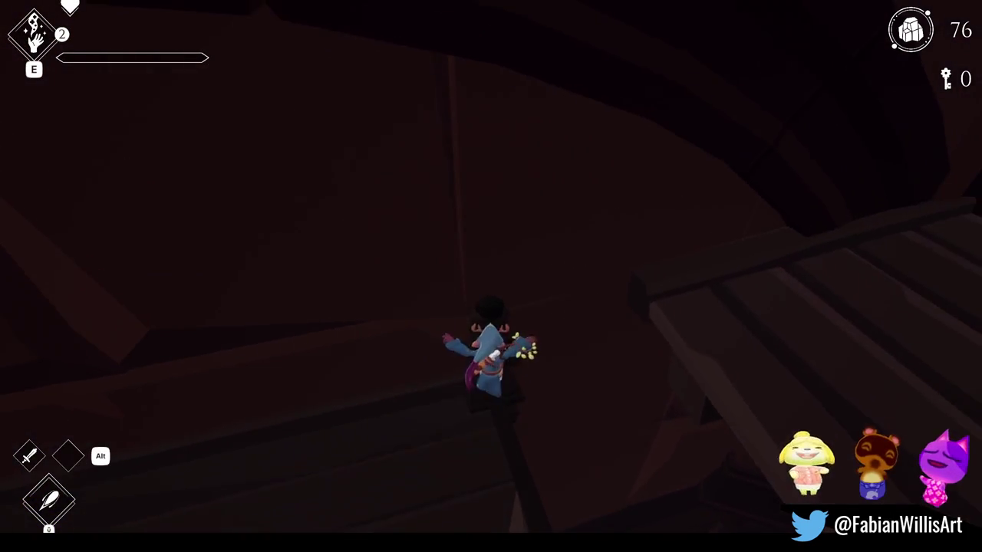
key(w)
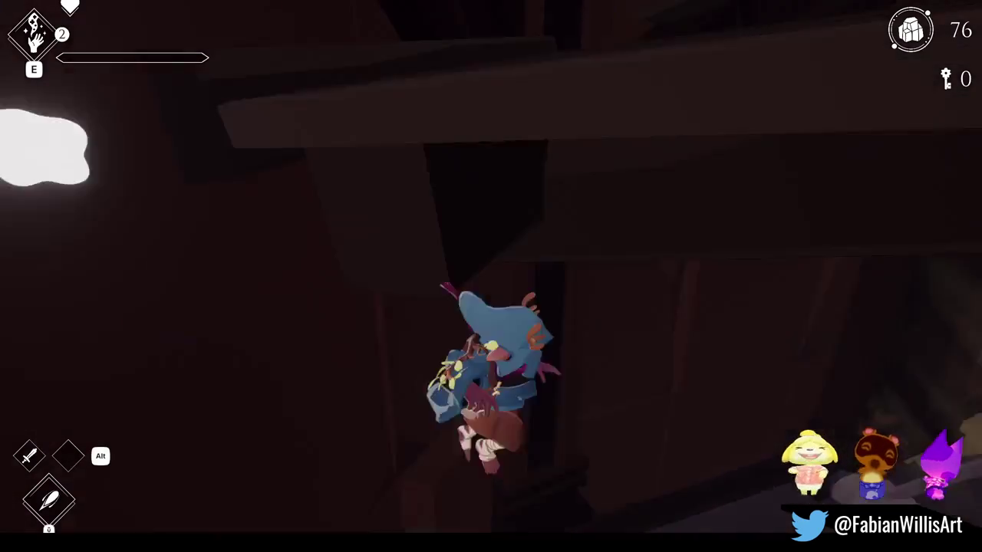
key(w)
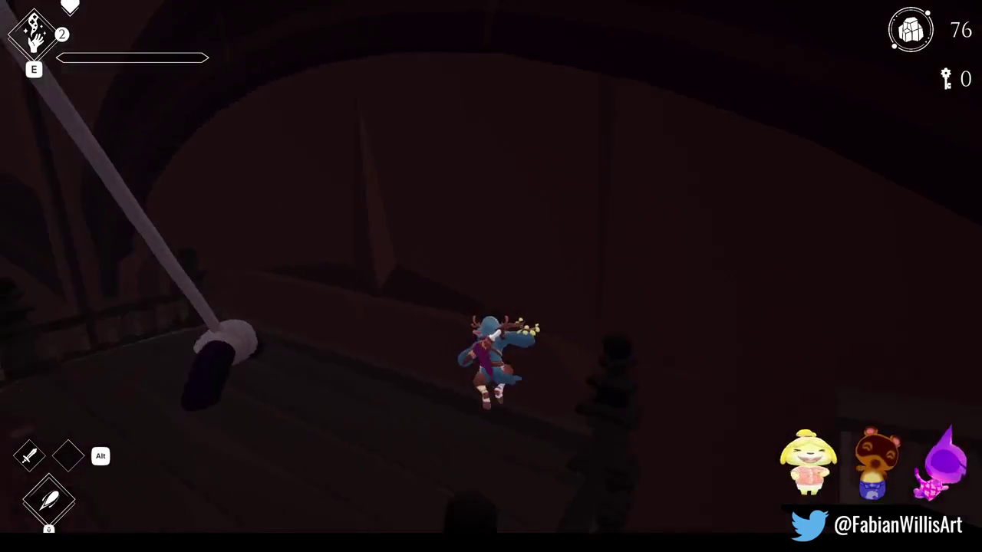
key(w)
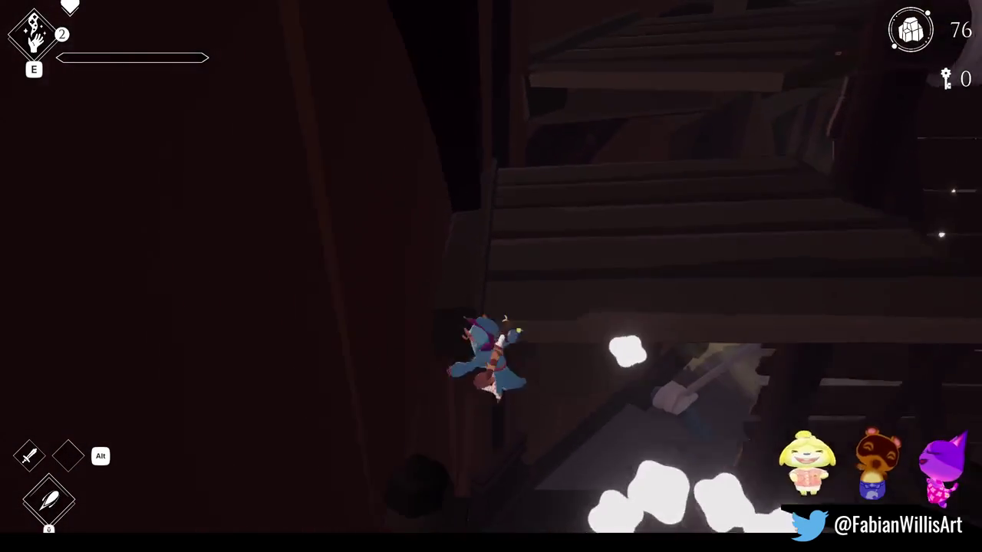
key(w)
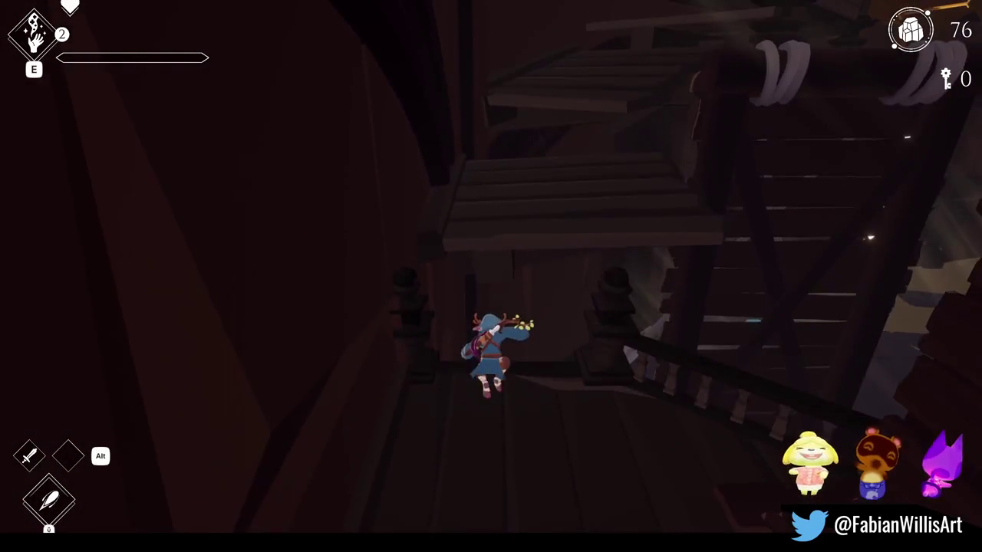
key(Escape)
key(super)
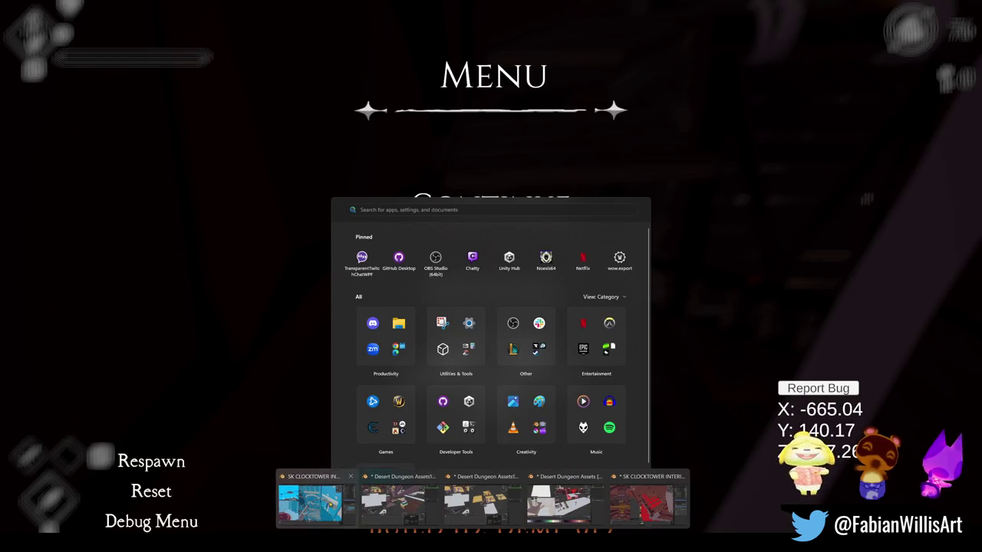
- Return to the clocktower file in Edit Mode and delete the stray railing collision block
click(310, 502)
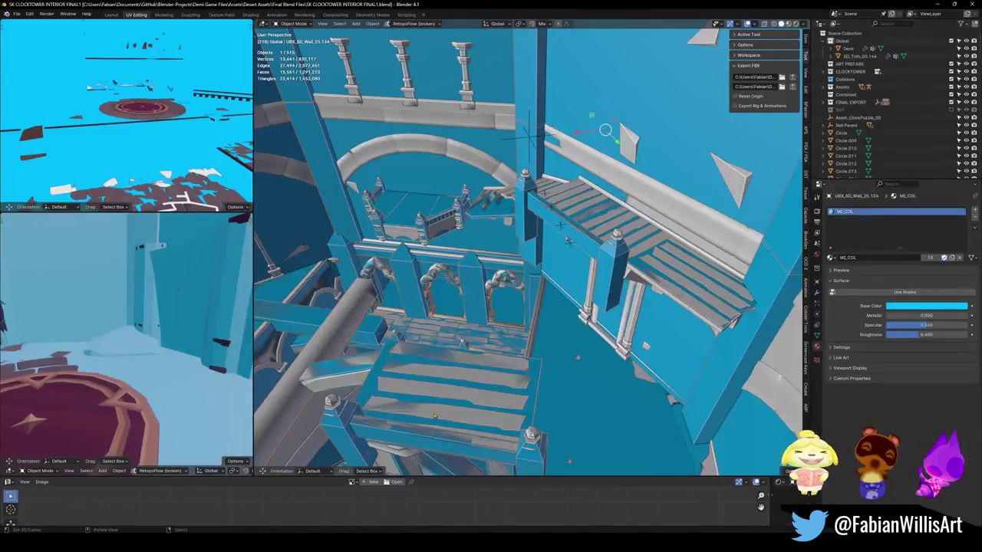
scroll(559, 284, up, 3)
scroll(558, 280, up, 3)
scroll(559, 273, up, 3)
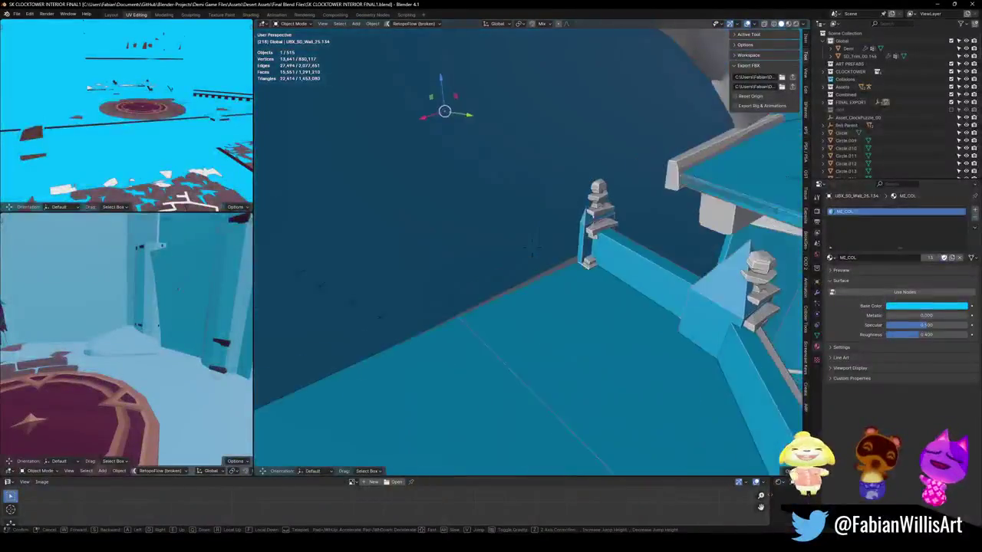
key(Tab)
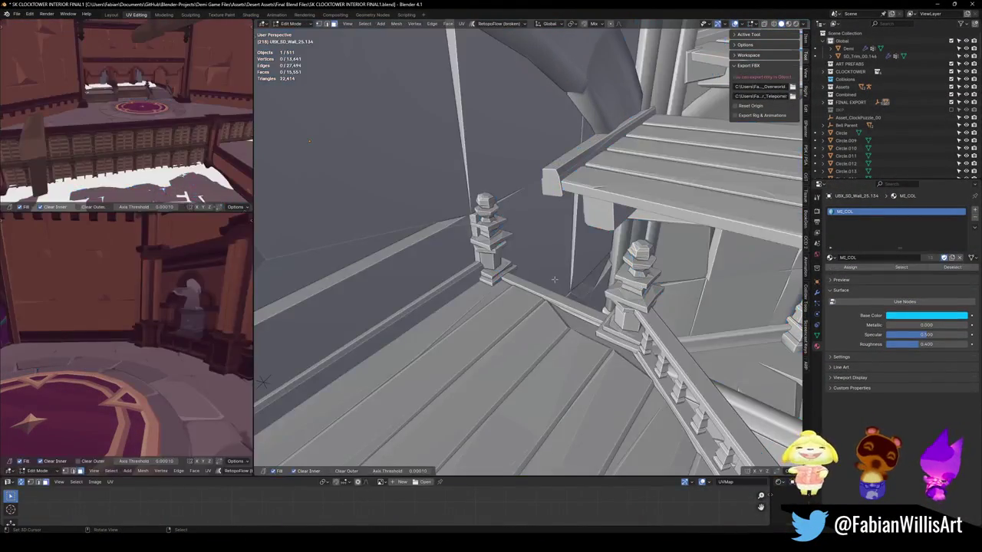
key(a)
click(546, 279)
key(ctrl+l)
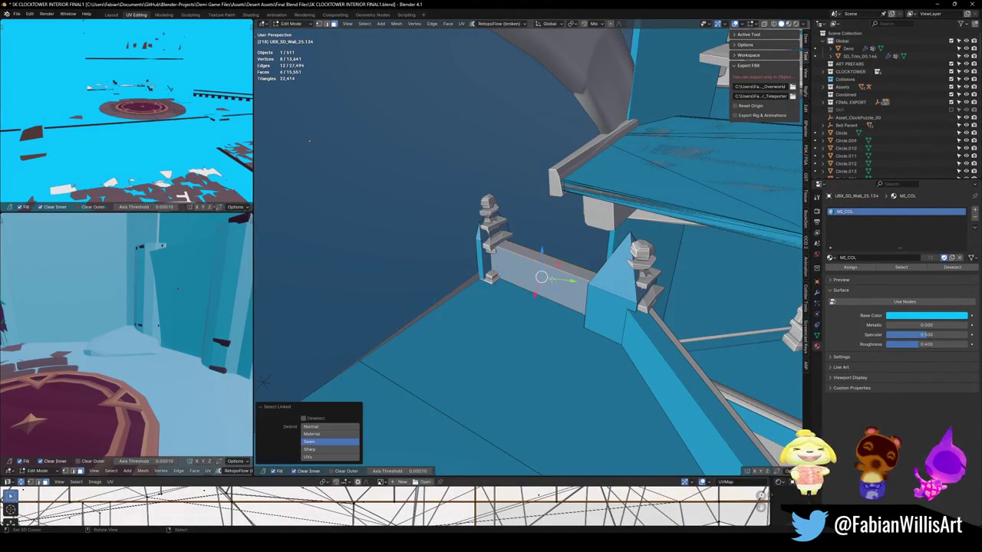
click(544, 274)
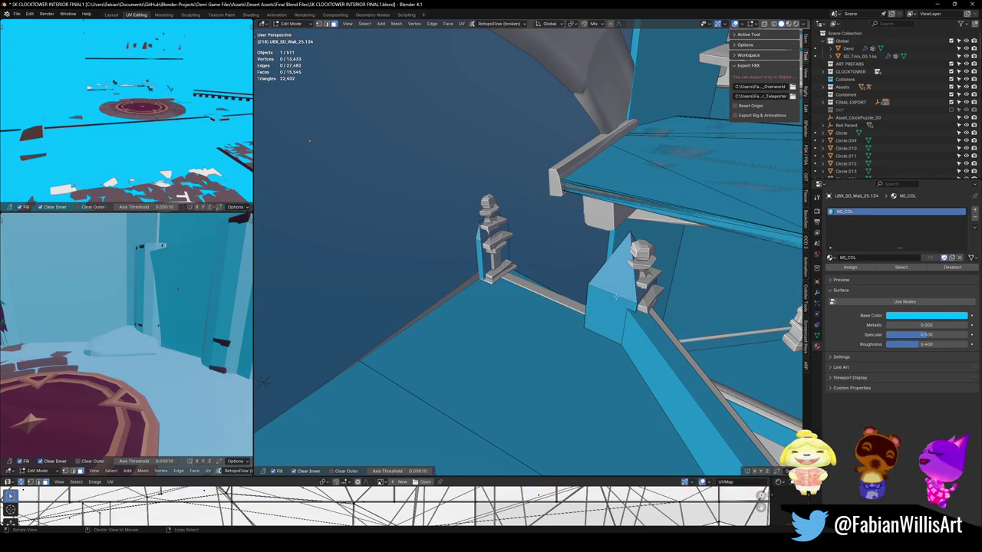
- Select the linked railing post collision block and reposition it
middle_drag(615, 297, 556, 272)
click(555, 278)
key(ctrl+l)
click(609, 389)
key(alt+a)
- Move the ridge beam and railing-end collision blocks into place without changing their height
mouse_move(610, 390)
middle_down()
mouse_move(598, 287)
mouse_move(564, 247)
middle_up()
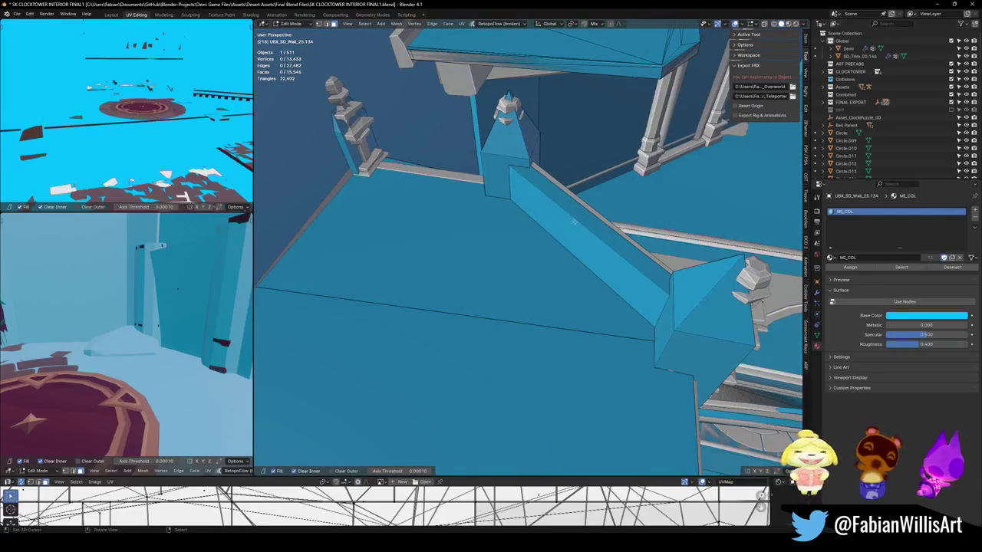
alt+click(577, 223)
middle_drag(577, 223, 574, 249)
key(g)
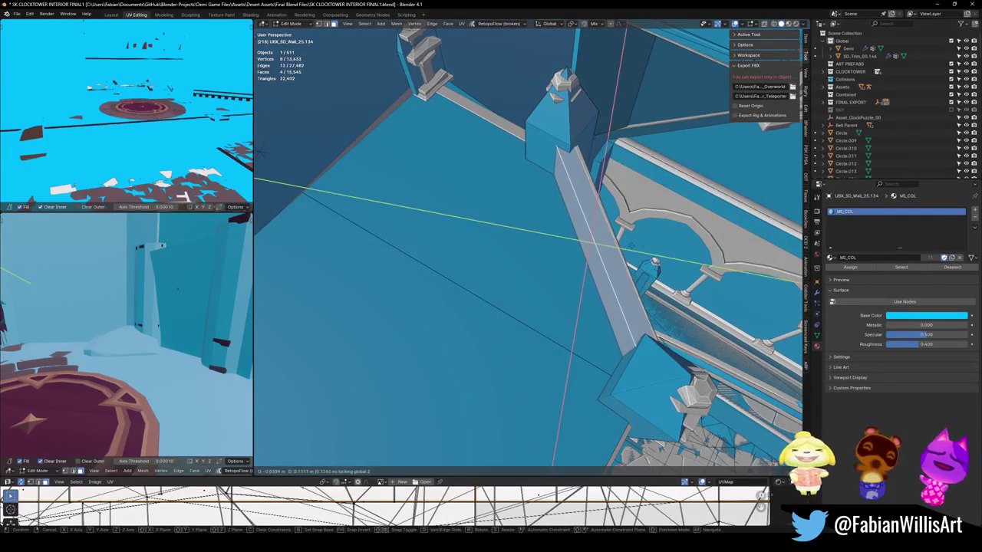
click(688, 261)
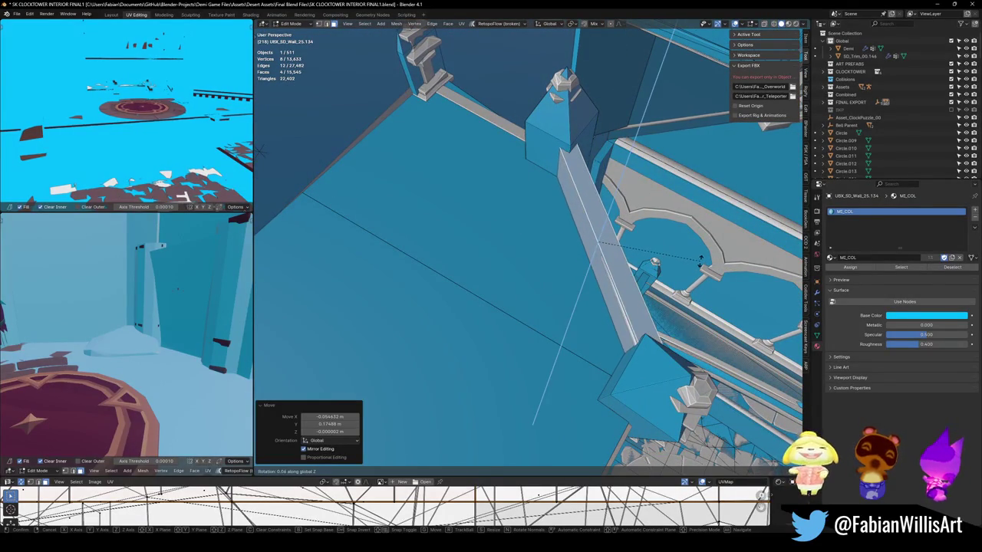
right_click(699, 262)
key(alt+a)
middle_drag(699, 262, 529, 200)
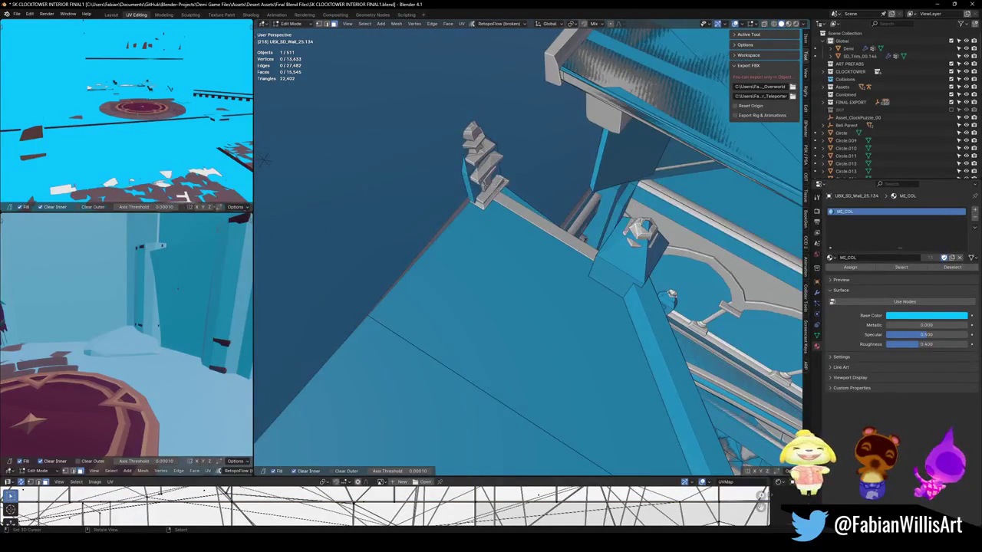
key(shift+z)
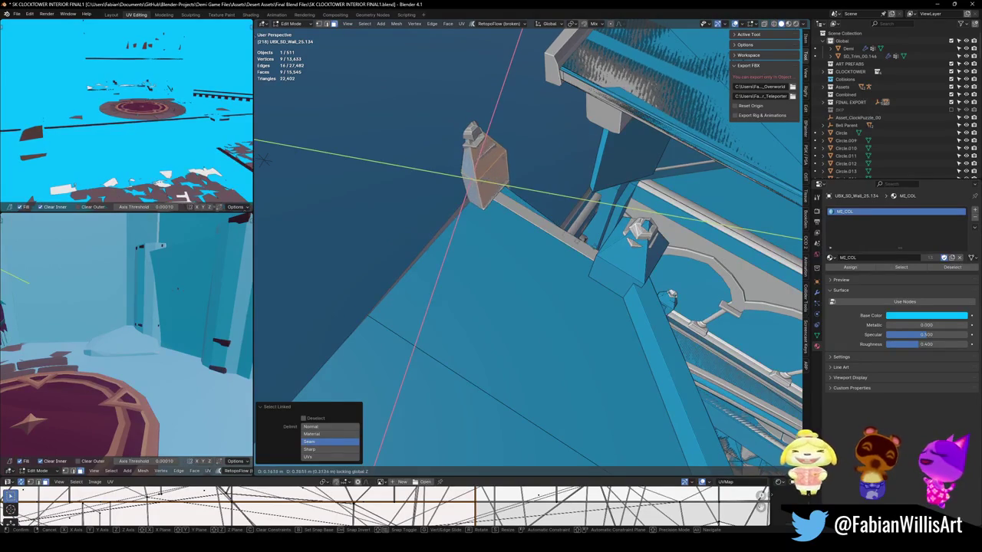
click(578, 247)
mouse_move(578, 247)
middle_down()
mouse_move(490, 336)
mouse_move(542, 345)
middle_up()
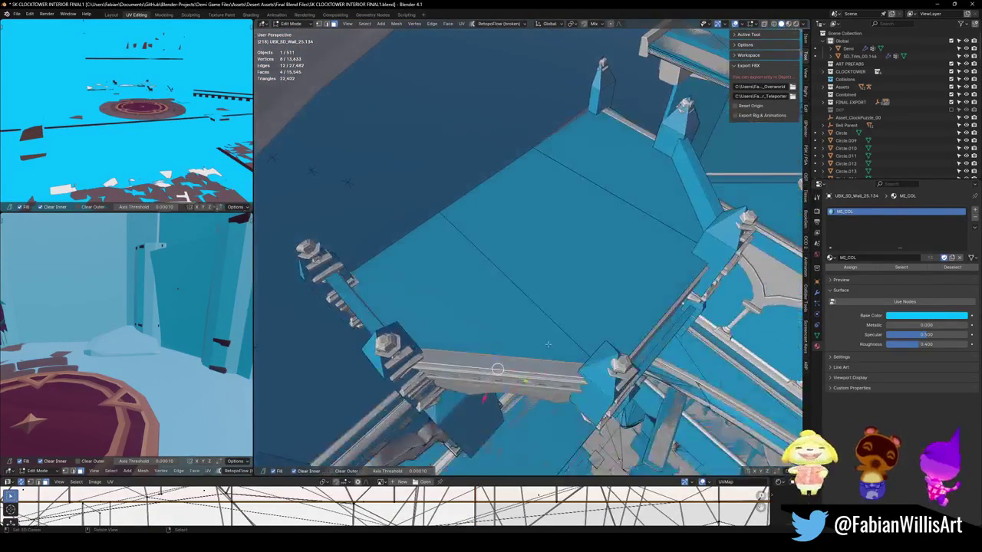
- Slide the bench collision block against the balcony railing
click(506, 373)
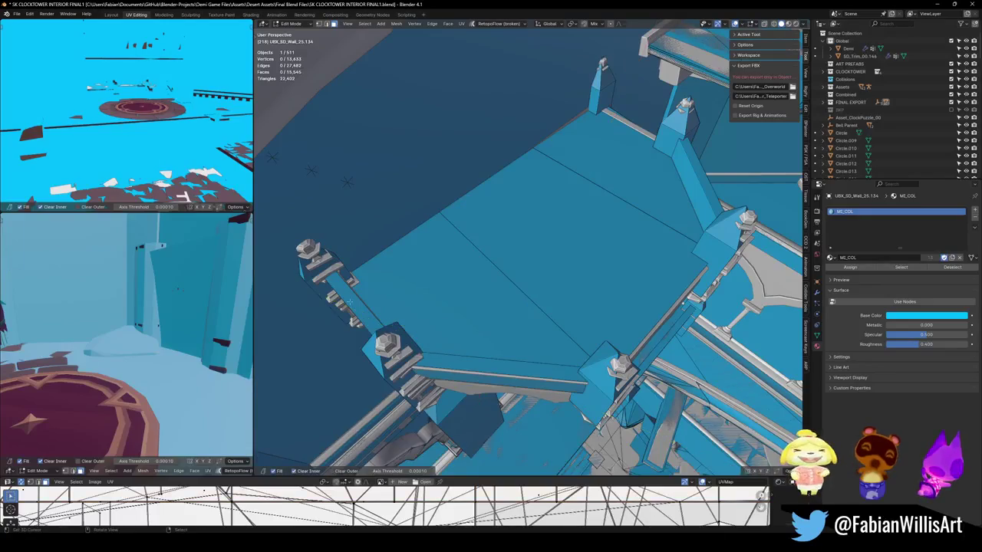
mouse_move(506, 374)
middle_down()
mouse_move(518, 359)
mouse_move(618, 421)
middle_up()
key(l)
key(g)
key(Escape)
key(ctrl+z)
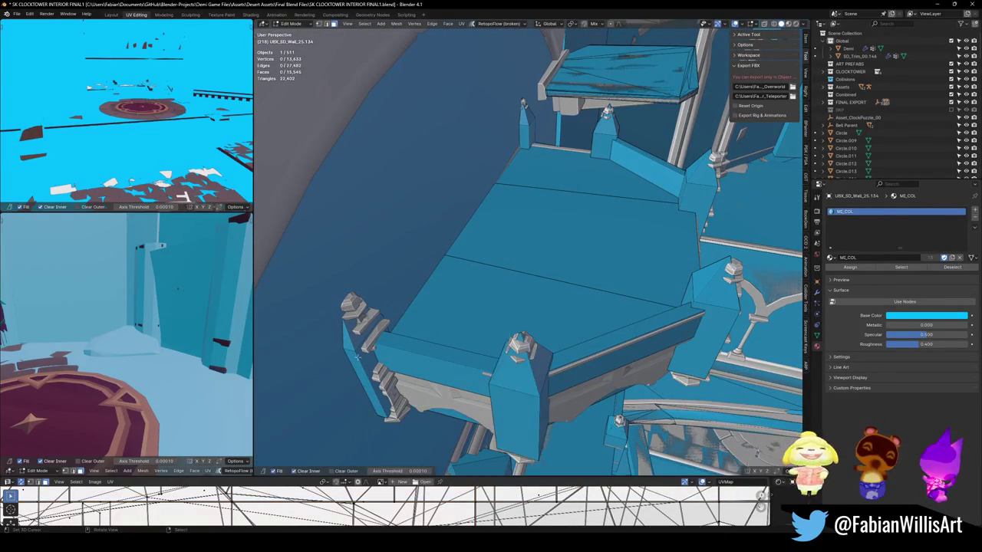
key(l)
key(alt+a)
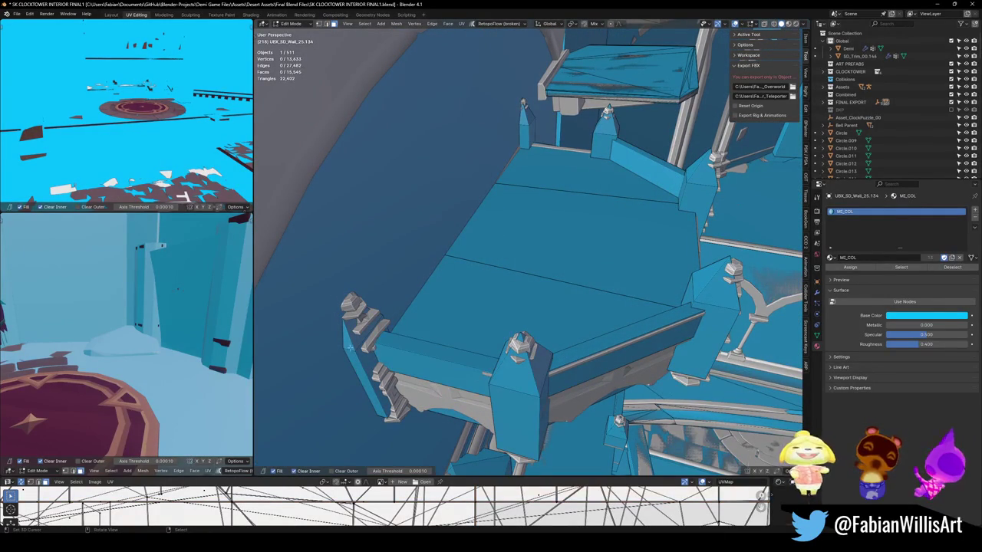
key(l)
key(g)
key(z)
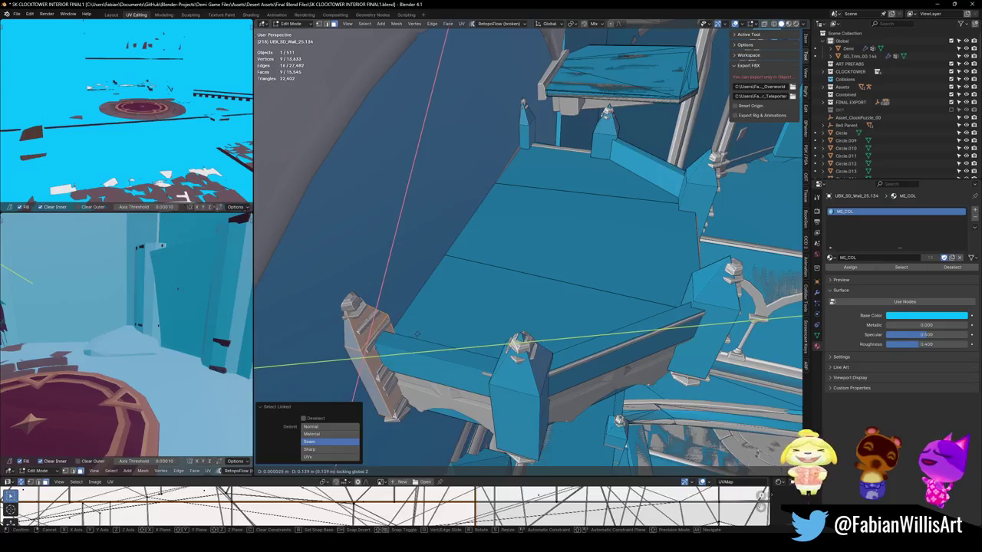
click(427, 342)
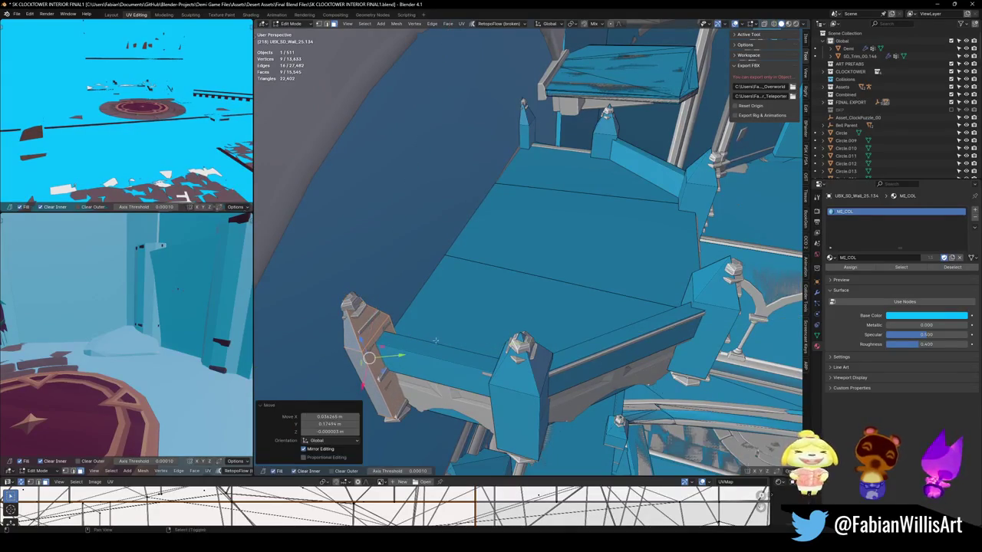
key(alt+a)
- Move the pillar collision block into place while keeping its height
key(l)
middle_drag(724, 297, 628, 300)
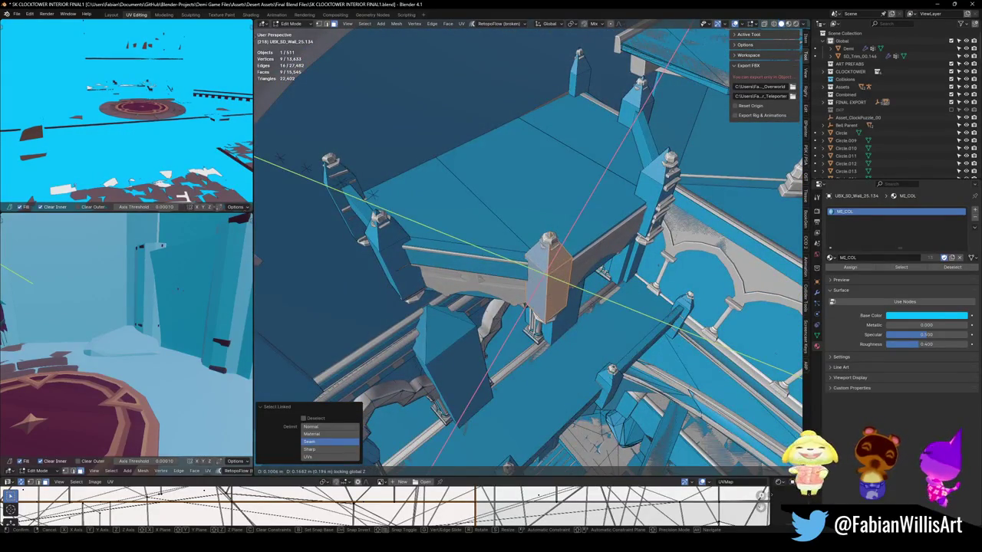
key(Escape)
key(ctrl+z)
mouse_move(651, 196)
middle_down()
mouse_move(565, 309)
mouse_move(554, 233)
mouse_move(571, 194)
mouse_move(570, 285)
mouse_move(587, 307)
middle_up()
key(g)
key(shift+z)
click(565, 309)
- Save SK CLOCKTOWER INTERIOR FINAL1.blend and return to Object Mode
key(ctrl+s)
scroll(572, 258, up, 2)
scroll(569, 300, up, 2)
middle_drag(537, 368, 577, 389)
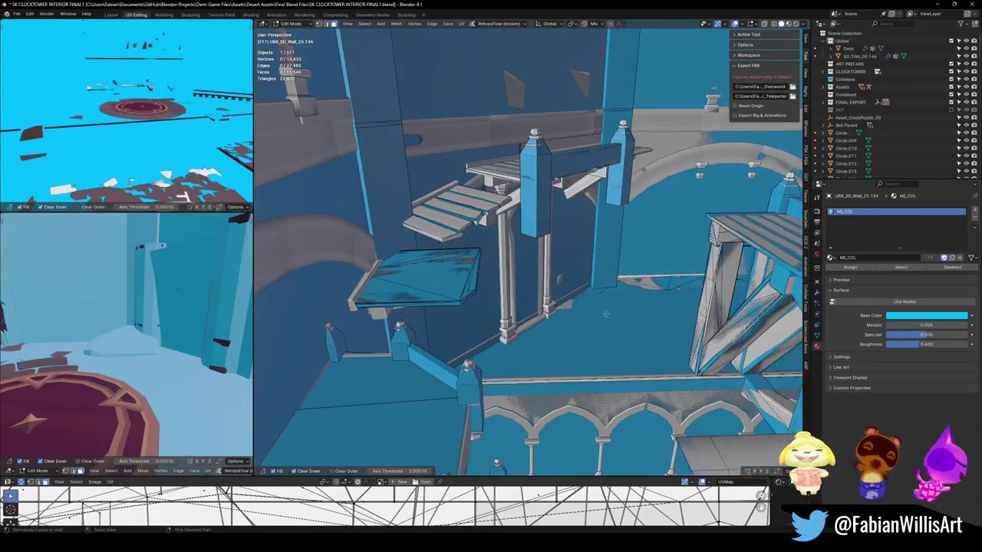
key(Tab)
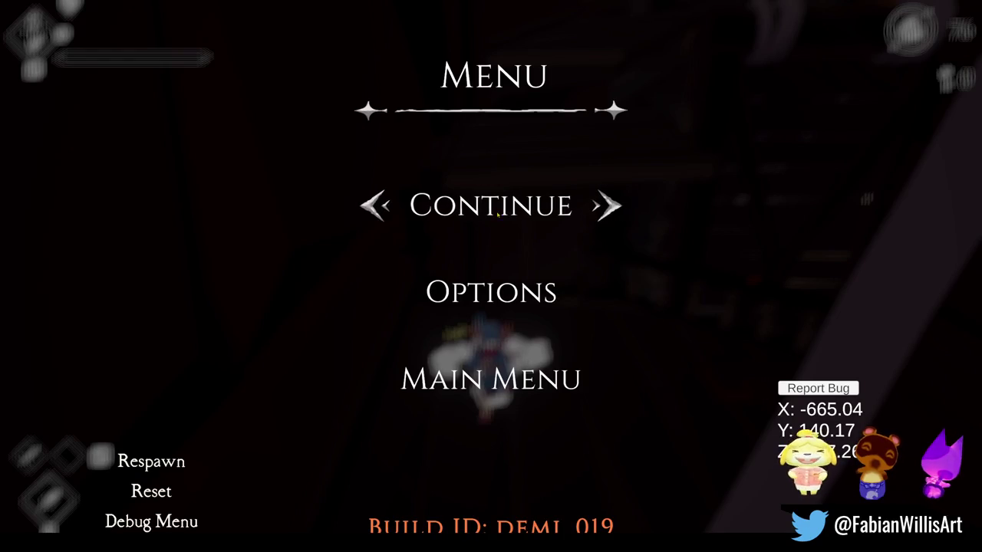
click(497, 216)
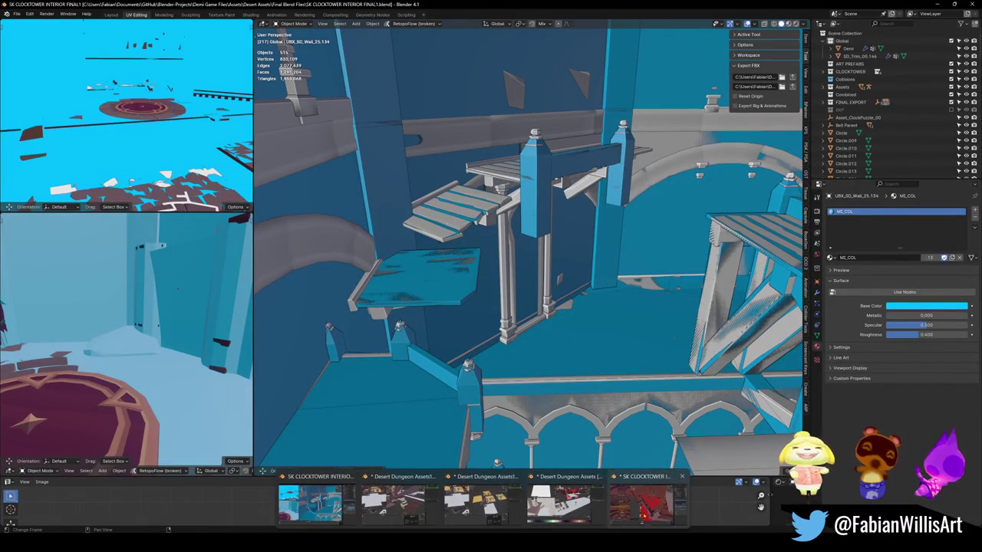
mouse_move(617, 521)
click(648, 506)
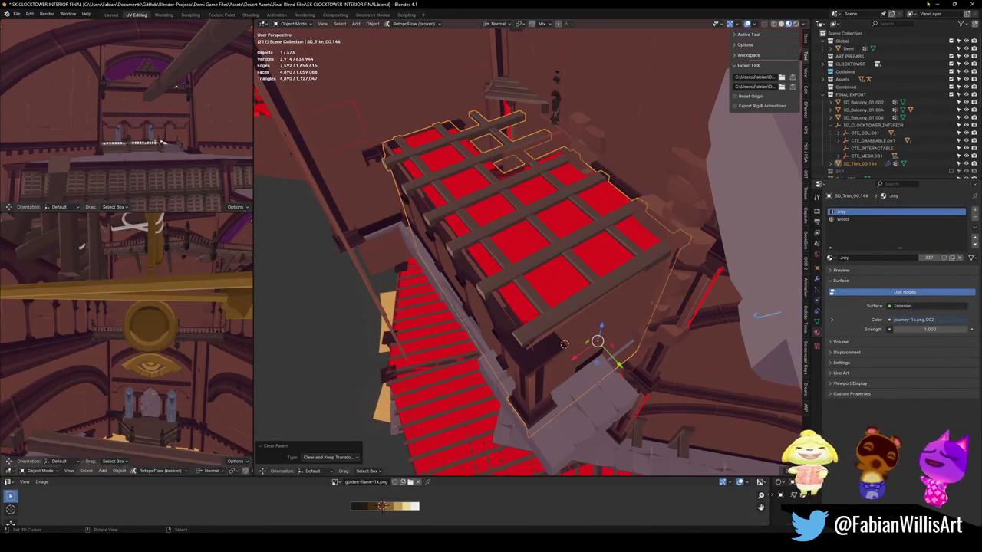
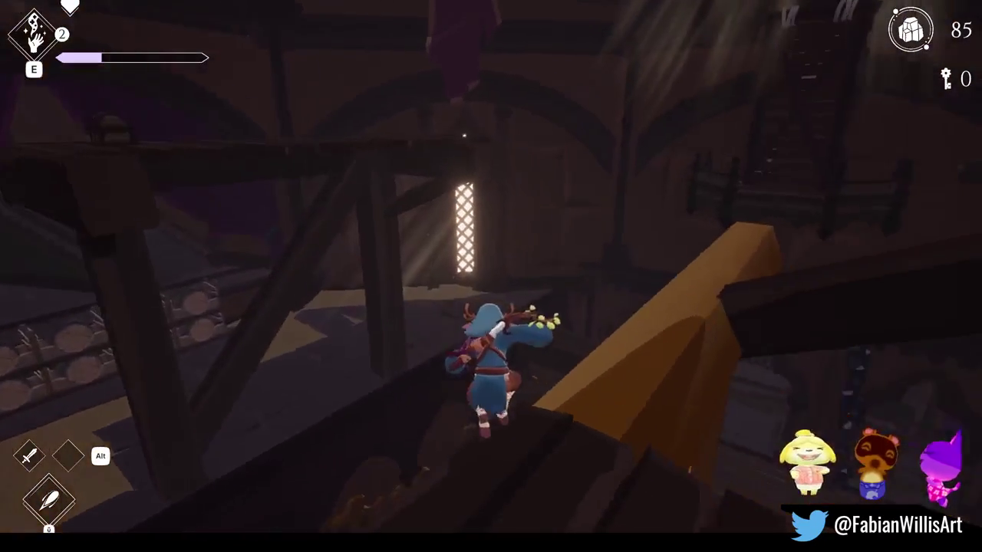
- Pause and resume the game, then jump from the beam up to the balcony and rope post
key(Escape)
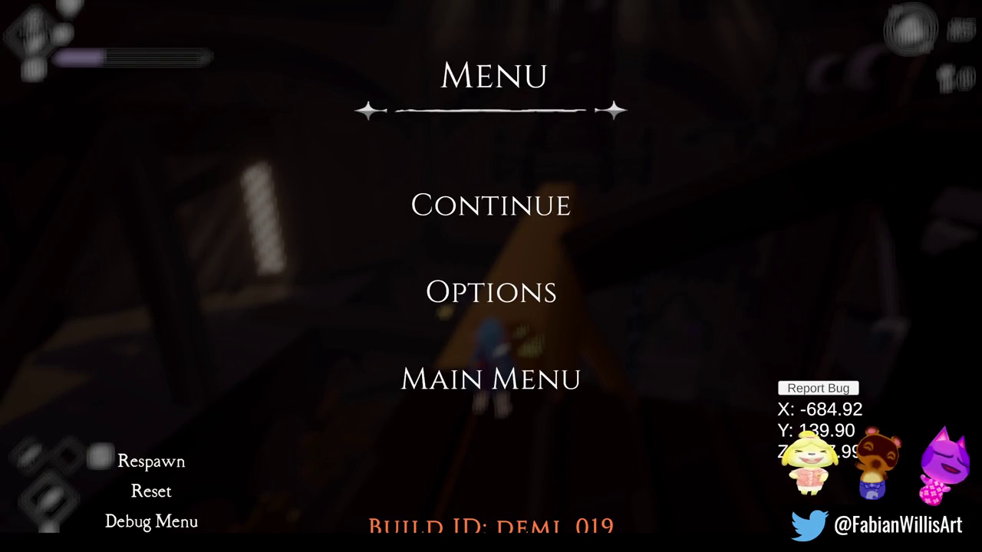
click(563, 220)
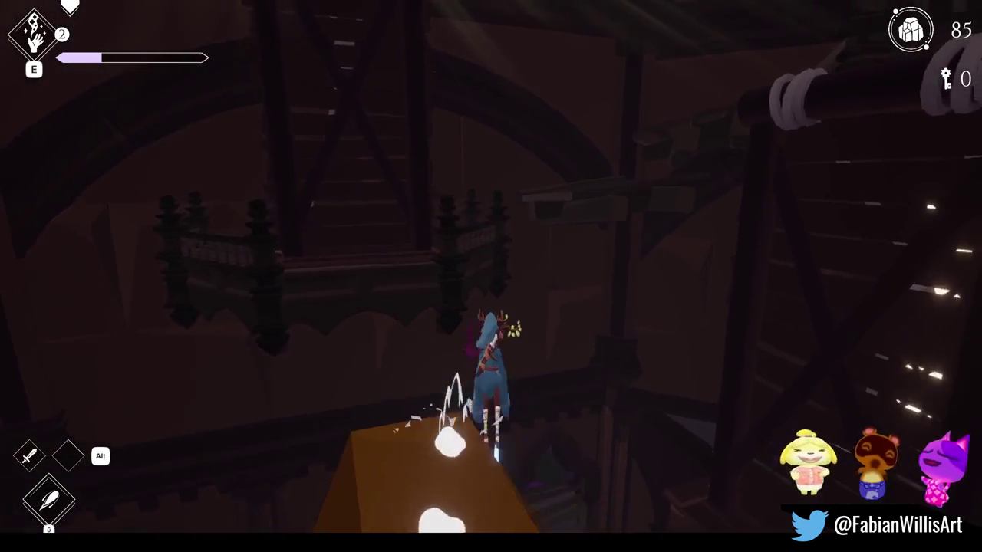
key(space)
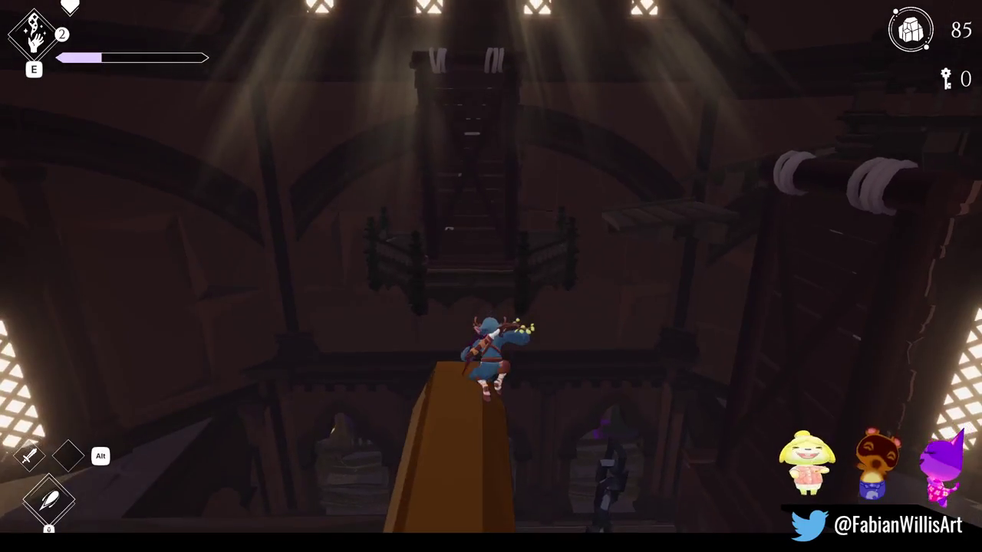
key(space)
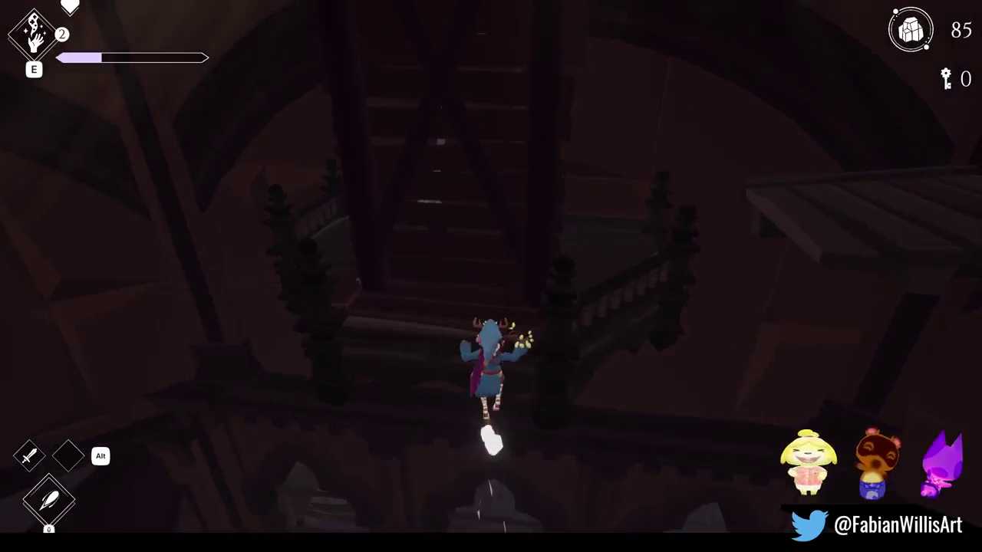
key(space)
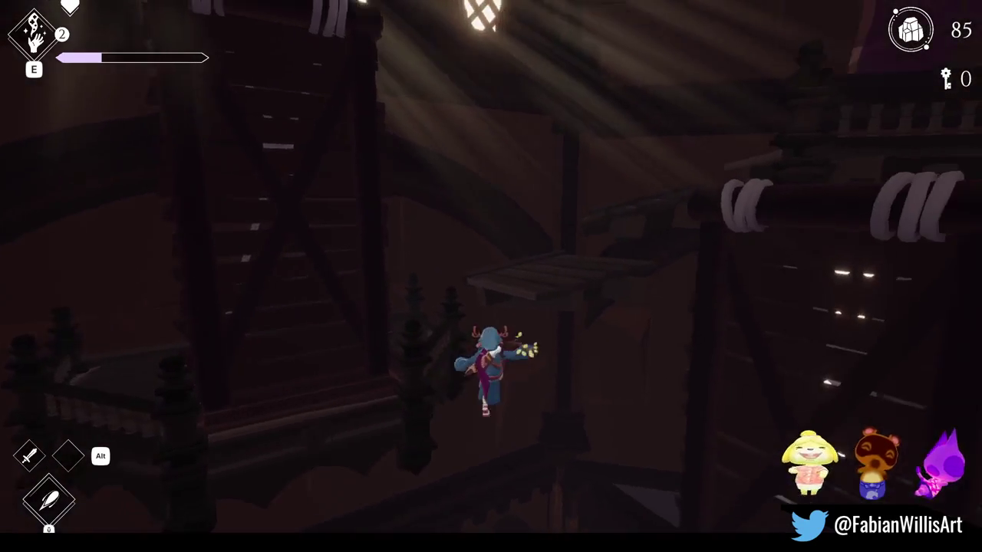
key(space)
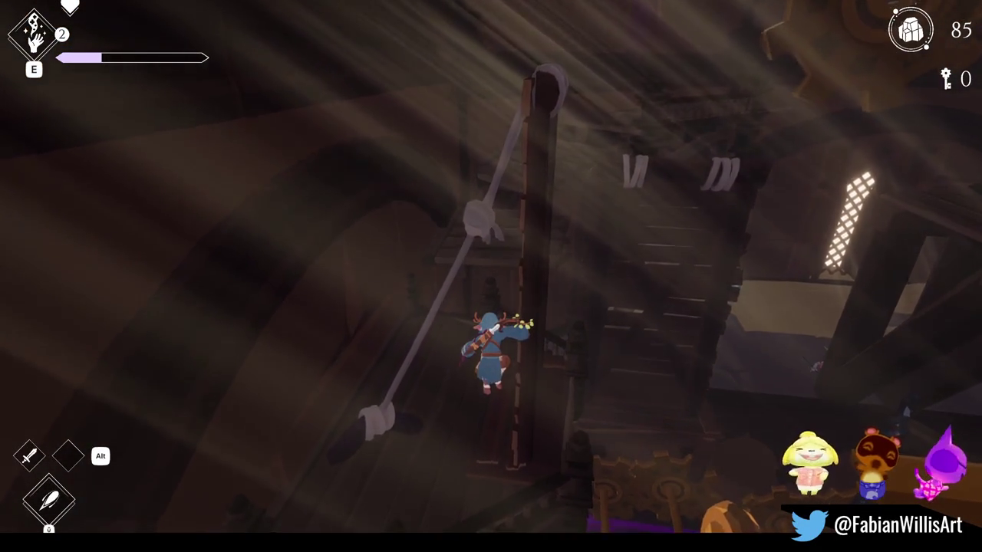
- Cross the beam and run through the arched passage and chandelier hall to the clock walkway
key(w)
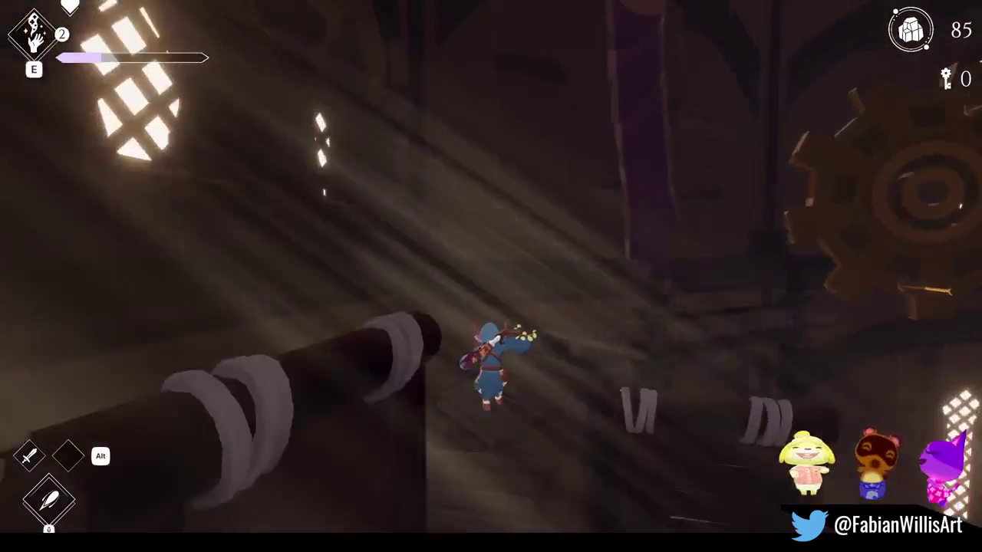
key(w)
key(w)
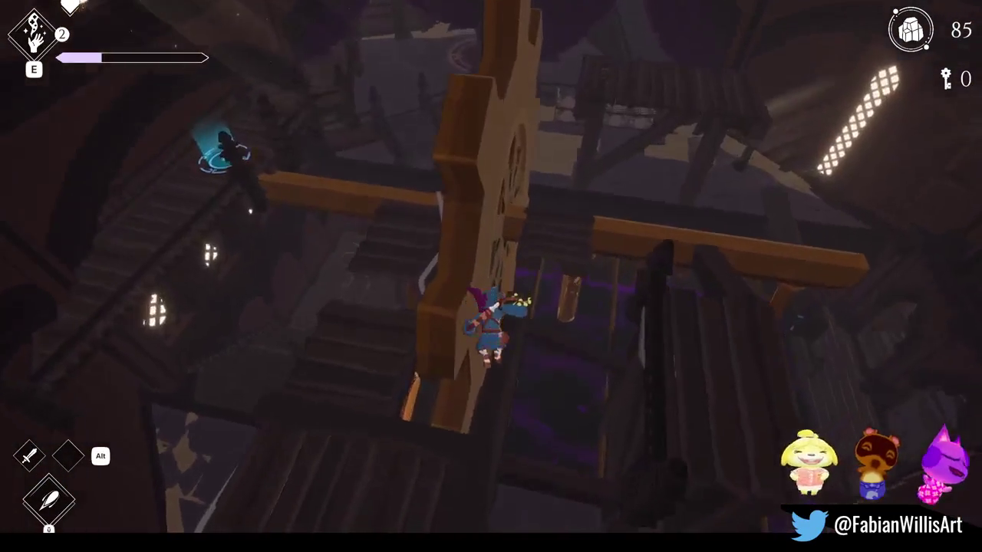
key(w)
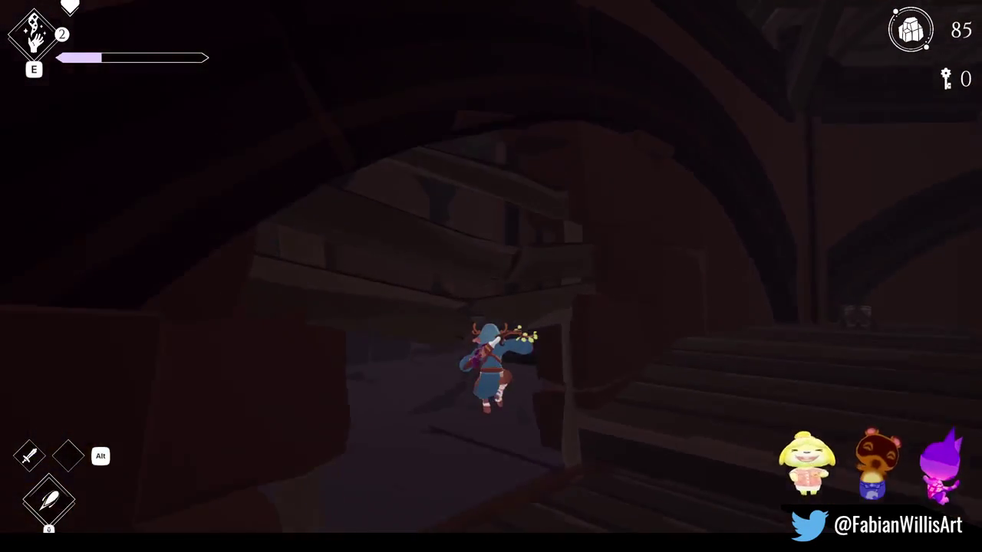
key(w)
key(w)
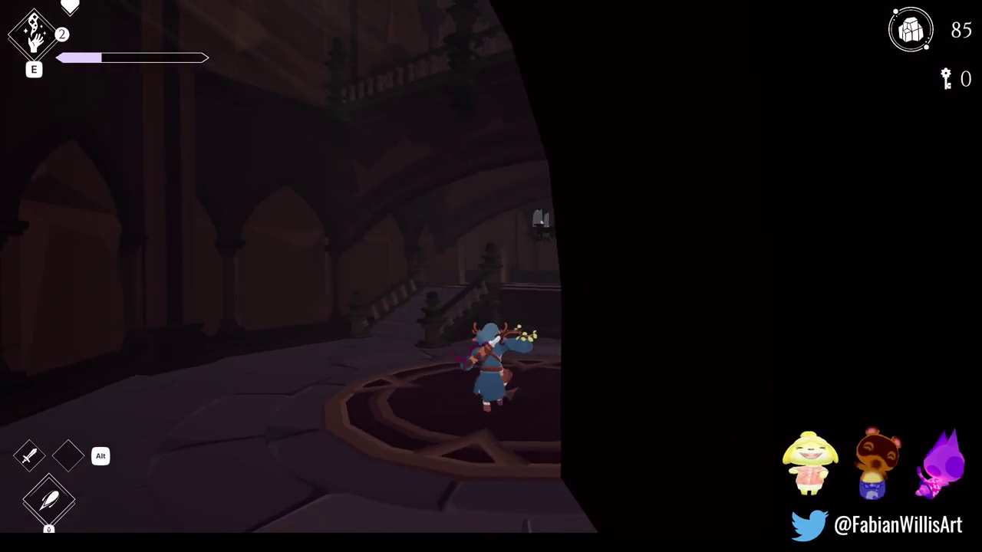
key(w)
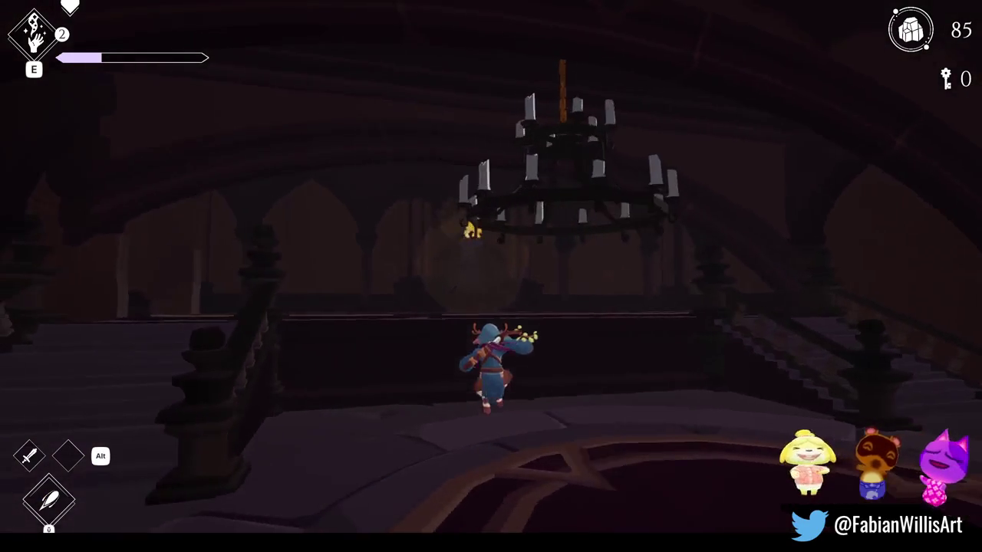
key(w)
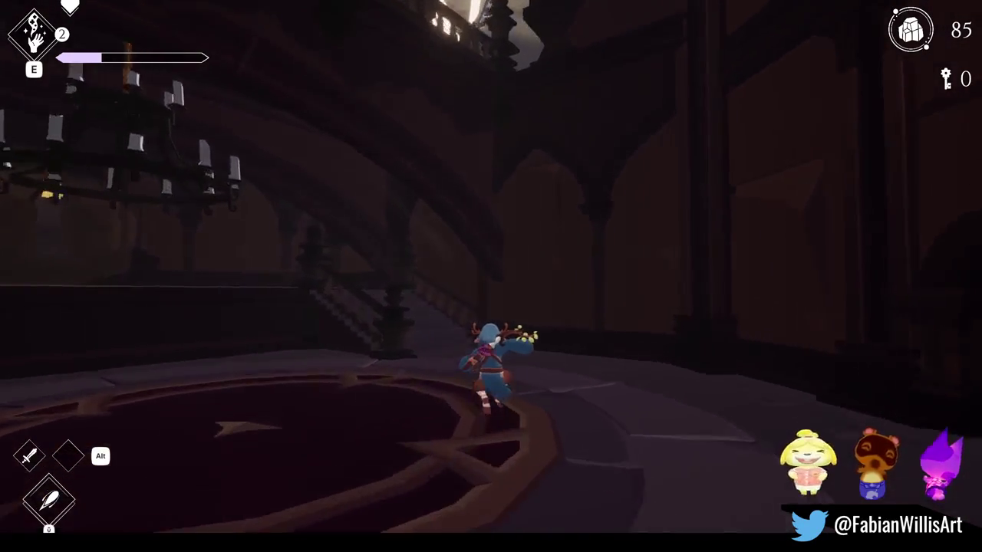
key(w)
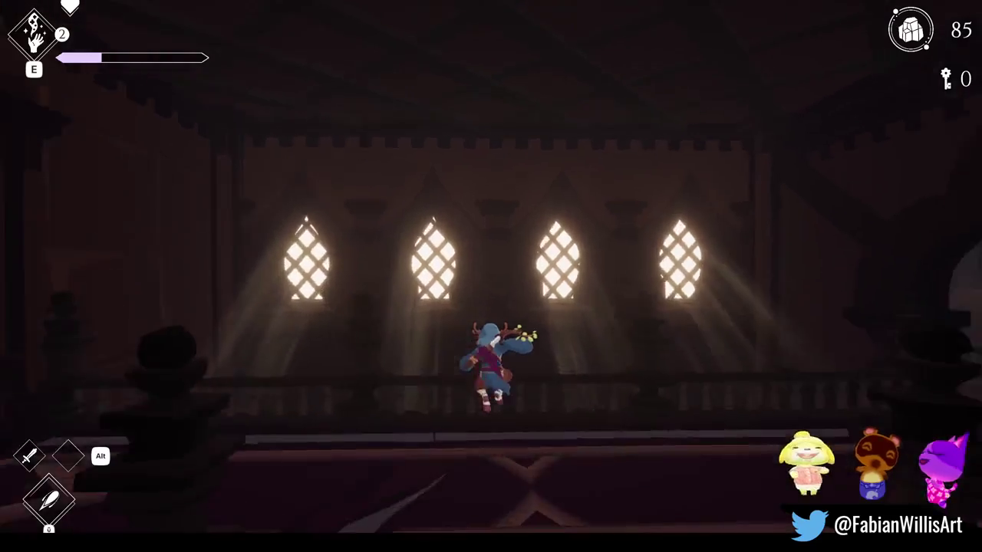
key(w)
key(w)
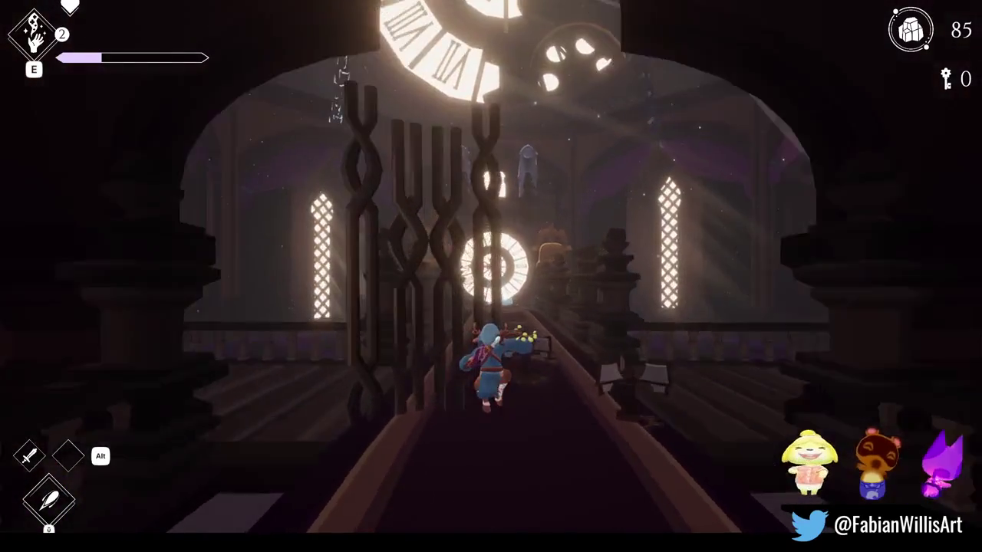
key(w)
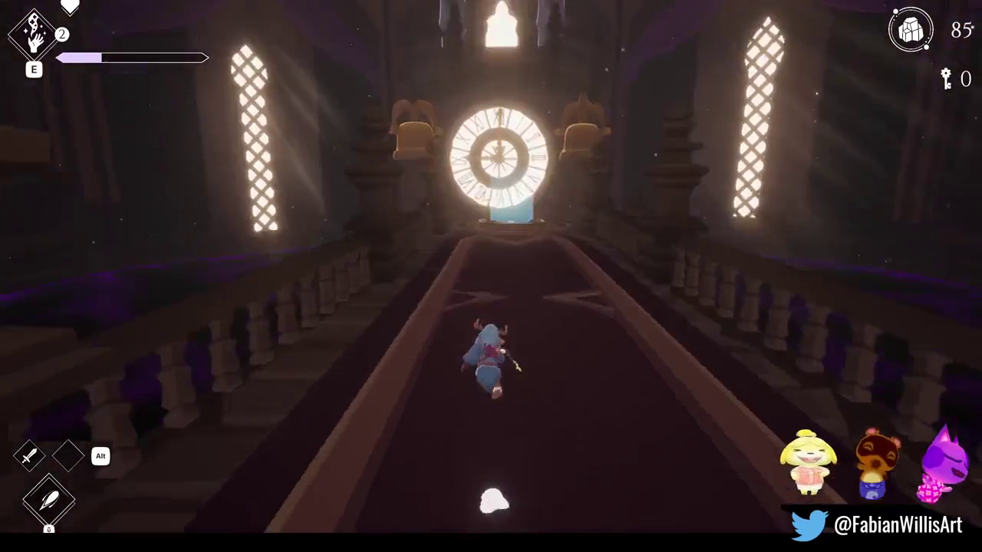
- Pause the game at the clock walkway and switch back to the Blender scene
key(Escape)
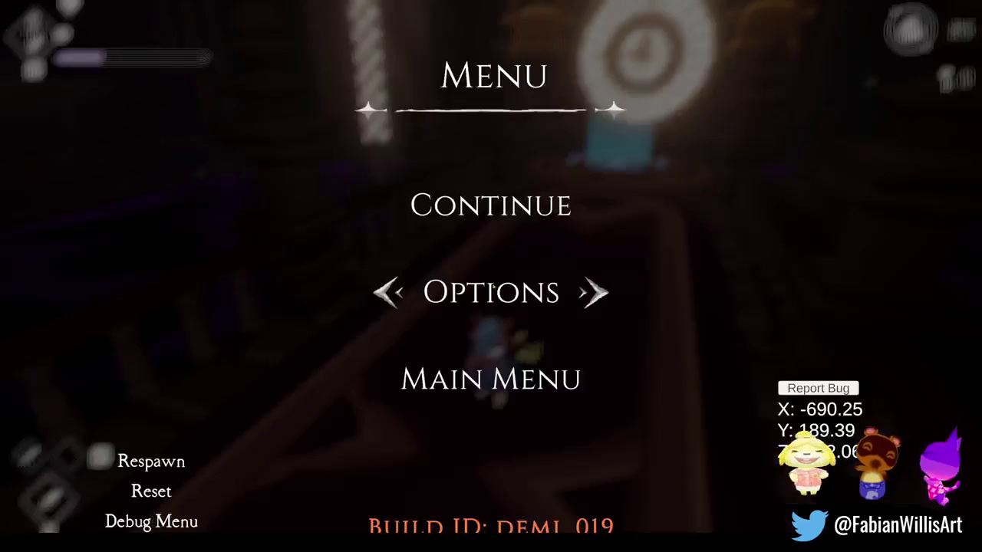
key(super)
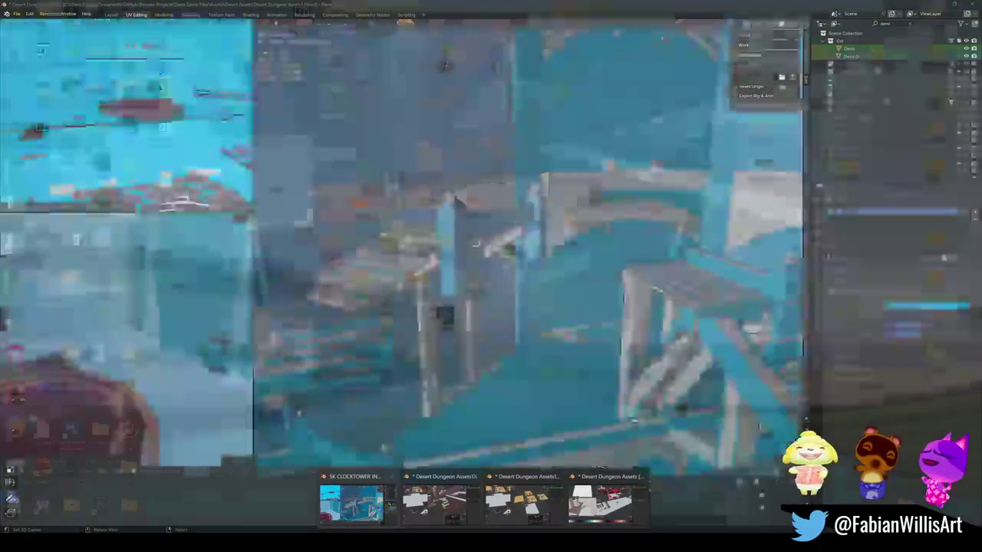
click(351, 503)
- Fly to the bridge corridor, select the arrow decal plane and frame it in close view
key(shift+grave)
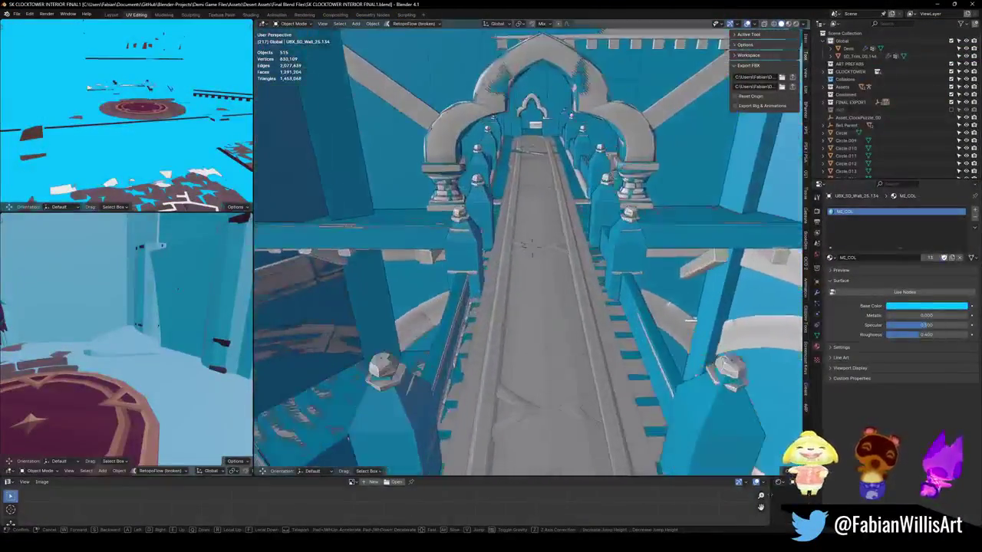
click(531, 244)
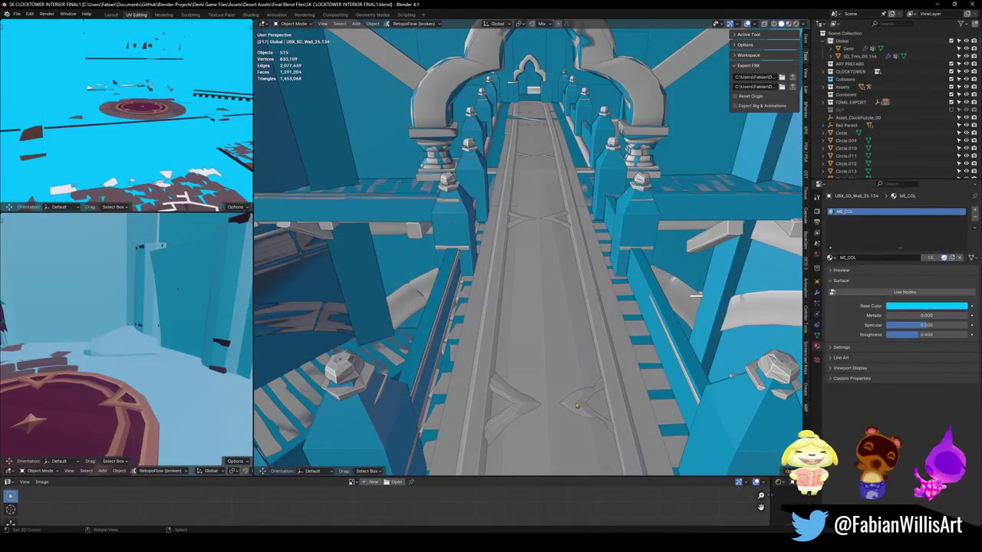
click(576, 407)
key(g)
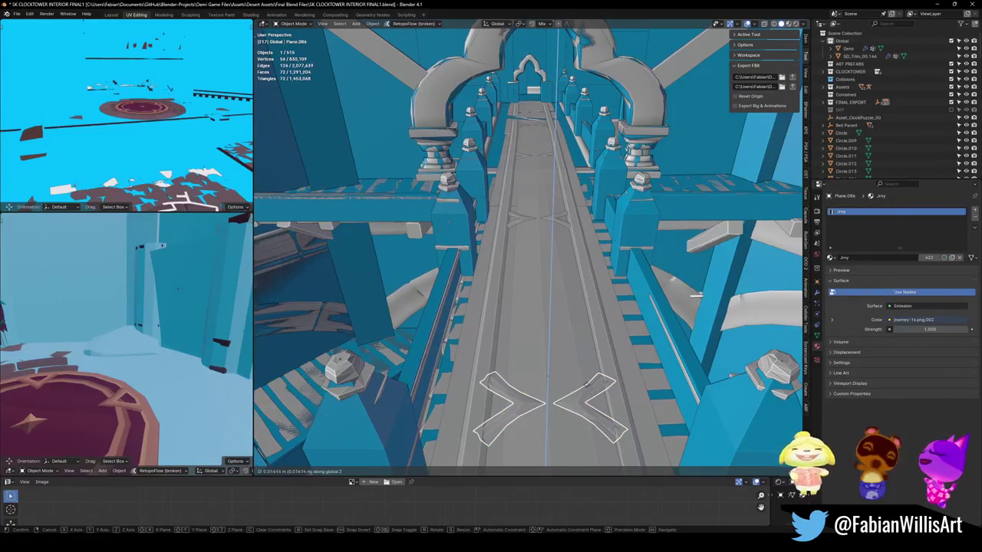
right_click(587, 381)
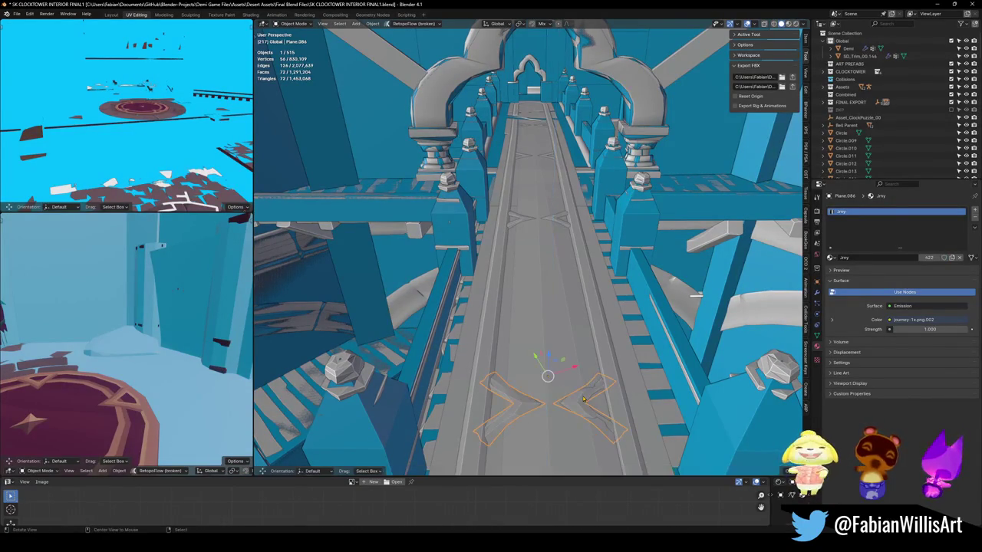
key(KP_Decimal)
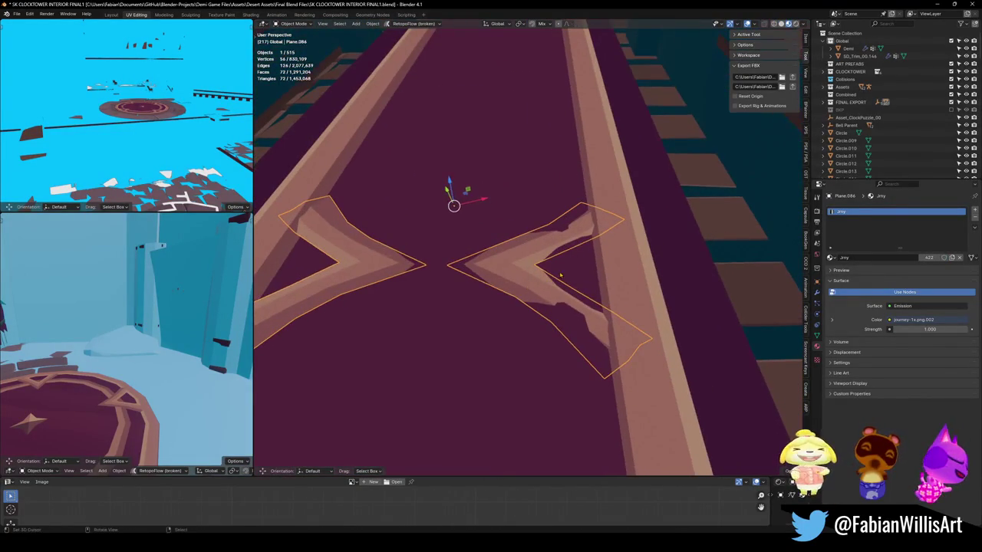
key(g)
key(z)
right_click(559, 267)
- Enter Edit Mode on the decal mesh, clear its vertex selection and reorient the view along the corridor
key(Tab)
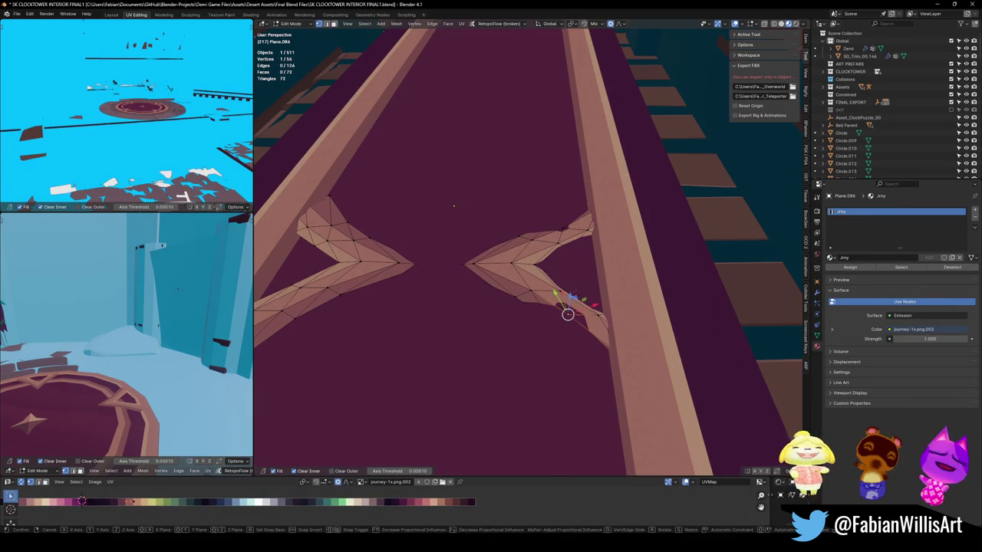
right_click(568, 310)
key(alt+a)
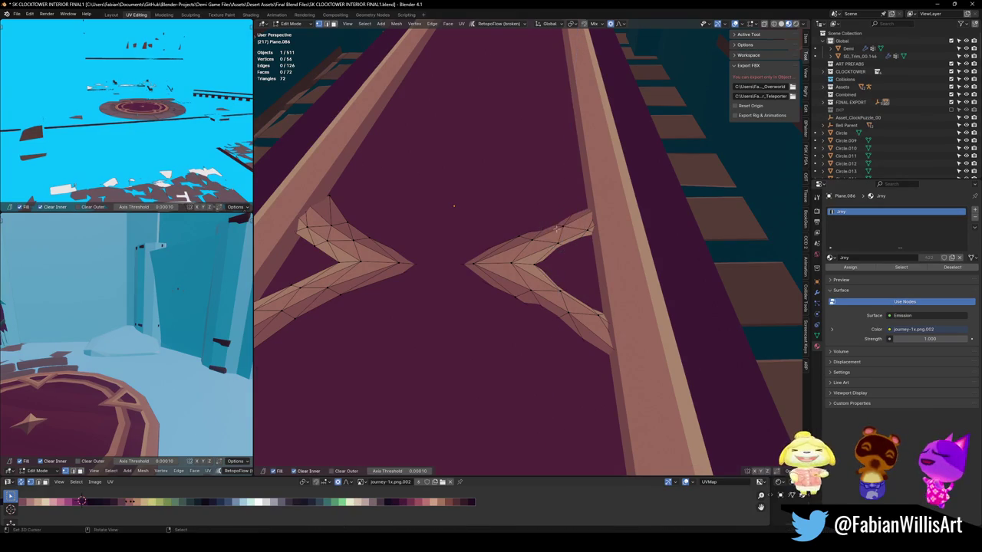
shift+middle_drag(470, 277, 476, 258)
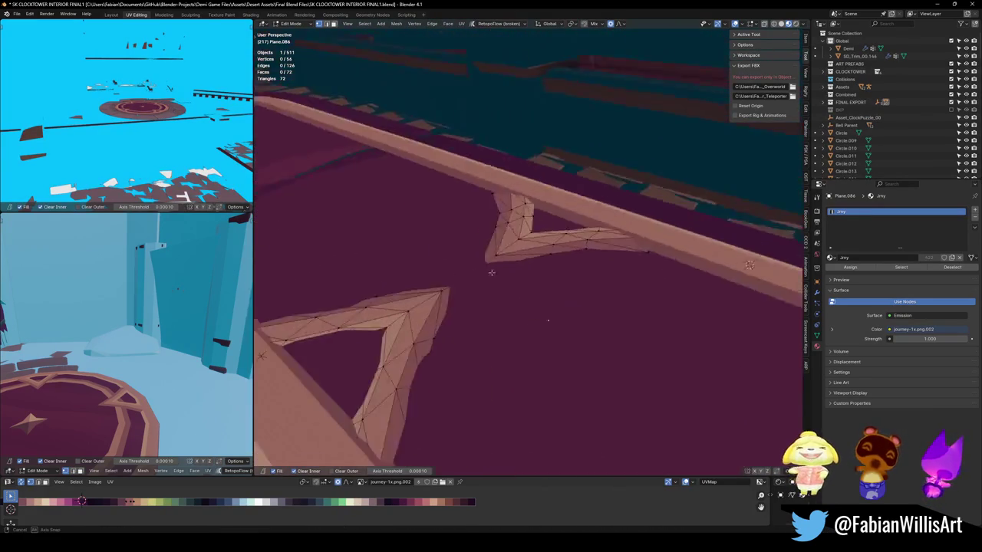
scroll(475, 258, down, 5)
key(Tab)
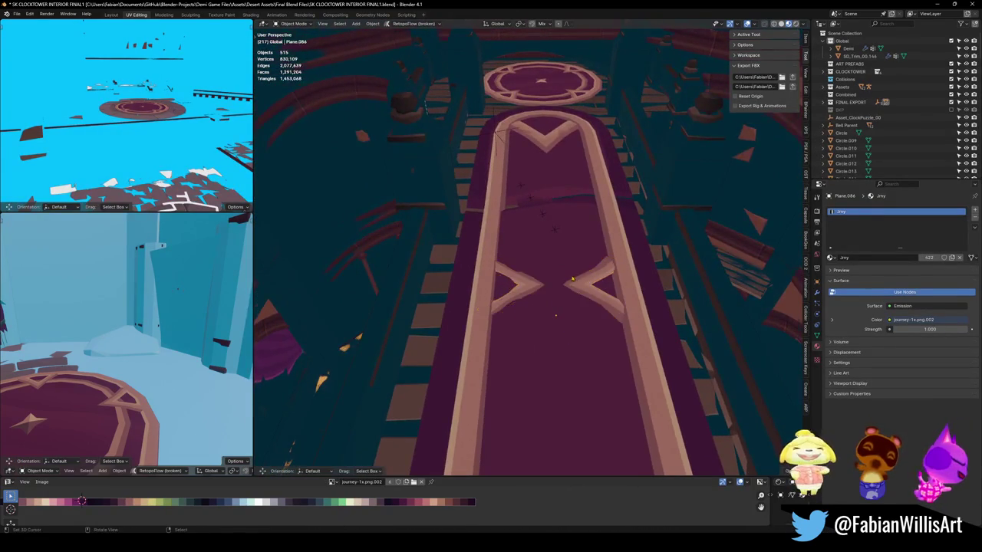
middle_drag(574, 280, 543, 280)
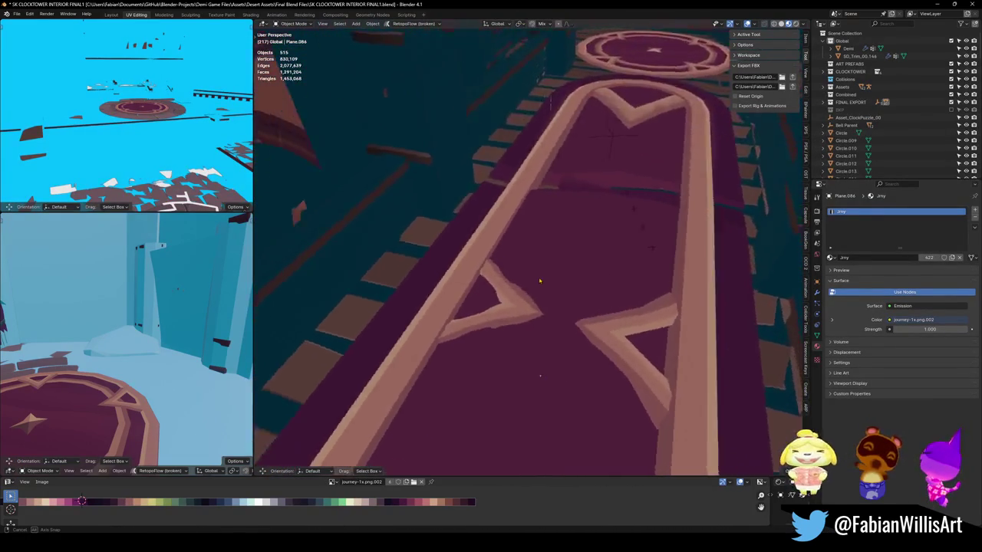
middle_drag(544, 281, 482, 276)
key(Tab)
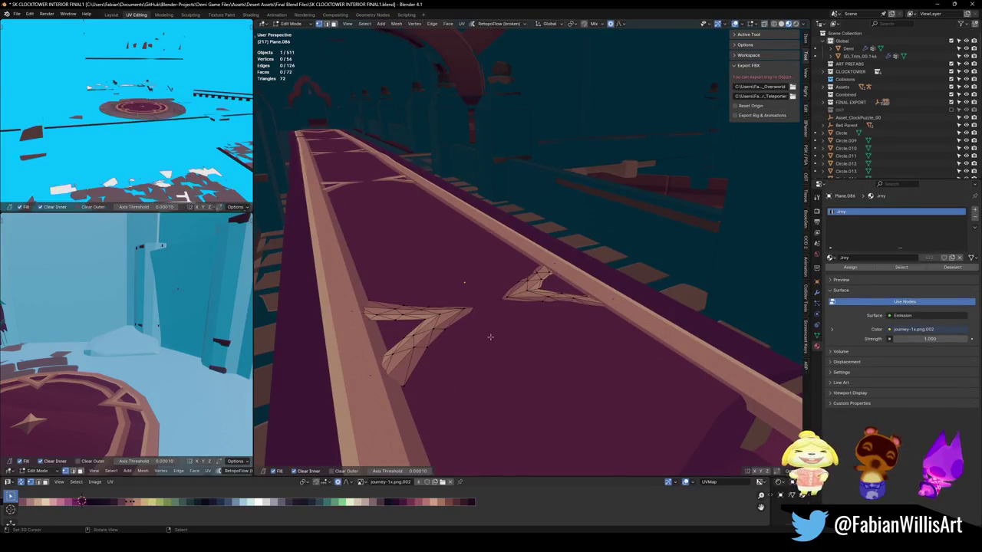
- Loop-cut a new edge loop across the walkway floor and raise its vertices vertically
key(alt+q)
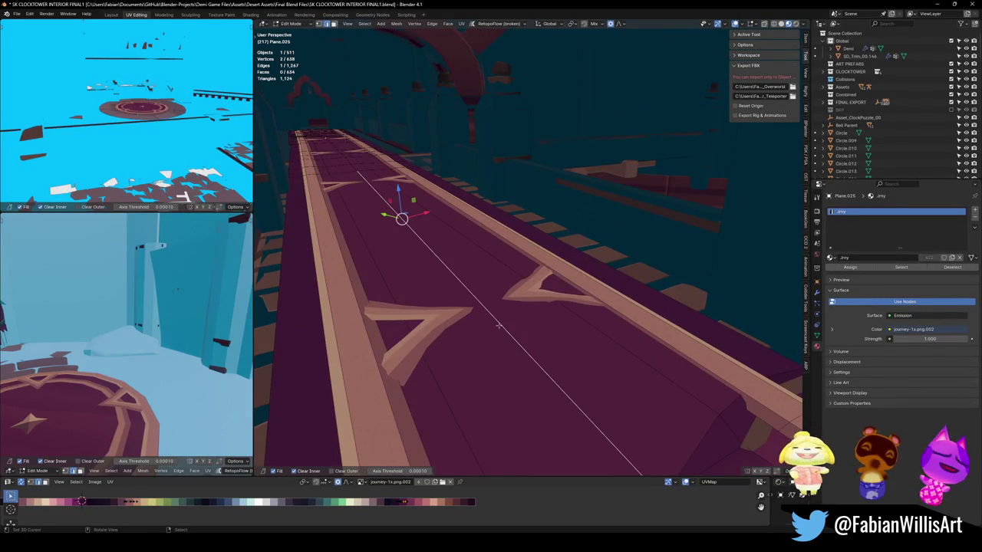
click(500, 322)
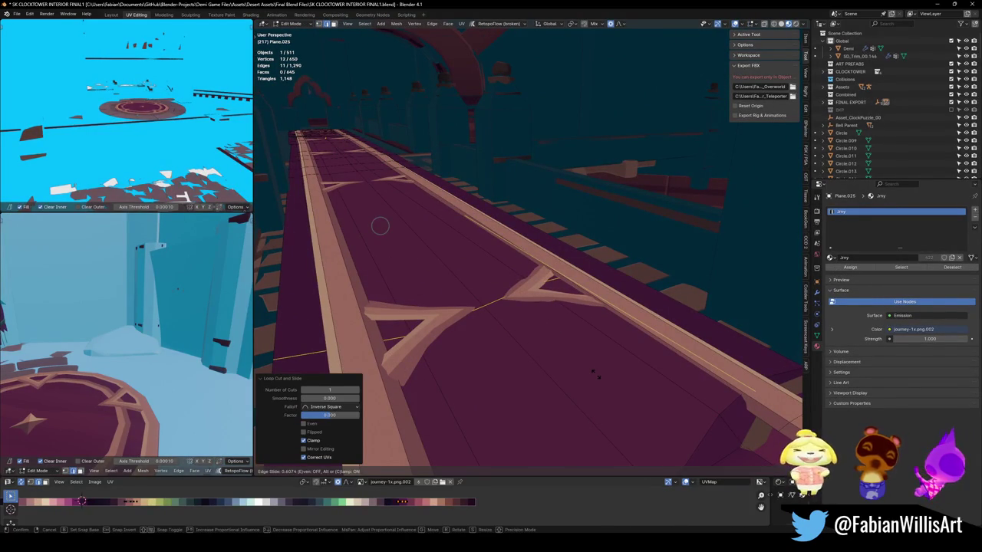
click(596, 374)
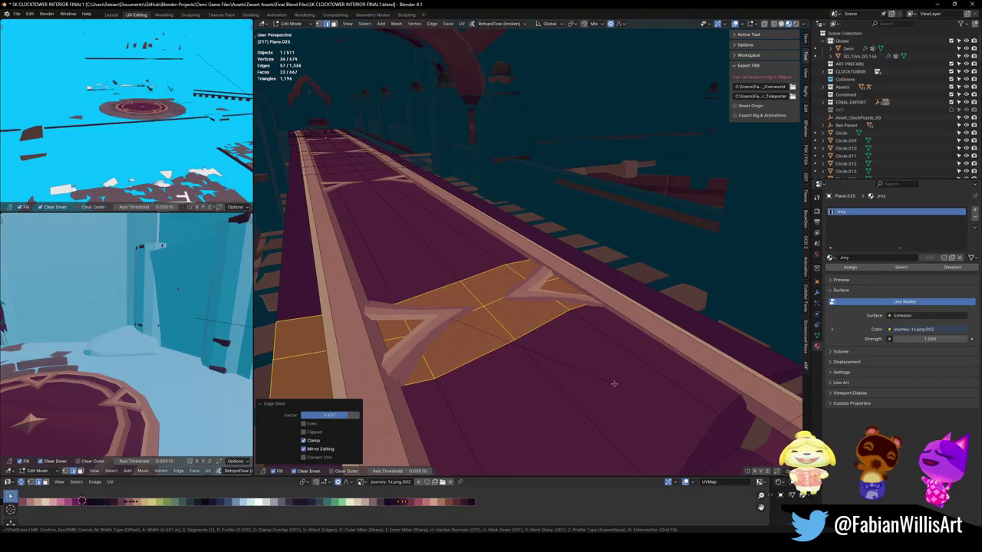
click(621, 382)
key(alt+a)
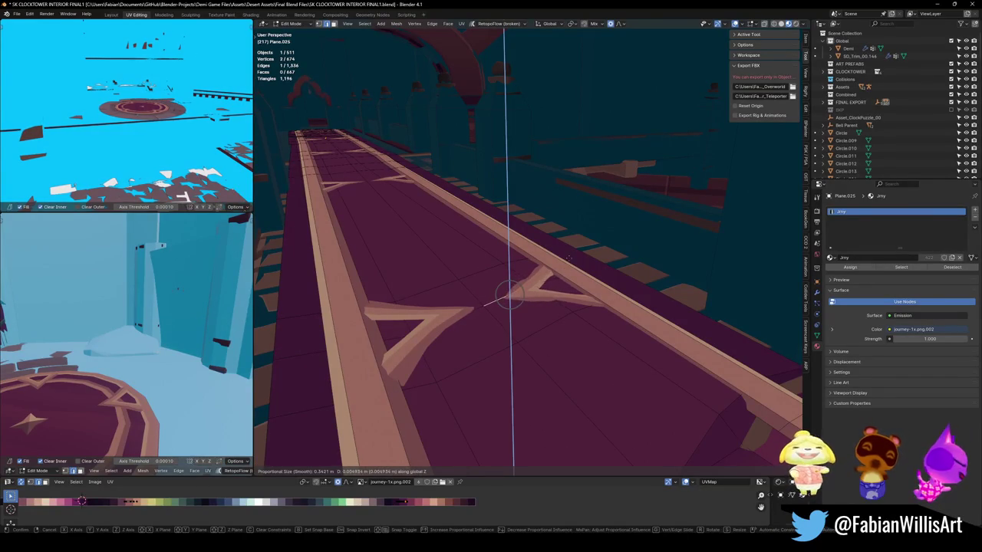
click(506, 295)
click(414, 372)
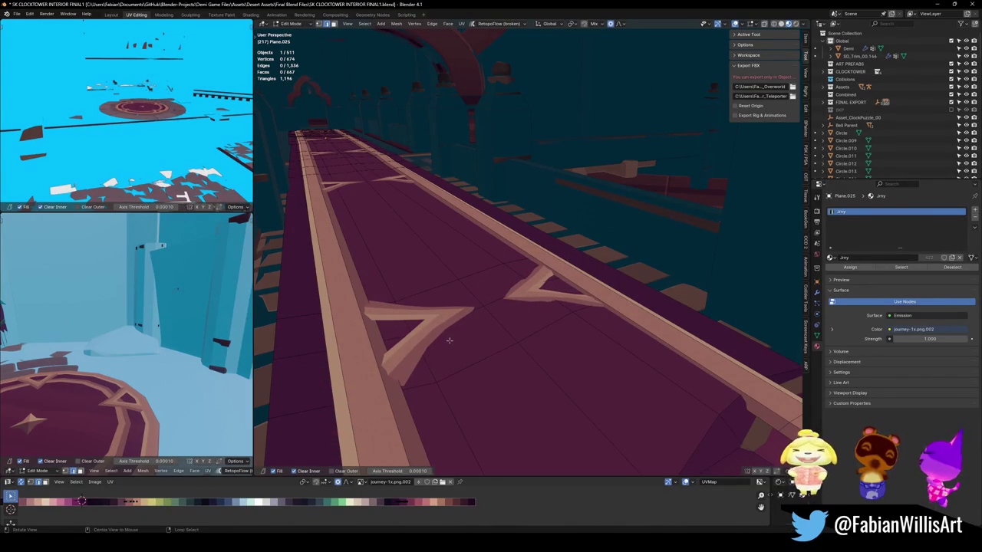
- Adjust individual walkway vertices, leave Edit Mode and save SK CLOCKTOWER INTERIOR FINAL1.blend
middle_drag(449, 342, 574, 356)
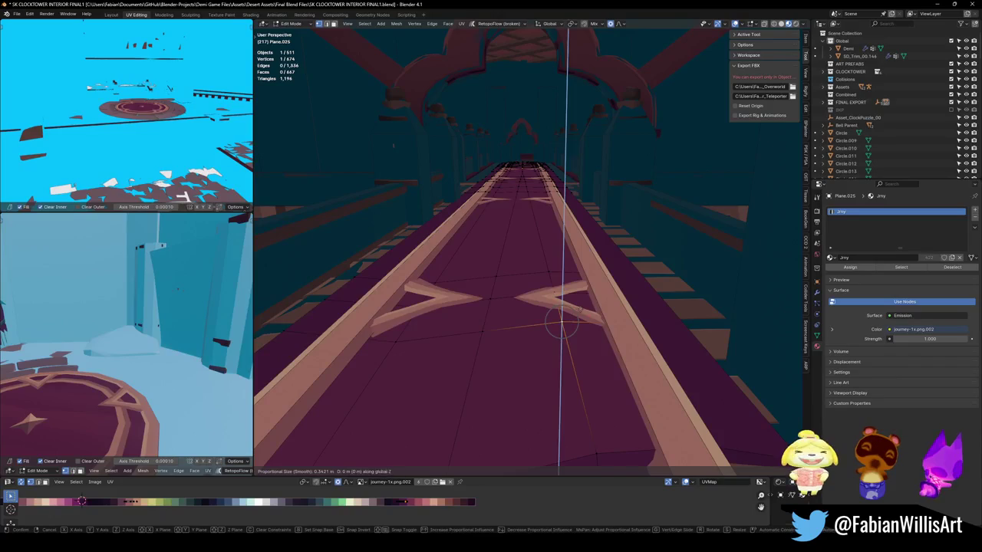
right_click(564, 328)
click(558, 311)
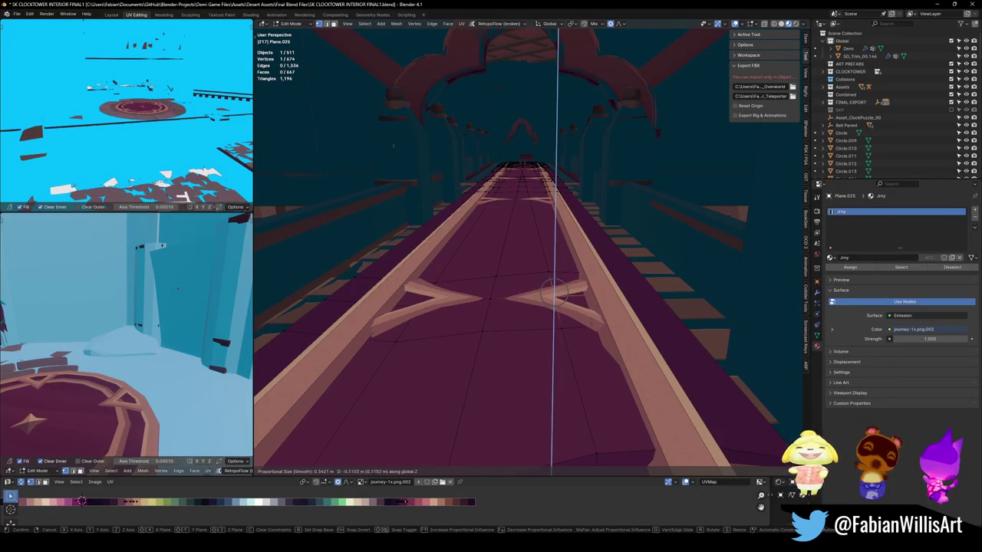
middle_drag(547, 318, 510, 301)
click(510, 301)
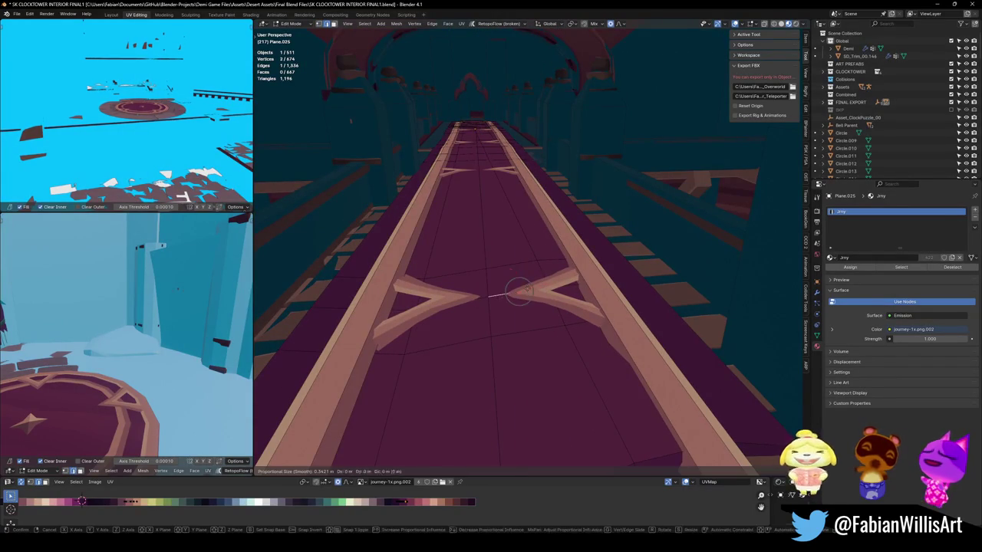
click(519, 291)
middle_drag(519, 285, 466, 335)
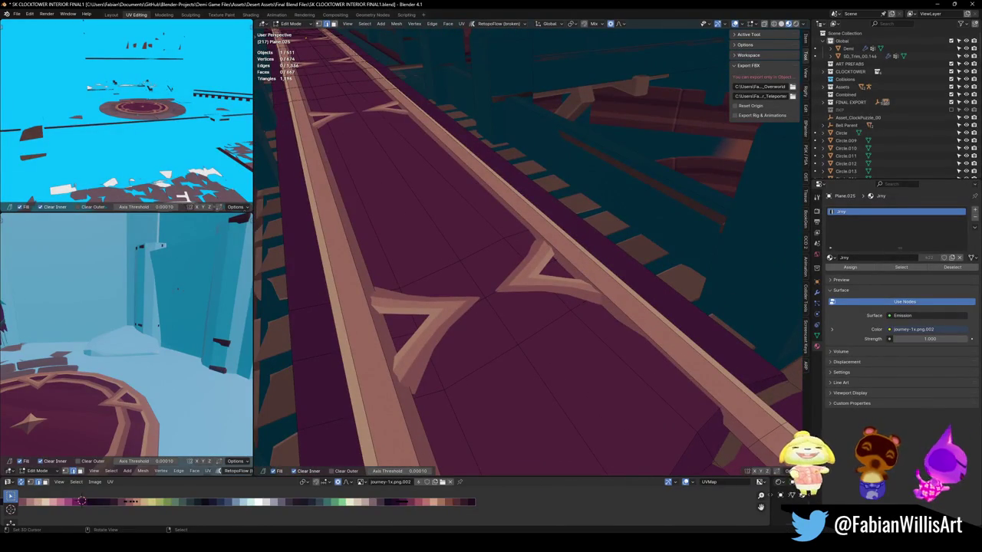
mouse_move(455, 293)
middle_down()
mouse_move(580, 280)
mouse_move(521, 284)
middle_up()
key(Tab)
key(ctrl+s)
- Walk through the scene toward the glowing clock, then resume the Demi game
key(shift+grave)
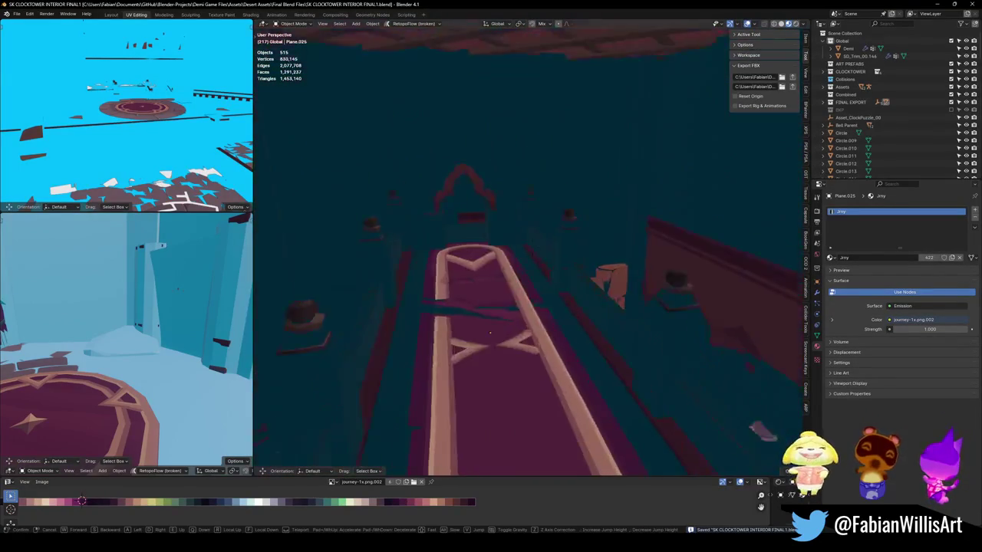
key(w)
key(Return)
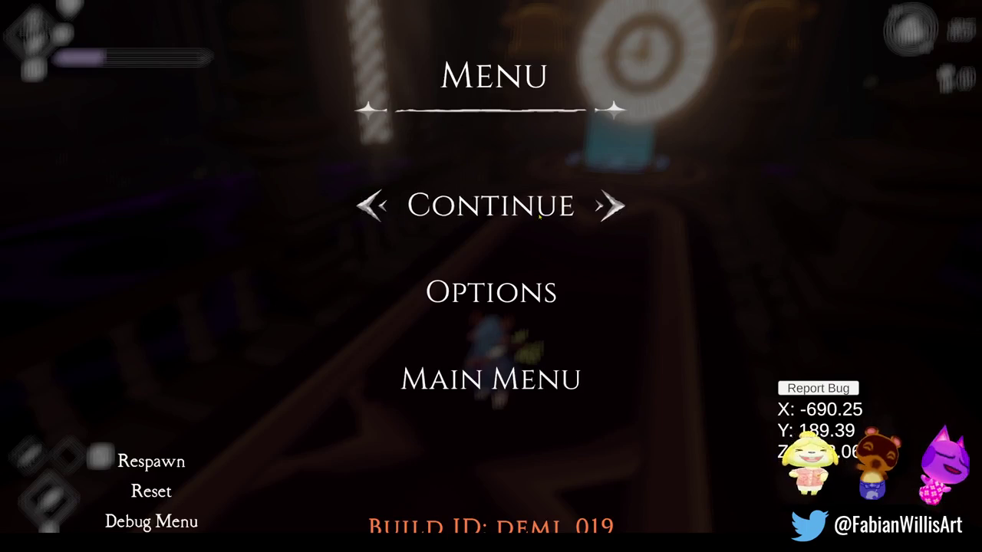
click(539, 217)
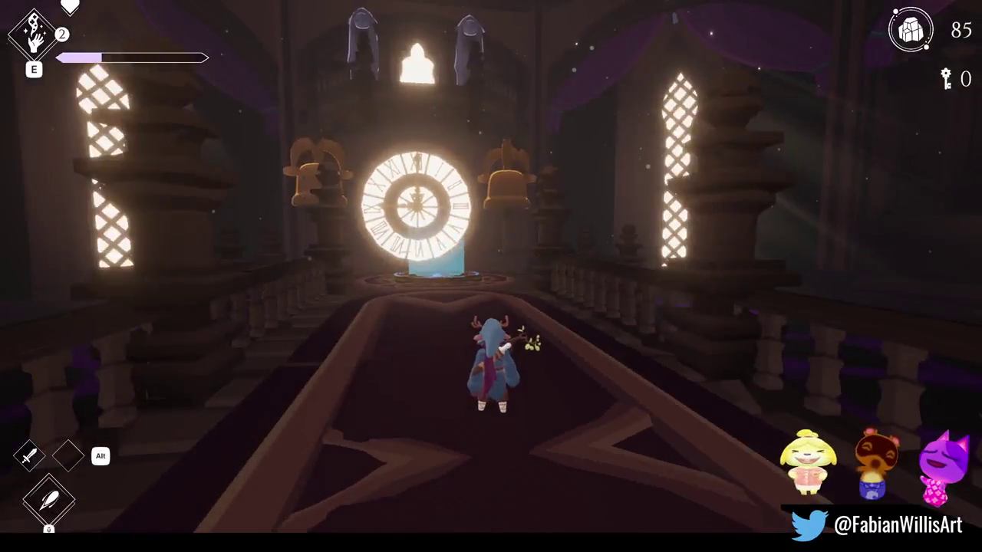
- Dash toward the gate, turn back and run along the bridge to the clock, then pause
key(space)
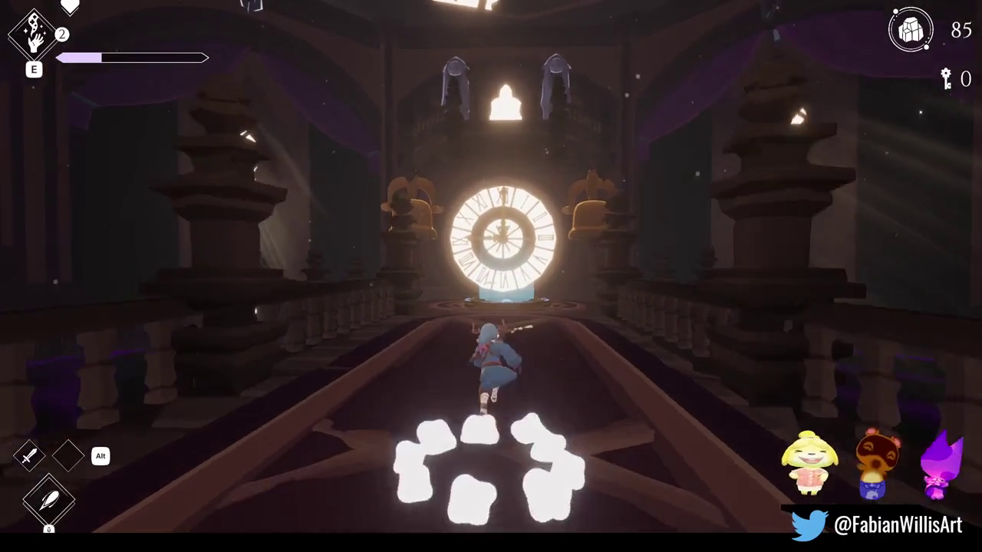
key(w)
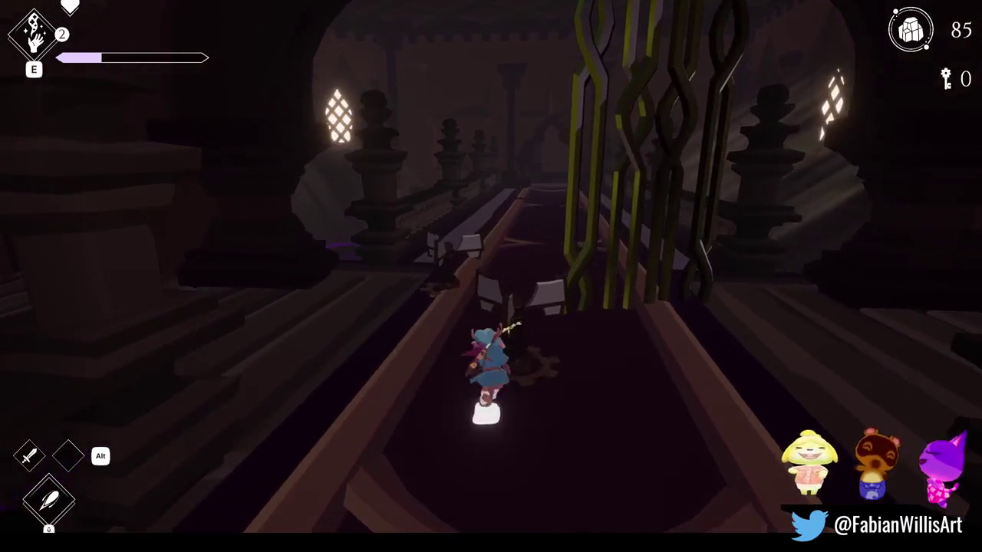
key(space)
key(w)
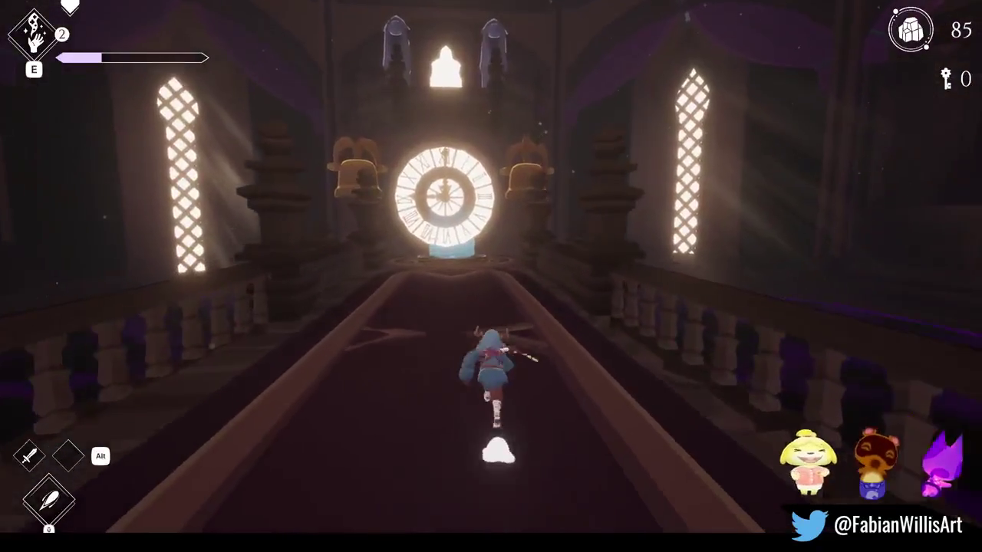
key(Escape)
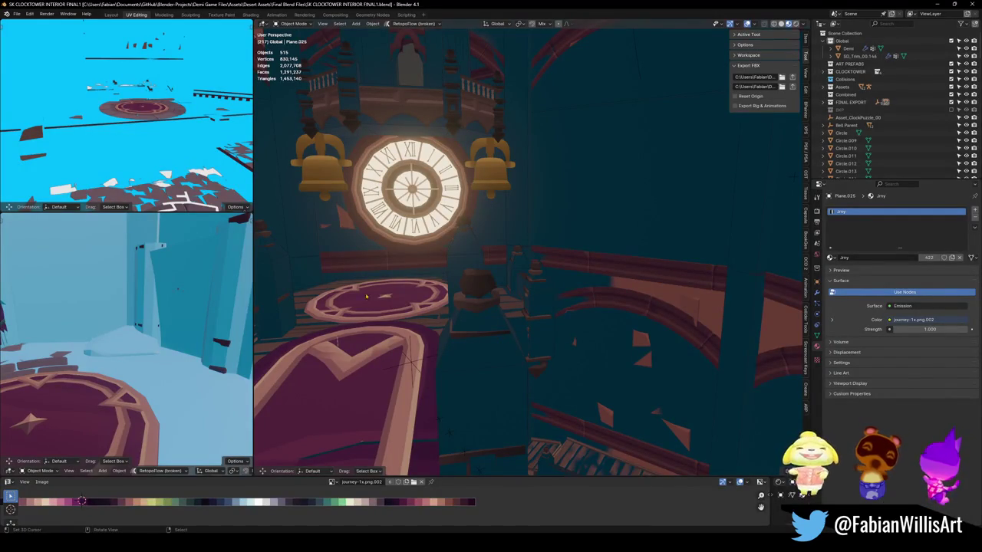
- Zoom down onto the round platform, try Add Convex Hull from the Collision pie, and cancel it
alt+drag(376, 327, 460, 299)
scroll(460, 299, up, 3)
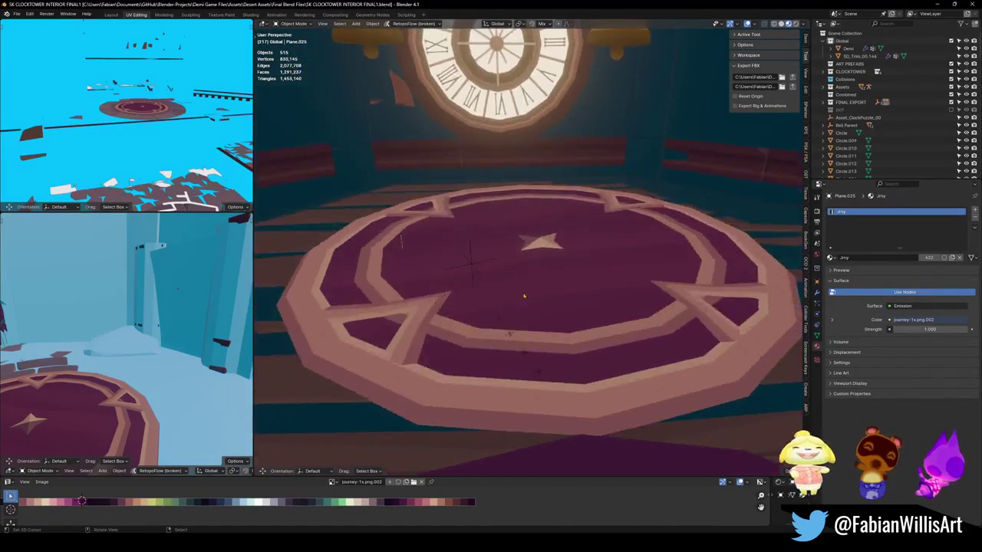
alt+drag(510, 332, 556, 288)
scroll(556, 288, up, 2)
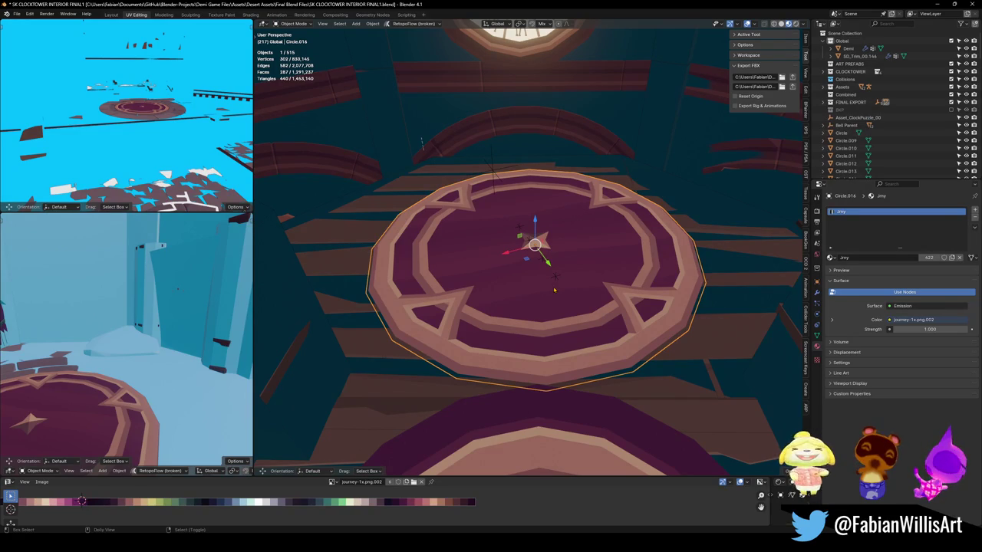
key(shift+c)
click(557, 242)
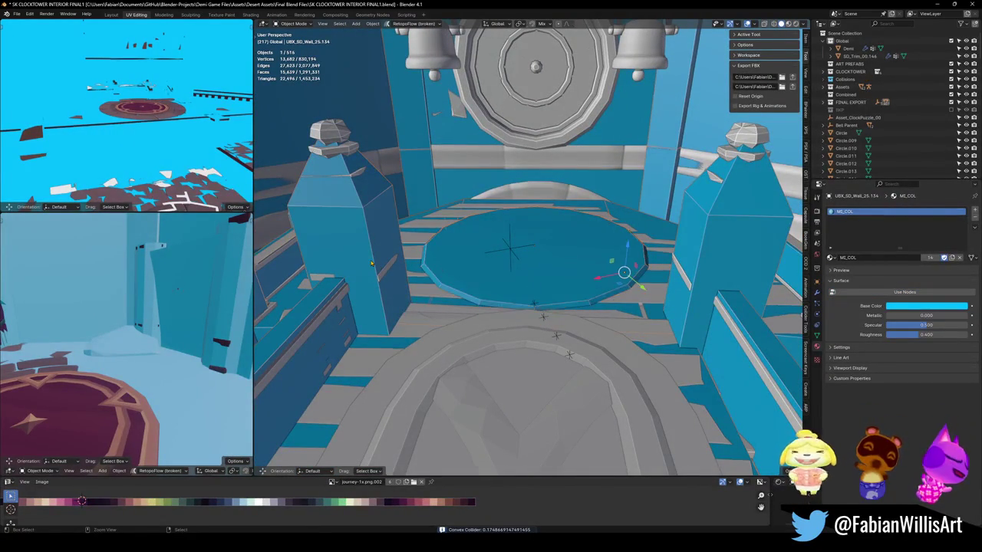
key(Escape)
mouse_move(533, 308)
middle_down()
mouse_move(440, 328)
mouse_move(665, 331)
mouse_move(536, 341)
middle_up()
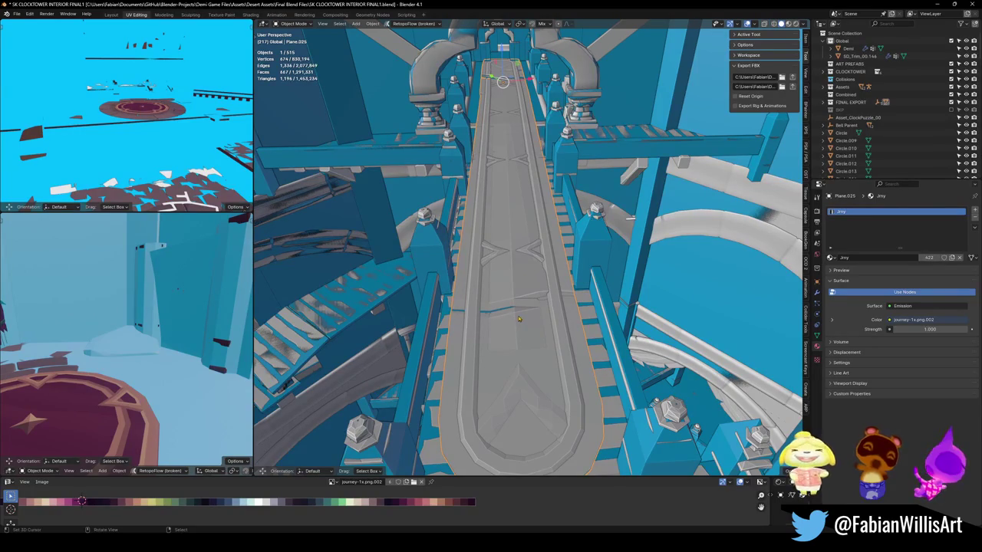
- Inspect the wireframe of the wall mesh beside the walkway in Edit Mode
click(444, 267)
key(Tab)
middle_drag(537, 342, 536, 398)
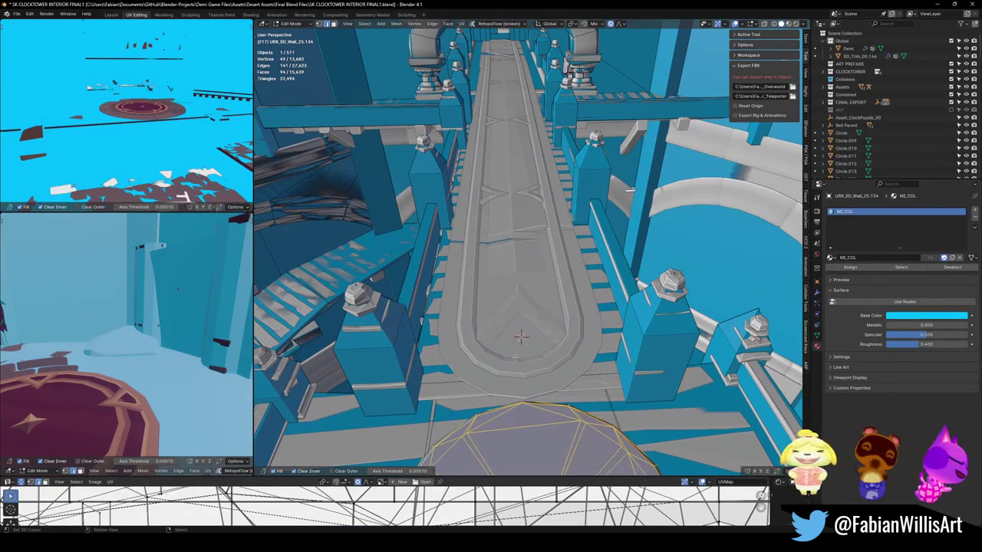
key(Tab)
- Add a UCX_Plane.025 convex hull around the walkway floor section, then select it with UBX_SD_Wall_25.134
click(516, 361)
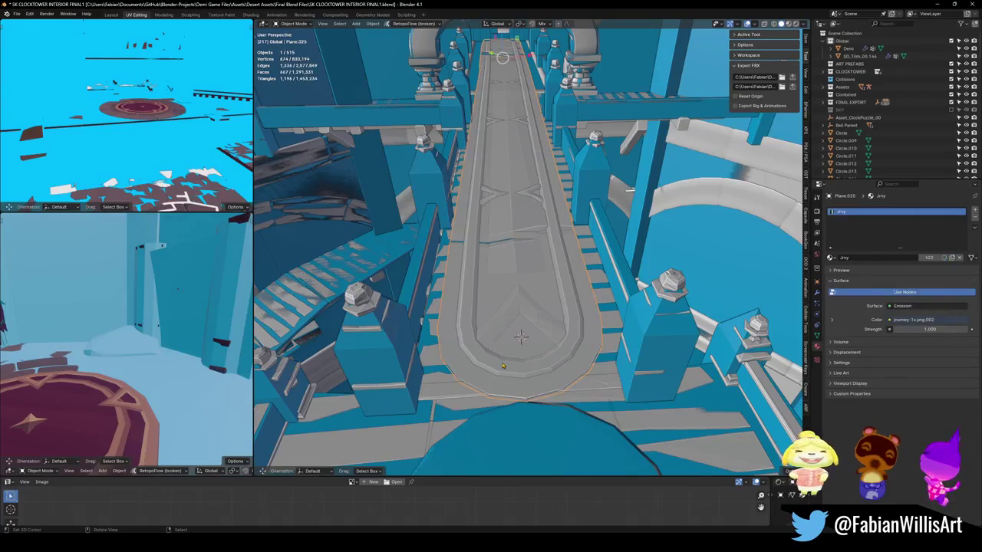
key(Tab)
key(alt+a)
key(l)
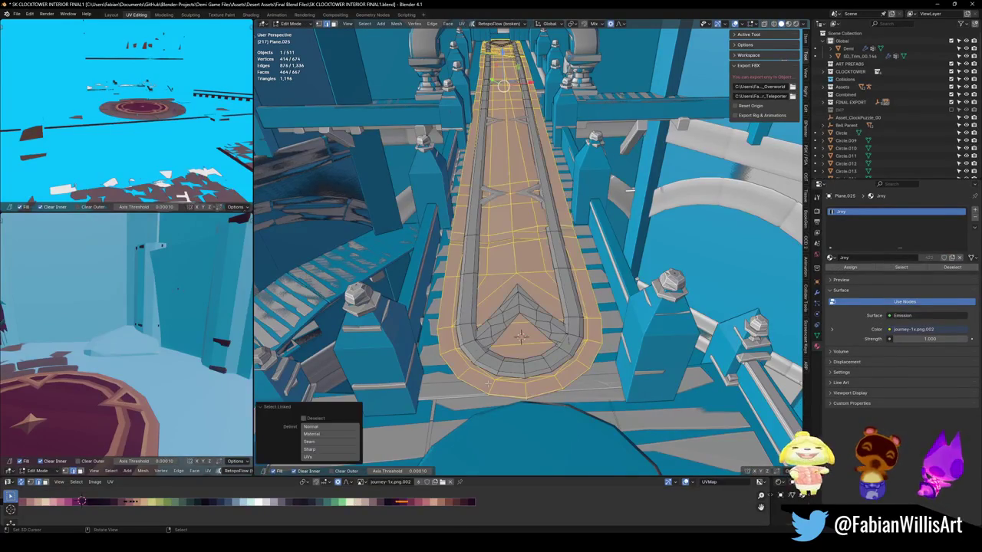
middle_drag(537, 342, 536, 387)
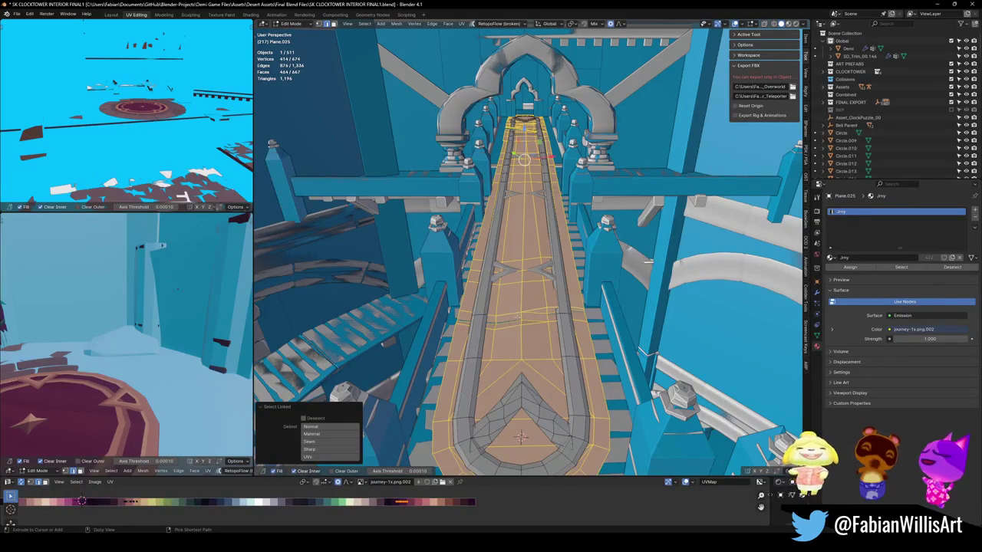
key(shift+alt+c)
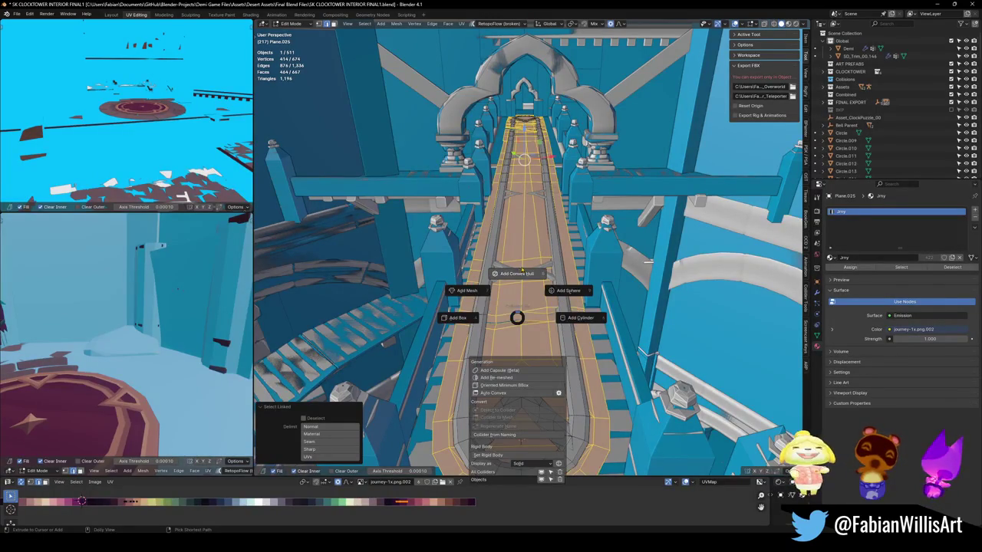
click(522, 271)
click(520, 267)
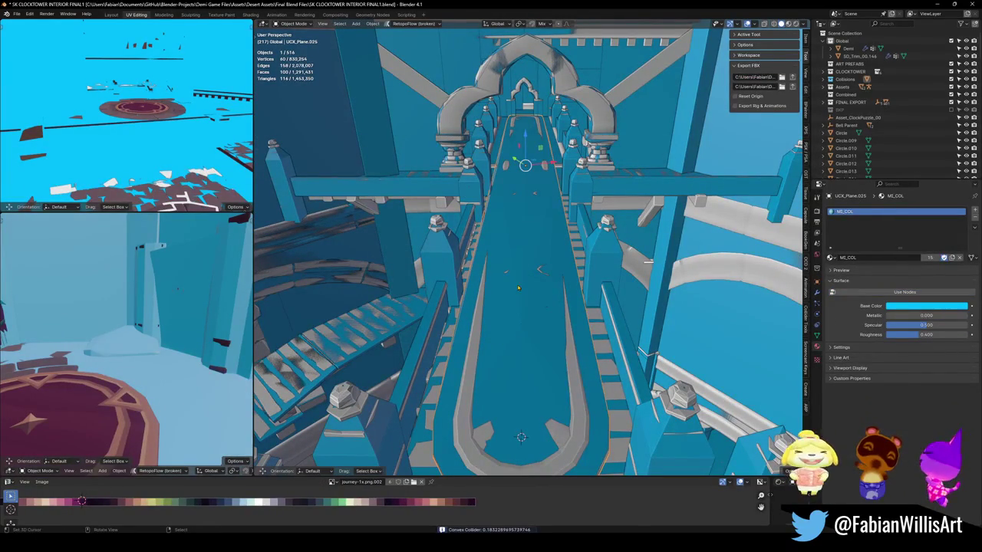
shift+click(450, 272)
- Join the collider into UBX_SD_Wall_25.134 and hide everything but its floor part in Edit Mode
key(ctrl+j)
key(Tab)
key(alt+a)
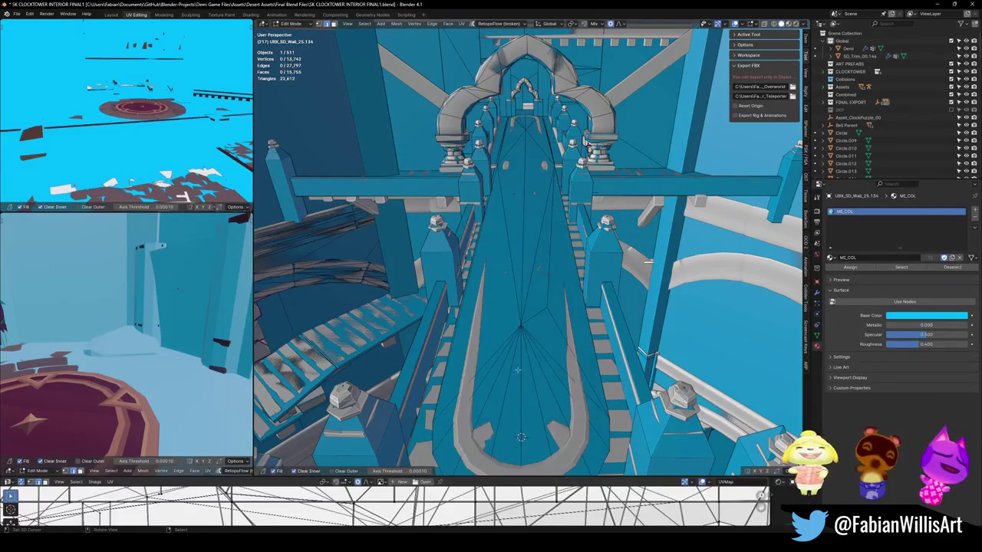
key(l)
key(shift+h)
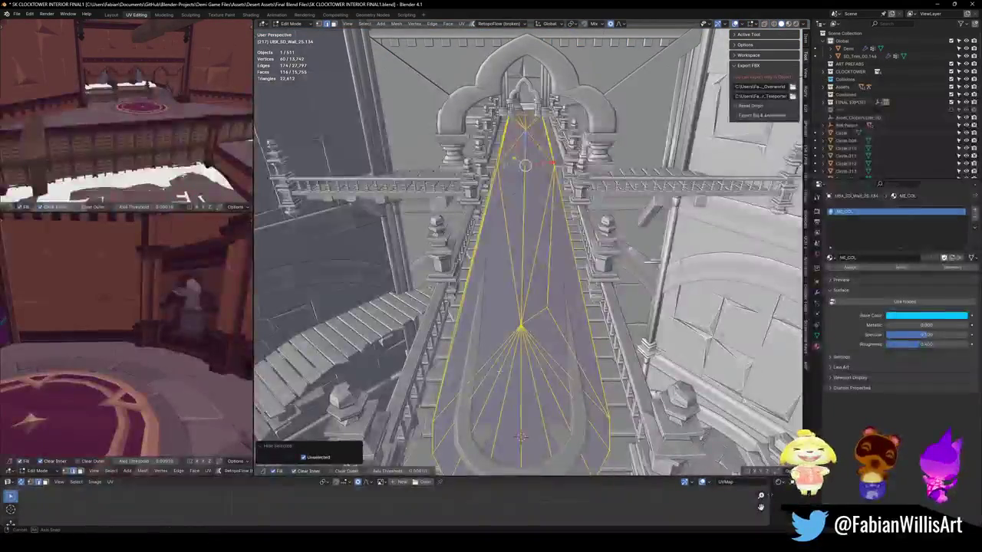
middle_drag(507, 369, 585, 396)
- Inspect the blue floor strip in local view, then leave local view and Edit Mode
key(KP_Divide)
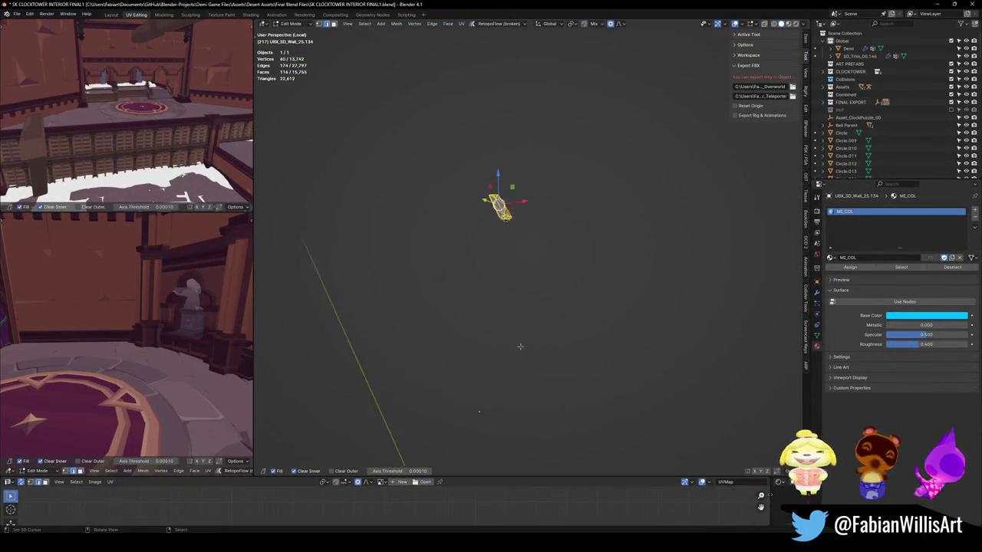
scroll(609, 328, down, 2)
scroll(609, 335, down, 2)
key(alt+a)
mouse_move(609, 337)
middle_down()
mouse_move(572, 322)
mouse_move(567, 392)
middle_up()
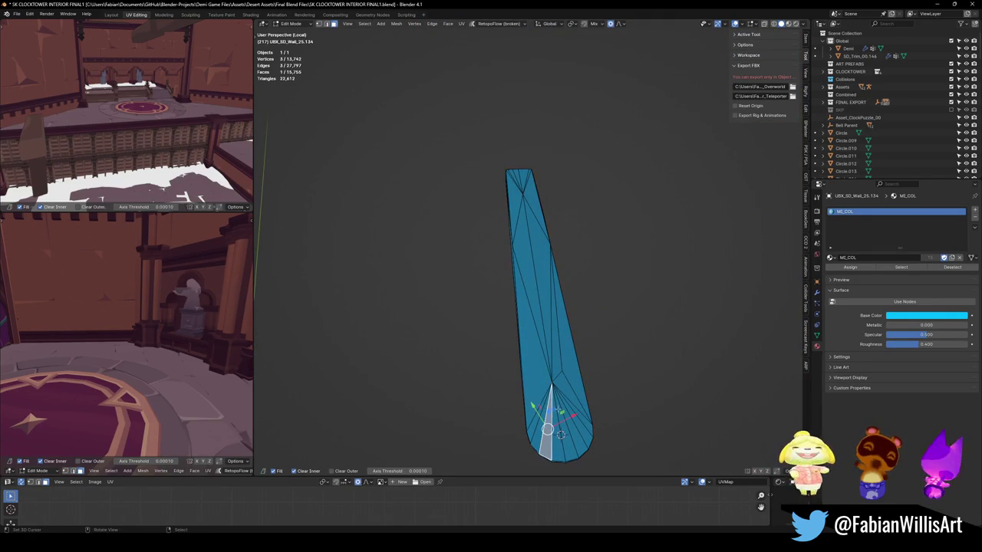
scroll(553, 375, up, 4)
mouse_move(553, 375)
middle_down()
mouse_move(551, 325)
mouse_move(585, 318)
mouse_move(577, 309)
middle_up()
key(KP_Divide)
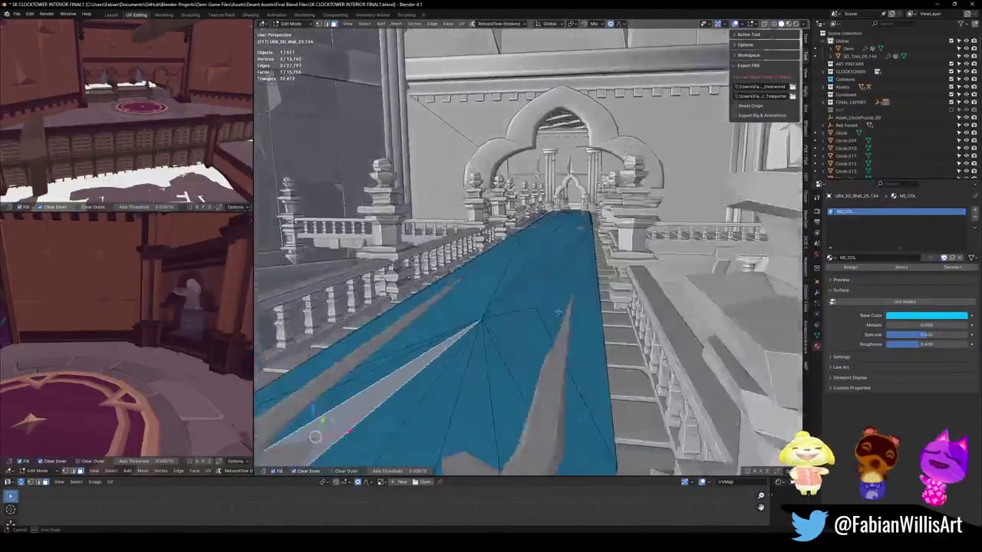
middle_drag(577, 309, 571, 303)
scroll(571, 303, up, 2)
key(Tab)
mouse_move(517, 409)
middle_down()
mouse_move(538, 306)
mouse_move(449, 318)
mouse_move(522, 299)
middle_up()
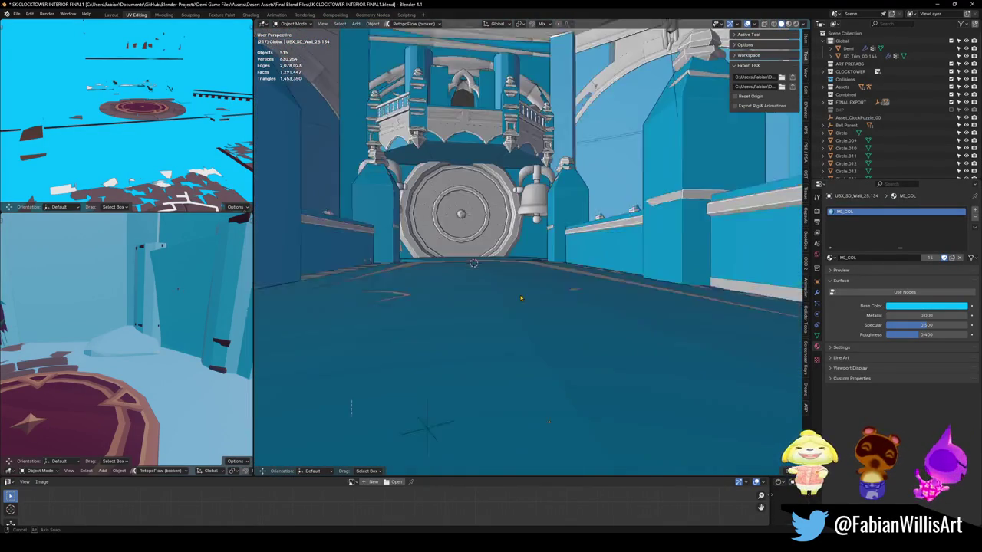
- View the corridor toward the gong and save the clocktower file
middle_drag(521, 294, 521, 313)
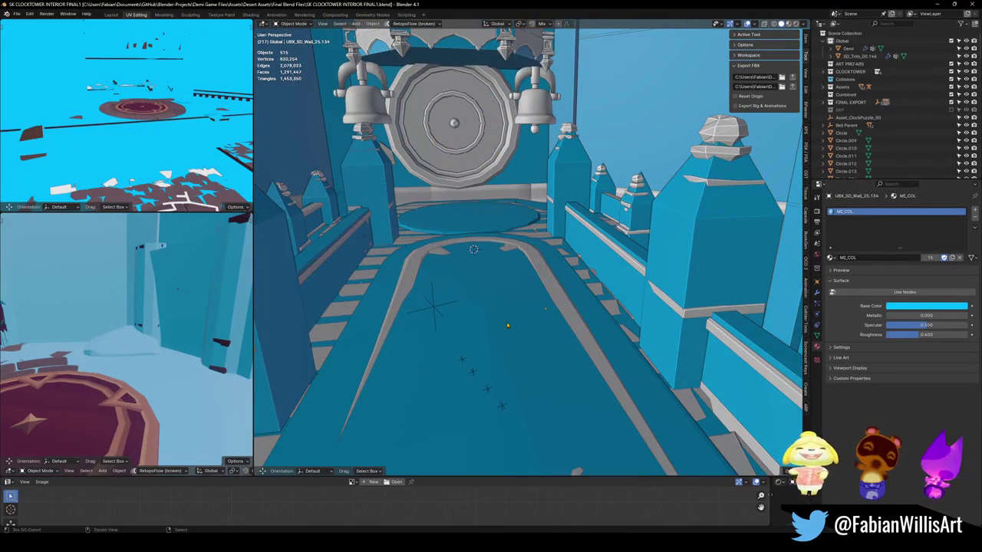
middle_drag(507, 325, 536, 327)
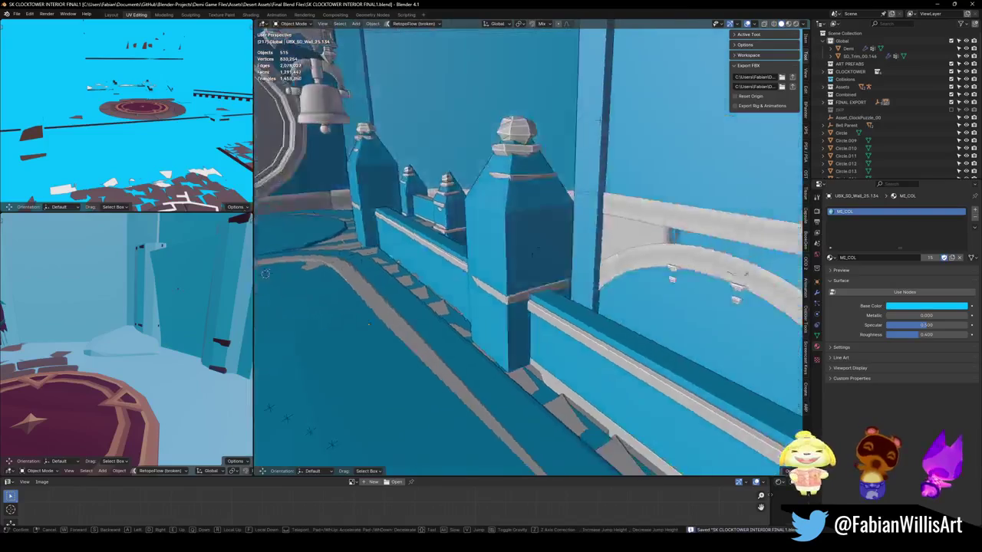
key(ctrl+s)
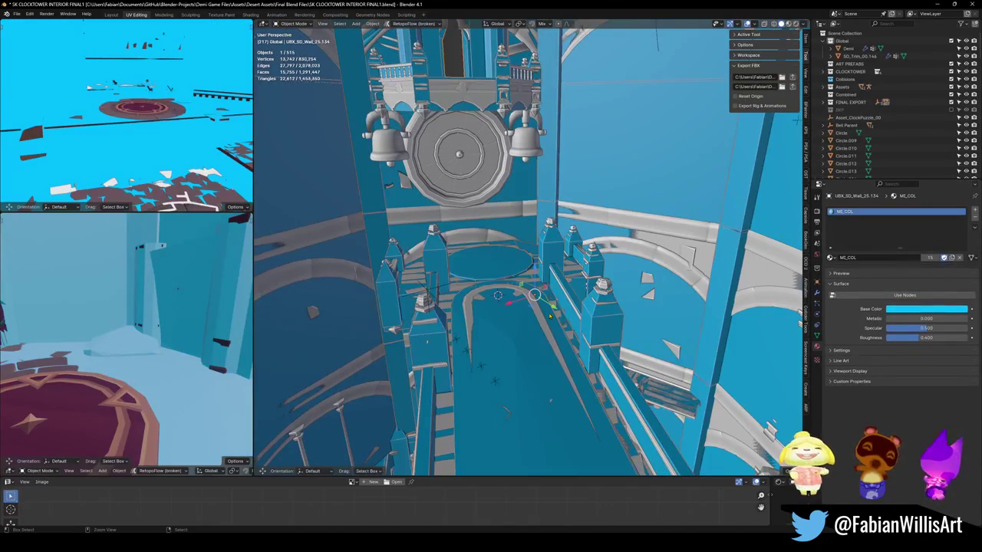
- Select and deselect the corridor collision planes and wall, undoing stray changes
key(alt+a)
key(ctrl+z)
key(ctrl+z)
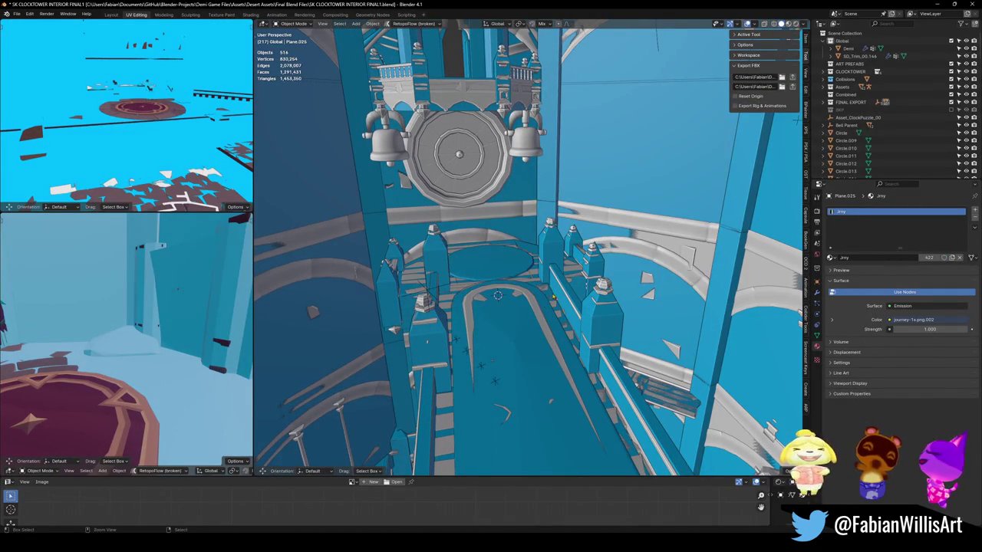
click(518, 306)
key(ctrl+z)
key(ctrl+z)
key(ctrl+z)
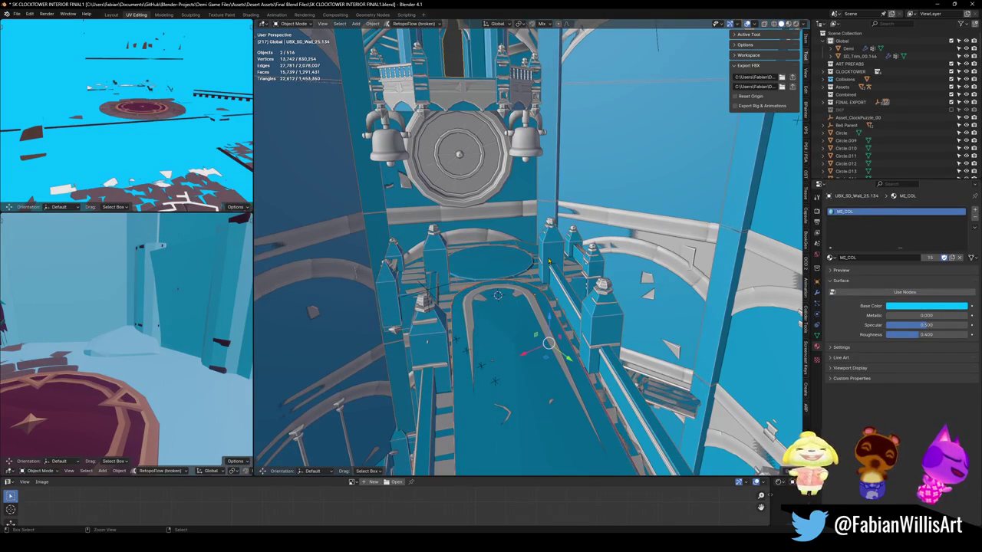
key(alt+a)
click(549, 265)
key(alt+a)
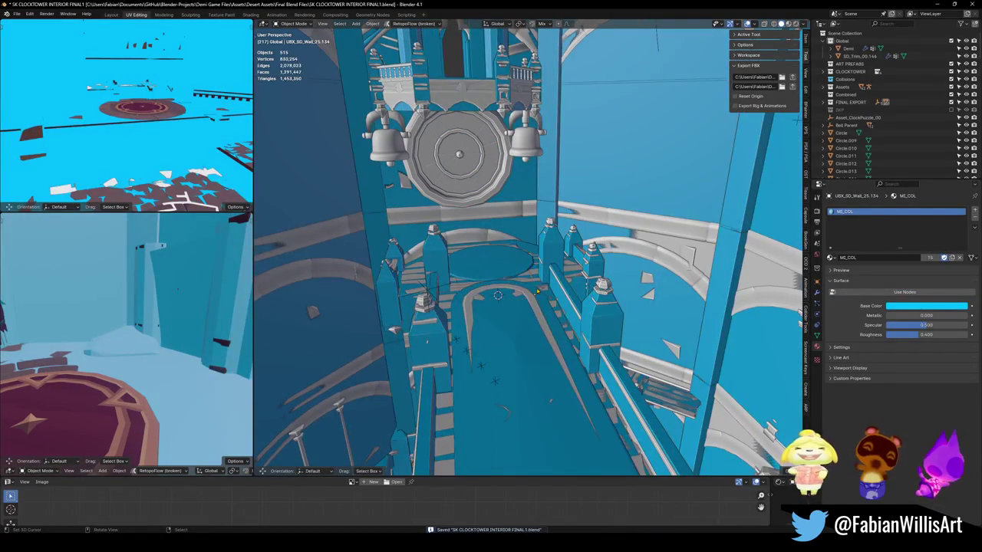
middle_drag(521, 284, 476, 230)
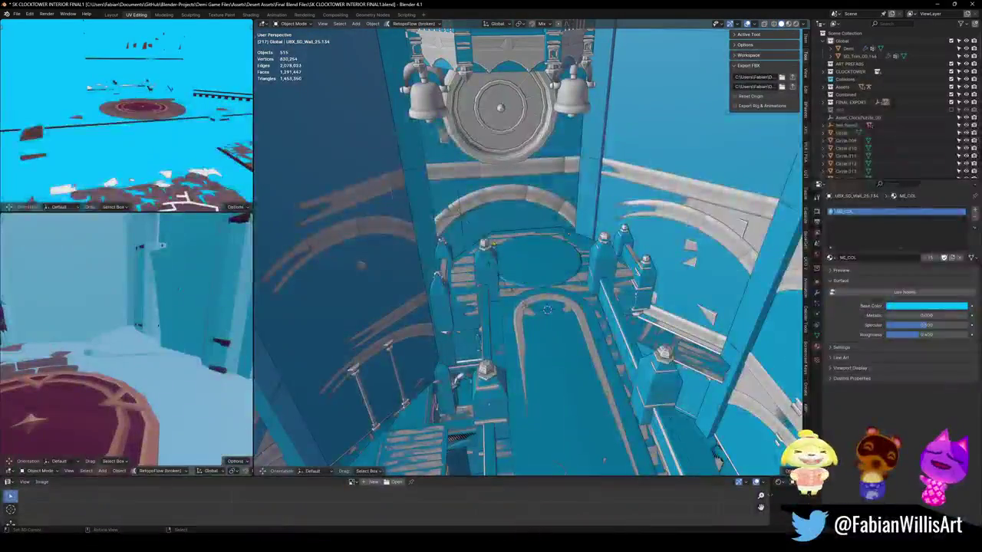
click(462, 217)
click(547, 309)
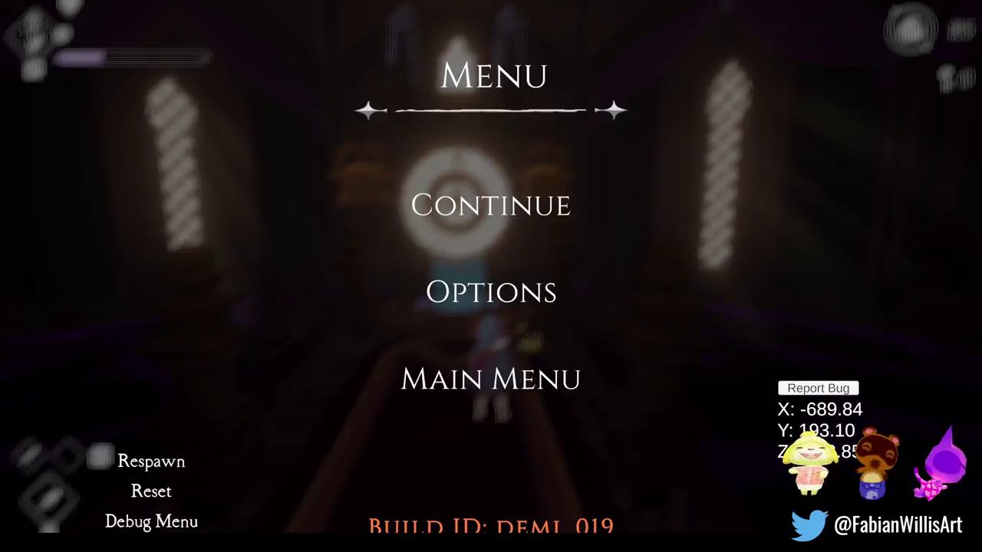
- Resume and test-walk the level, then pause, leave fullscreen Play mode and minimise Unity
click(490, 205)
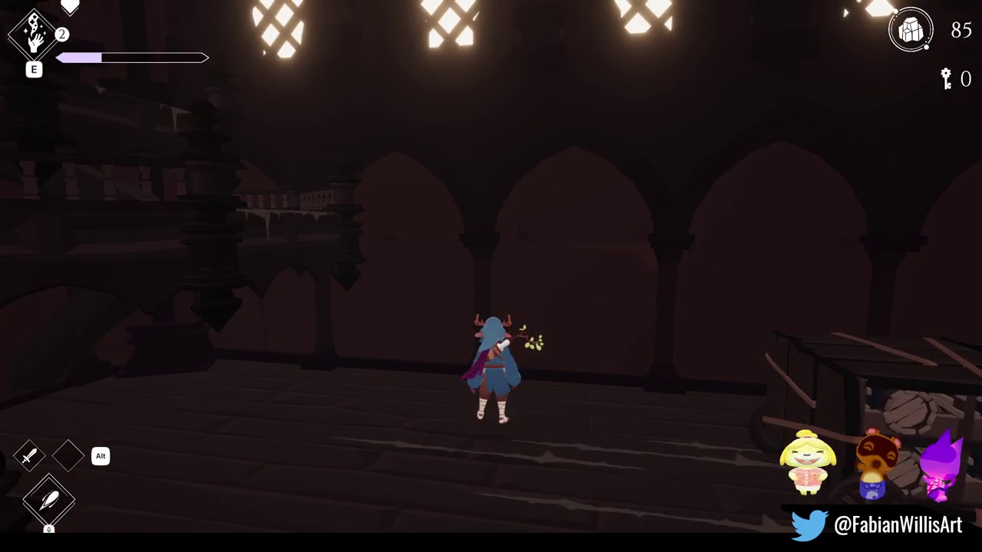
key(Escape)
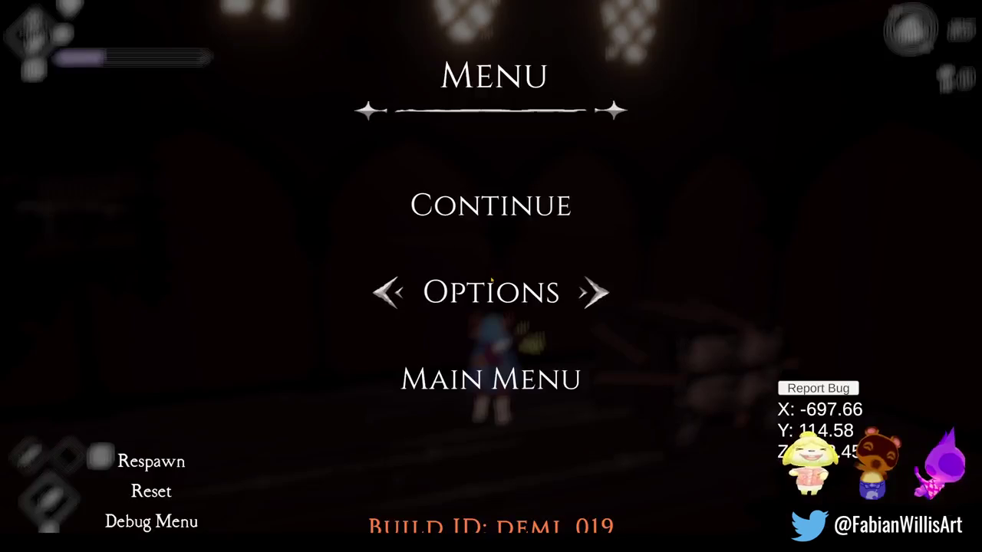
key(shift+space)
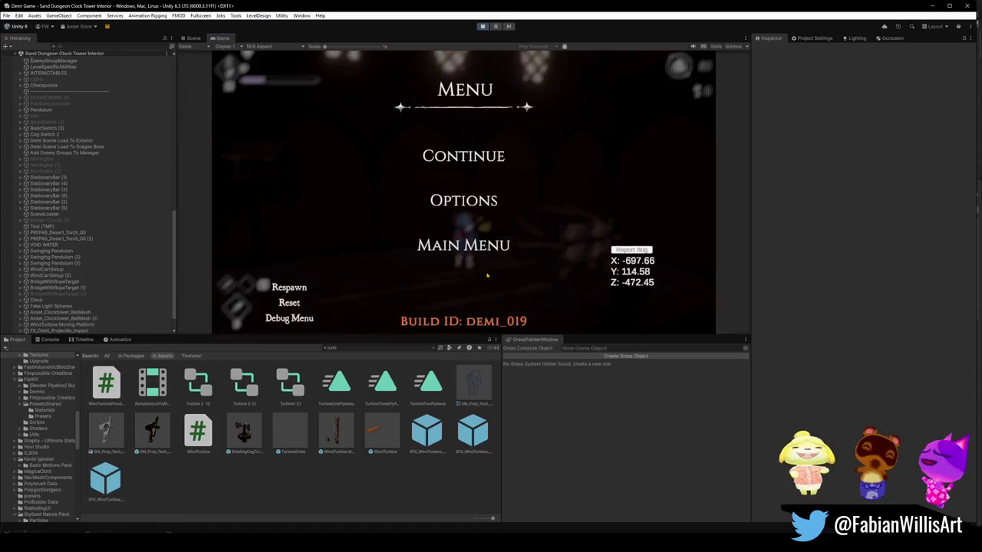
click(931, 5)
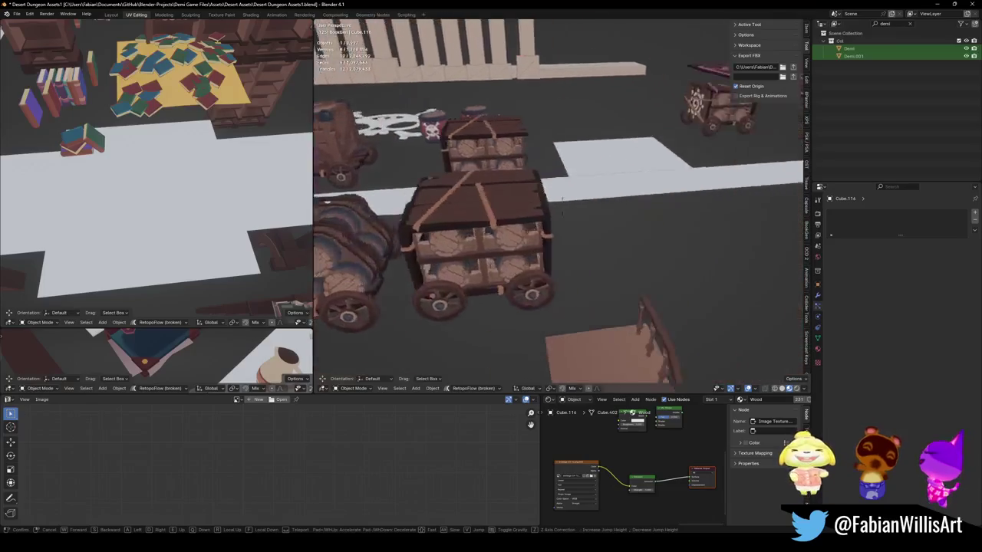
- Walk-fly through the asset scene past the brick arches, pillars, golden birdcage and banners
key(w)
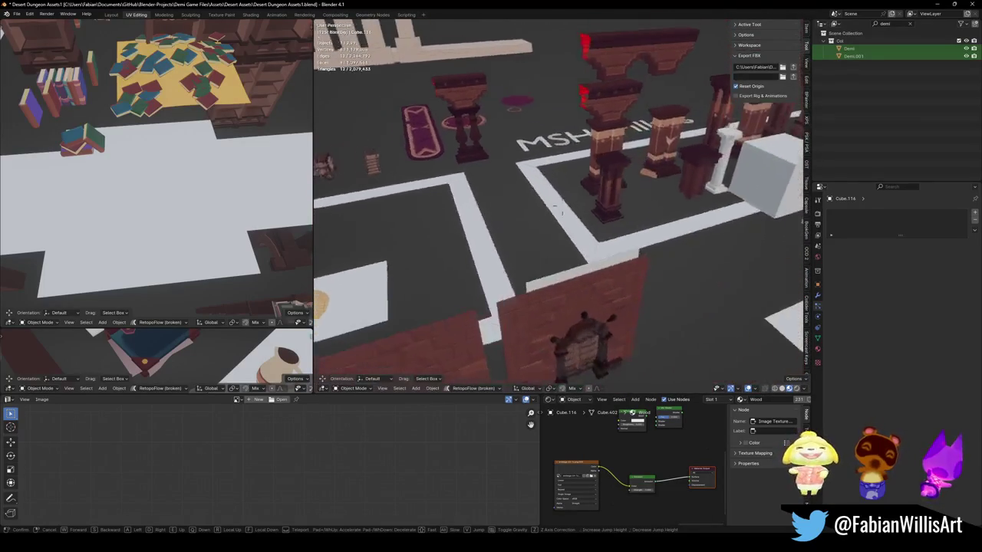
key(w)
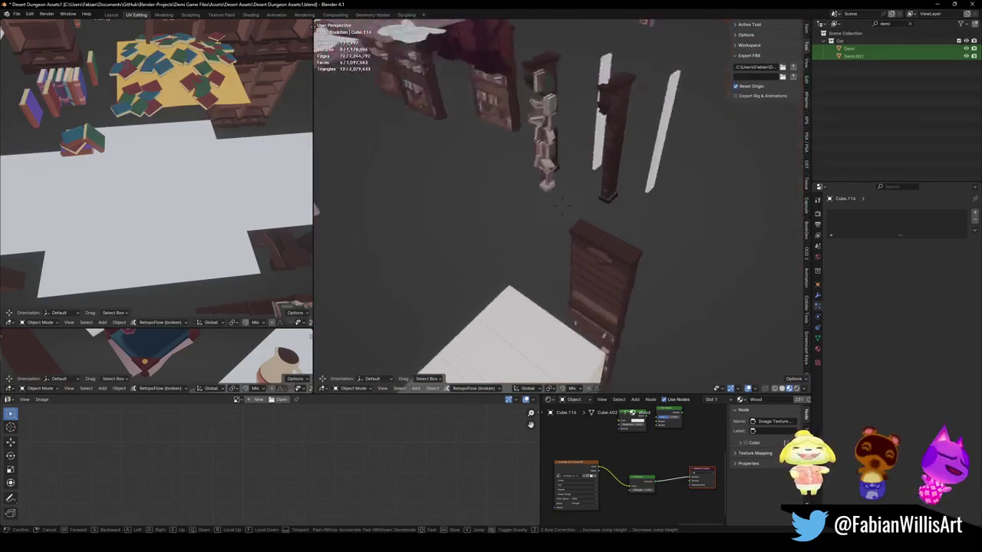
key(w)
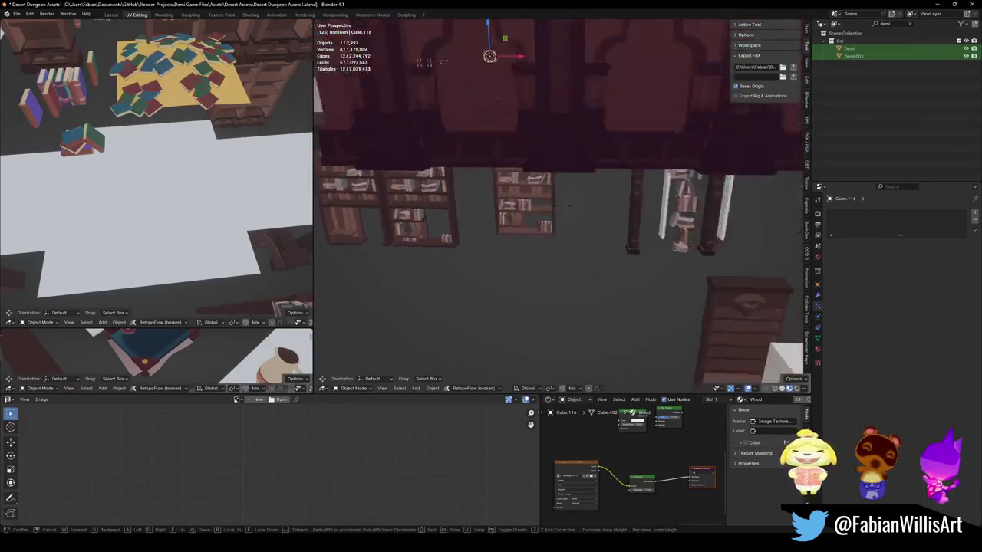
key(w)
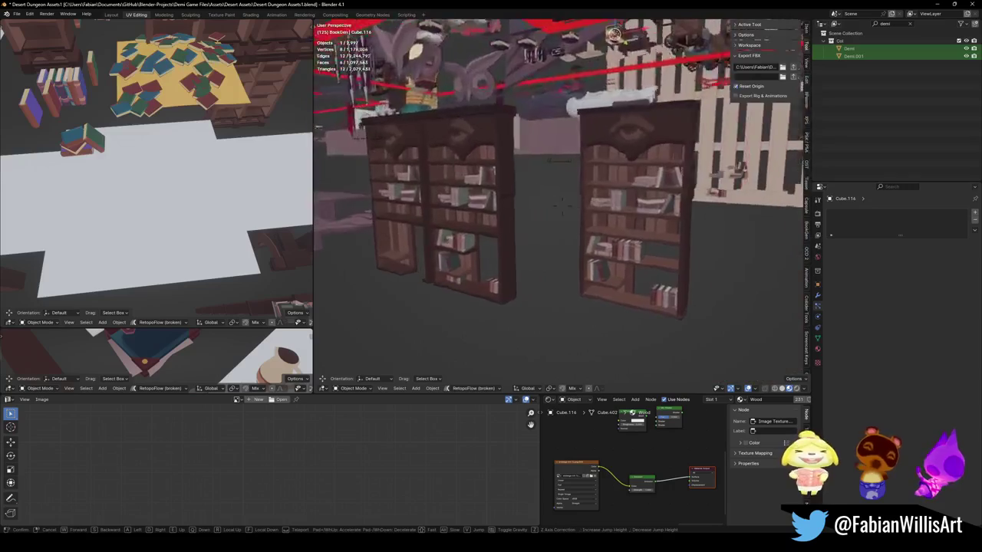
key(s)
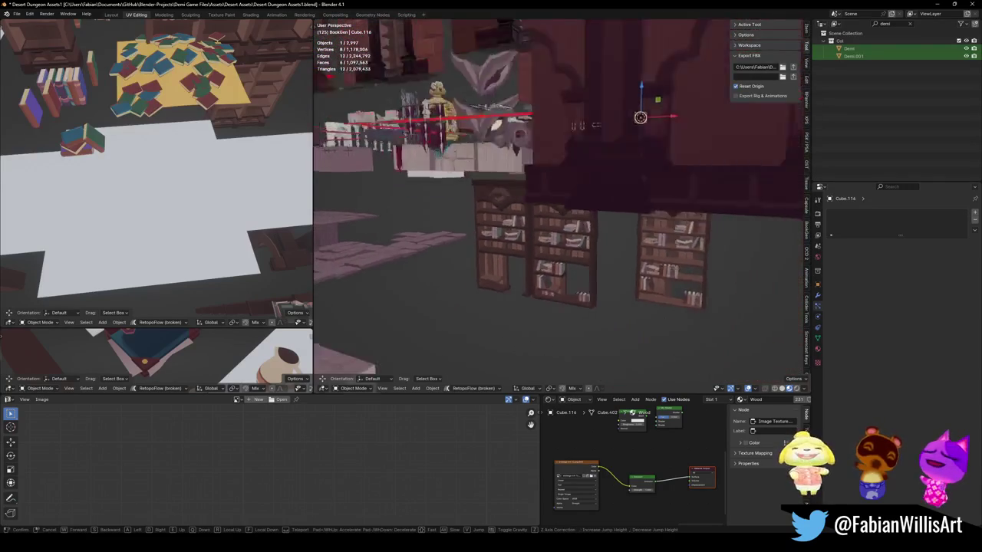
key(w)
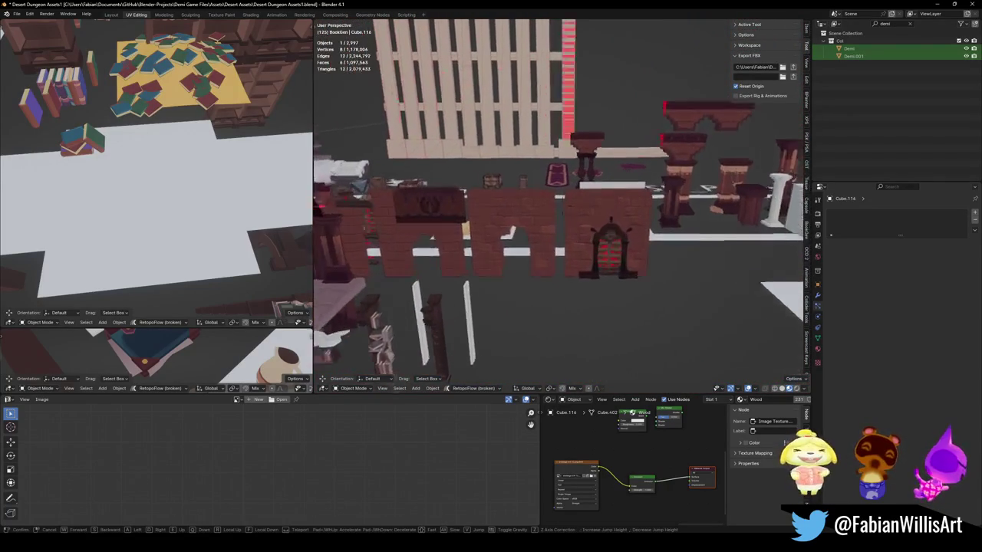
key(w)
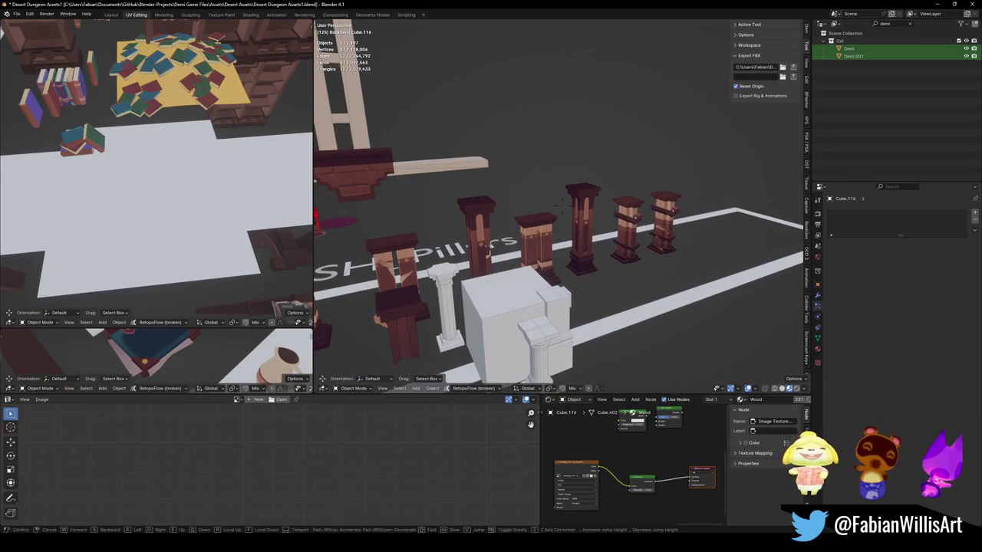
key(w)
key(s)
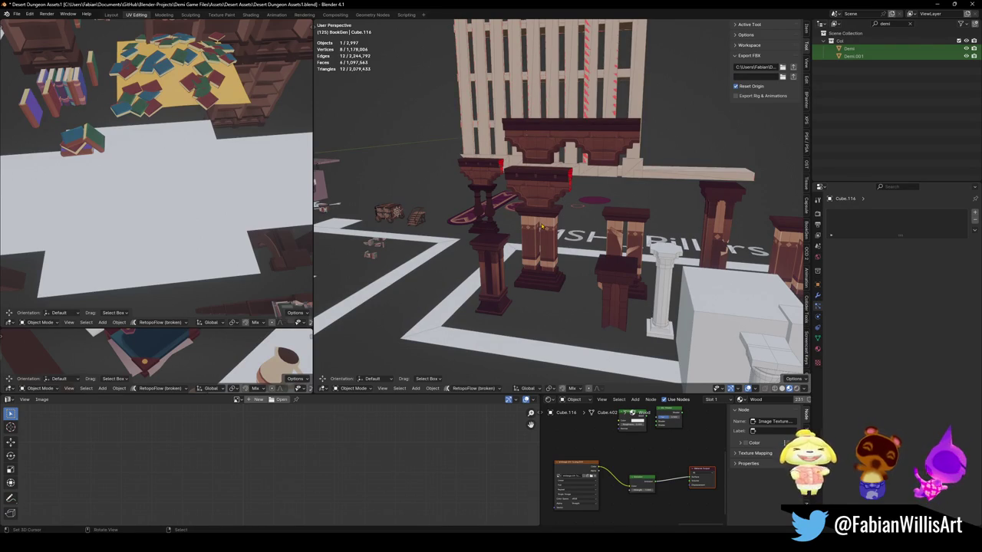
key(shift+grave)
key(a)
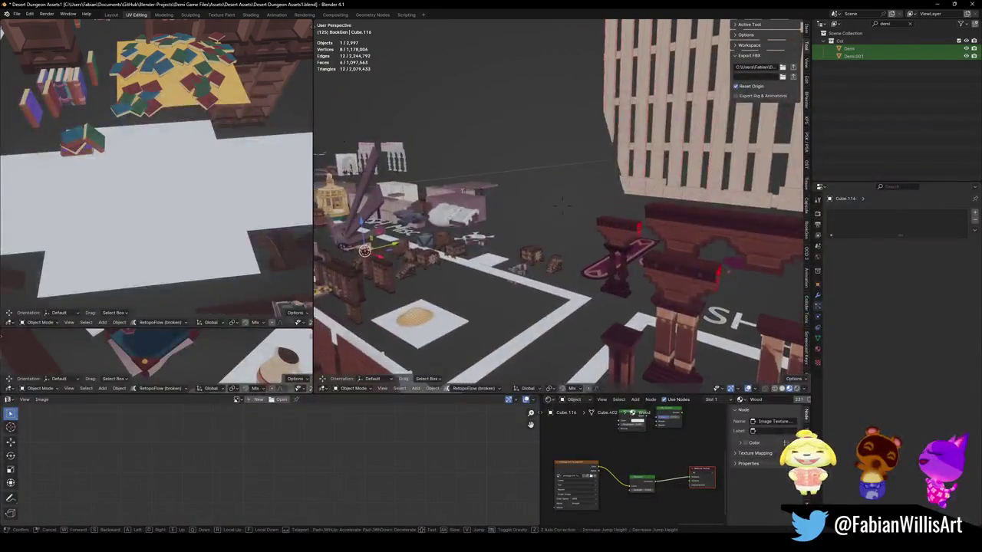
key(s)
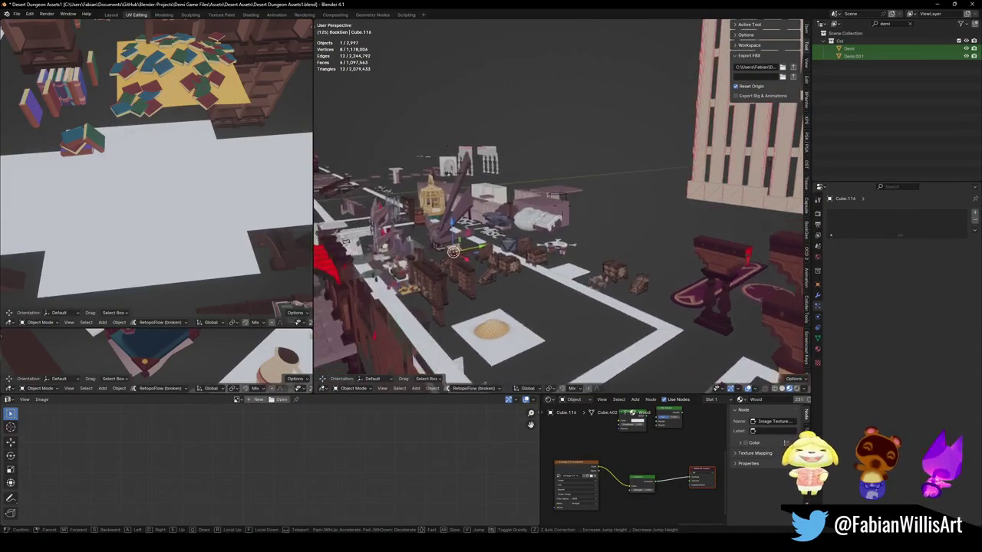
key(w)
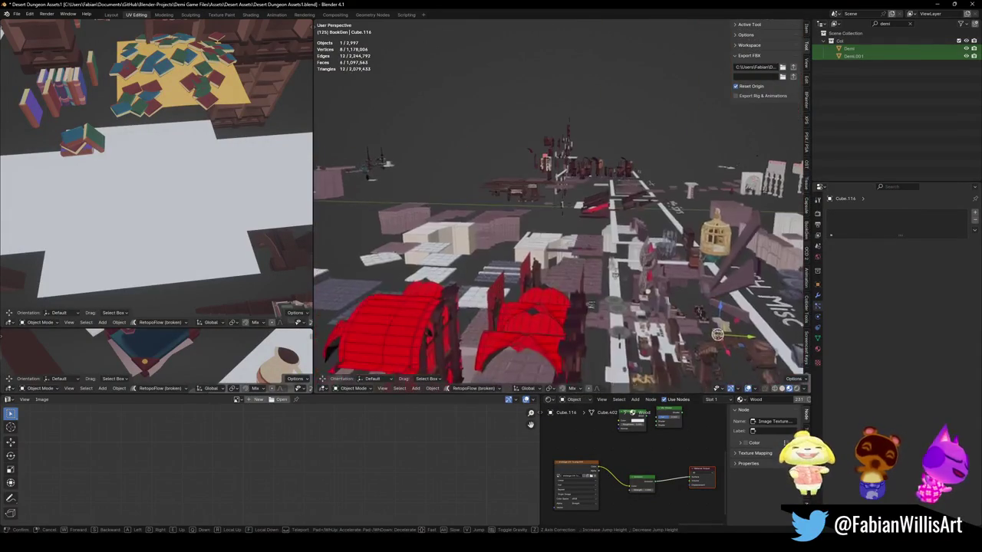
key(w)
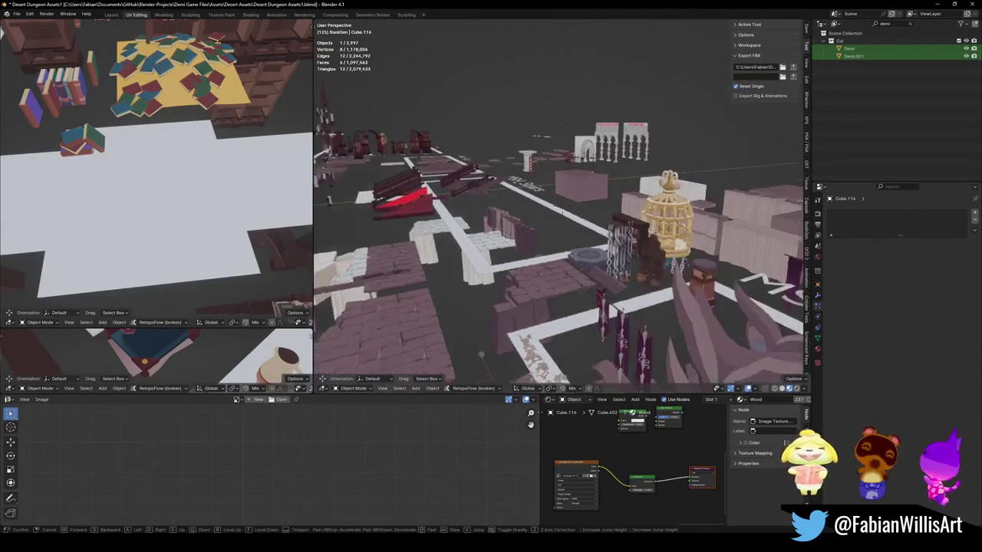
key(w)
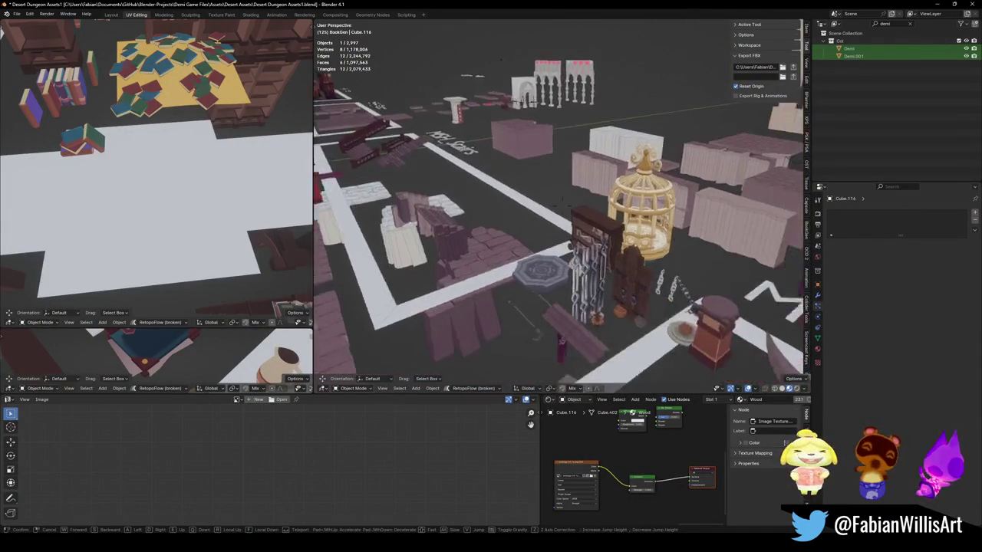
key(s)
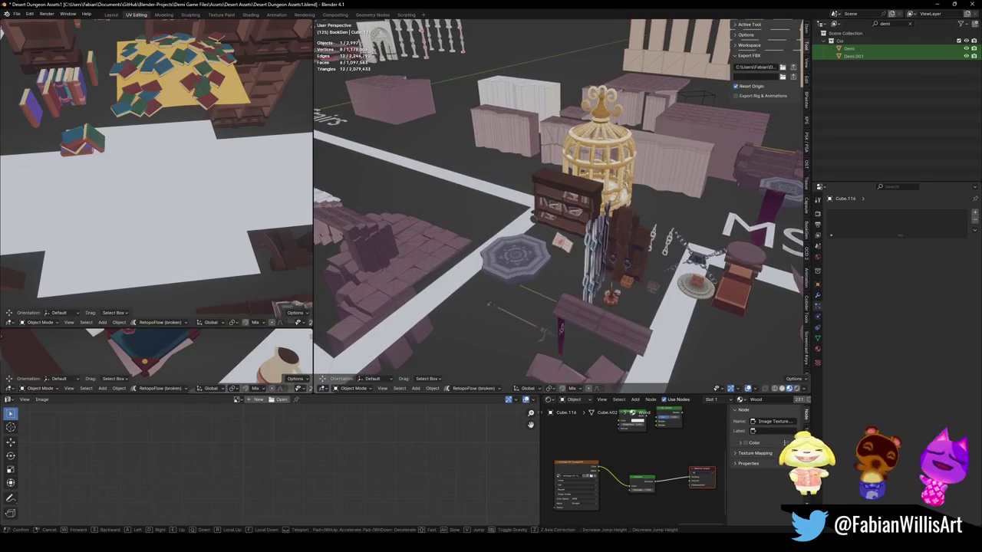
key(w)
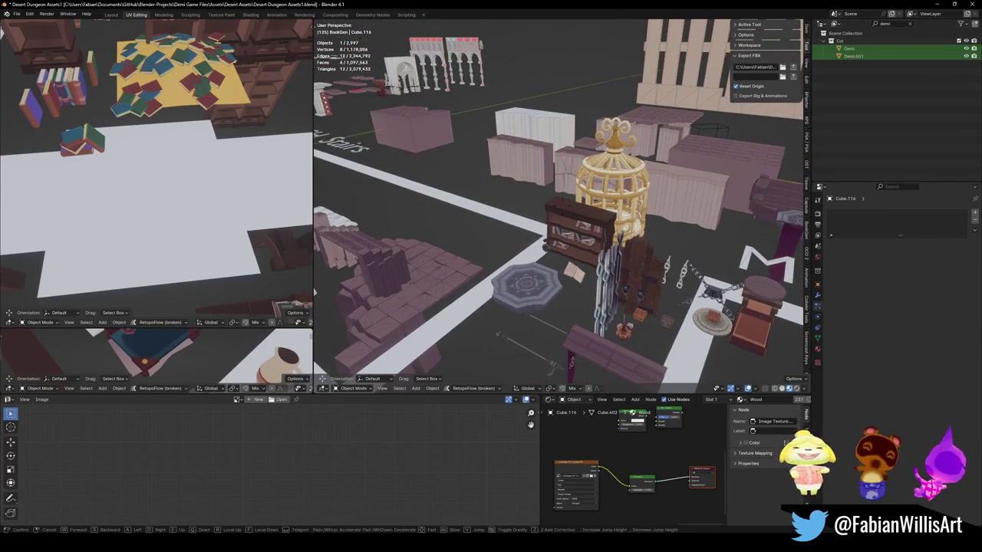
key(w)
key(s)
click(541, 226)
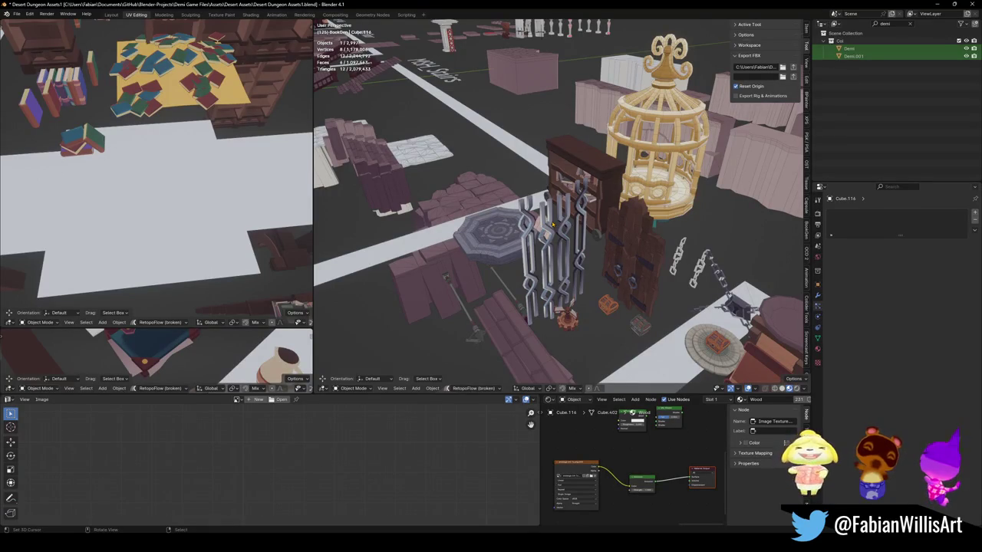
- Fly past the pillars and platforms into the arch room, then select the middle column bookshelf
key(shift+grave)
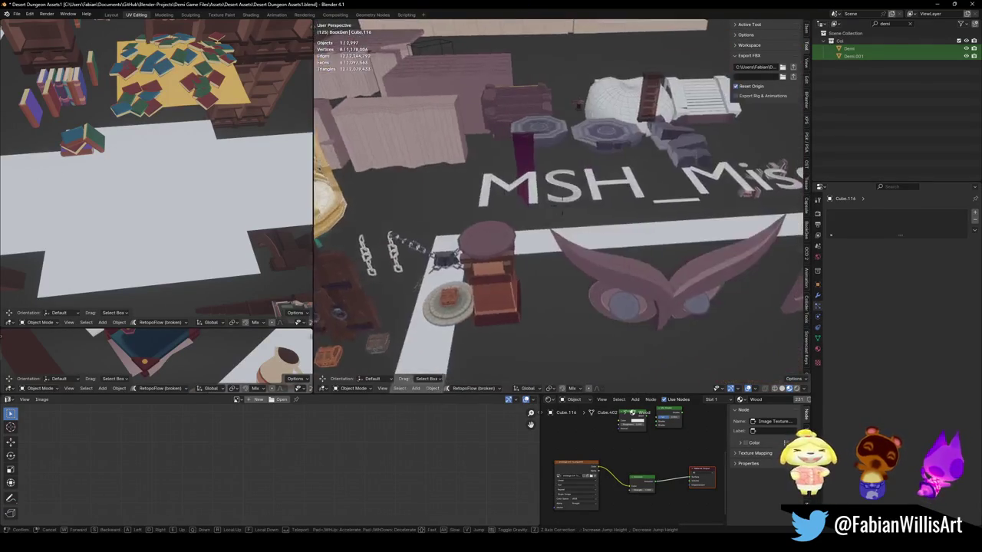
key(w)
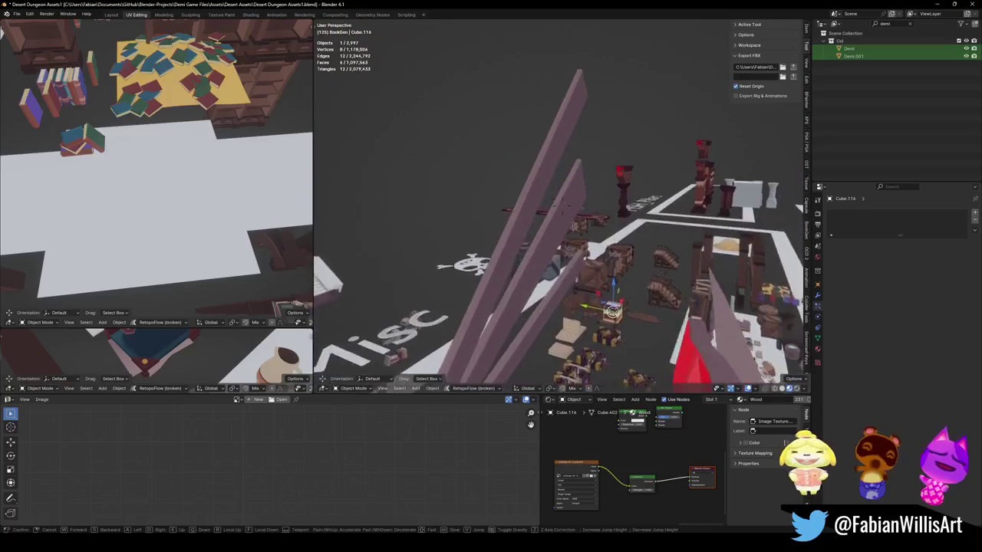
key(w)
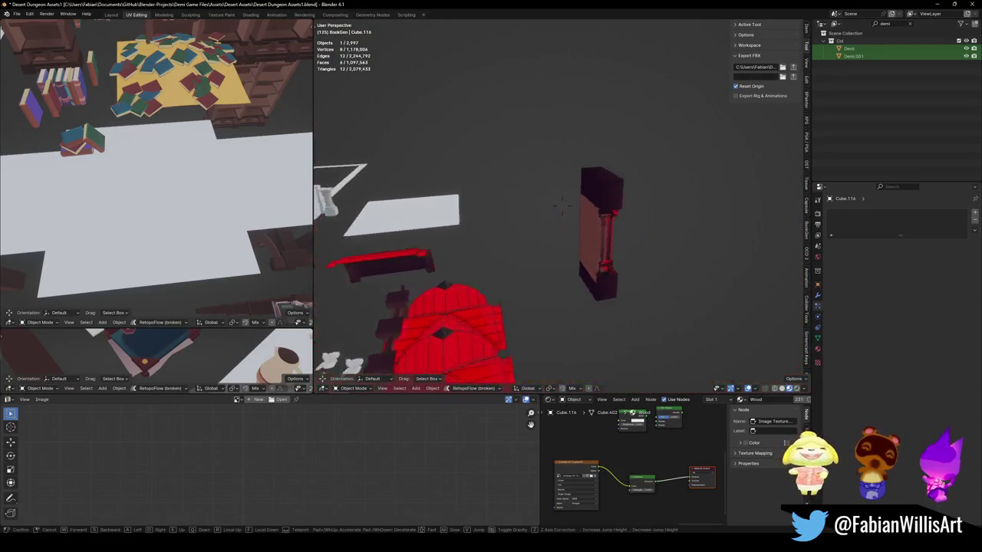
key(s)
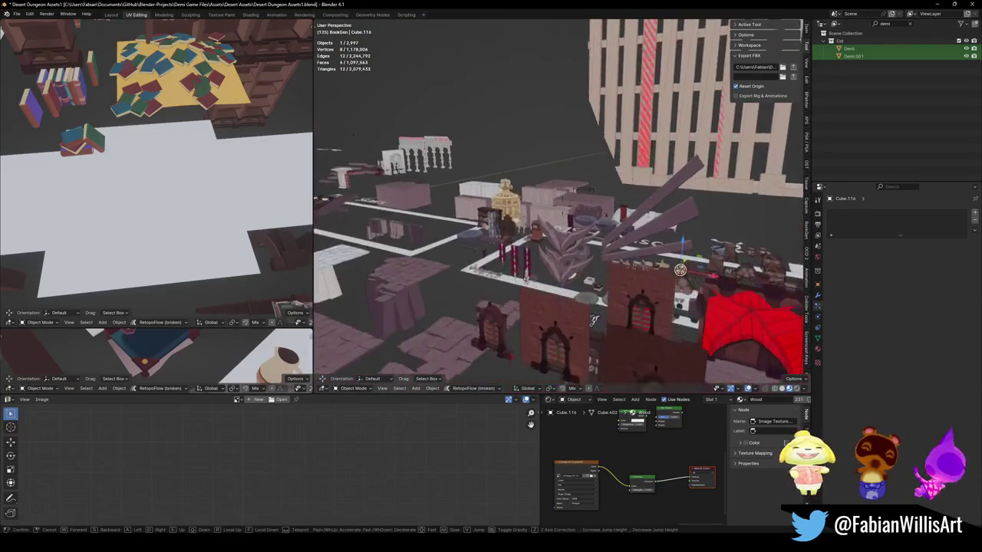
key(w)
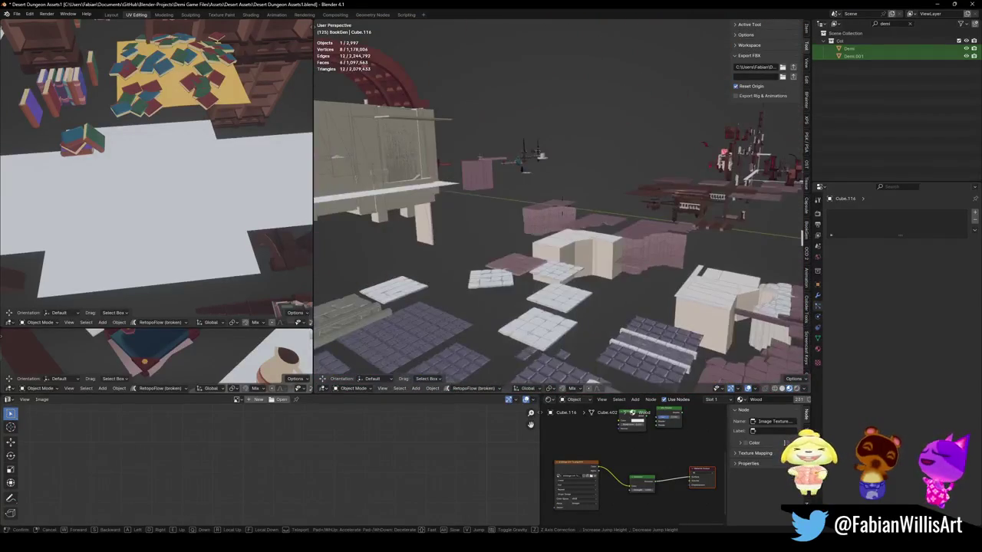
key(w)
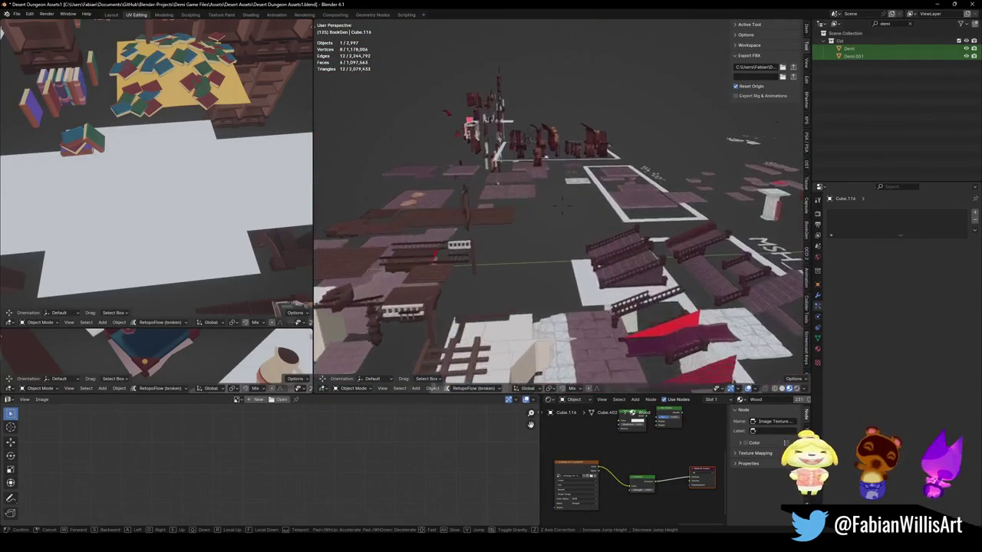
key(w)
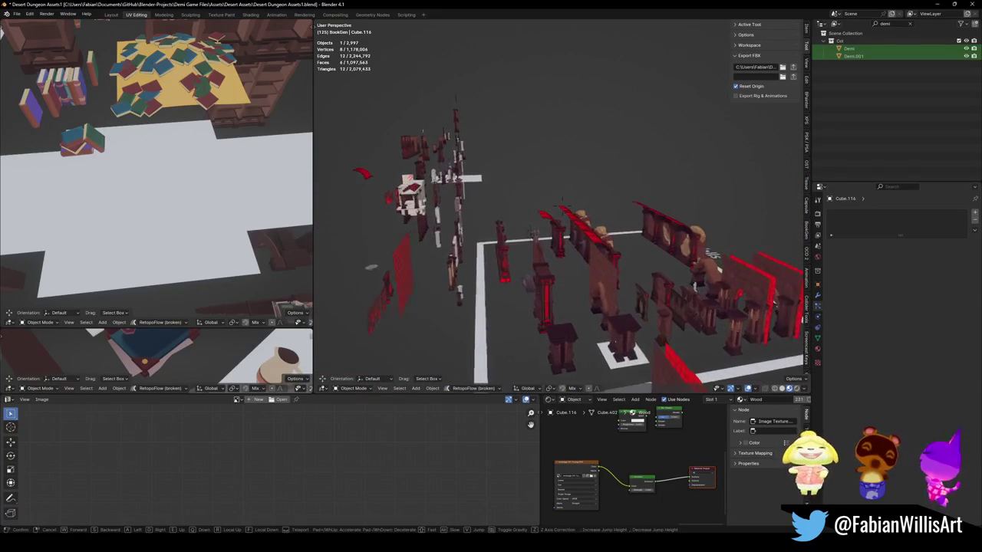
key(w)
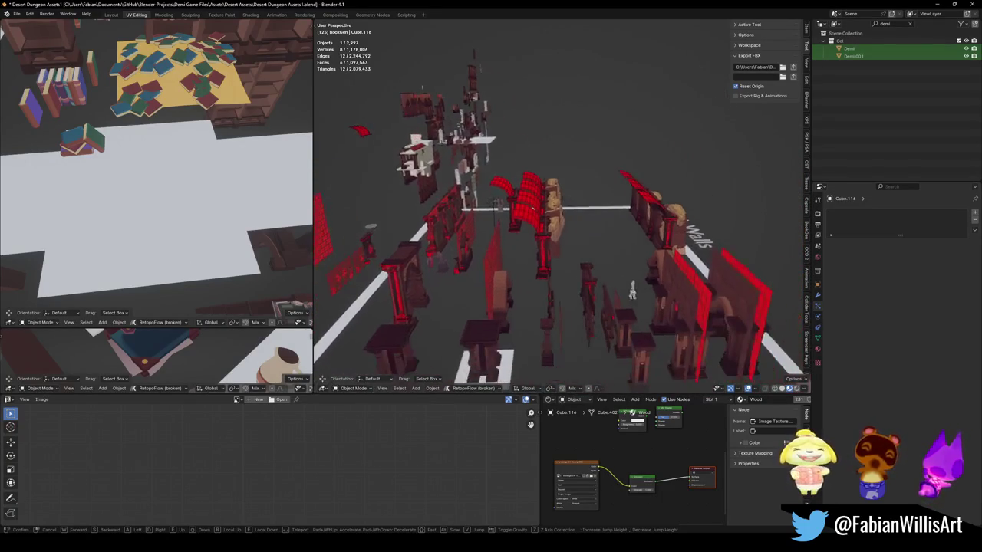
key(w)
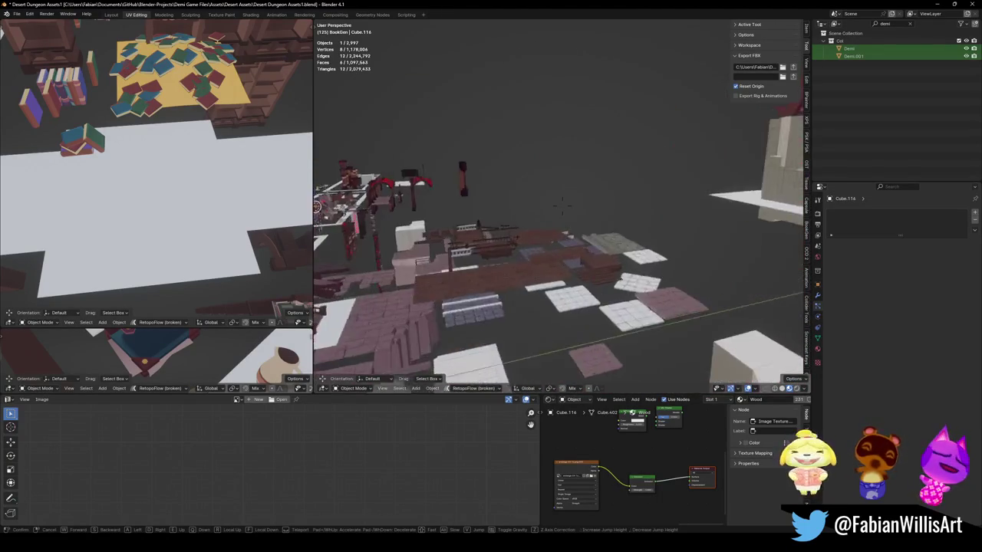
key(w)
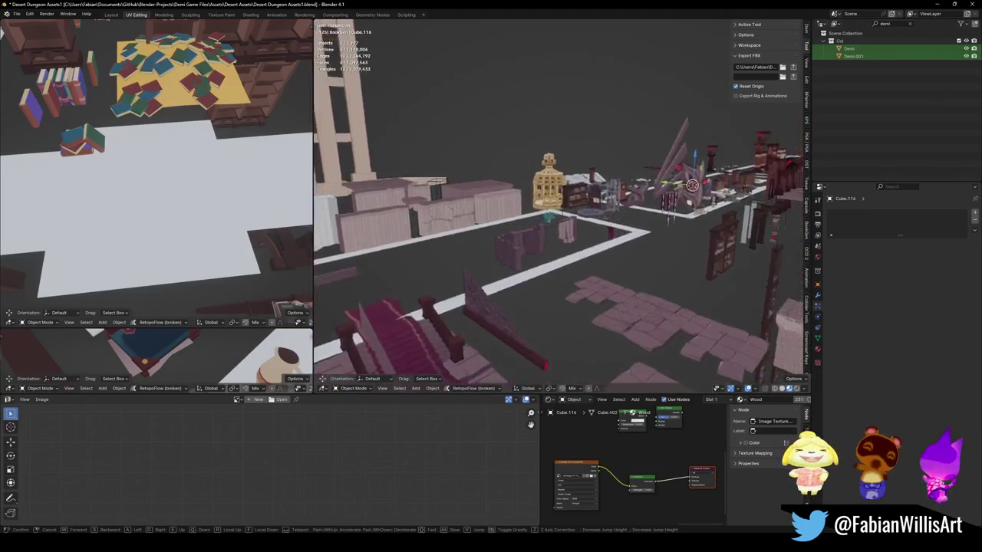
key(w)
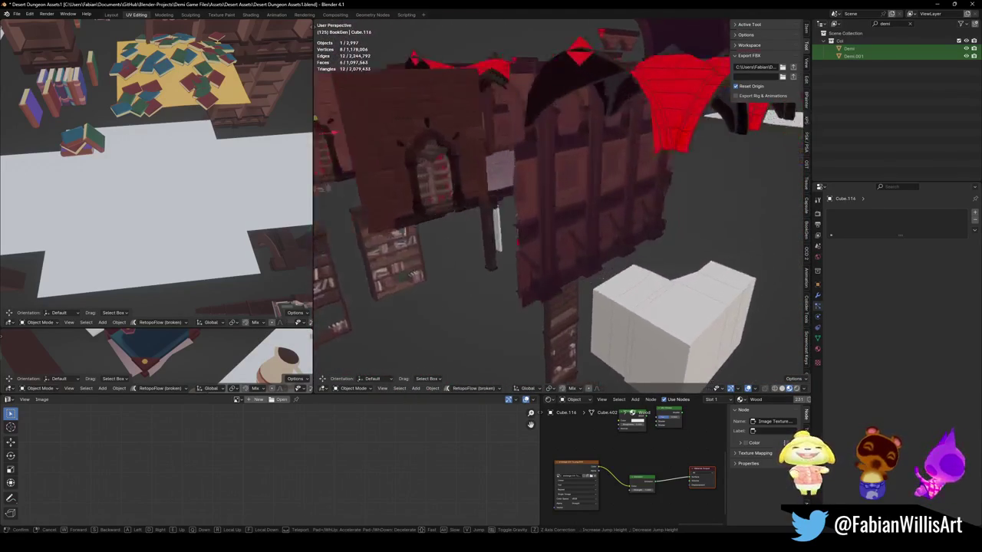
key(w)
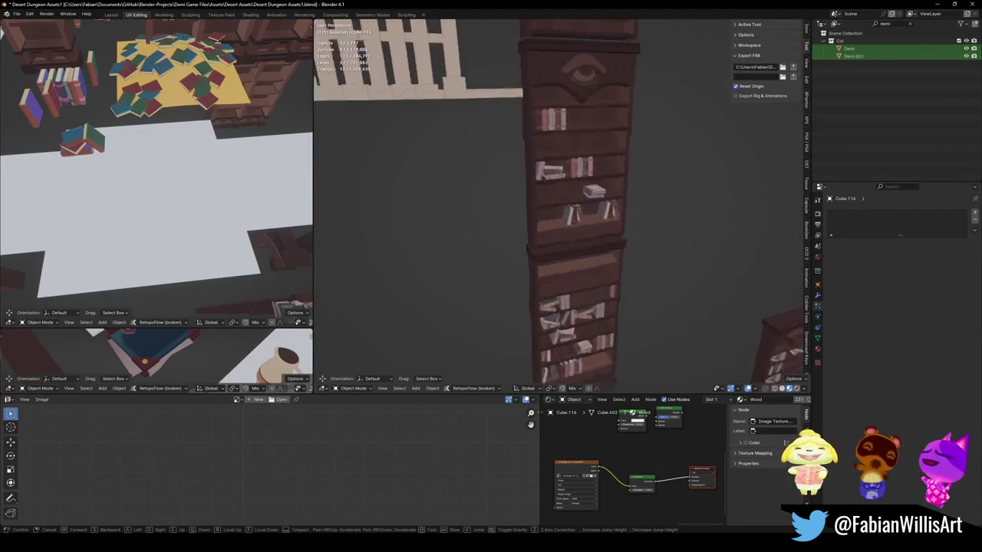
key(w)
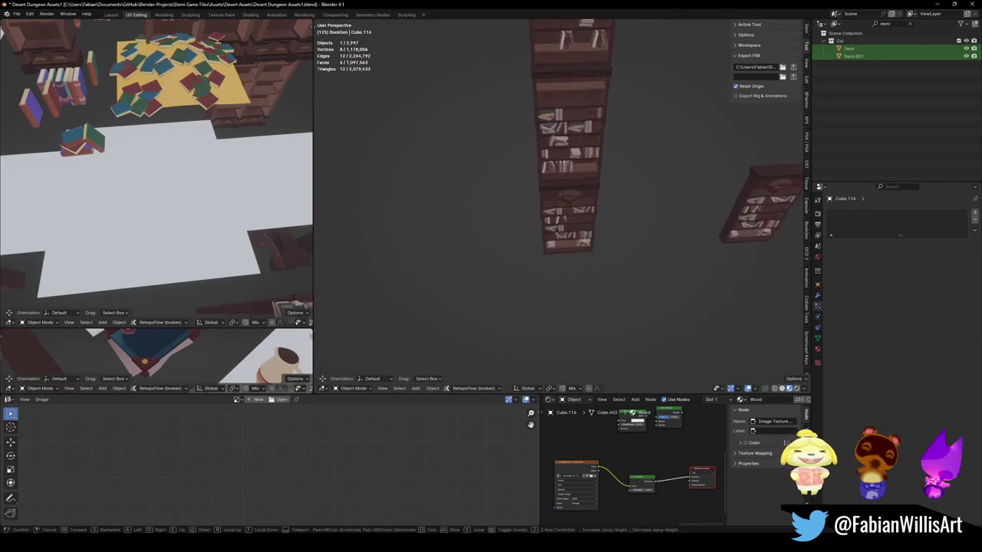
click(591, 207)
- Move the lower column bookshelf out and set it beside the stacked column
key(g)
right_click(621, 210)
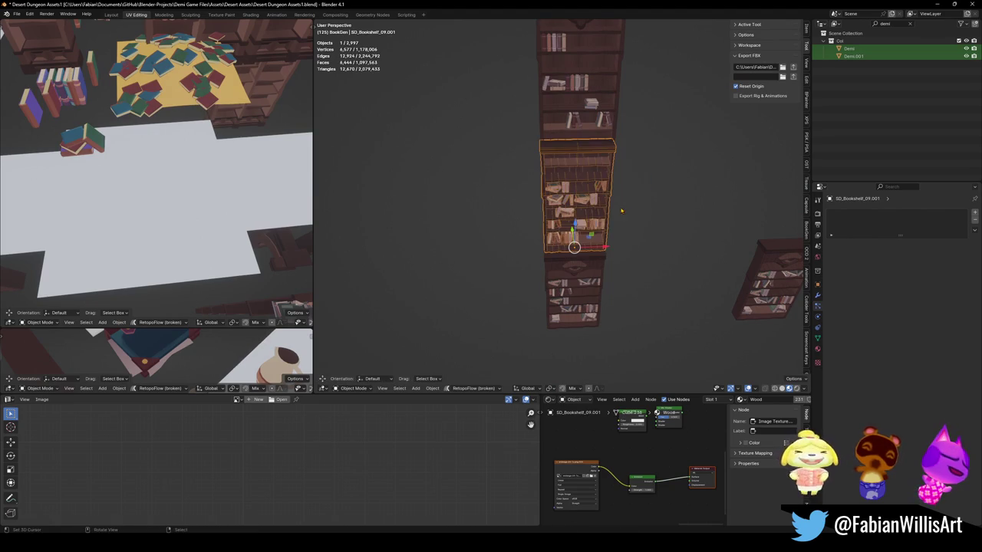
click(586, 285)
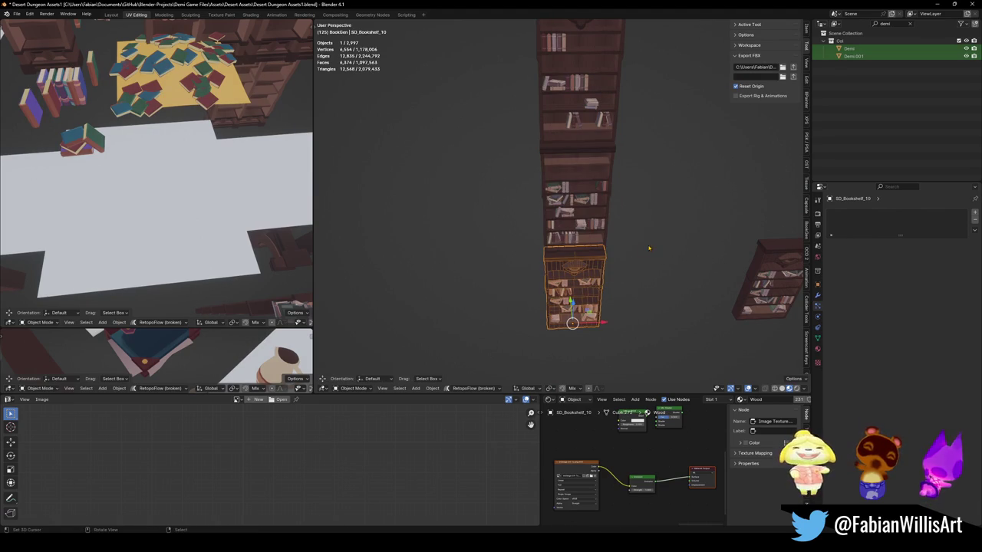
key(shift+grave)
key(w)
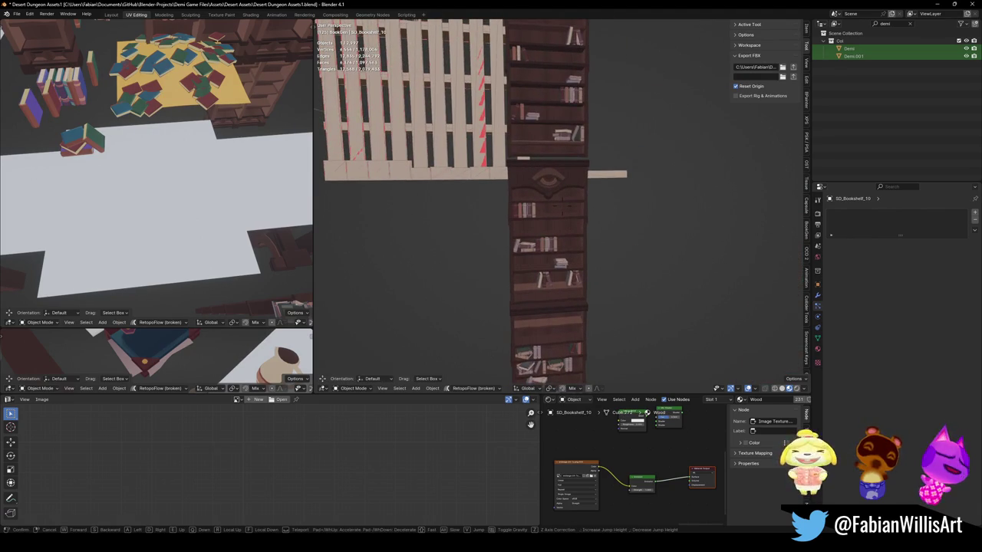
key(s)
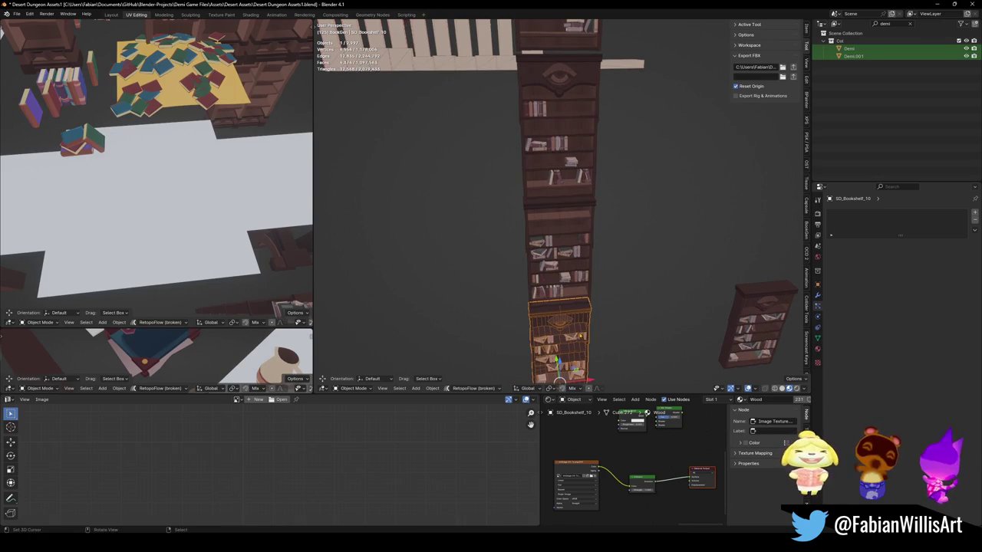
key(g)
click(604, 158)
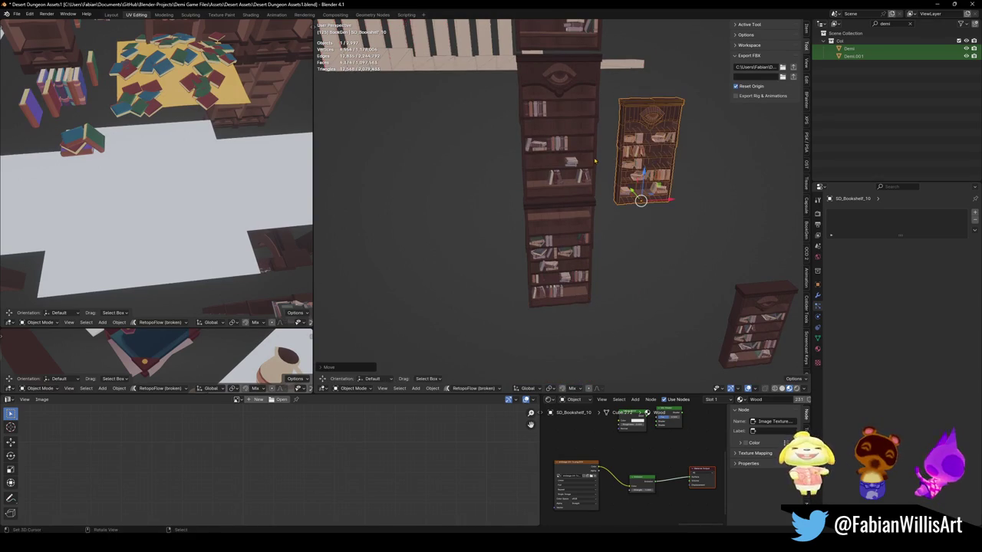
key(shift+s)
click(576, 92)
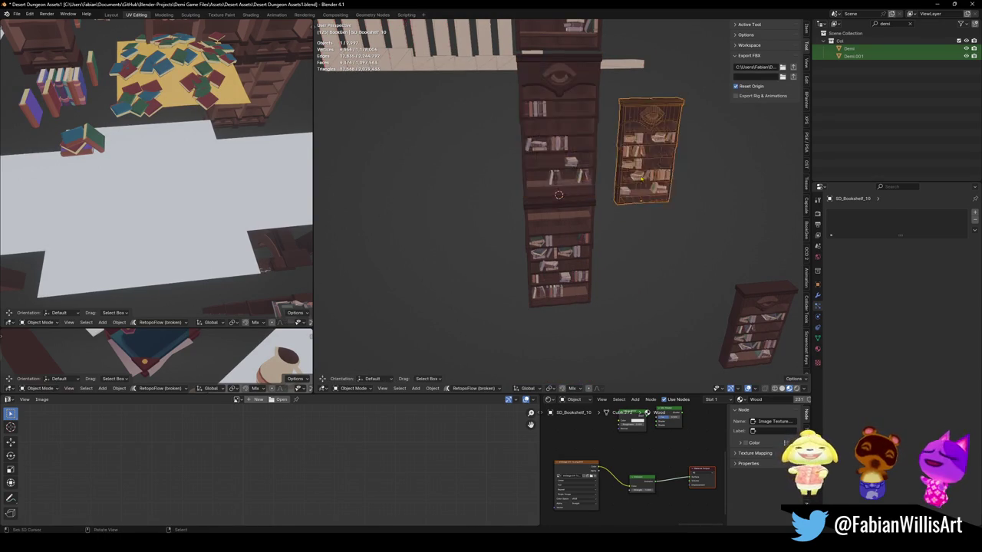
key(ctrl+z)
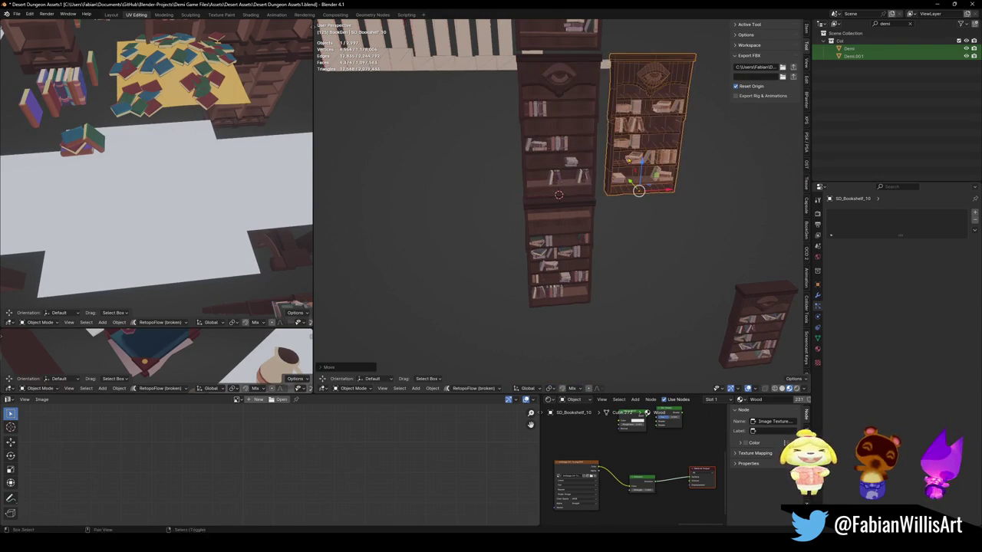
shift+middle_drag(610, 269, 610, 288)
- Select all three bookshelves and copy them with Copy Objects
shift+click(576, 134)
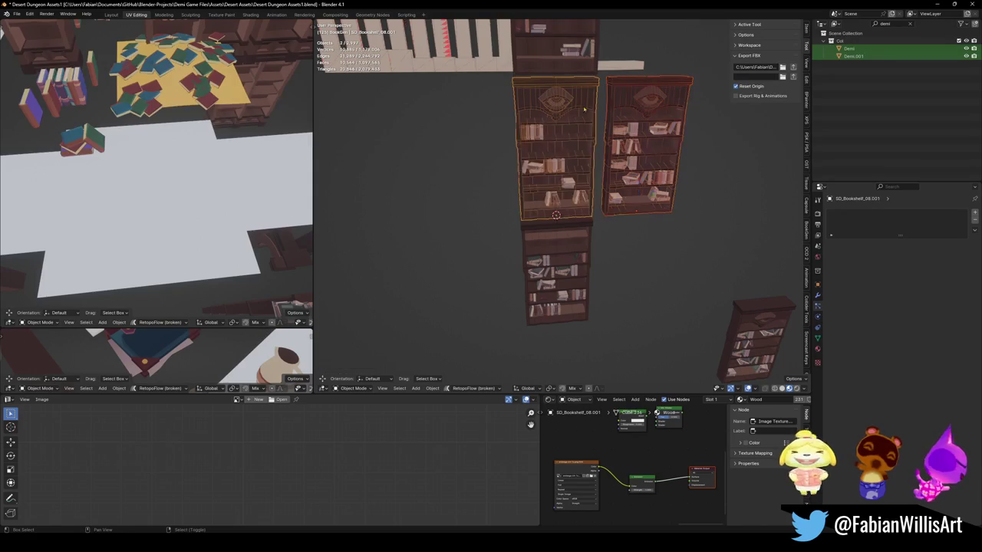
key(shift+grave)
key(s)
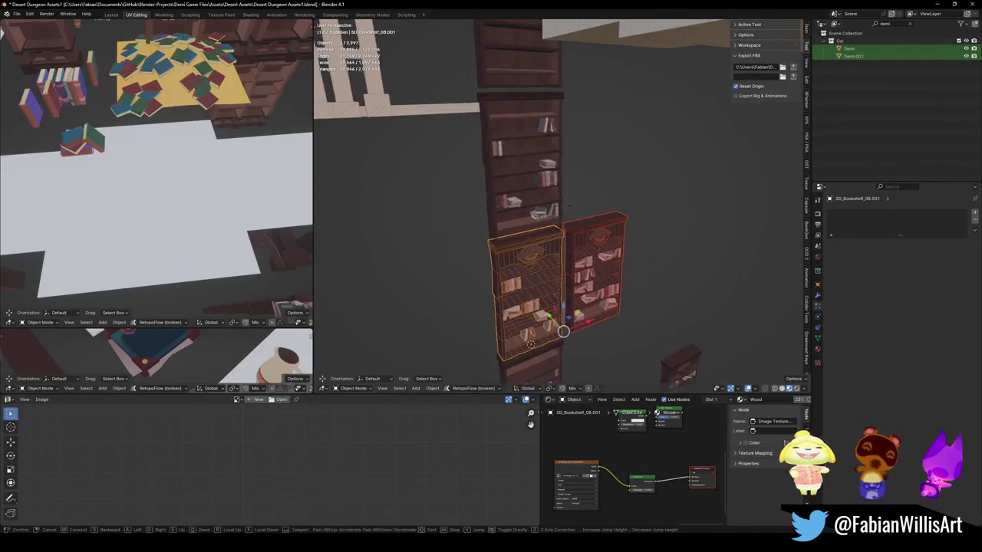
click(569, 207)
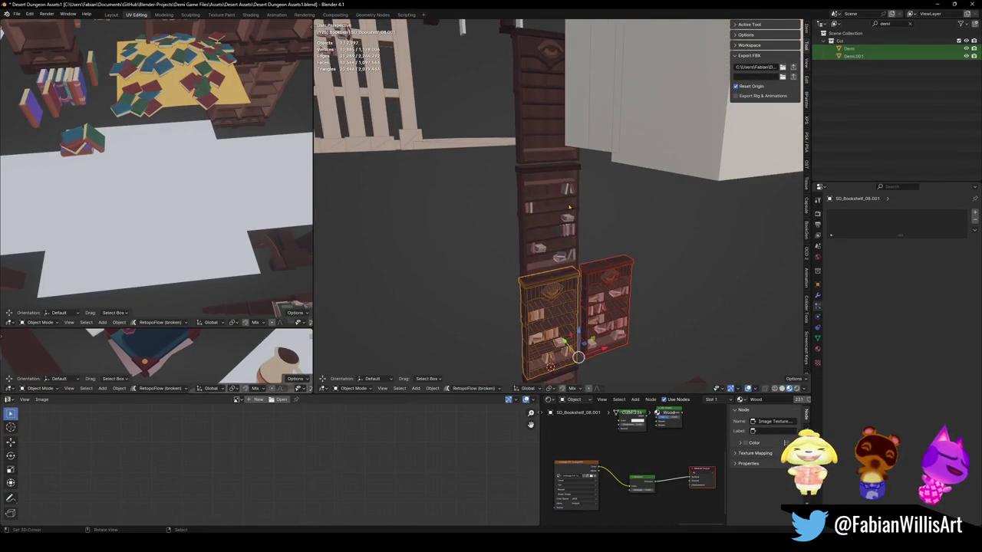
shift+click(542, 157)
key(ctrl+c)
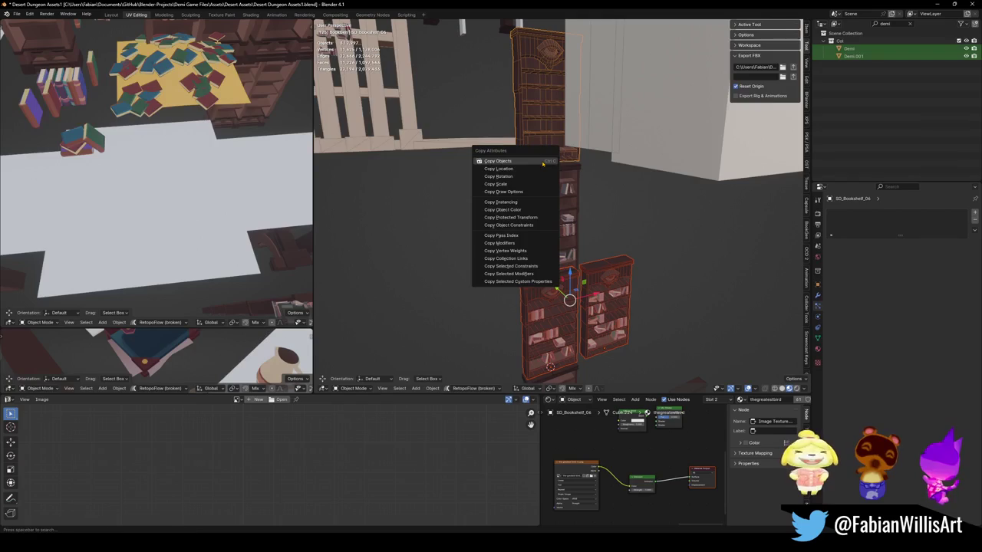
click(542, 162)
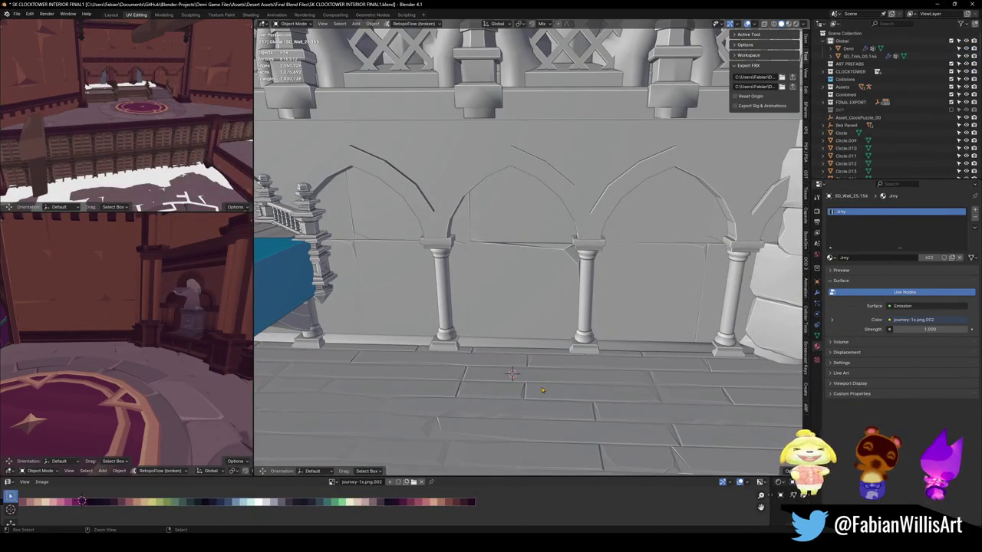
- Paste the three bookshelves at the 3D cursor, then rotate and reposition them toward the arch
key(ctrl+v)
key(shift+s)
key(r)
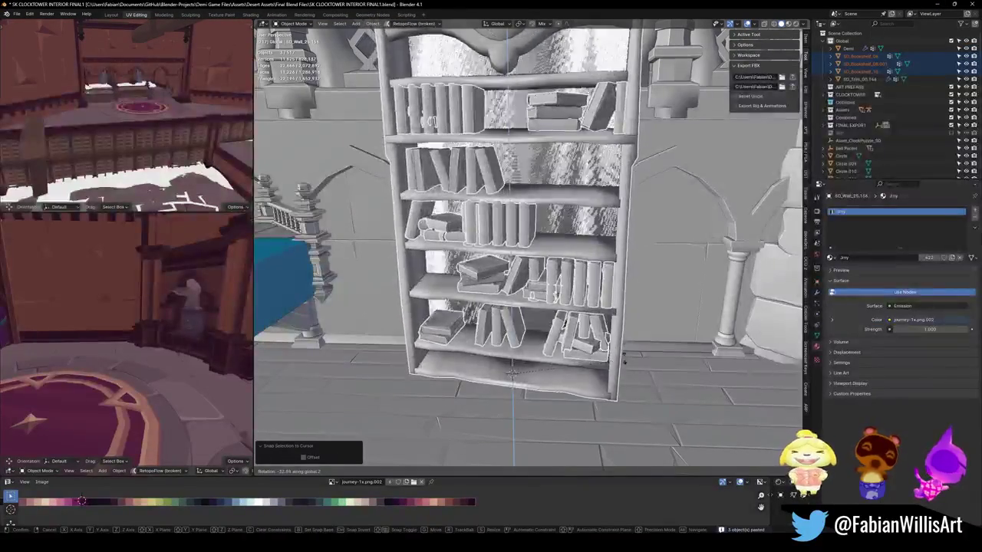
click(512, 373)
middle_drag(512, 373, 521, 282)
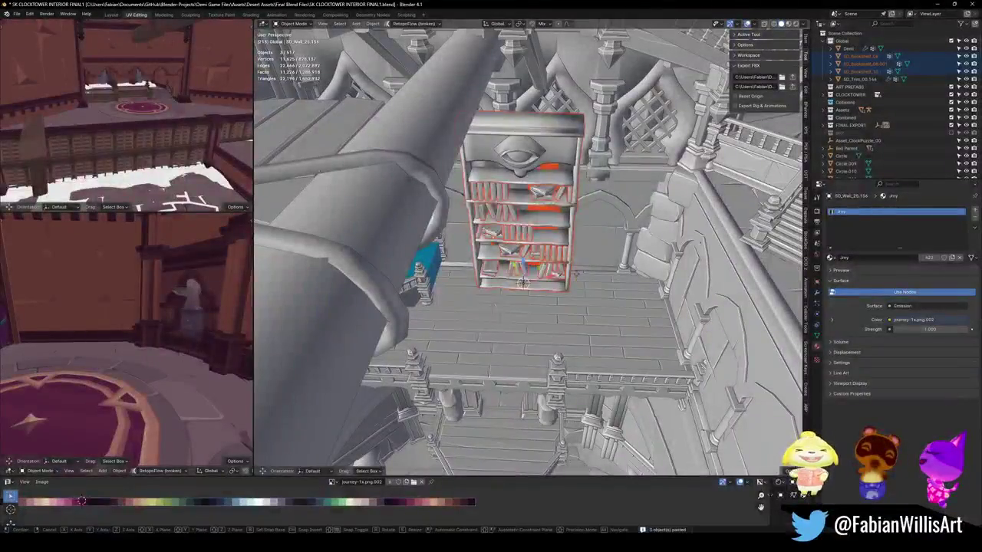
key(g)
click(644, 265)
- Turn the bookshelf about the vertical axis and shrink it, undoing the last change
key(r)
key(z)
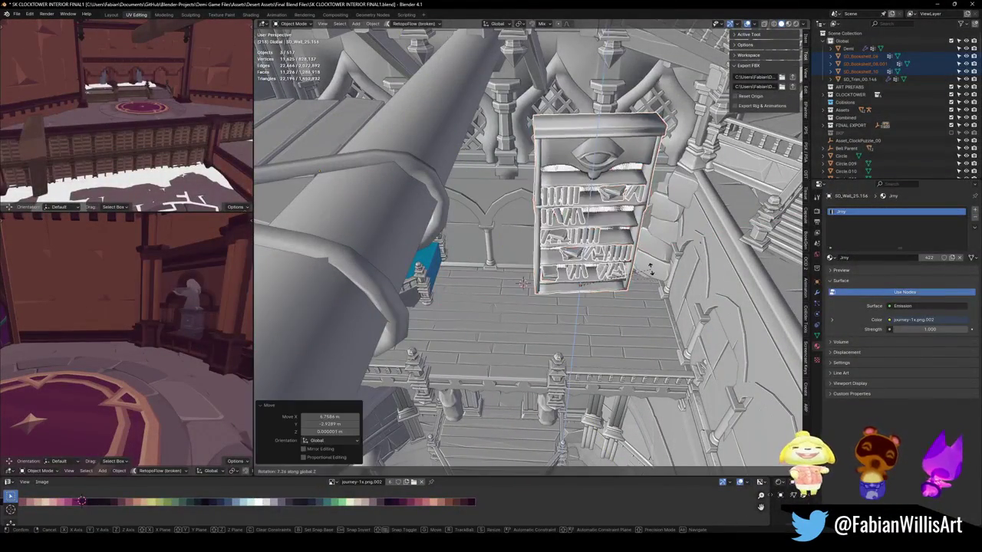
click(650, 273)
key(s)
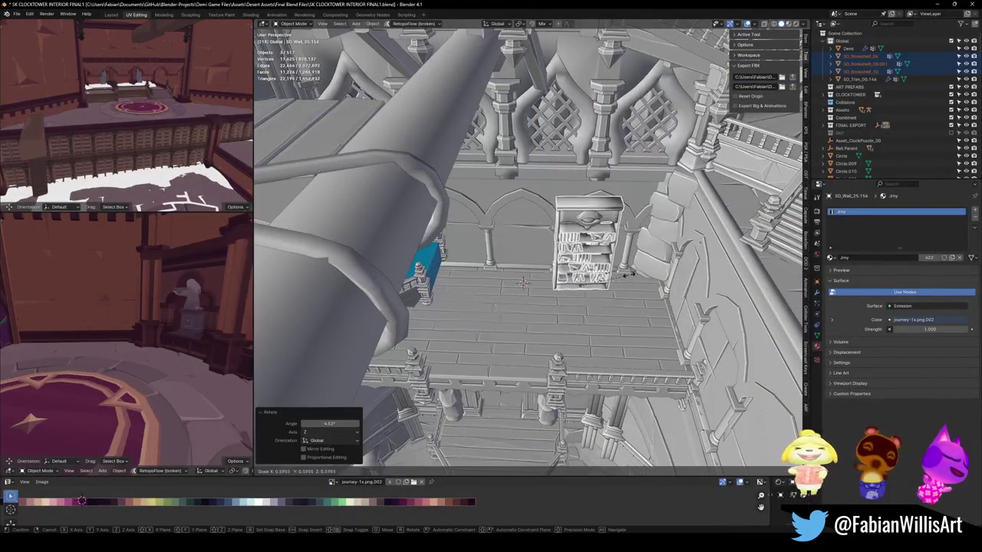
click(627, 273)
middle_drag(627, 274, 606, 253)
scroll(592, 247, up, 5)
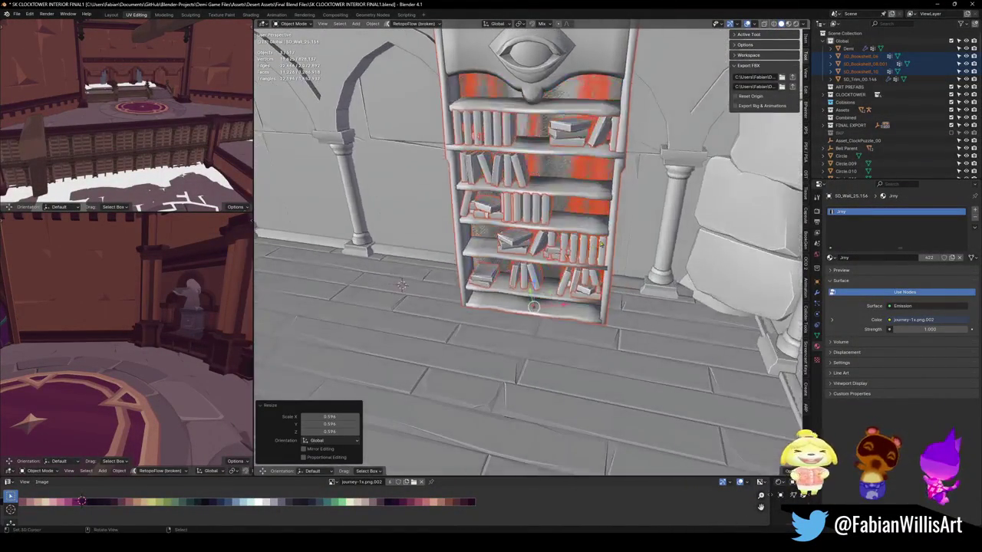
key(ctrl+z)
key(ctrl+z)
key(ctrl+z)
key(ctrl+z)
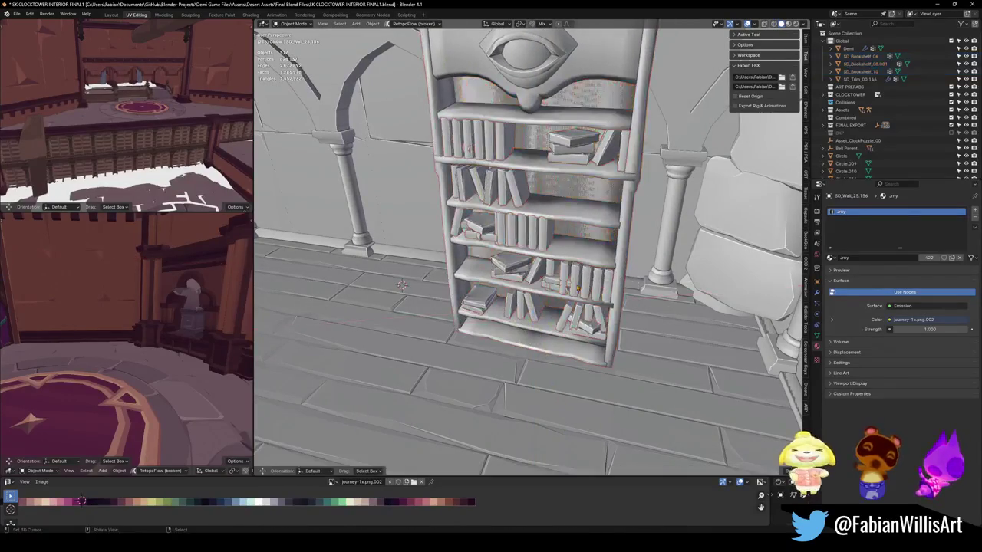
- Shift the bookshelf along Y, then add the other two bookshelves to the selection
key(g)
key(y)
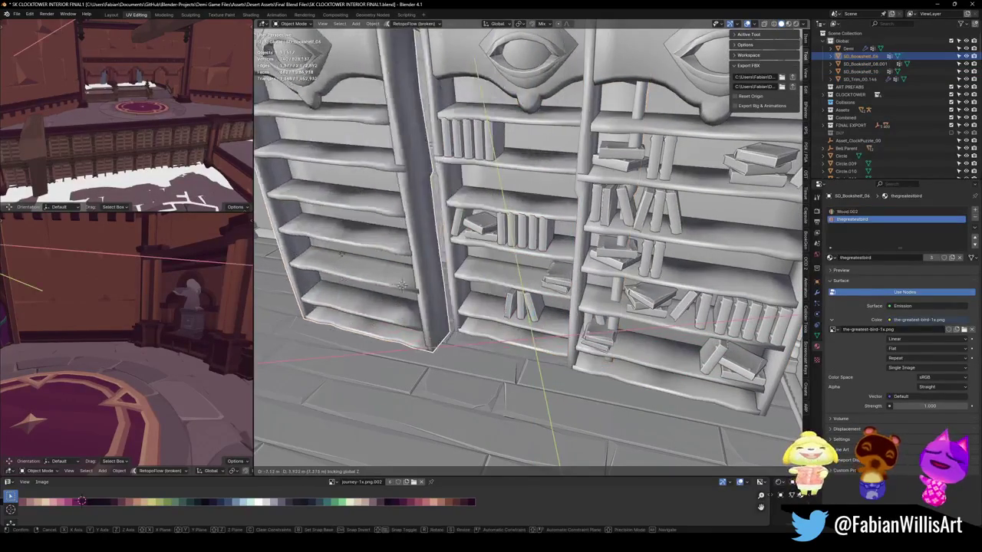
click(401, 286)
scroll(430, 285, down, 5)
mouse_move(475, 285)
middle_down()
mouse_move(539, 285)
mouse_move(553, 299)
middle_up()
shift+click(552, 299)
shift+click(657, 328)
middle_drag(657, 329, 598, 268)
- Rotate the three bookshelves about Z and slide them along the floor plane
key(r)
key(z)
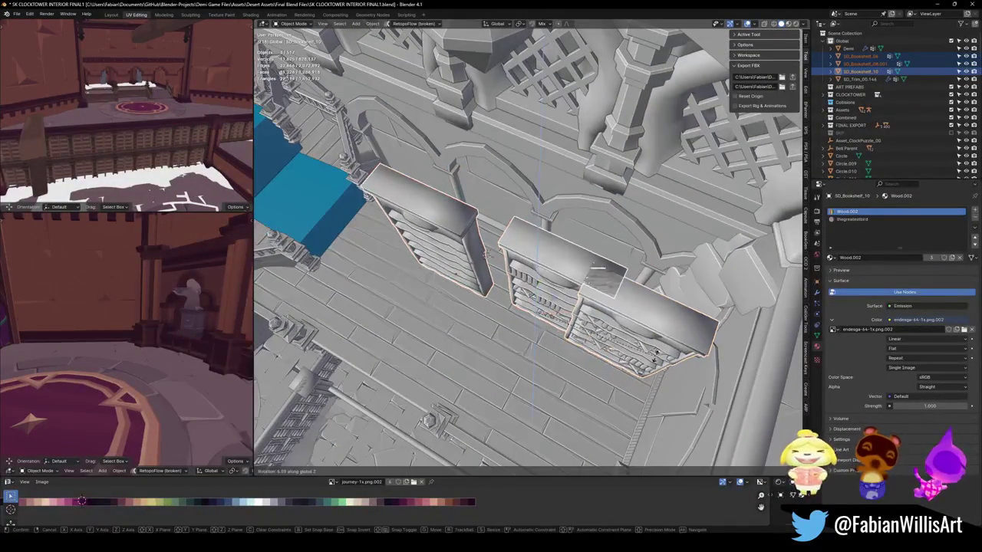
click(656, 358)
key(g)
key(shift+z)
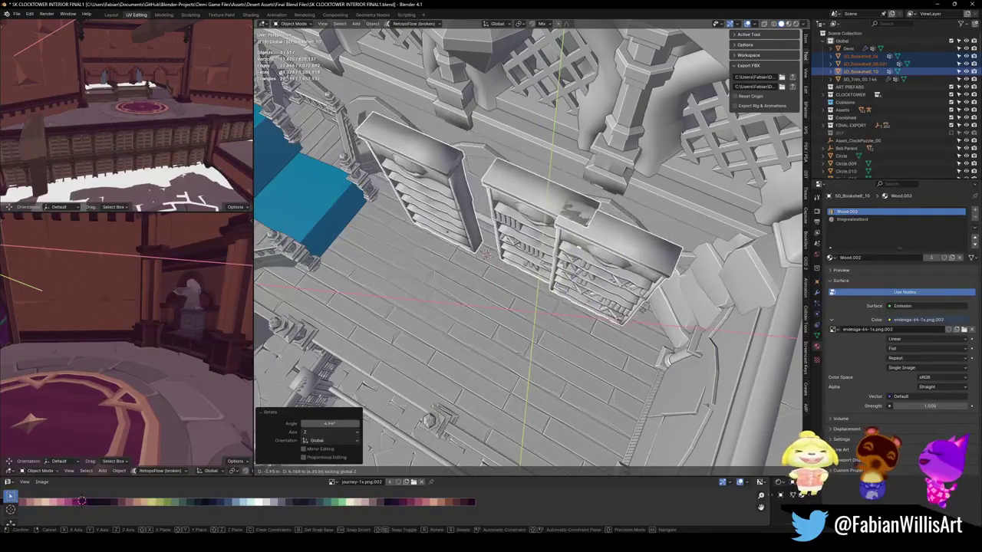
click(485, 253)
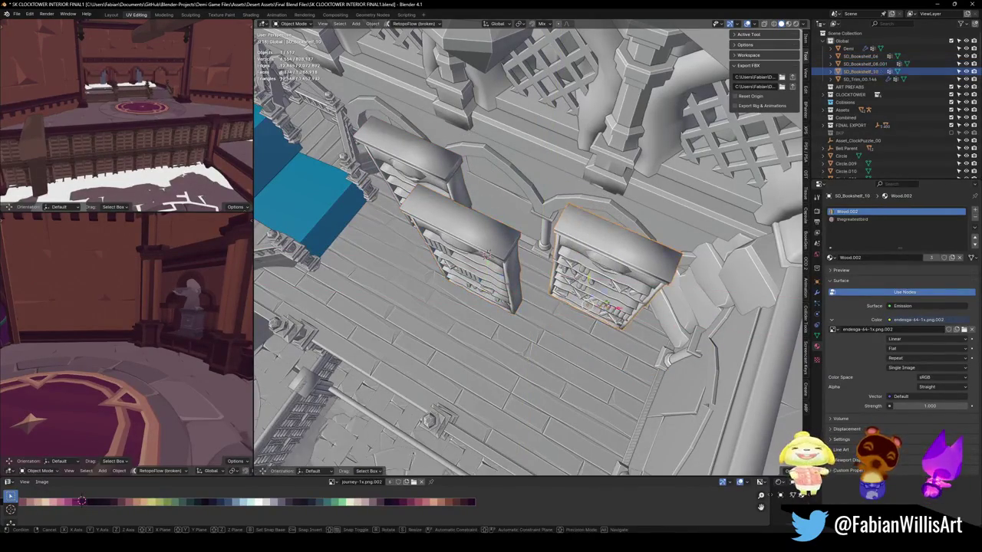
- Place the right bookshelf inside the right-hand arch and scale it to 0.902
key(g)
key(shift+z)
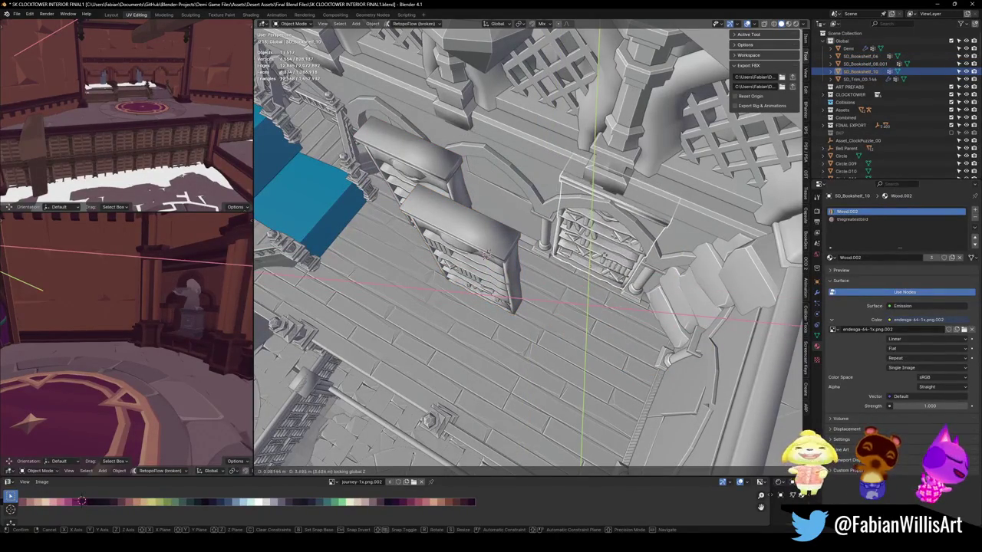
click(485, 253)
key(KP_Decimal)
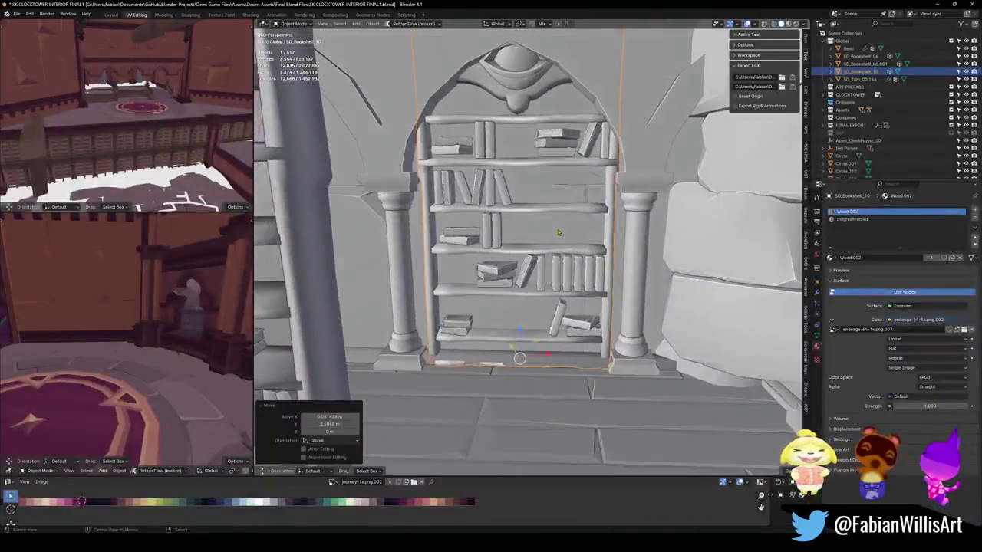
scroll(558, 233, down, 2)
scroll(556, 239, down, 1)
key(s)
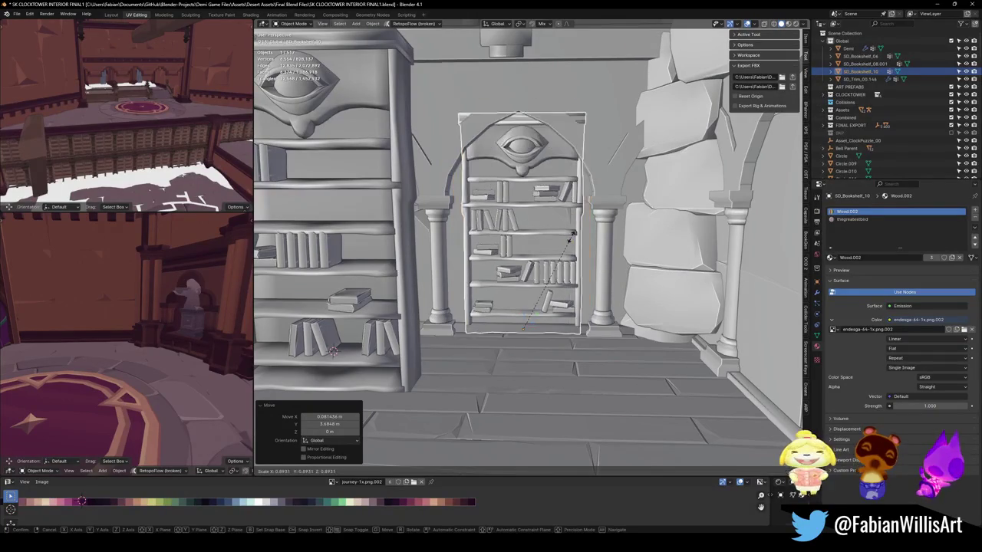
click(570, 239)
- Cancel a further Z rotation of the bookshelf and deselect everything
middle_drag(569, 239, 591, 261)
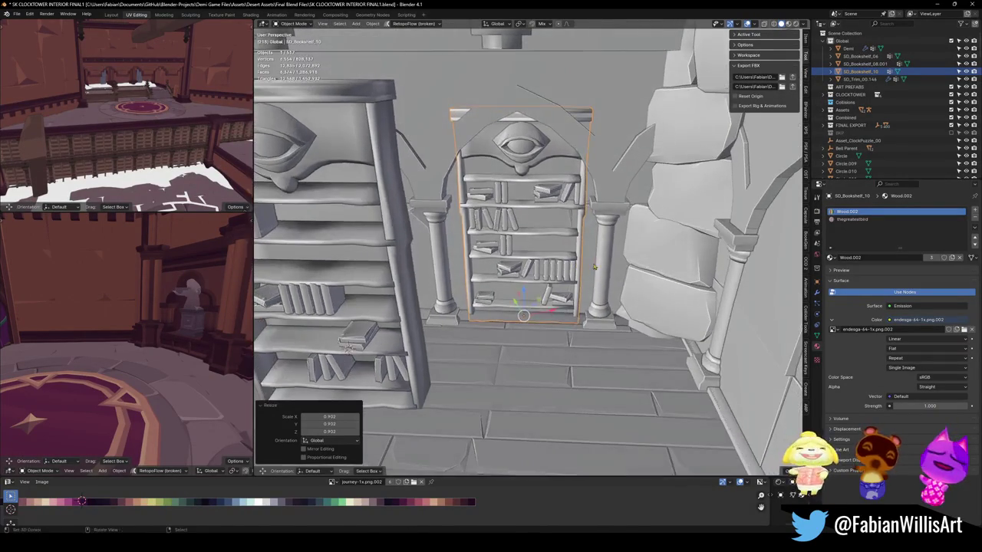
key(r)
key(z)
key(Escape)
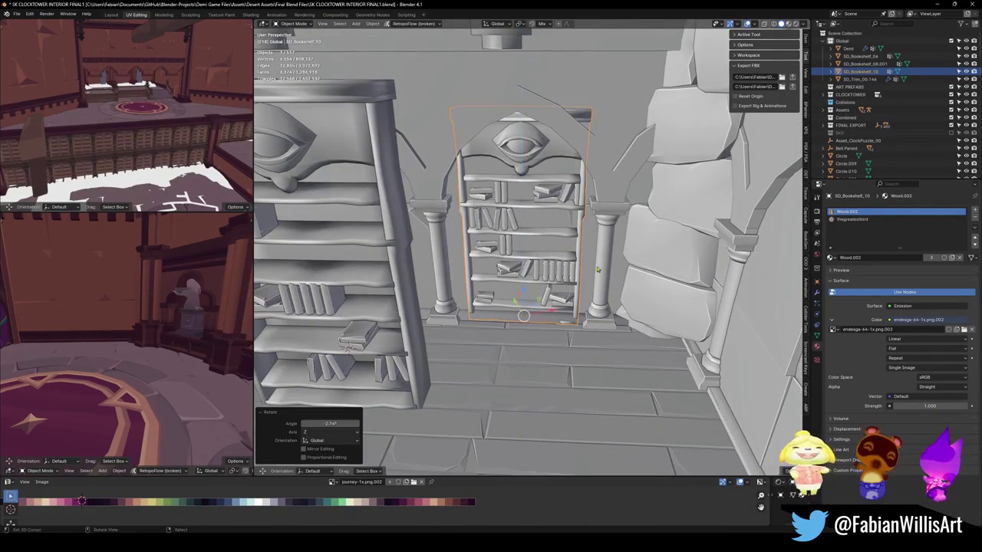
key(alt+a)
- Switch to Material Preview shading, turn the bookshelf slightly, and nudge it along Y and X
key(z)
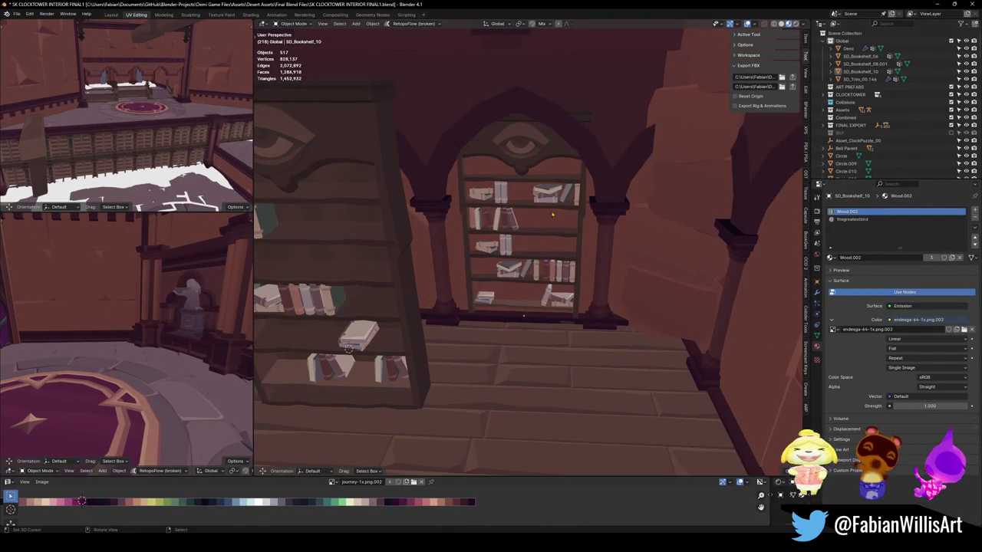
key(r)
key(z)
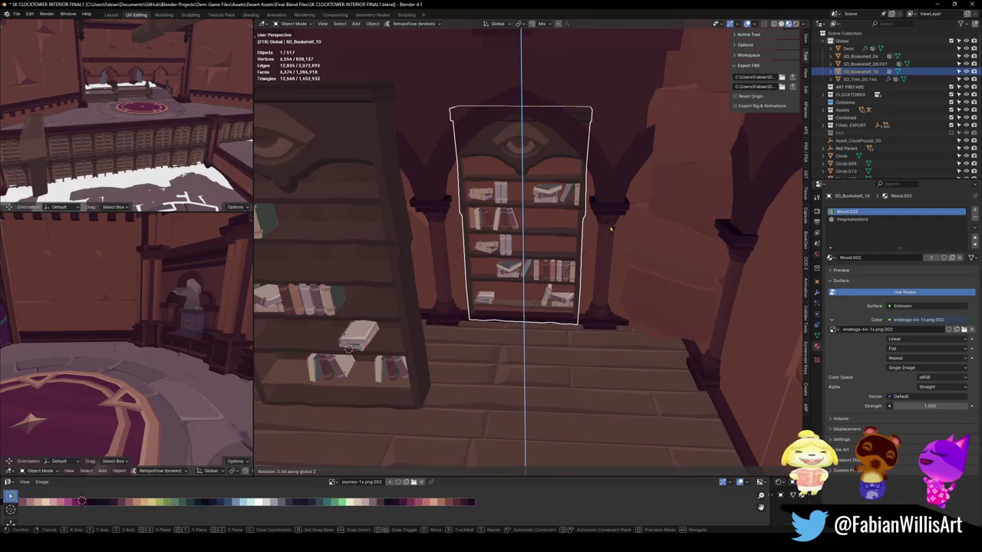
click(610, 228)
middle_drag(610, 228, 583, 249)
key(g)
key(y)
key(y)
key(Return)
middle_drag(529, 253, 506, 253)
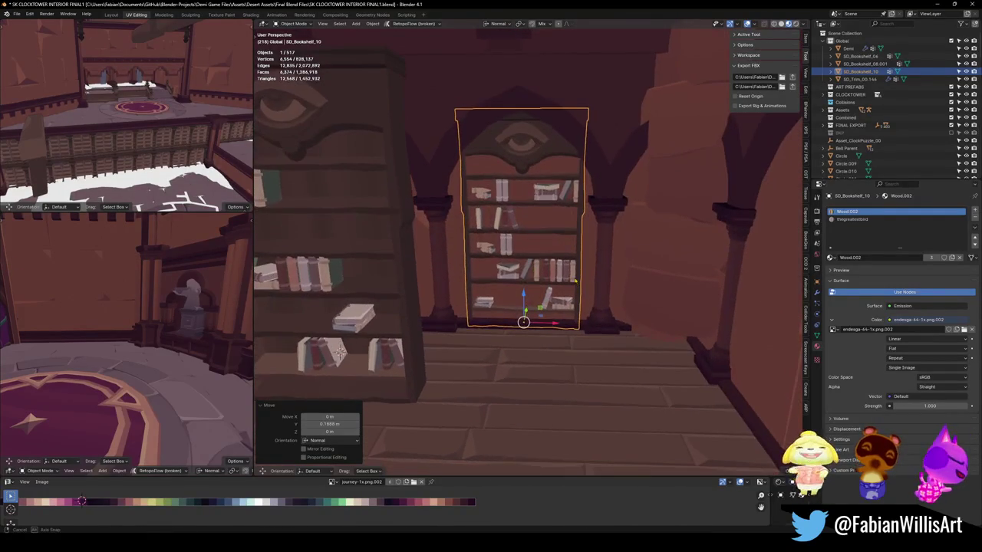
key(g)
key(x)
key(x)
key(Return)
- Scale the bookshelf to 1.040, widen it to 1.289 on X and heighten it to 1.128 on Z
key(s)
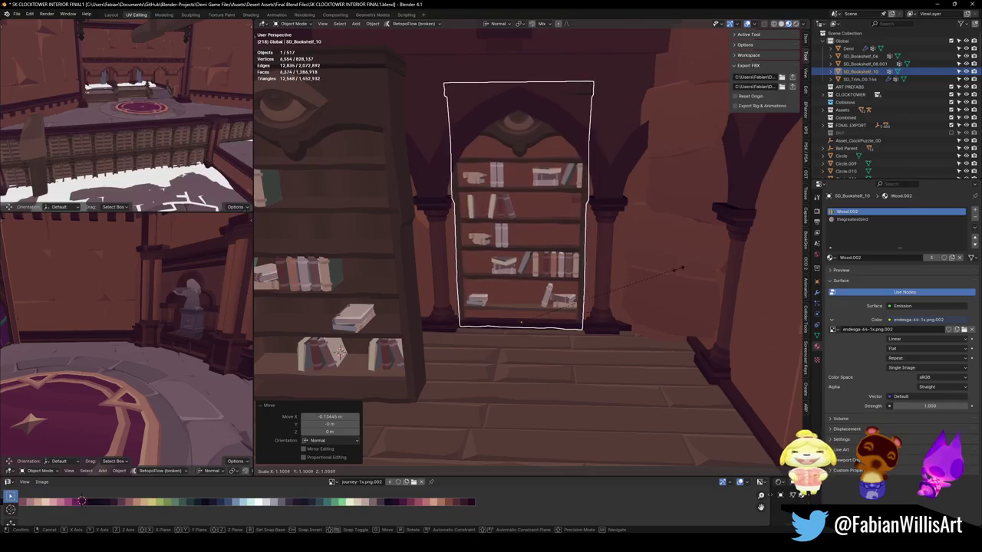
key(Return)
key(s)
key(x)
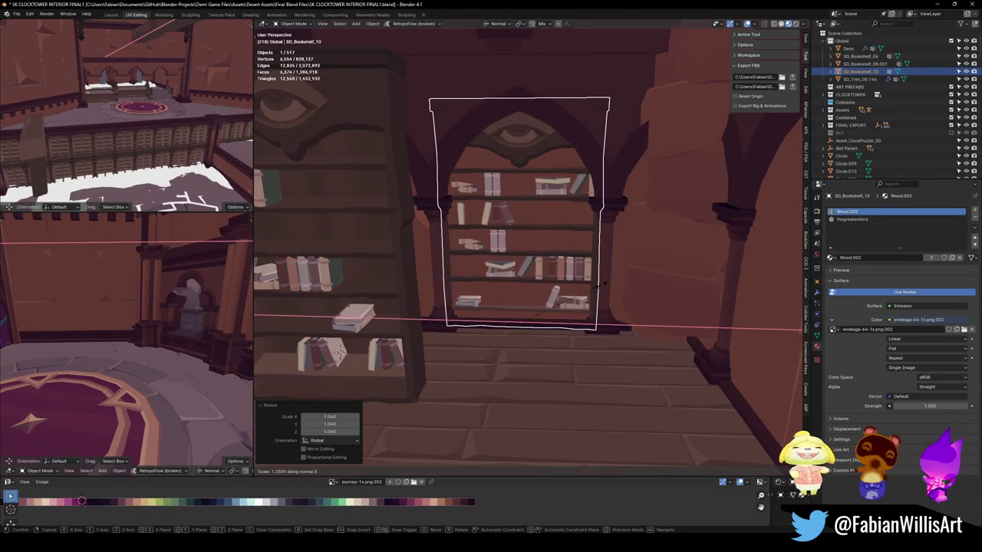
key(Return)
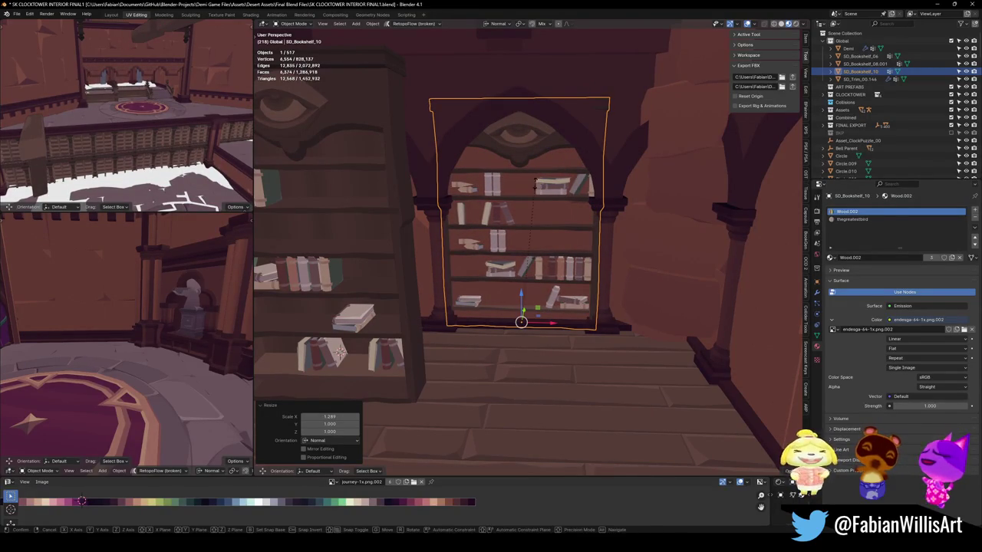
key(s)
key(z)
key(Return)
key(s)
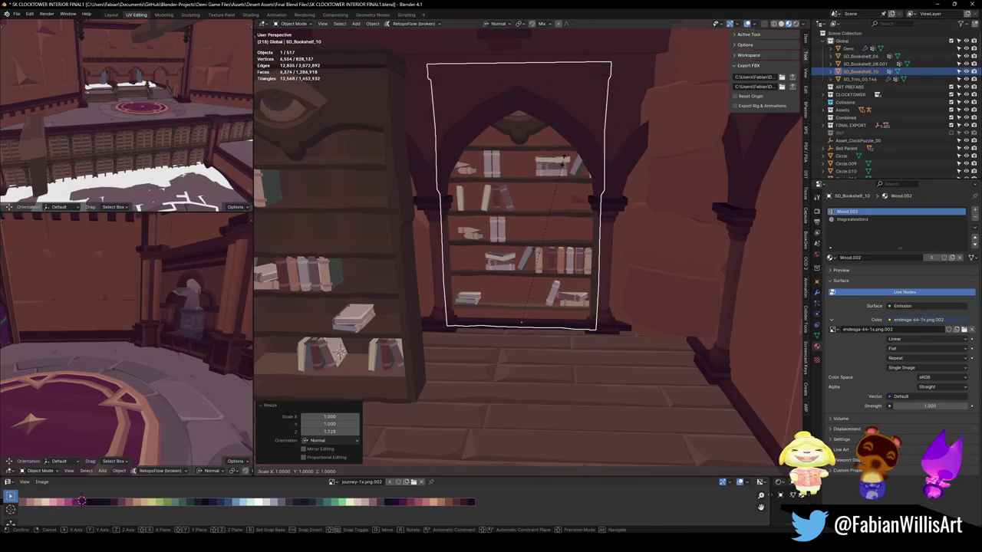
key(z)
key(Escape)
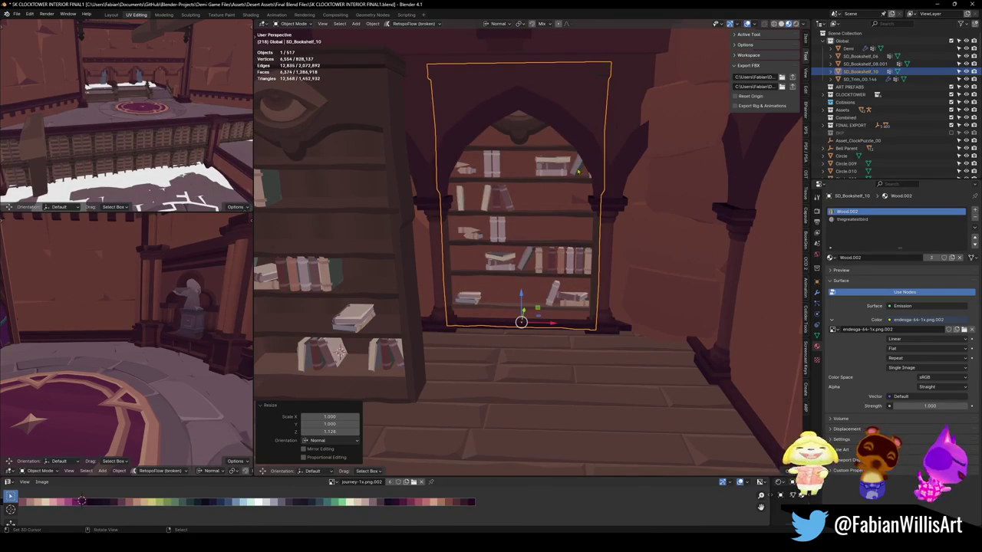
- Shrink the bookshelf uniformly to 0.835 and move it back along Y into the arch
key(s)
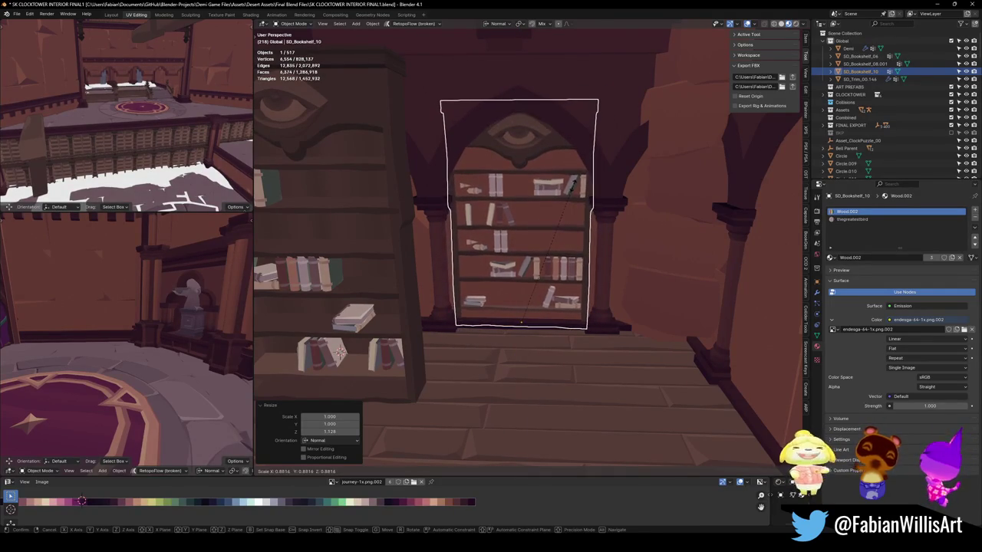
click(570, 197)
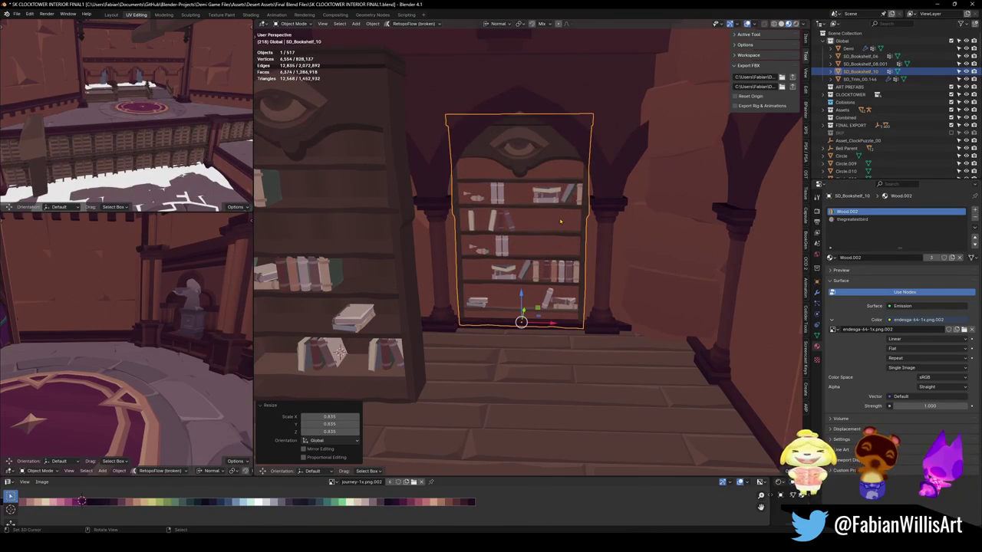
key(g)
key(y)
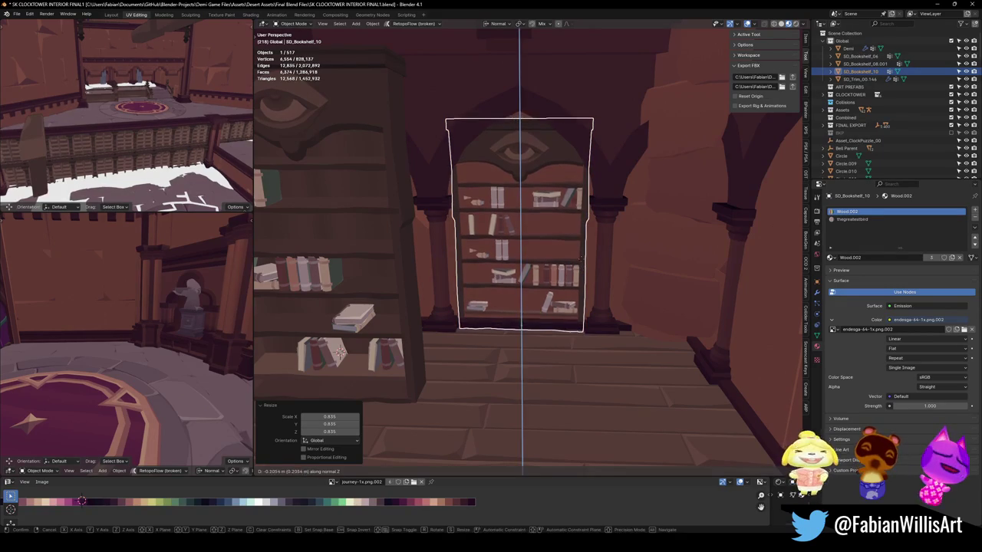
click(596, 270)
middle_drag(599, 230, 541, 140)
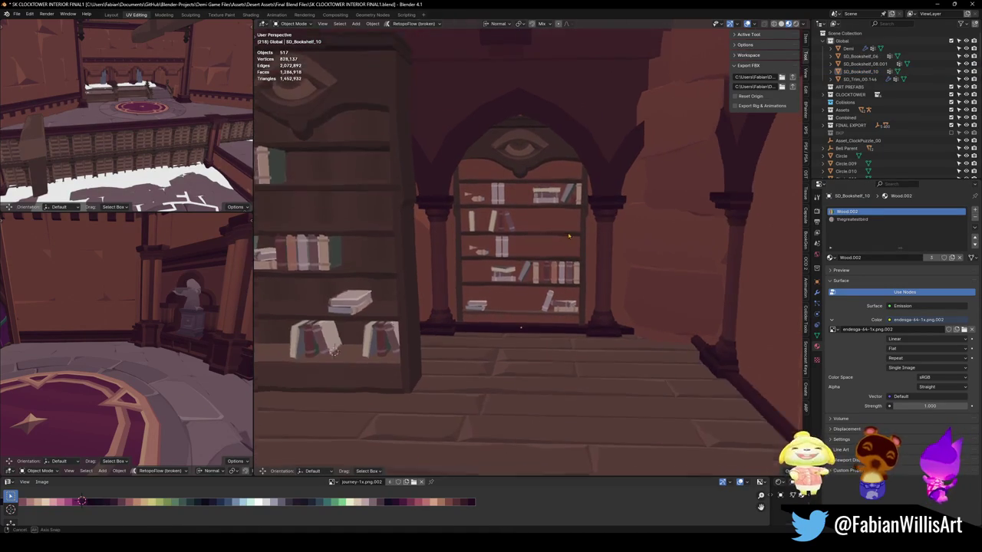
click(541, 140)
key(s)
key(z)
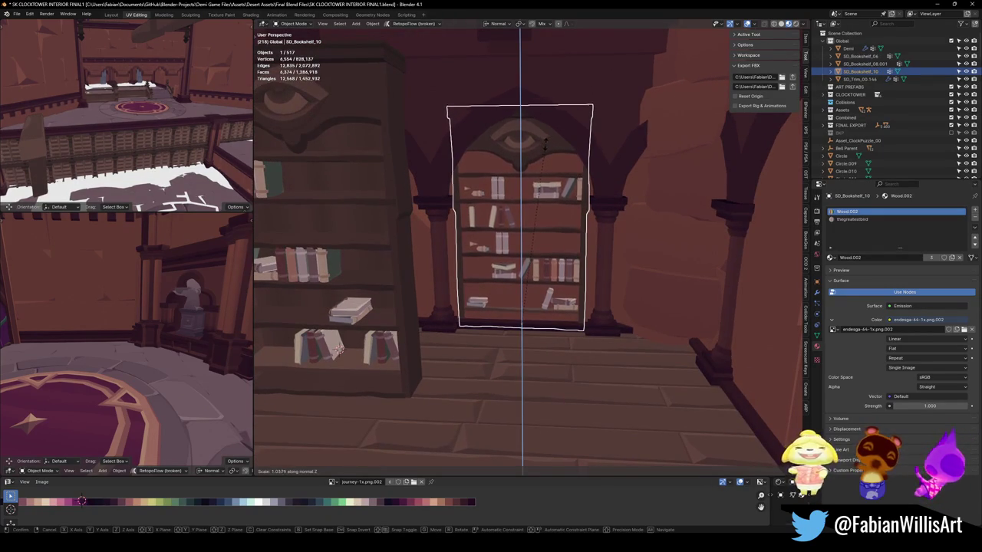
key(Escape)
mouse_move(546, 140)
middle_down()
mouse_move(589, 260)
mouse_move(467, 299)
middle_up()
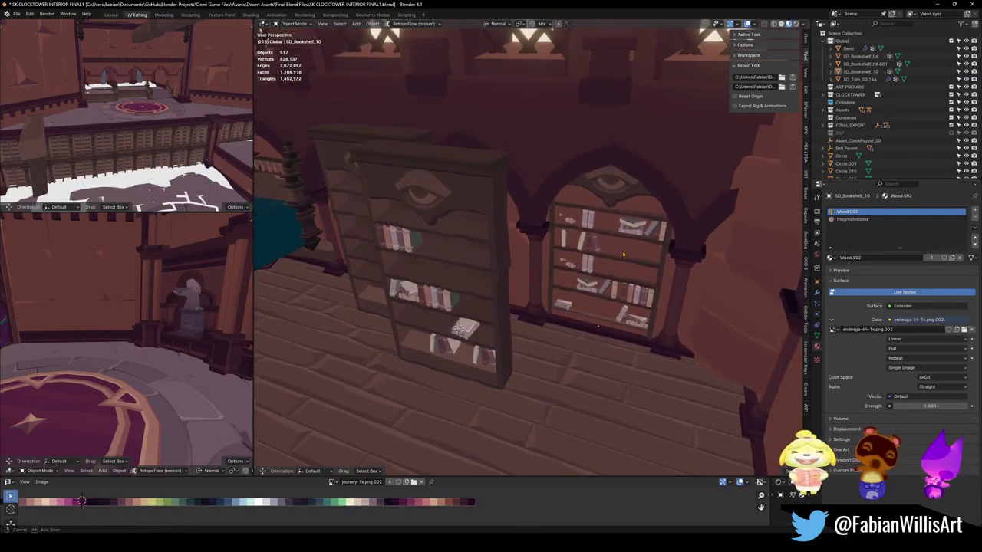
- Copy the right bookshelf's attributes onto the freestanding front bookshelf with Copy Attributes
click(506, 288)
middle_drag(507, 288, 622, 259)
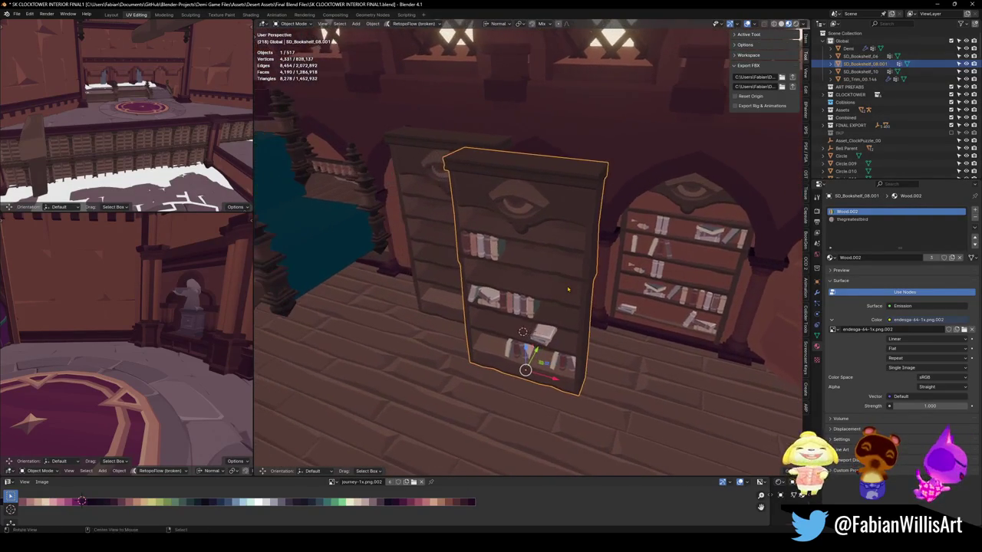
click(447, 234)
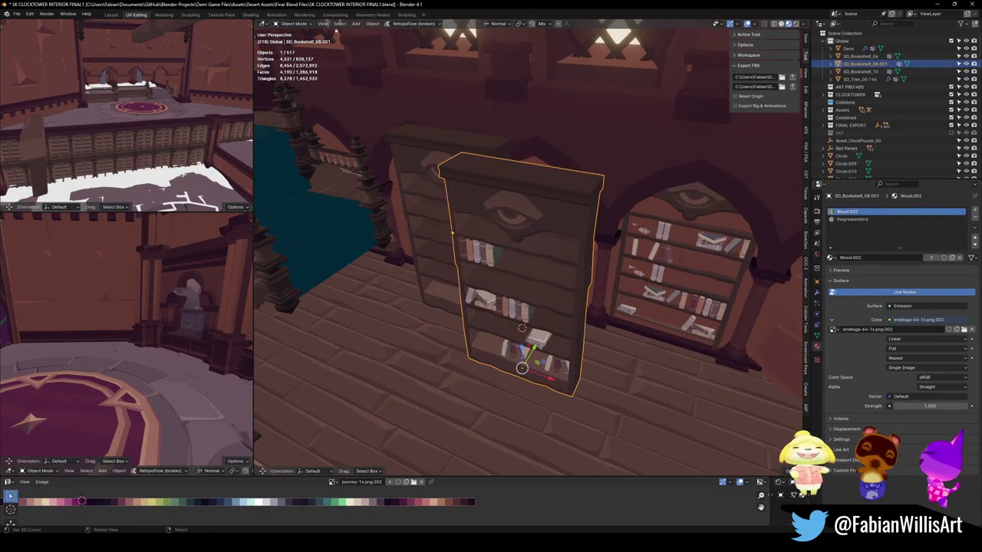
shift+click(624, 271)
key(ctrl+c)
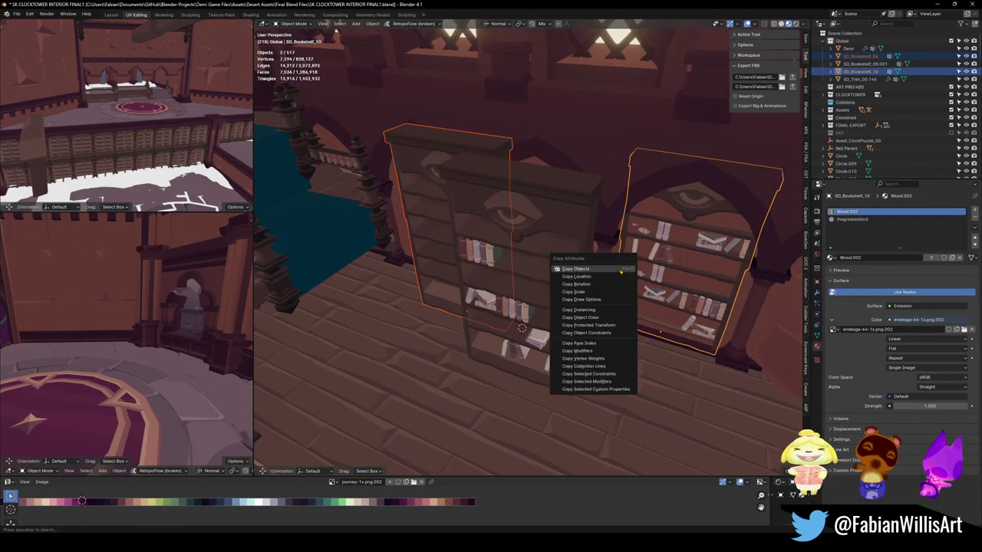
click(605, 300)
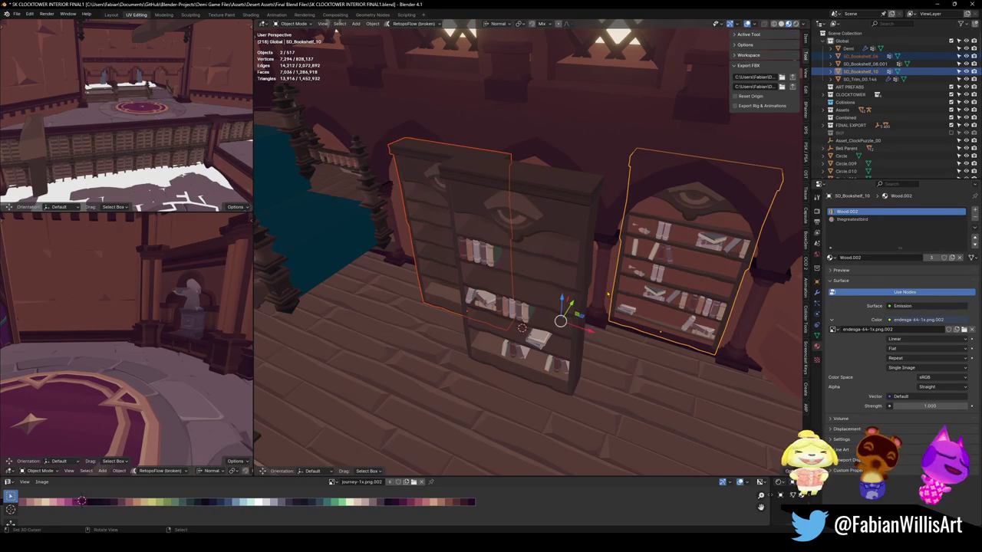
- Copy SD_Bookshelf_10's rotation onto SD_Bookshelf_06
middle_drag(532, 267, 634, 254)
key(alt+a)
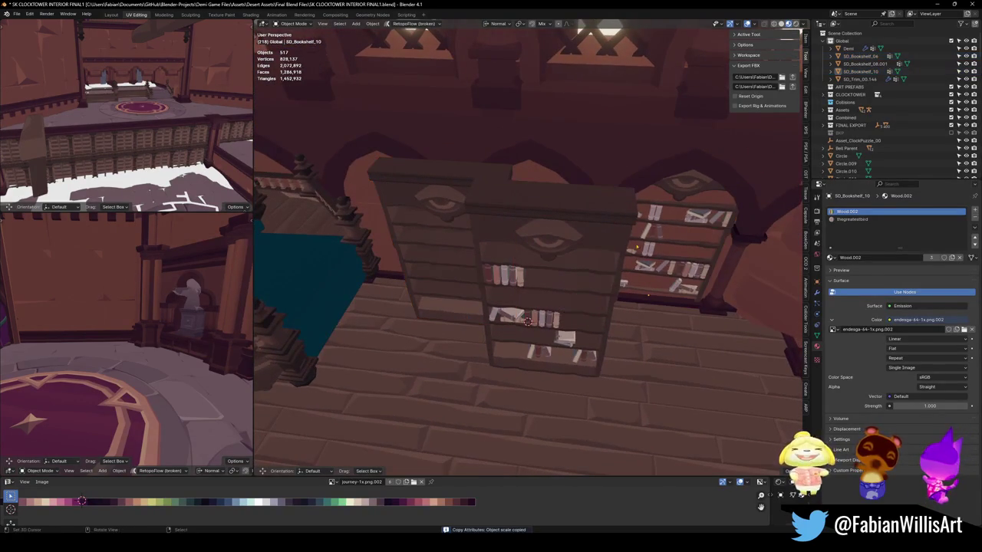
click(450, 191)
shift+click(649, 206)
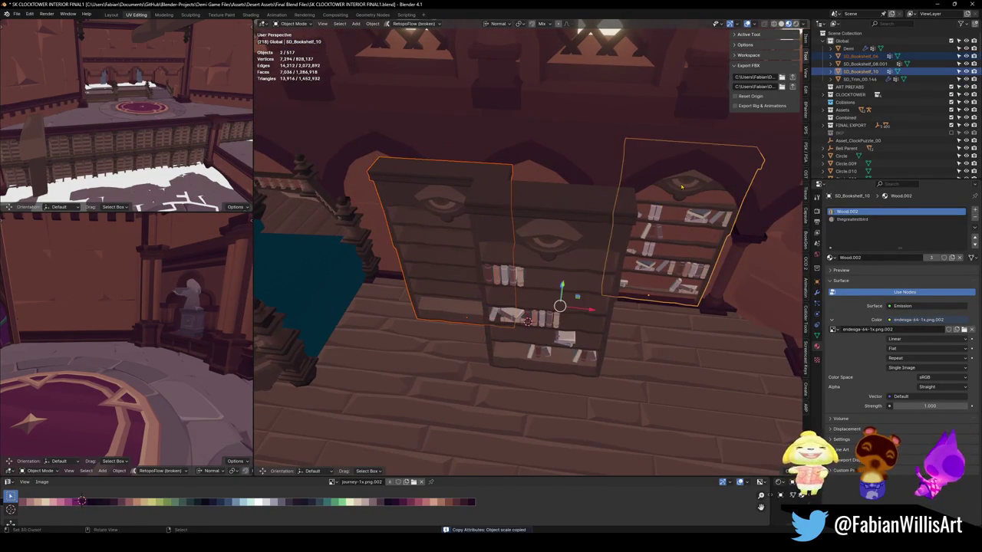
key(ctrl+c)
click(672, 177)
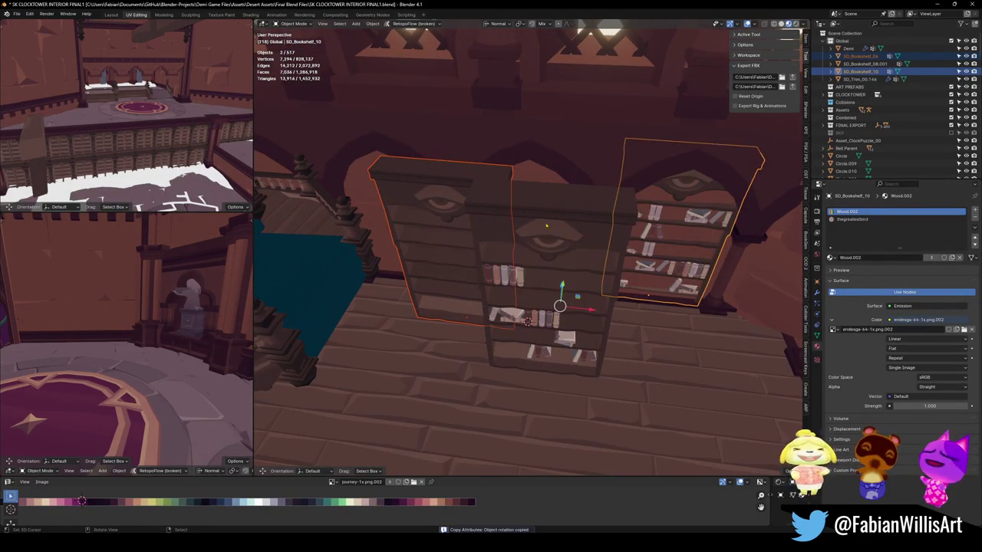
- Copy SD_Bookshelf_06's scale onto the middle bookshelf
key(alt+a)
click(552, 245)
shift+click(447, 201)
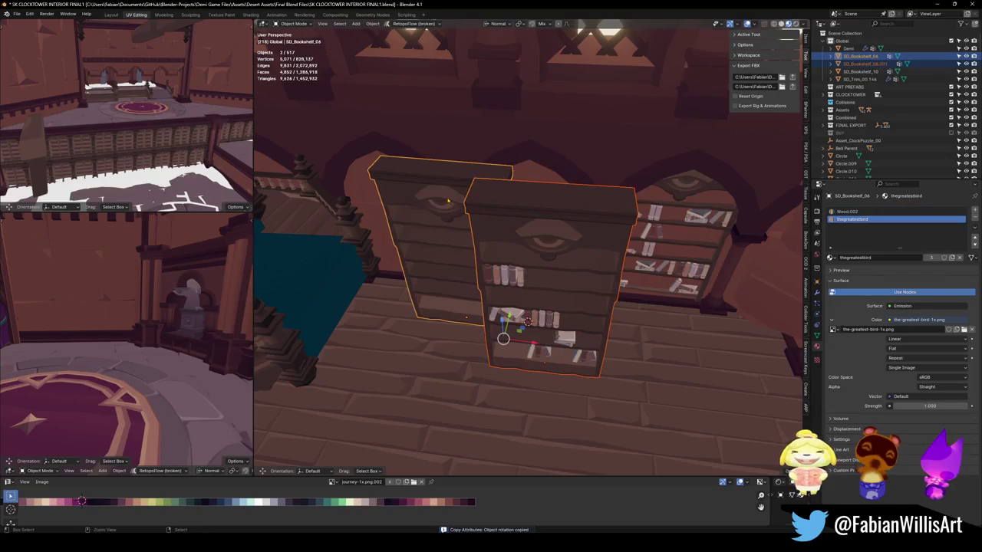
key(ctrl+c)
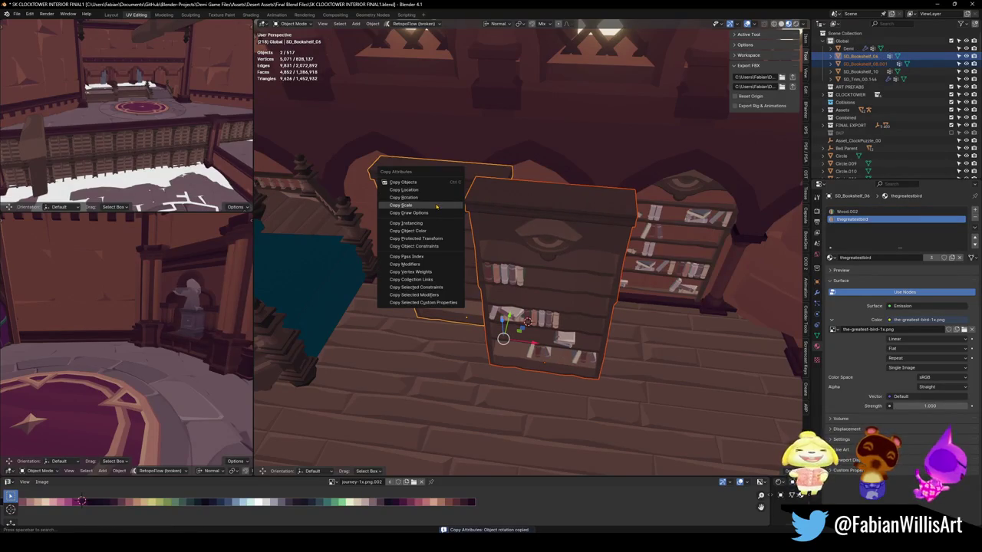
click(436, 206)
- Select the right bookshelf in its arch as the snapping target
key(alt+a)
middle_drag(435, 205, 592, 297)
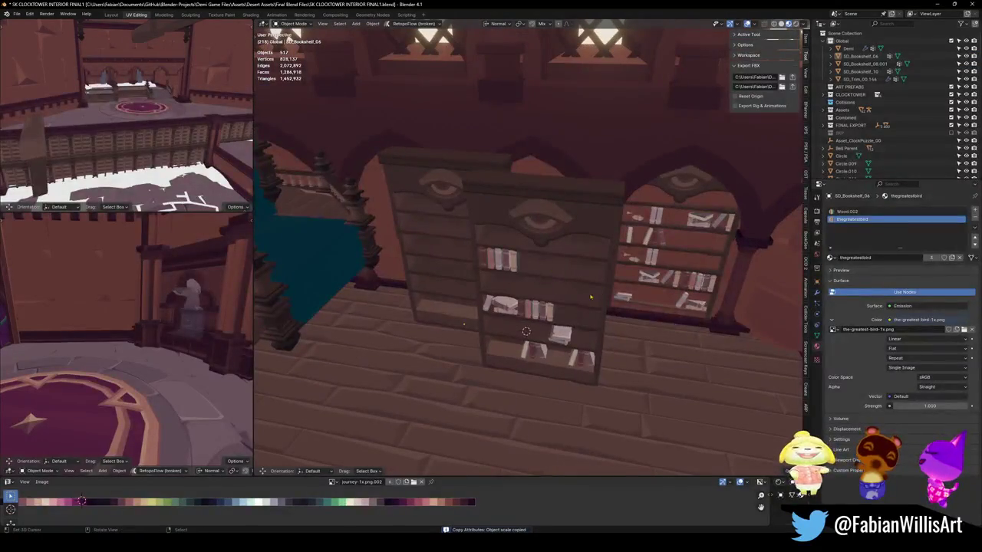
click(658, 235)
click(667, 253)
key(shift+s)
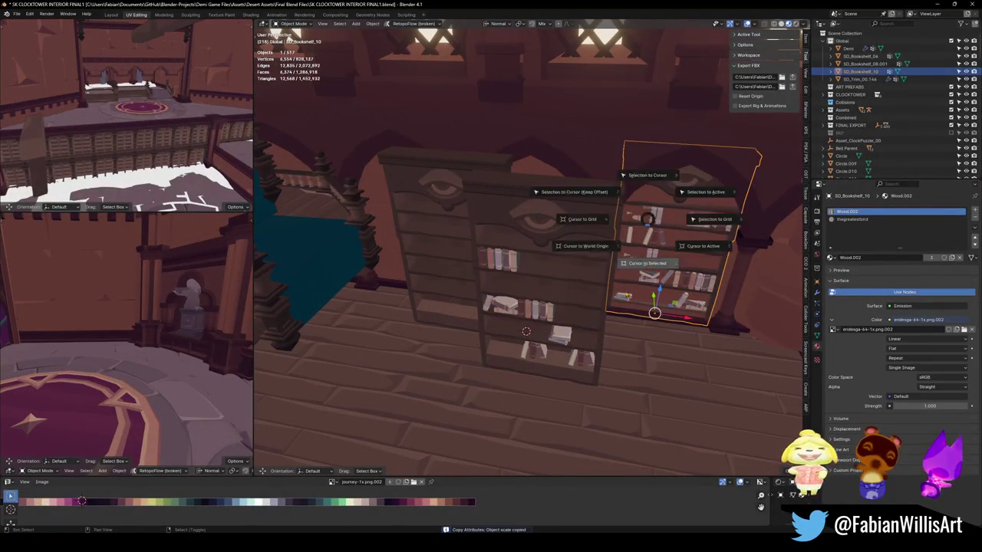
- Snap the 3D cursor to the right shelf and slide the middle bookshelf along X into its arch
click(537, 337)
key(shift+s)
key(g)
key(x)
key(x)
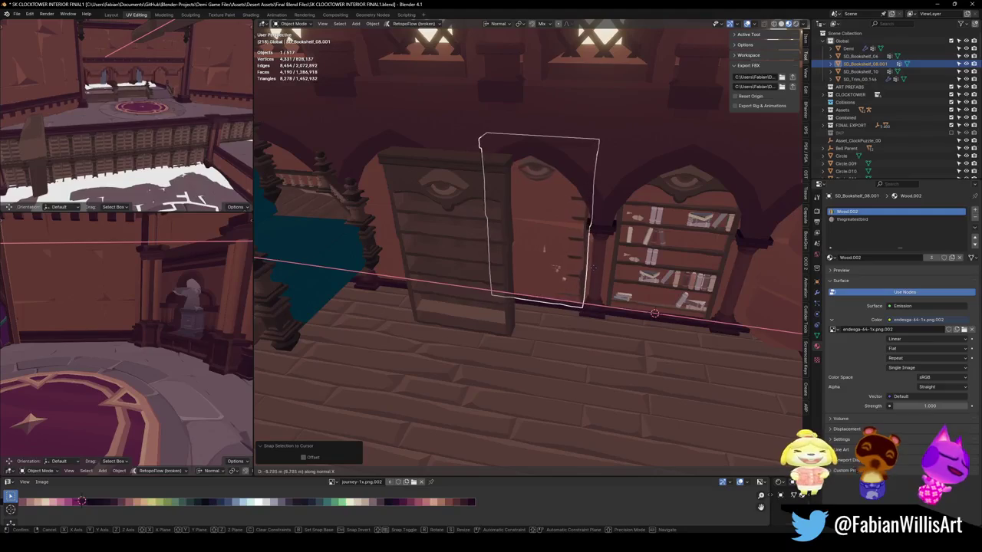
key(Escape)
key(g)
key(x)
key(Return)
- Snap the left bookshelf SD_Bookshelf_06 to the cursor and slide it along X into its arch
click(481, 208)
key(g)
key(shift+s)
click(504, 223)
key(g)
key(x)
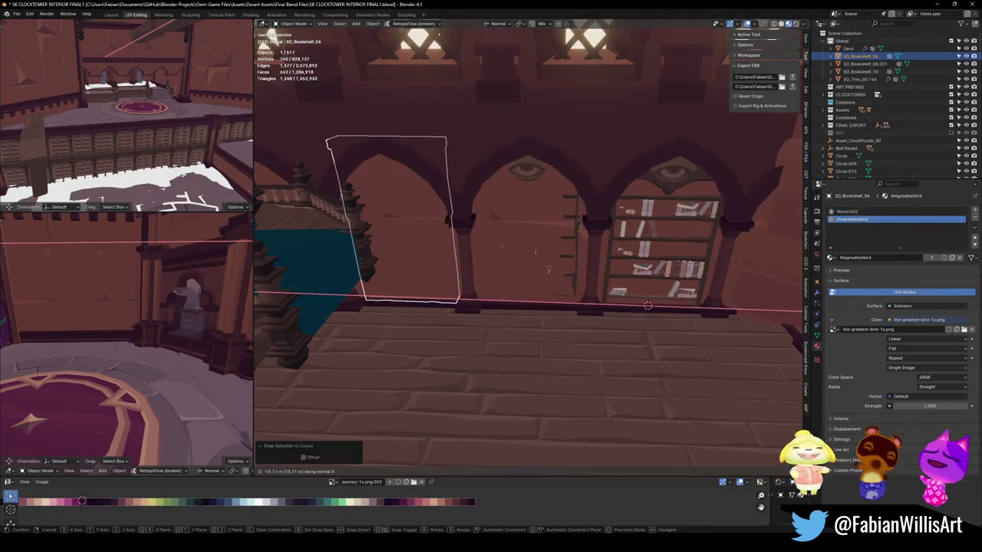
click(536, 250)
- Move the left bookshelf along local Y to set its depth against the wall
middle_drag(535, 250, 532, 286)
key(g)
key(y)
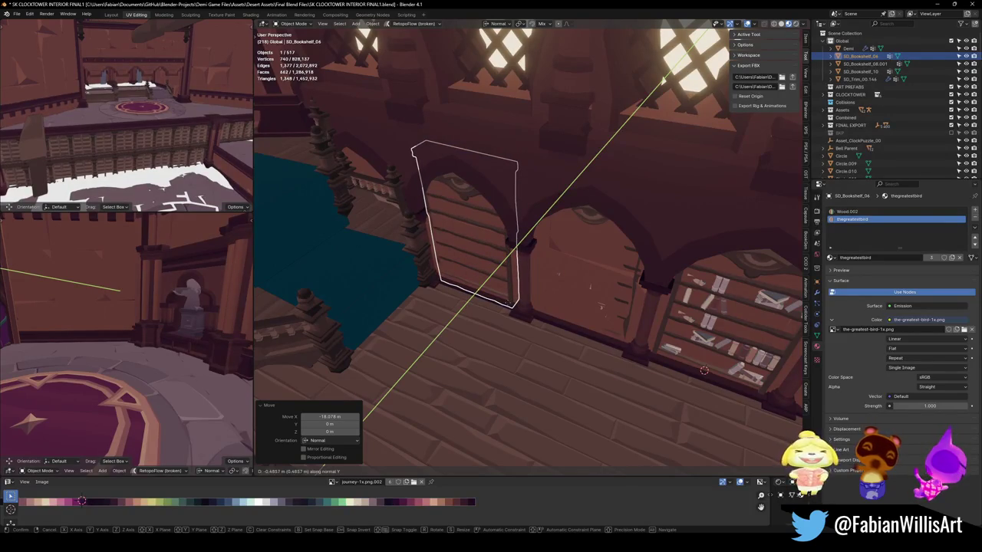
click(510, 300)
middle_drag(510, 301, 537, 292)
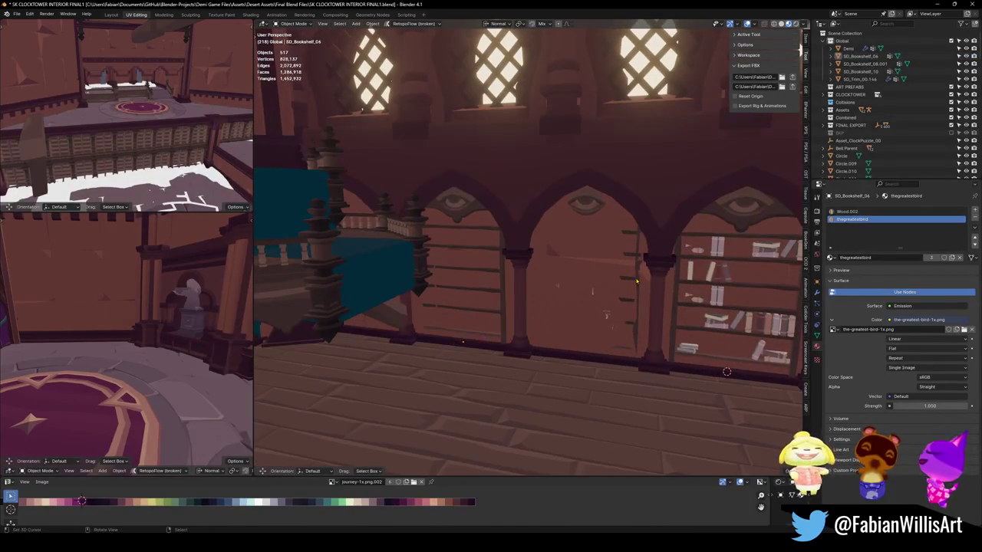
- Turn SD_Bookshelf_08.001 slightly on Z and push it 0.154 m along Y into its arch
click(583, 307)
middle_drag(637, 286, 640, 285)
key(g)
key(y)
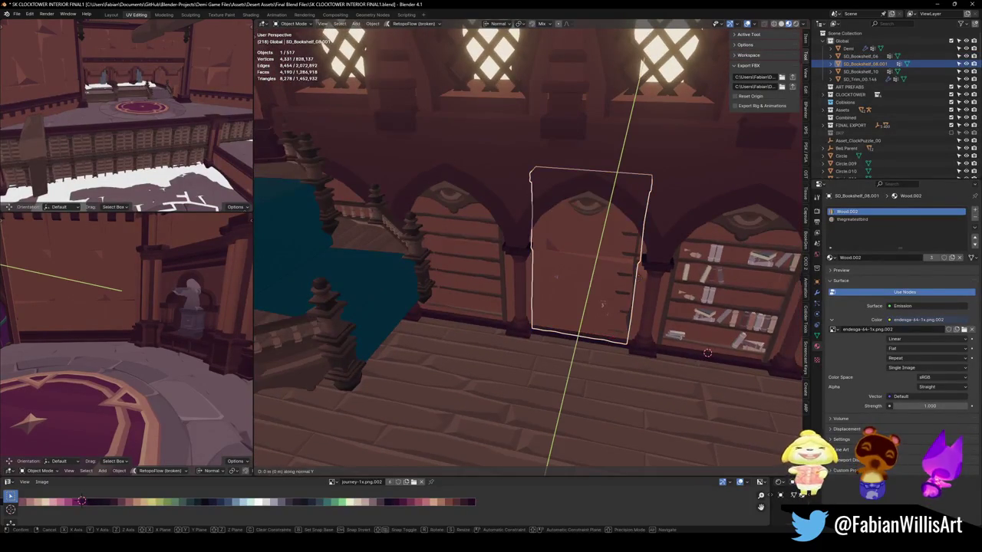
key(Escape)
key(r)
key(z)
key(Return)
key(g)
key(y)
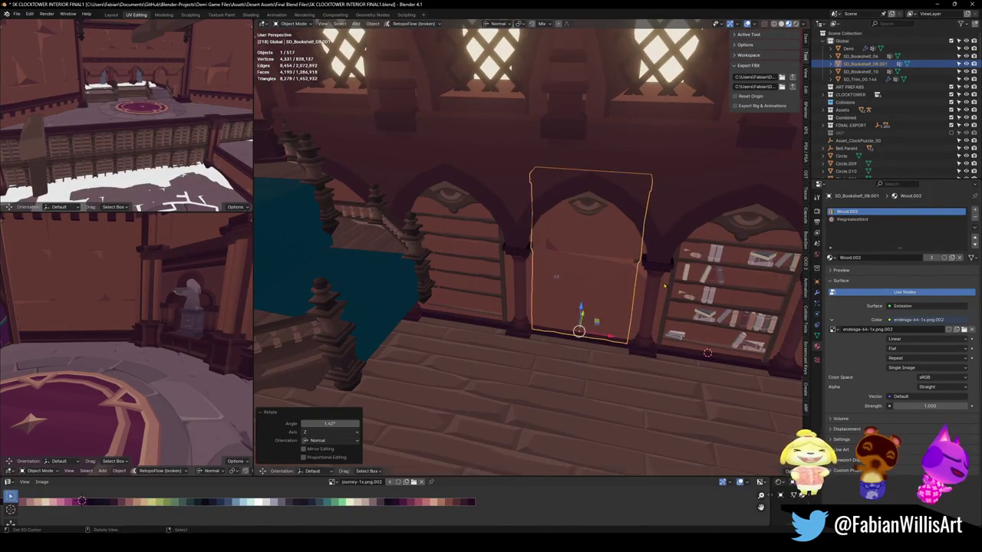
click(707, 353)
mouse_move(707, 353)
middle_down()
mouse_move(659, 324)
mouse_move(735, 389)
middle_up()
- Deselect, shift the view along the arches, and select a bookshelf to copy
key(alt+a)
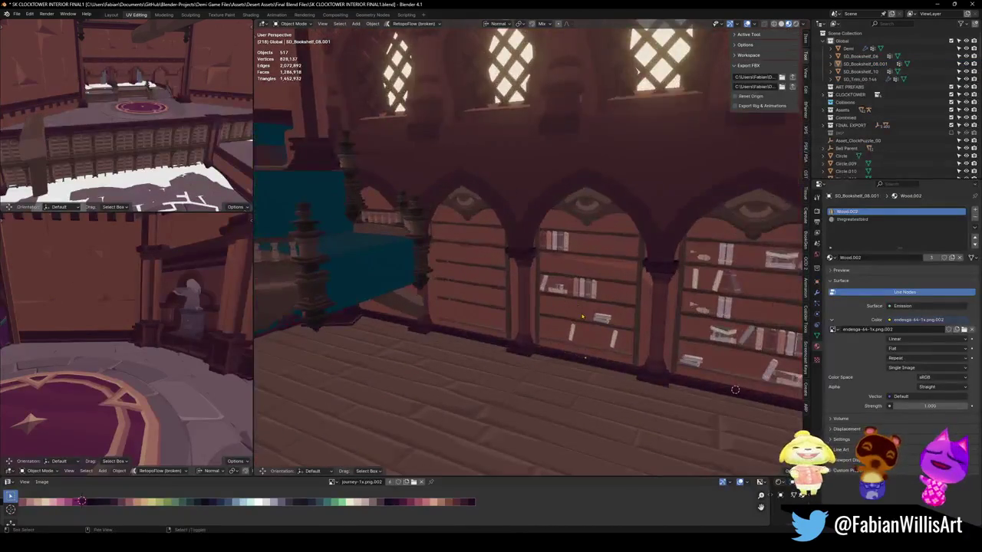
shift+middle_drag(581, 316, 573, 311)
click(526, 261)
- Duplicate the bookshelf into the next arch (17.874 m, then 0.57743 m along X) and save
middle_drag(526, 261, 538, 307)
key(shift+d)
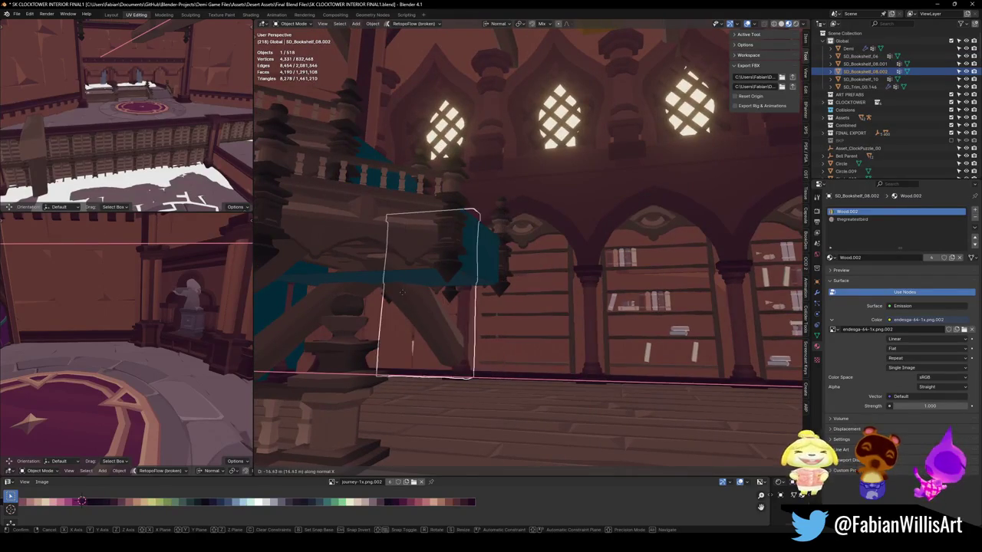
click(386, 298)
mouse_move(386, 298)
middle_down()
mouse_move(437, 318)
mouse_move(416, 324)
mouse_move(478, 312)
mouse_move(549, 319)
mouse_move(539, 345)
mouse_move(579, 269)
mouse_move(567, 309)
mouse_move(546, 330)
mouse_move(551, 292)
mouse_move(583, 306)
middle_up()
key(g)
key(x)
click(555, 295)
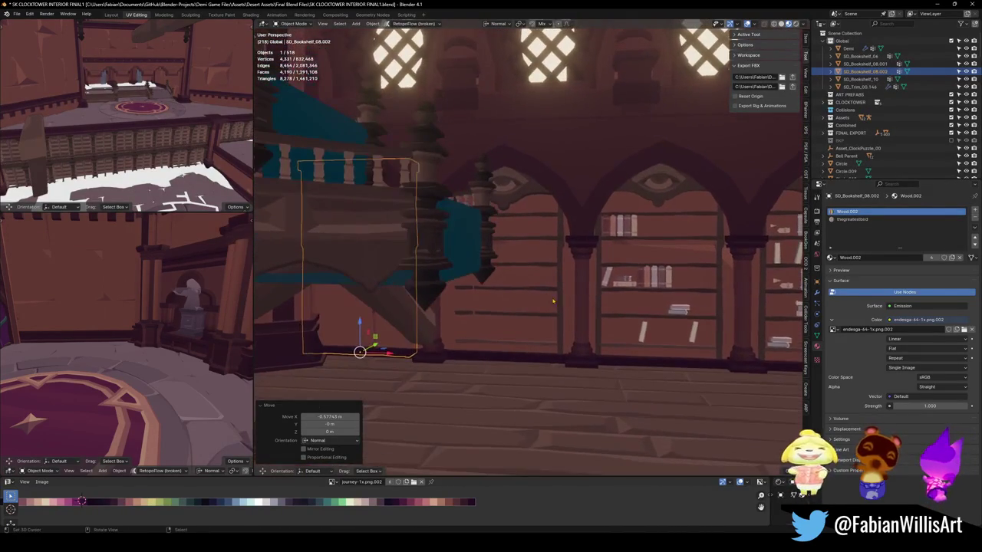
key(ctrl+s)
- Cancel a trial Z rotation of SD_Bookshelf_06, then open wall SD_Wall_25.154 in Edit Mode
click(545, 307)
key(r)
key(z)
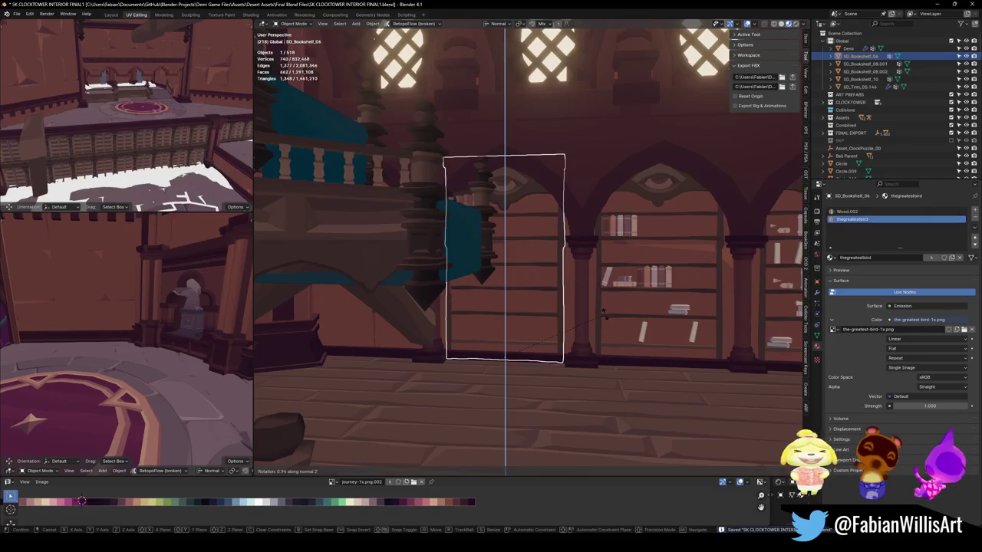
right_click(582, 352)
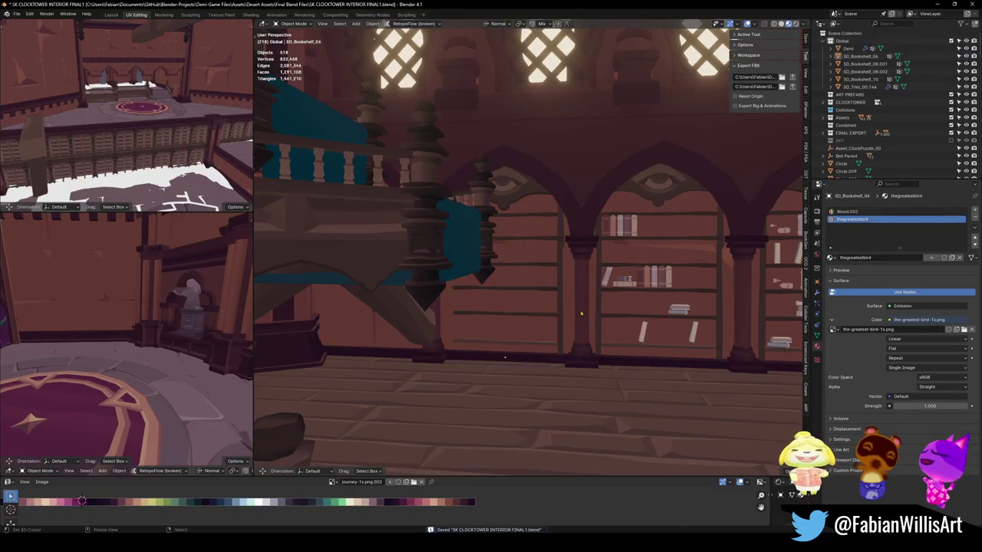
mouse_move(582, 352)
middle_down()
mouse_move(719, 382)
mouse_move(671, 360)
middle_up()
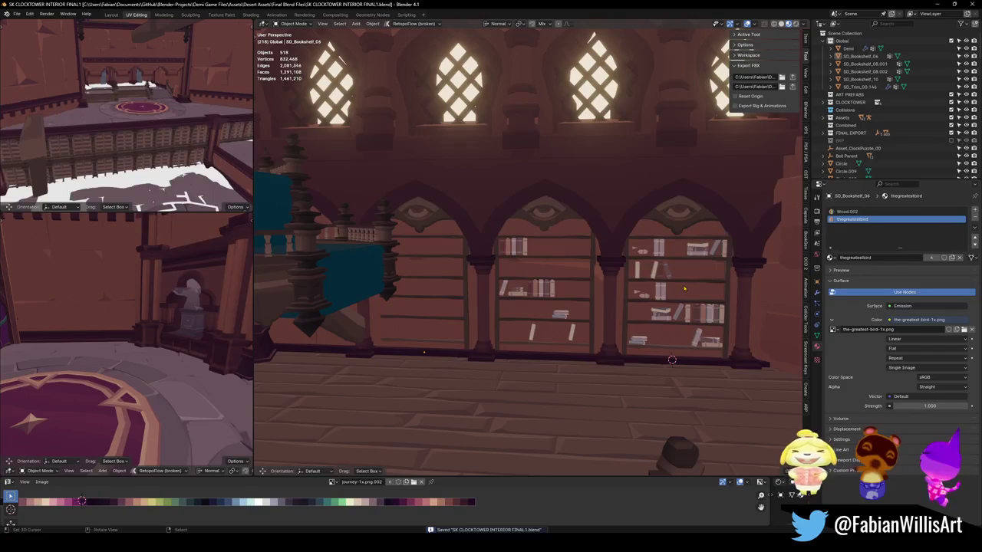
click(674, 290)
key(Tab)
- Select the arch's mesh piece and make a first vertical bisect cut, then undo it
middle_drag(674, 290, 606, 343)
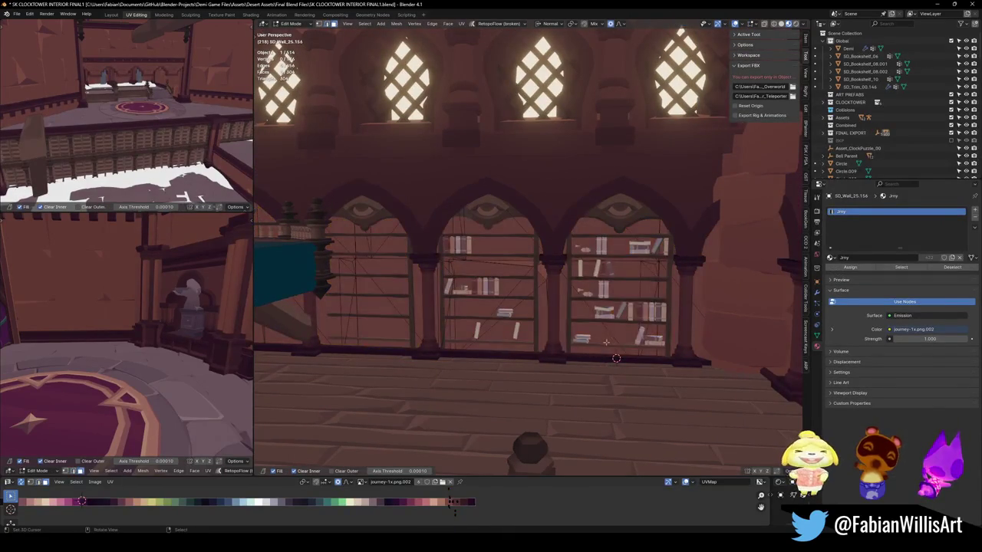
key(l)
key(h)
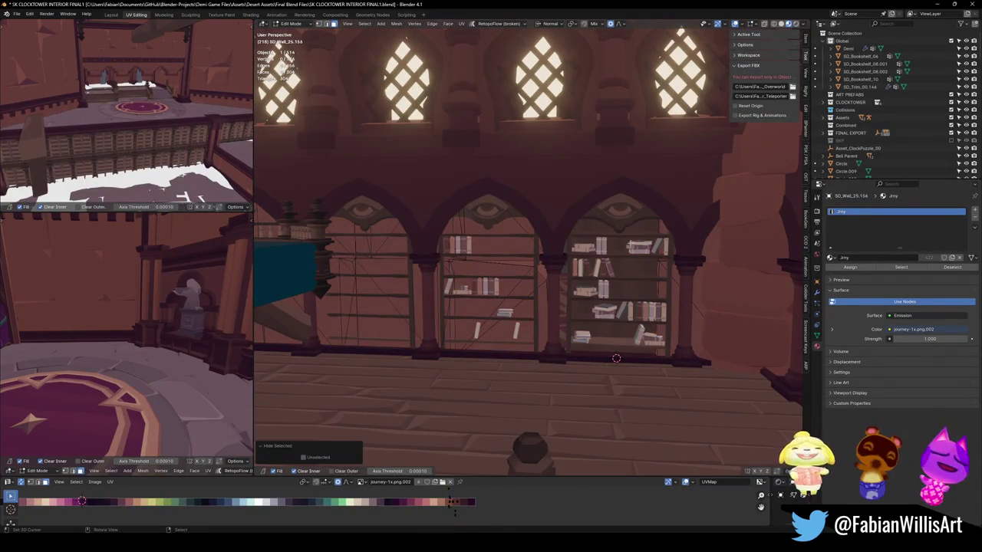
key(alt+h)
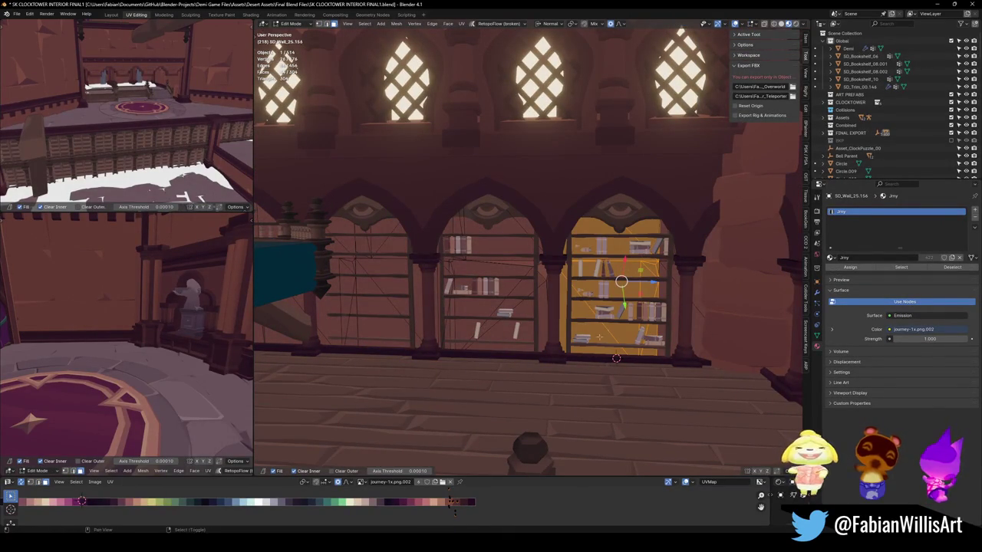
shift+middle_drag(585, 344, 571, 332)
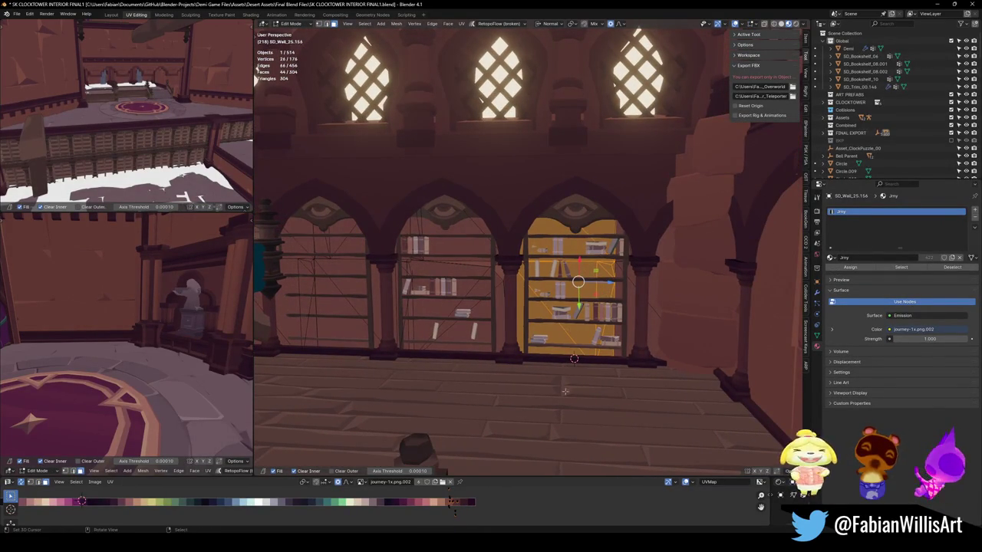
drag(574, 395, 570, 184)
drag(571, 114, 572, 114)
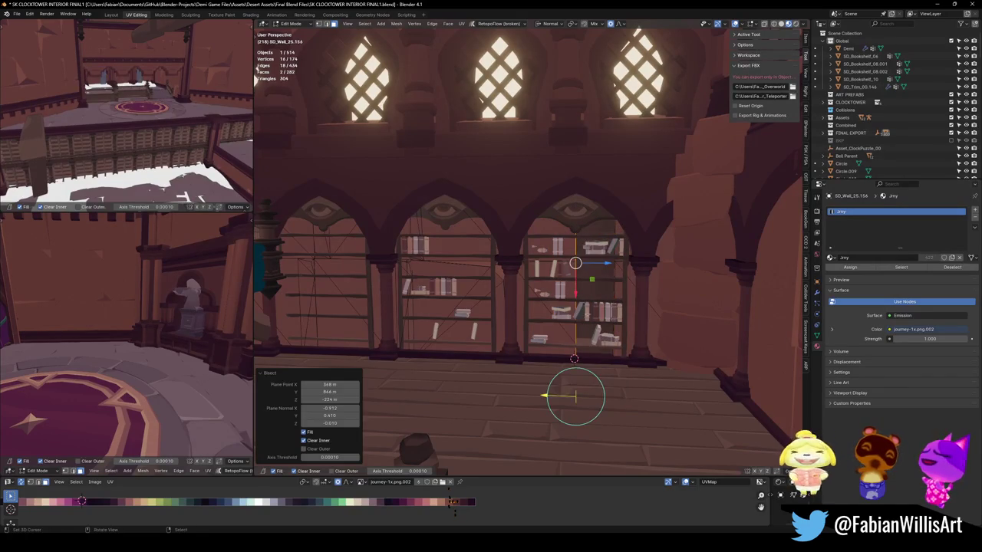
click(541, 397)
key(ctrl+z)
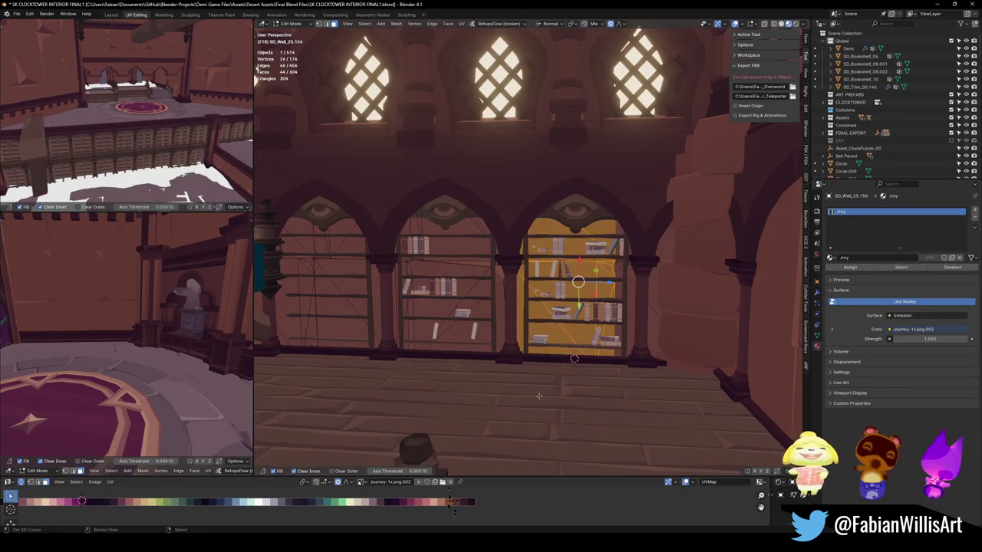
- Redo the vertical bisect through the right arch's shelf area and confirm it
drag(565, 422, 565, 129)
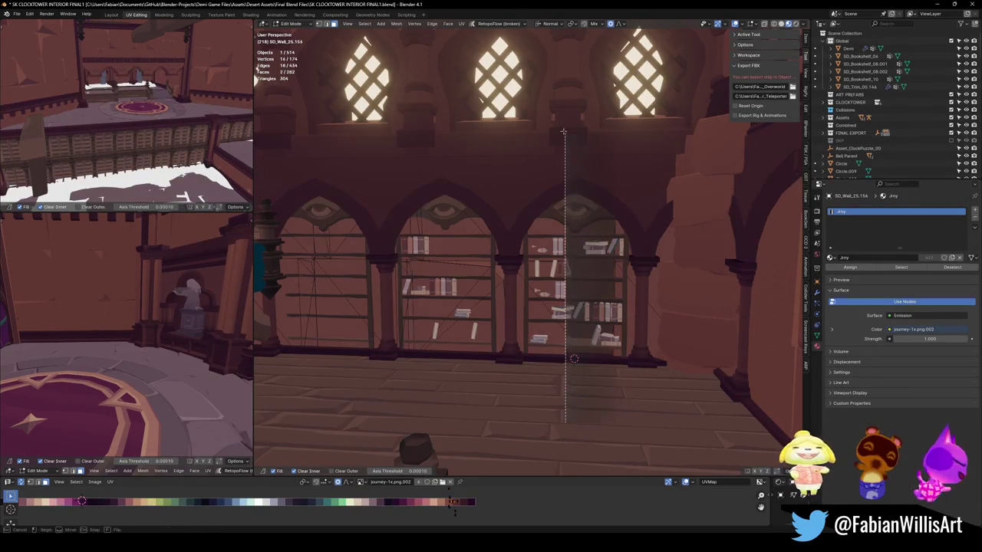
click(531, 422)
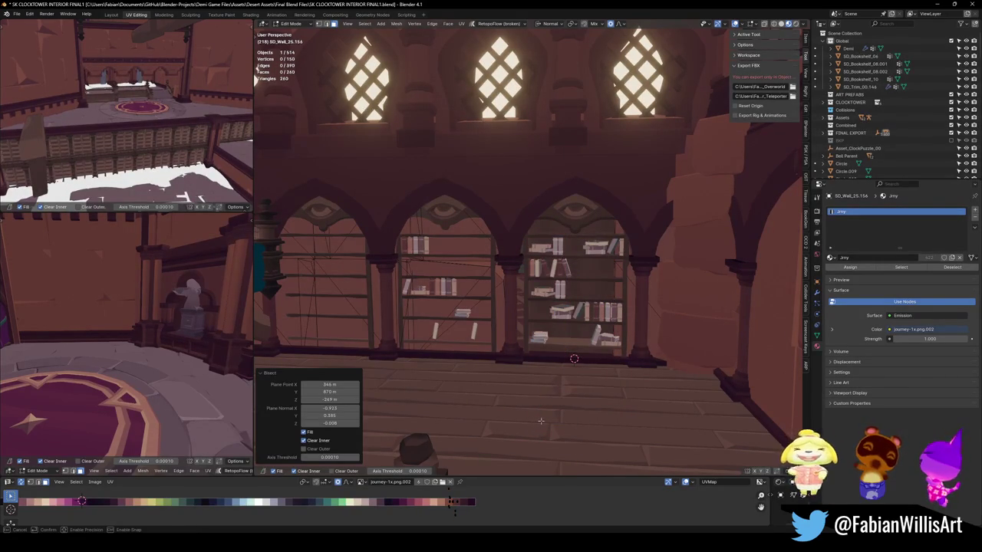
drag(564, 421, 565, 422)
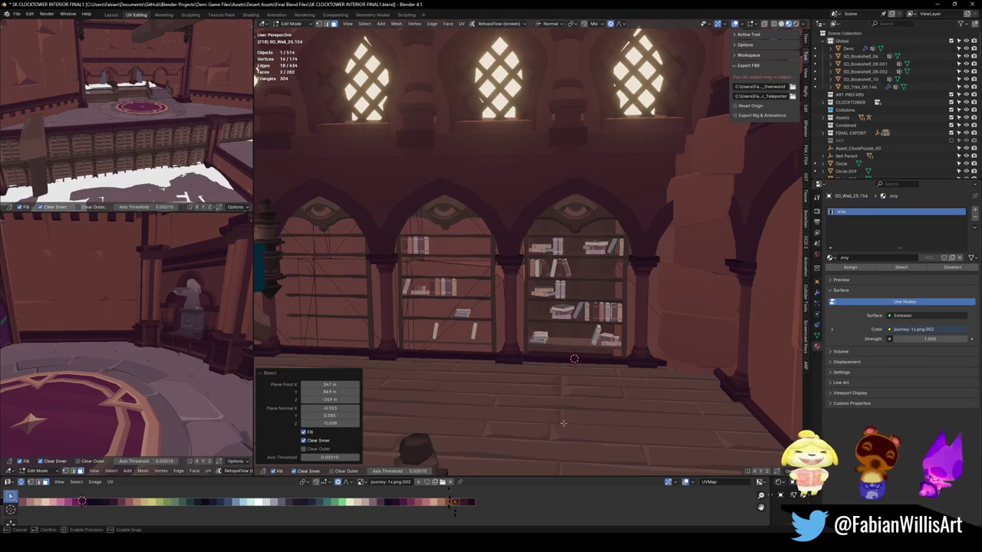
click(564, 422)
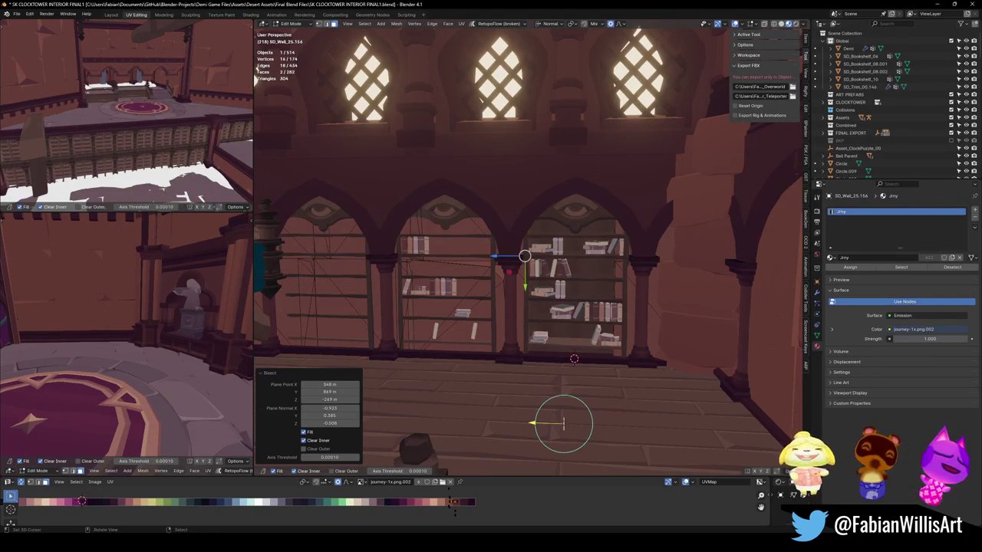
click(654, 293)
- Select the trim strip and bisect it vertically, aligned with the right bookshelf's edge
key(l)
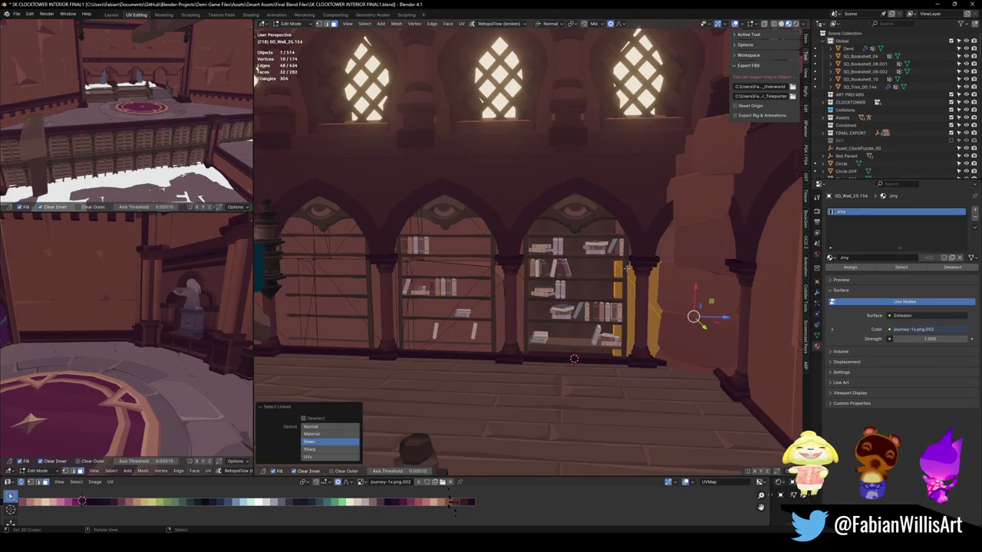
drag(618, 434, 620, 234)
key(ctrl+z)
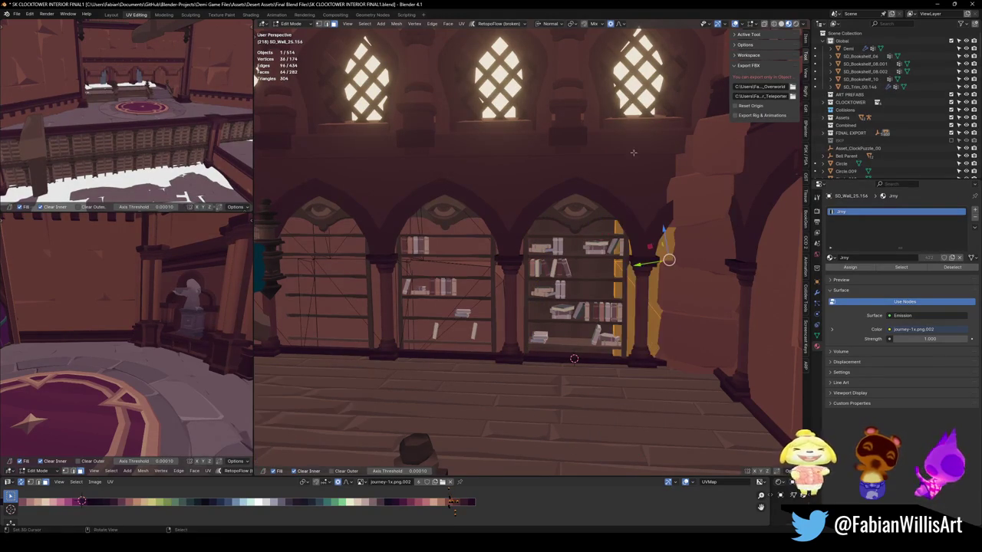
drag(635, 123, 608, 477)
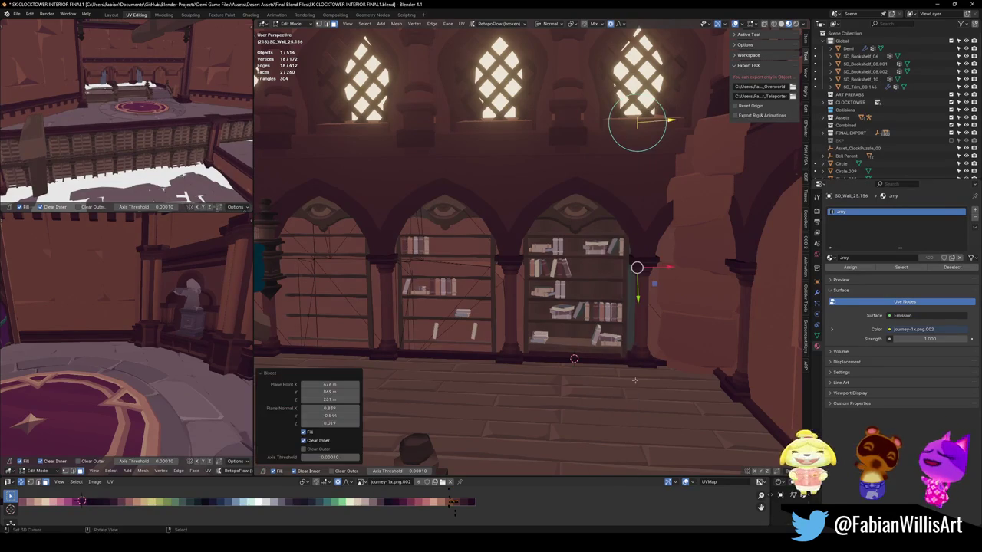
key(l)
drag(595, 124, 584, 397)
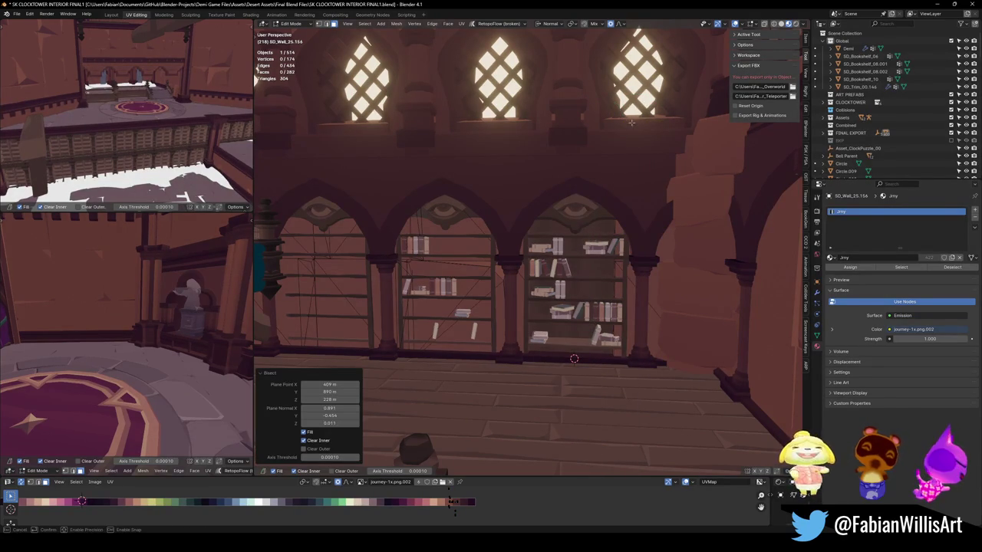
drag(639, 123, 657, 125)
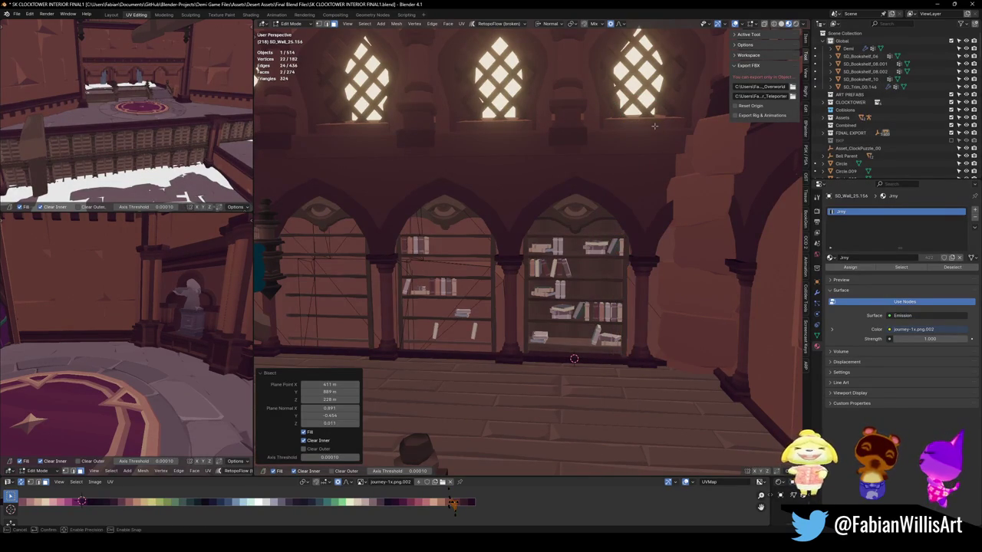
- Return to Object Mode and walk through the scene to inspect the bookshelves
key(Tab)
key(shift+grave)
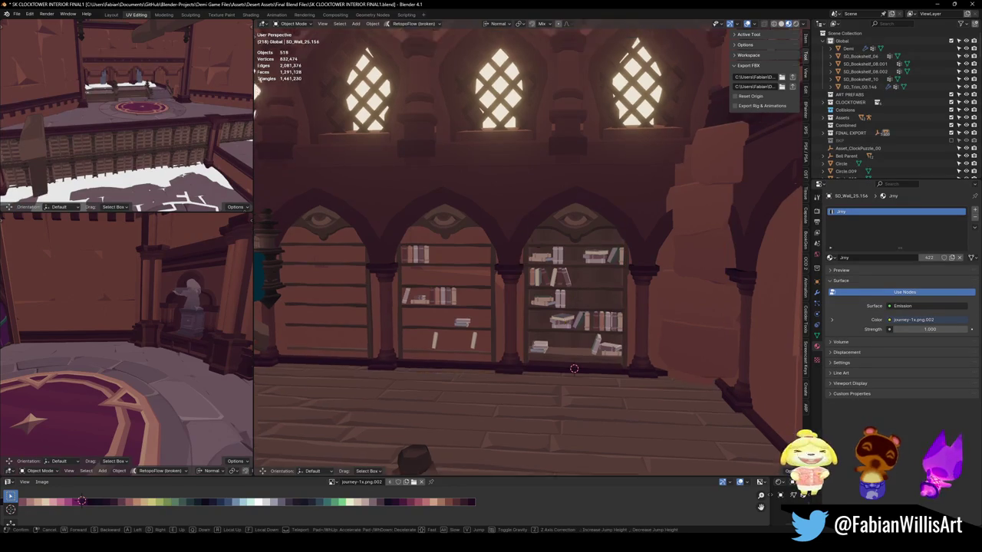
key(w)
key(s)
key(w)
key(s)
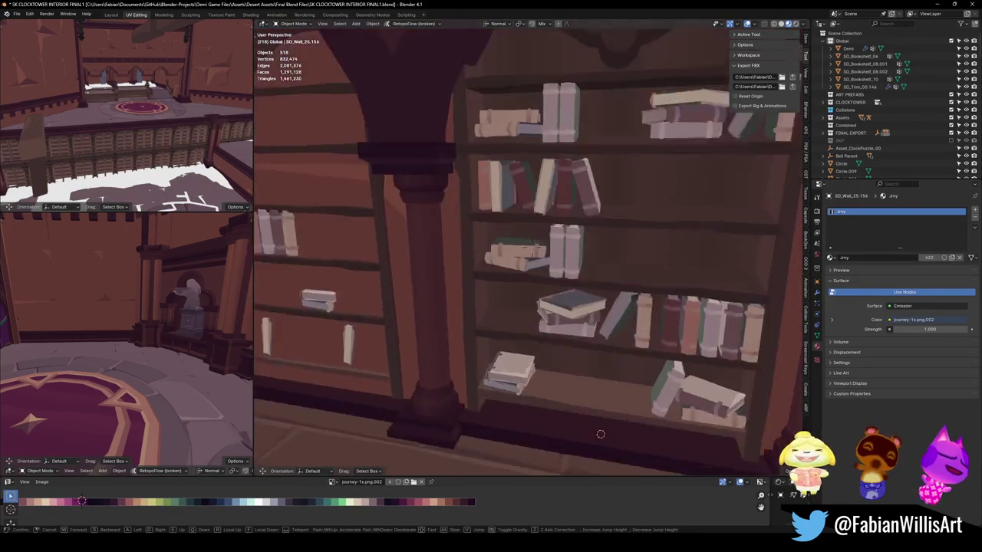
key(s)
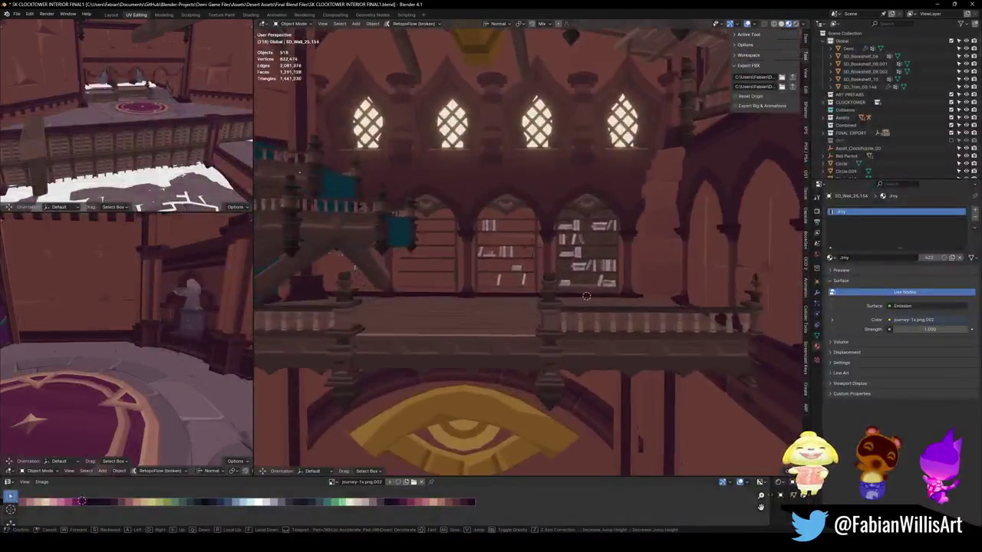
key(Return)
- In SD_Wall_25.154's Edit Mode, bisect the region beside the middle bookshelf along its edge
click(534, 342)
click(533, 341)
key(Tab)
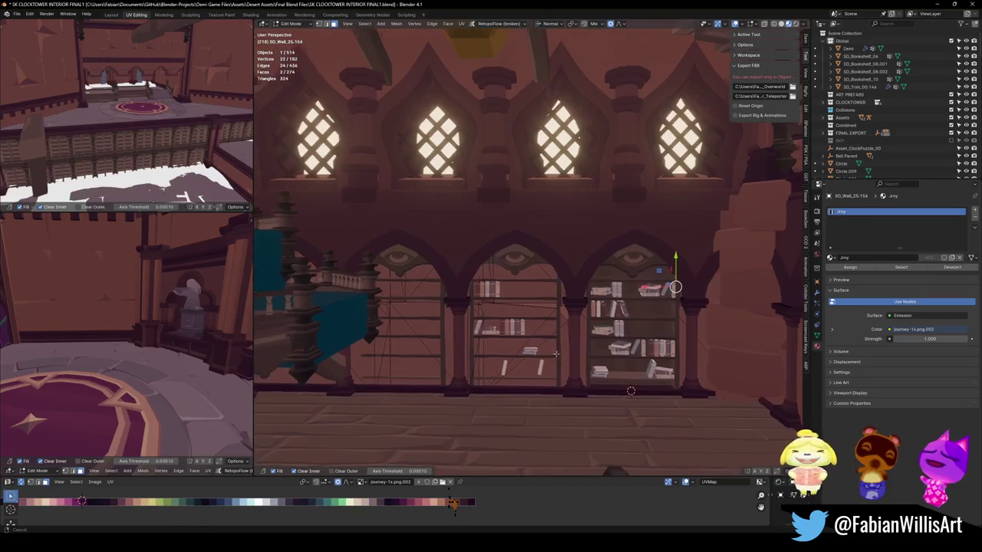
middle_drag(553, 353, 562, 352)
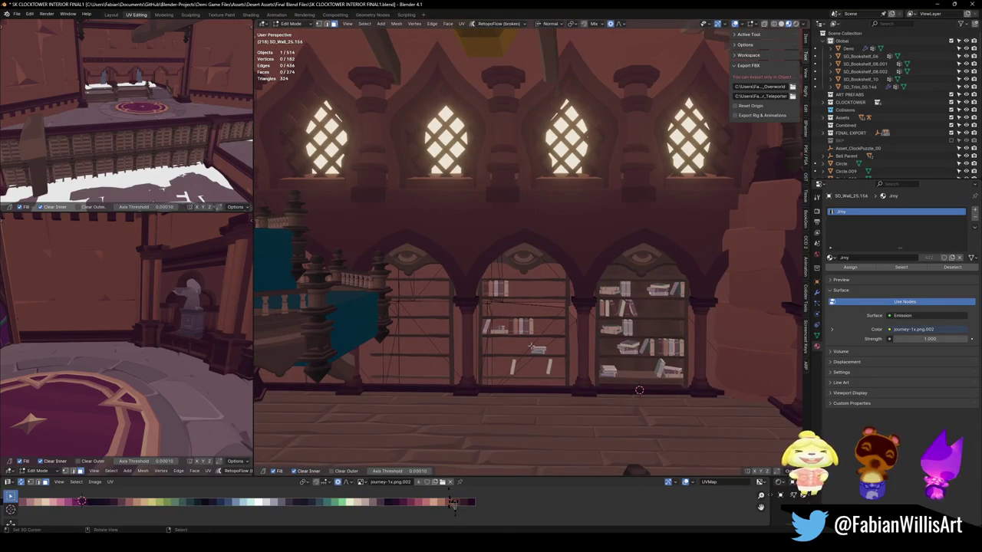
key(l)
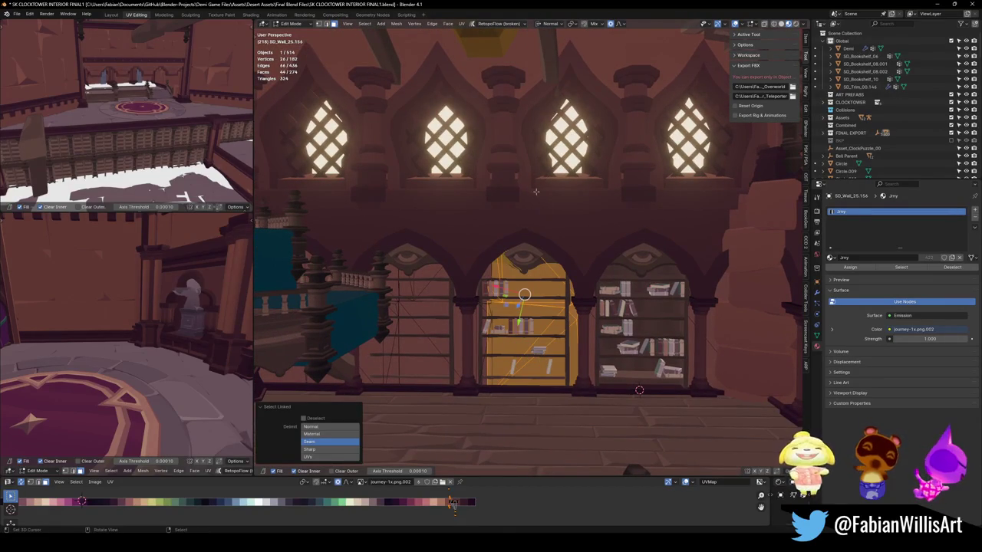
drag(545, 158, 546, 387)
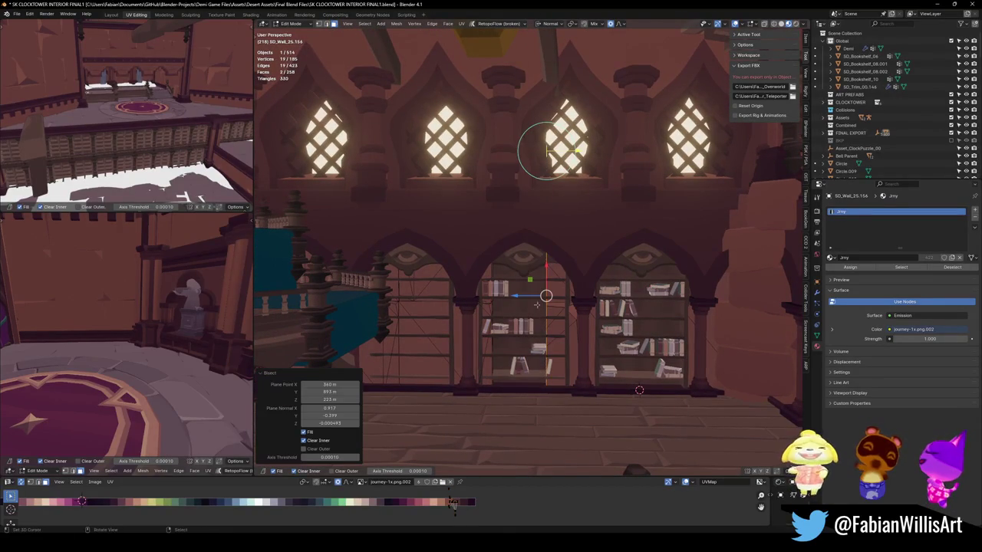
drag(546, 150, 602, 151)
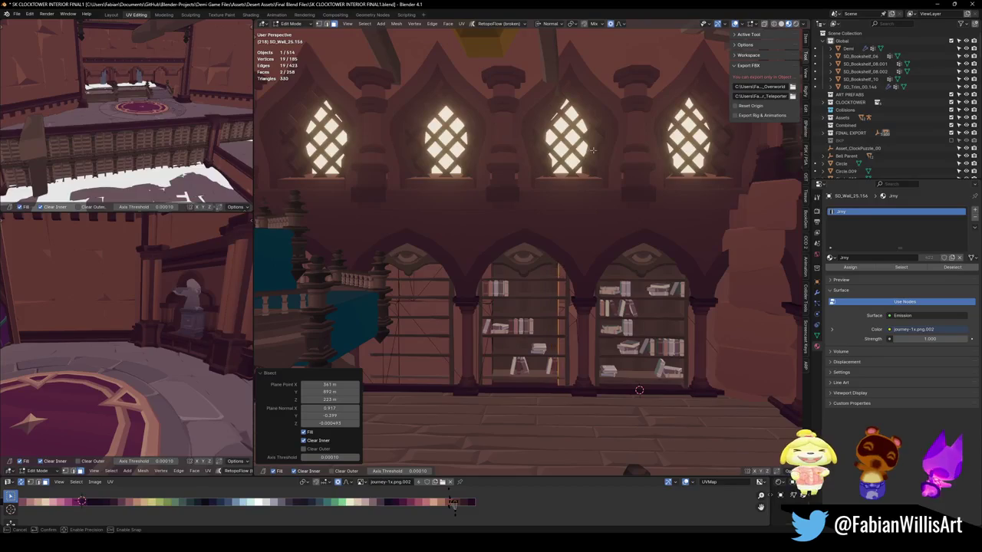
key(alt+a)
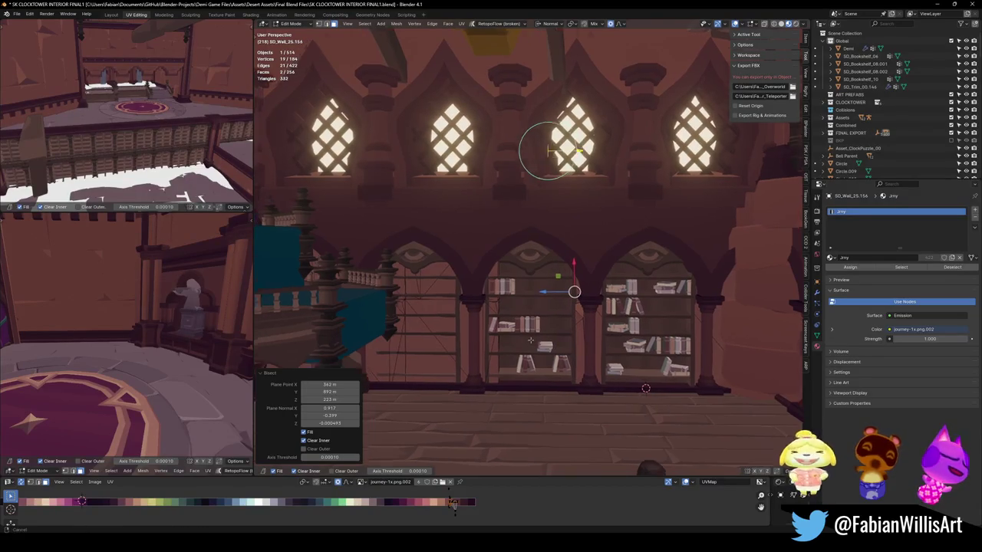
- Bisect the wall around the left arch with Fill and Clear Inner, then walk in to inspect
middle_drag(600, 151, 521, 298)
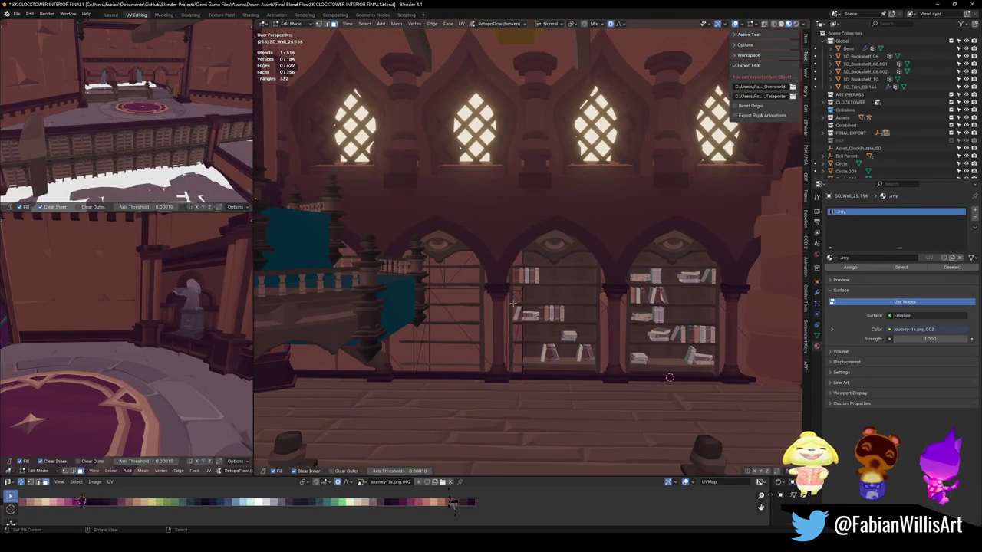
key(l)
mouse_move(529, 133)
mouse_down()
mouse_move(520, 445)
mouse_move(518, 47)
mouse_up()
key(l)
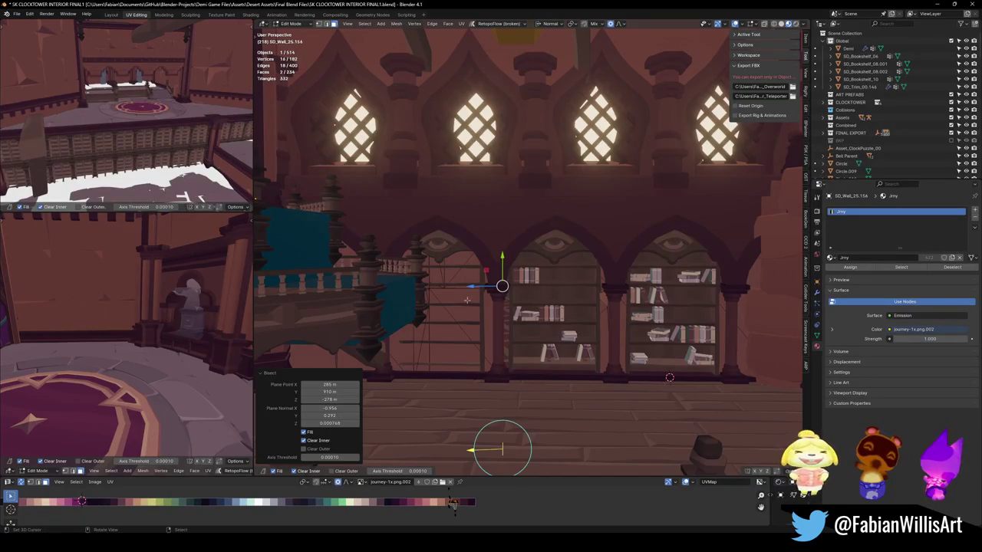
drag(471, 451, 475, 450)
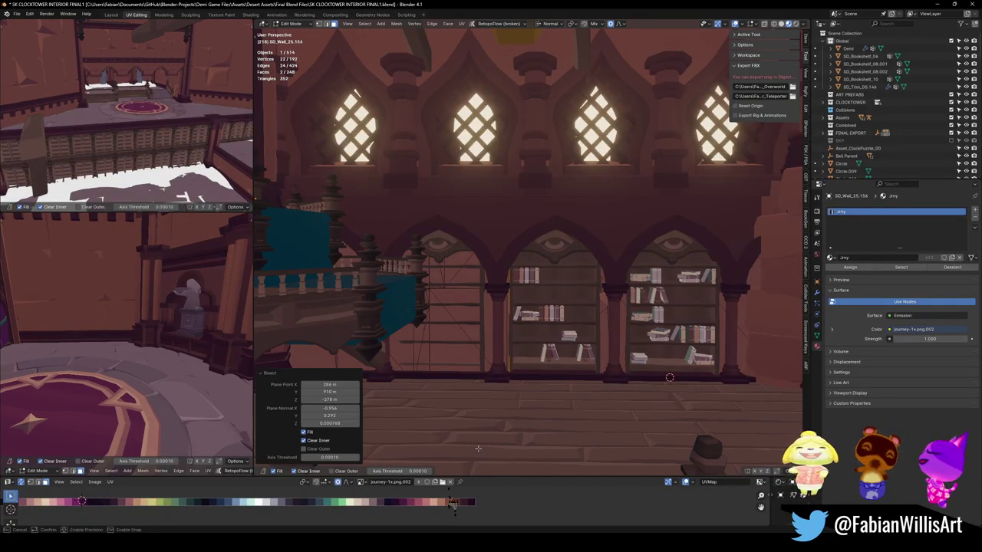
drag(478, 449, 474, 451)
key(alt+a)
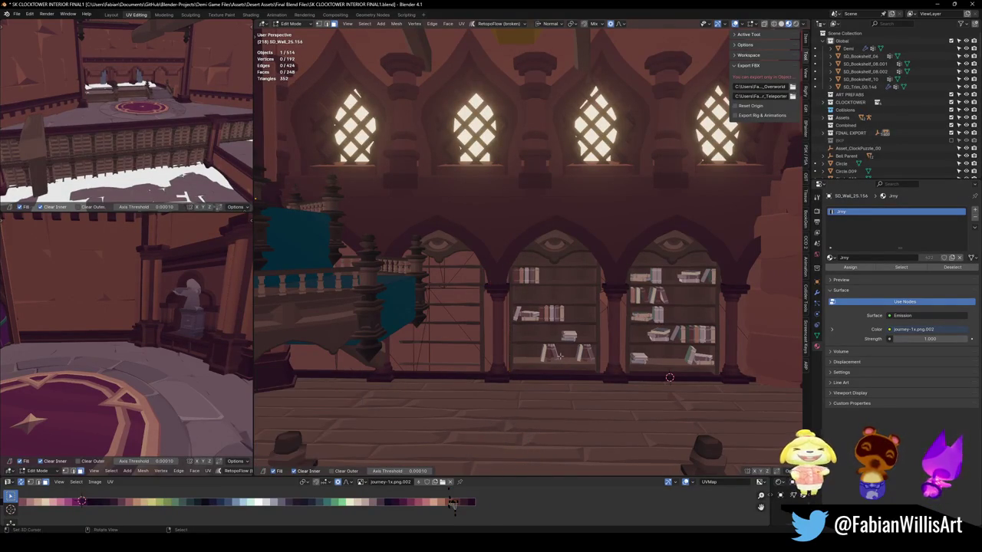
key(shift+grave)
key(w)
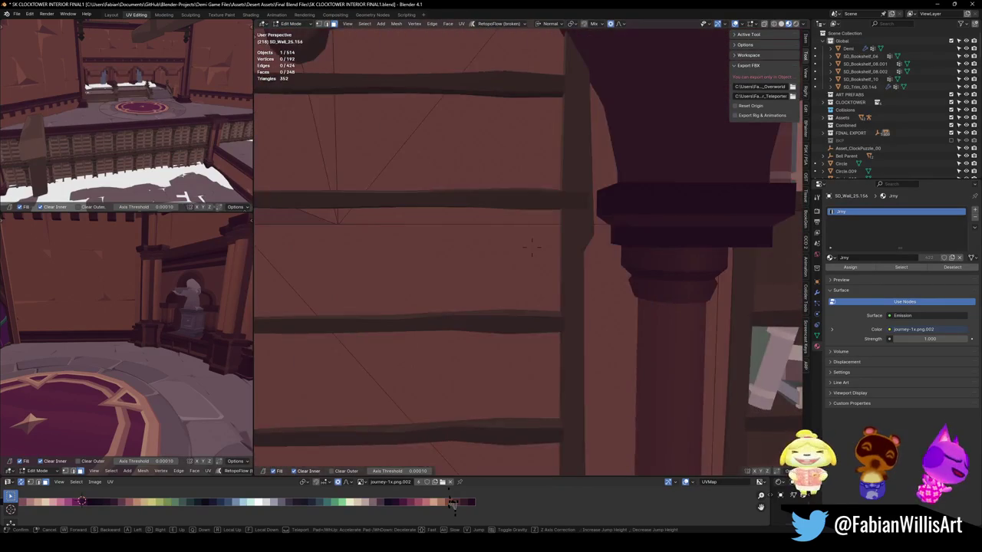
key(s)
key(w)
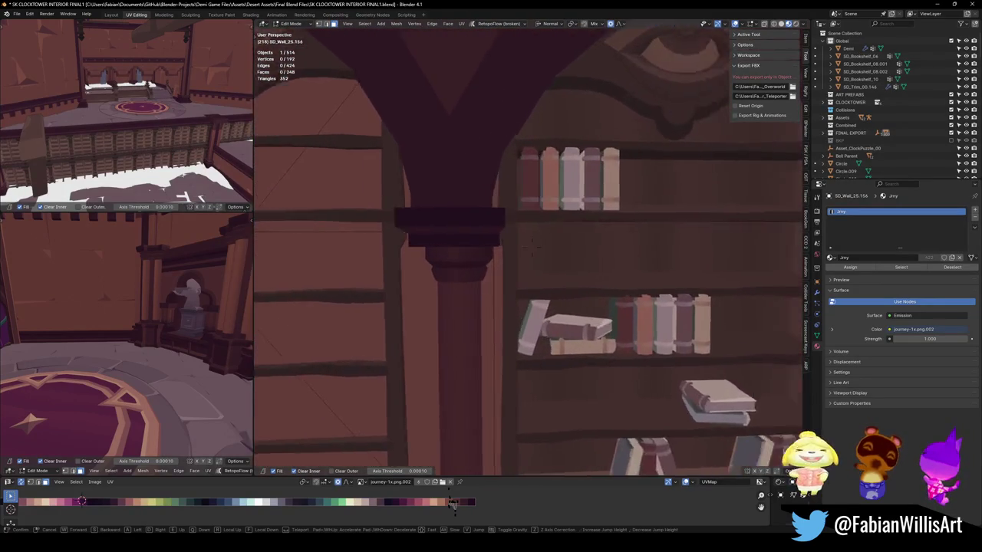
key(s)
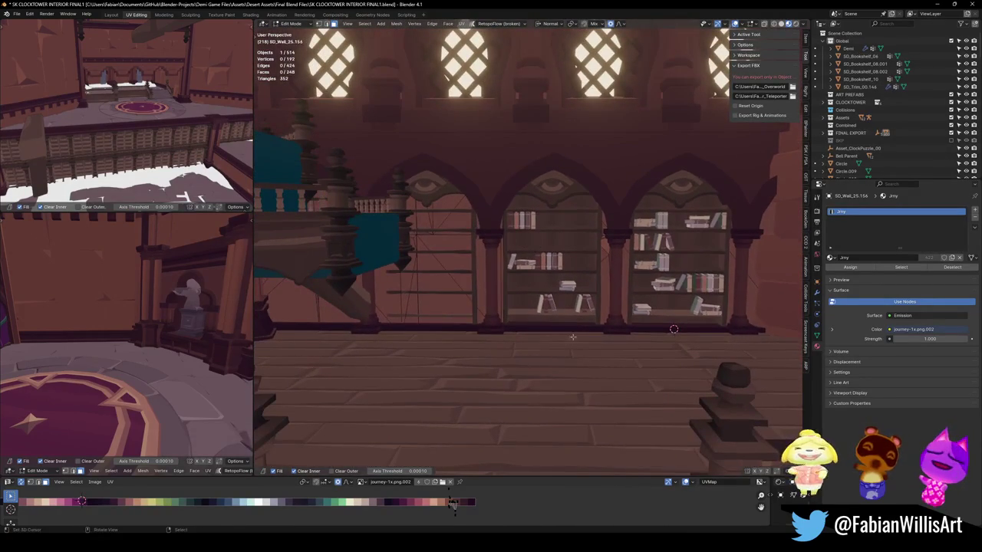
key(Tab)
key(s)
key(s)
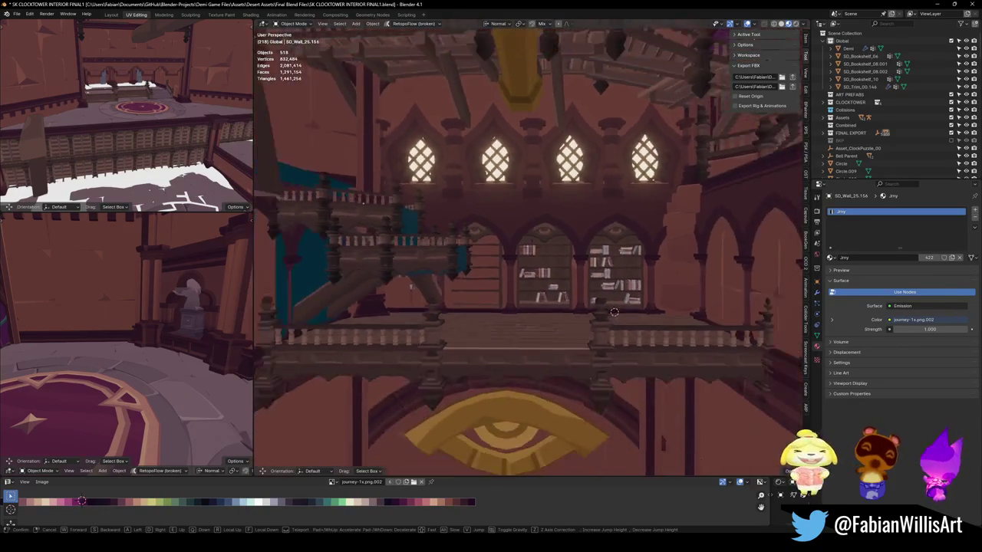
key(w)
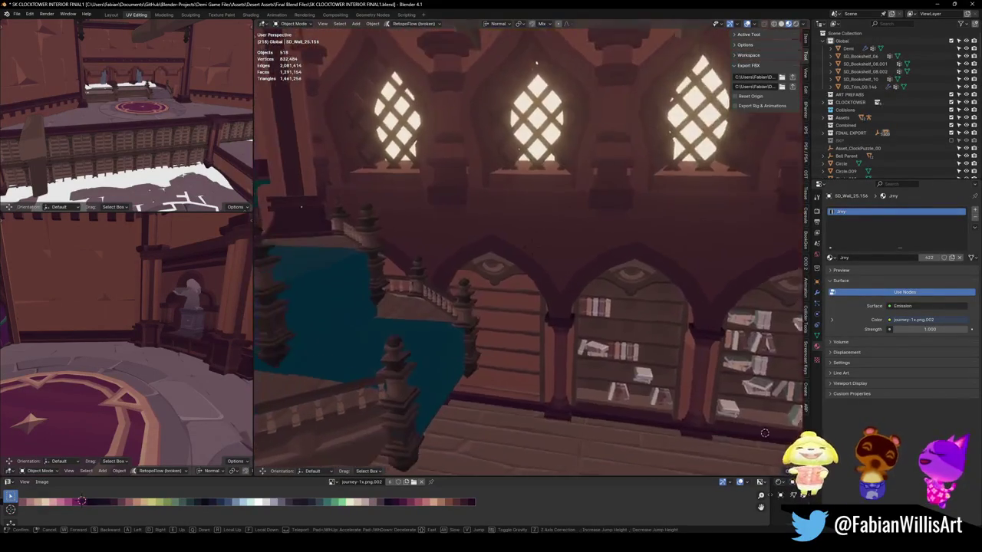
click(577, 333)
click(547, 312)
key(Tab)
scroll(552, 300, down, 3)
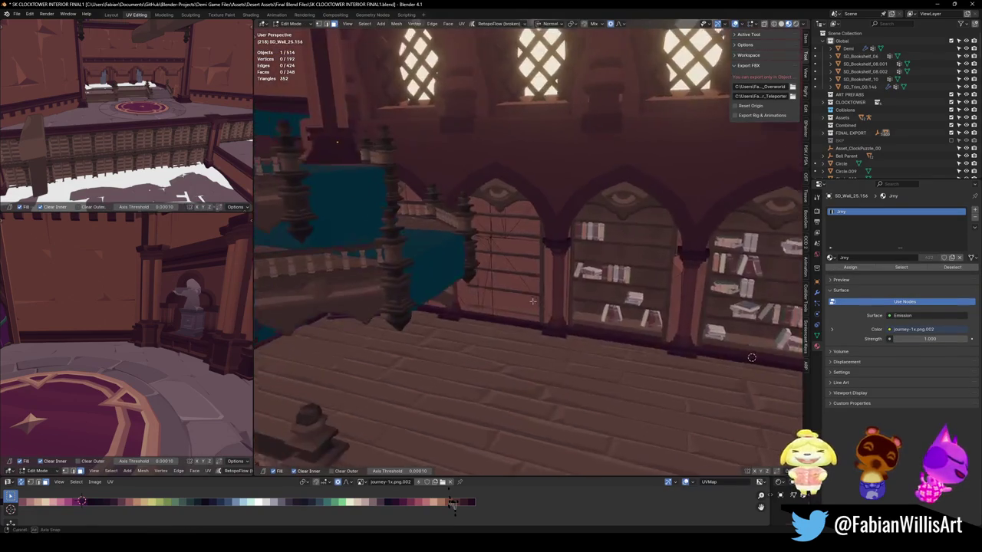
- Bisect the left-arch wall region vertically and adjust the cut plane position
scroll(556, 288, down, 3)
key(l)
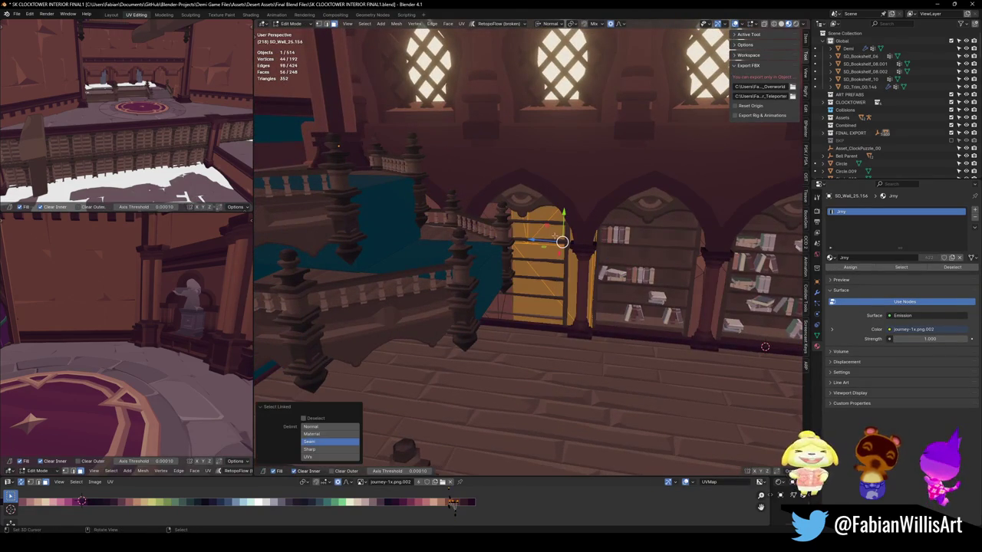
middle_drag(765, 346, 775, 321)
key(h)
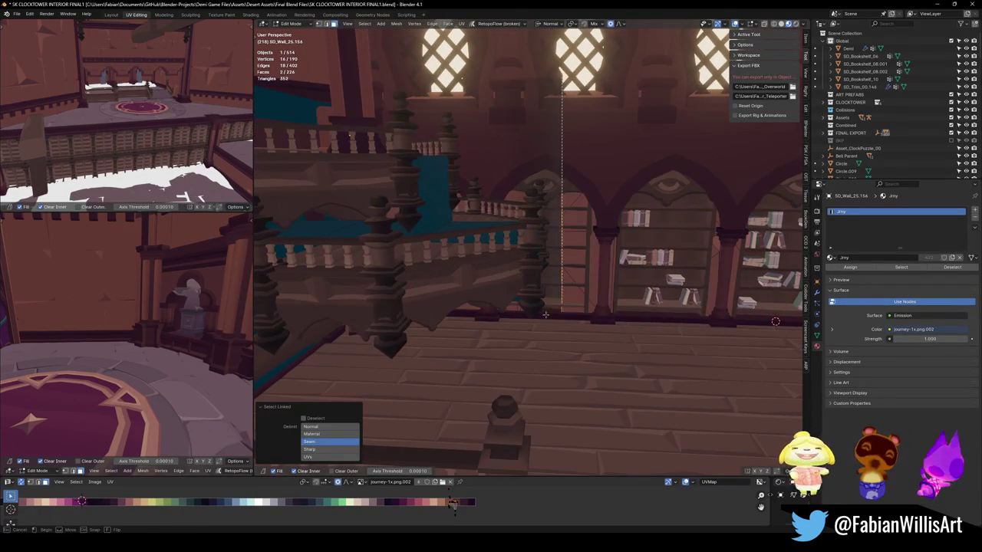
drag(541, 381, 543, 370)
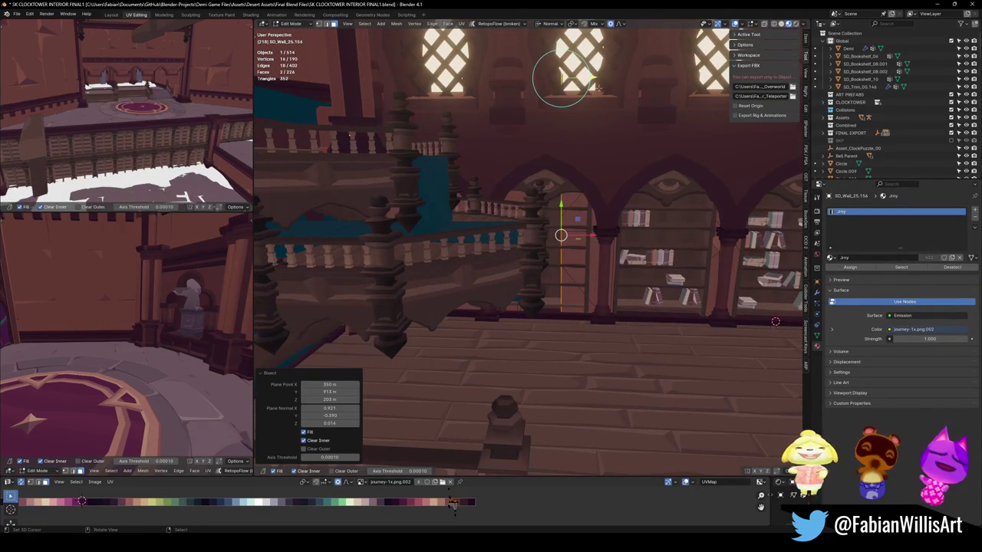
drag(601, 77, 629, 87)
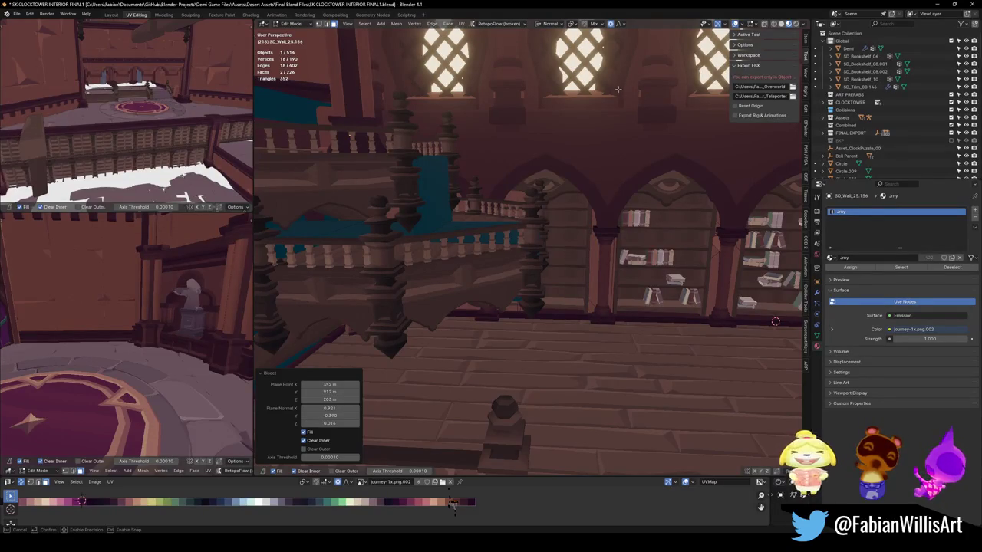
key(alt+a)
- Cut the wall piece under the arch vertically, nudging the plane in line with the bookshelf side
scroll(537, 283, up, 10)
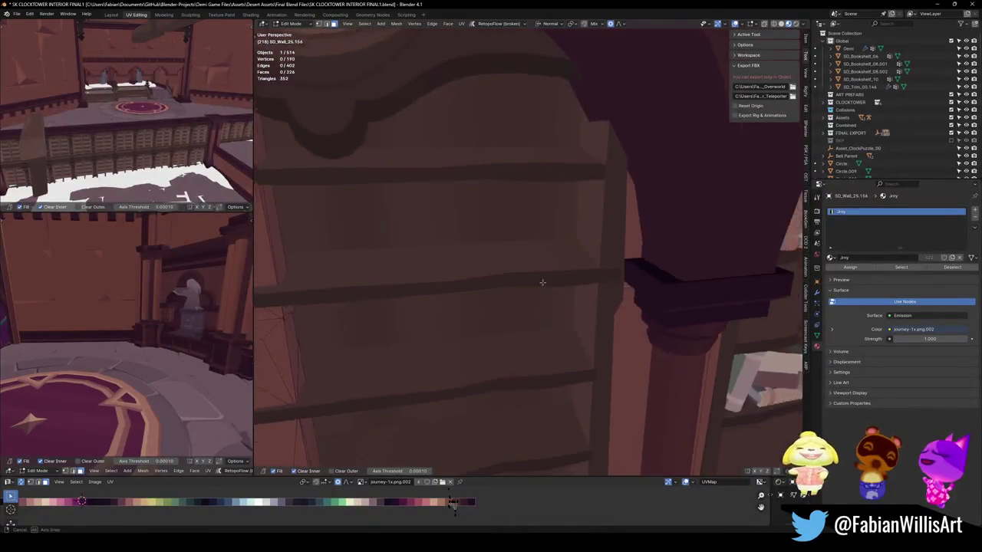
scroll(521, 279, down, 5)
mouse_move(514, 268)
middle_down()
mouse_move(524, 308)
mouse_move(547, 299)
mouse_move(532, 313)
middle_up()
key(l)
scroll(537, 299, down, 4)
middle_drag(552, 276, 546, 285)
drag(537, 347, 536, 166)
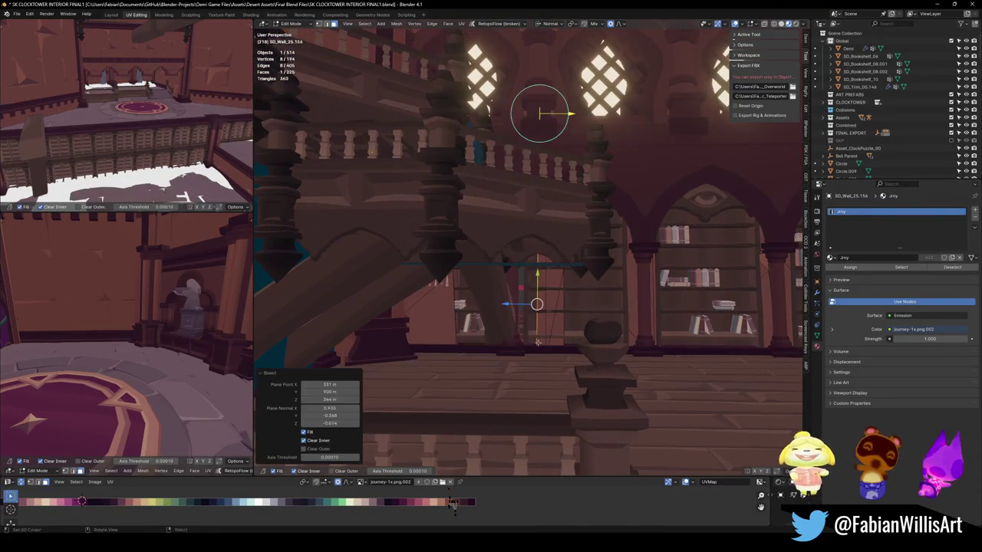
key(ctrl+z)
drag(526, 399, 534, 57)
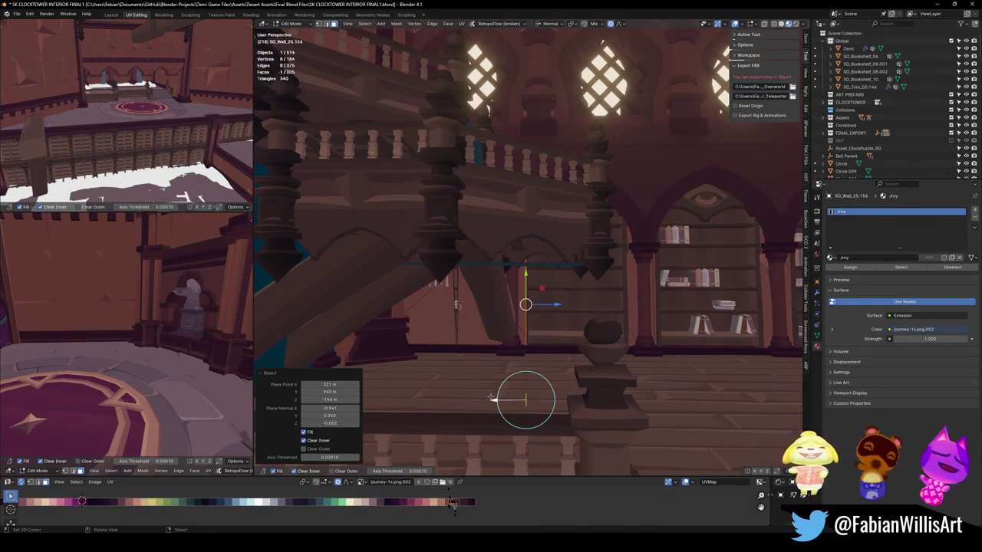
drag(493, 400, 492, 400)
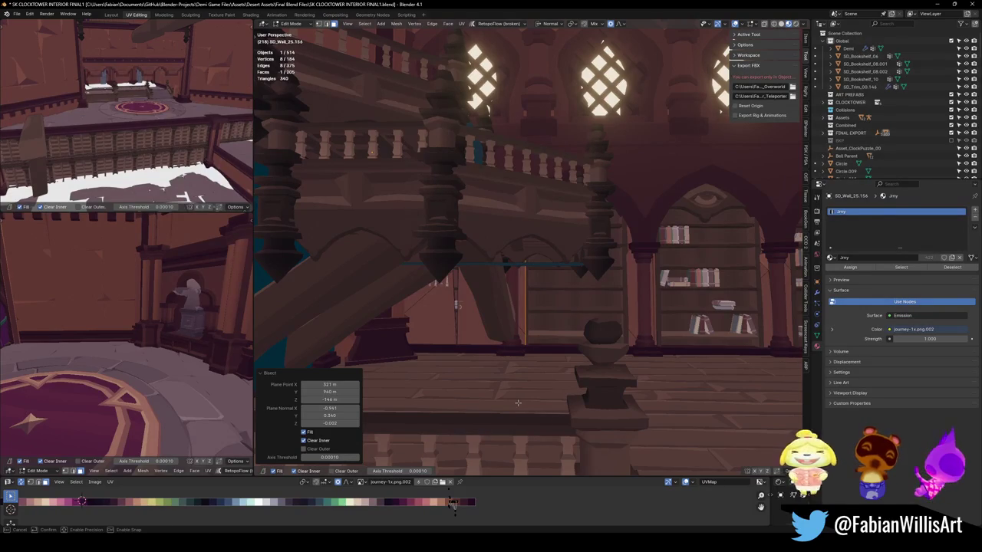
click(479, 310)
- Select the wall island under the arch, inspect it from two angles, then undo
key(l)
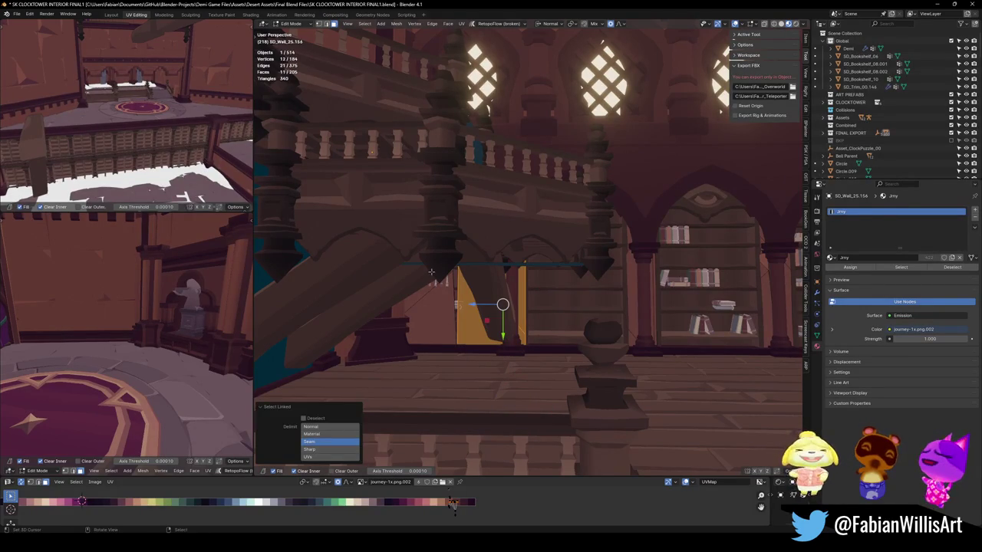
middle_drag(441, 290, 478, 308)
mouse_move(623, 299)
middle_down()
mouse_move(608, 322)
mouse_move(590, 316)
middle_up()
key(ctrl+z)
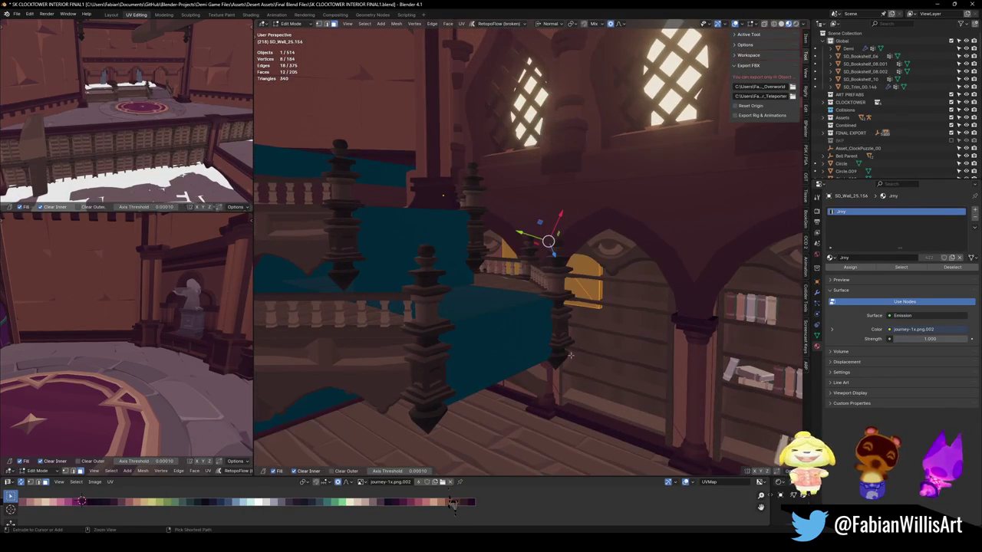
- Undo the stray pillar selection and the accidental cut through the pillar
ctrl+click(554, 389)
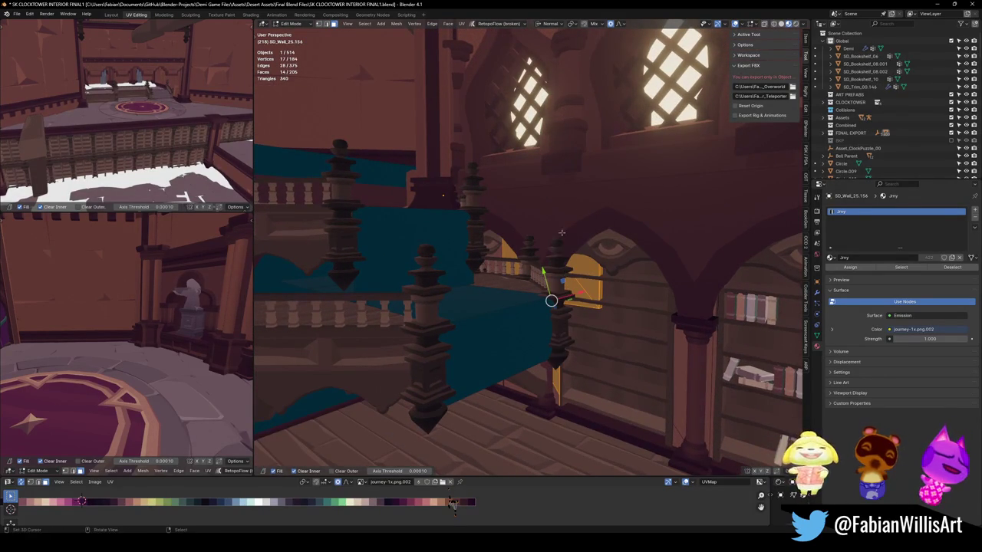
key(ctrl+z)
drag(552, 375, 559, 207)
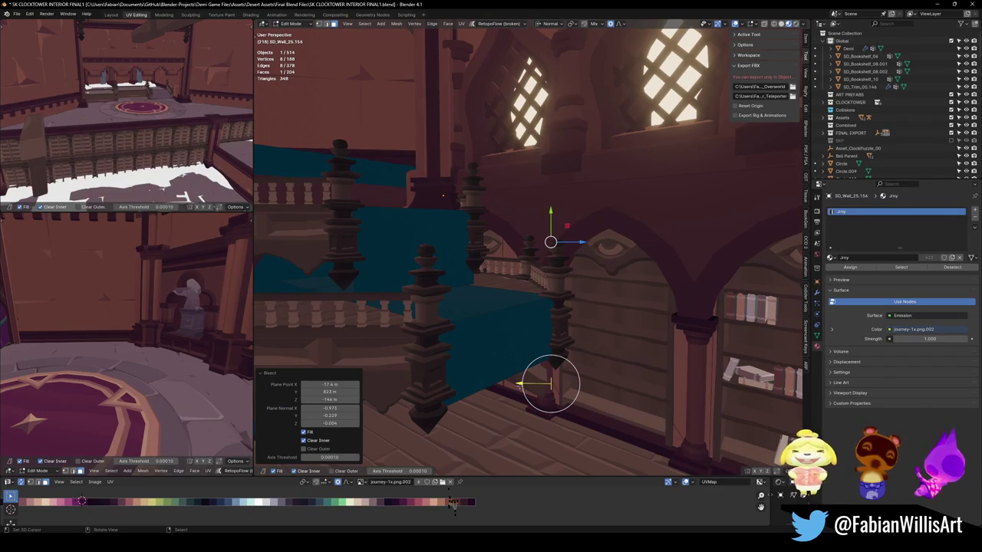
key(ctrl+z)
- Turn on X-ray to see the wall behind the railing, reverting an unwanted extrusion
middle_drag(537, 306, 563, 283)
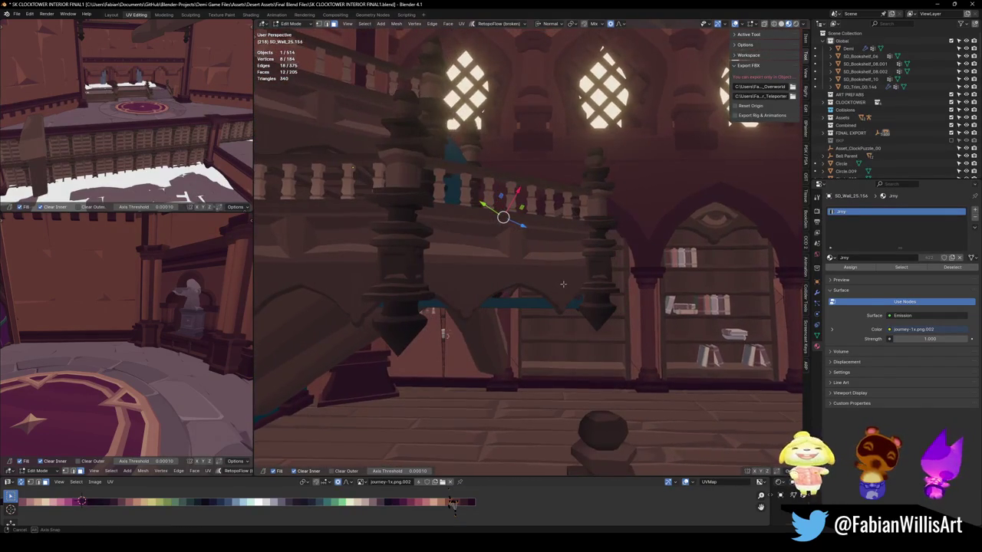
key(alt+z)
key(e)
click(537, 260)
key(ctrl+z)
- Bisect the selected wall face vertically at the arch edge, clearing the inner part
drag(517, 349, 517, 115)
drag(485, 351, 486, 350)
middle_drag(510, 344, 560, 308)
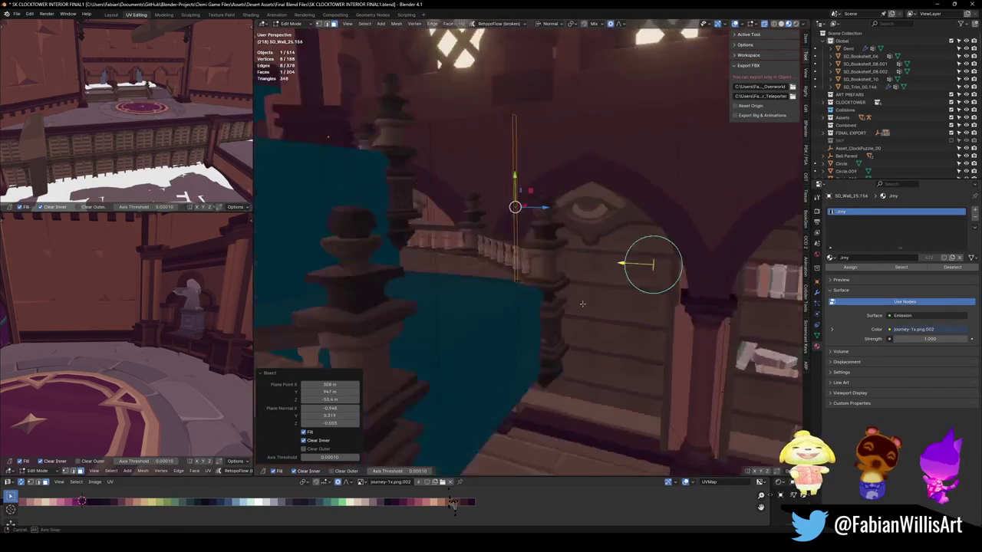
click(560, 308)
scroll(560, 307, up, 6)
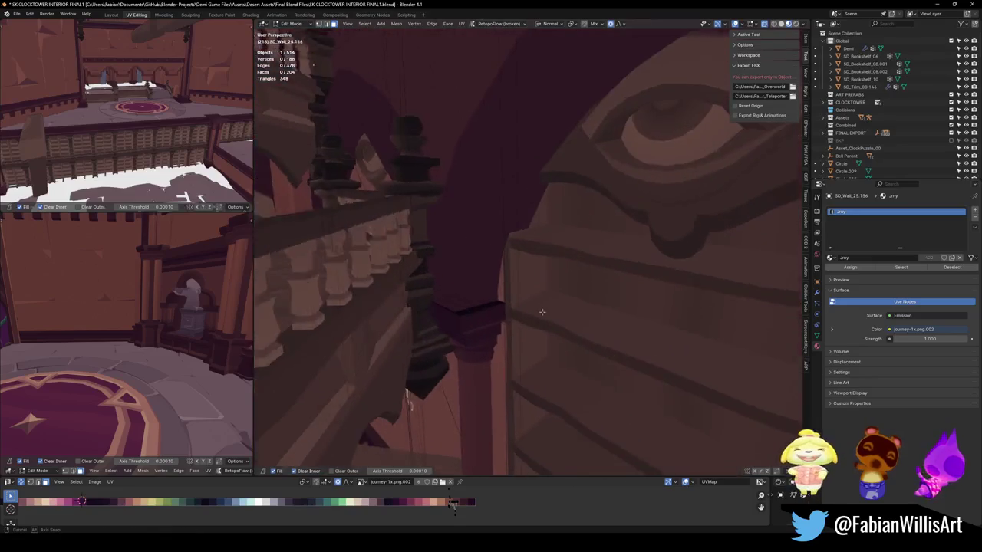
mouse_move(567, 291)
middle_down()
mouse_move(592, 247)
mouse_move(570, 314)
middle_up()
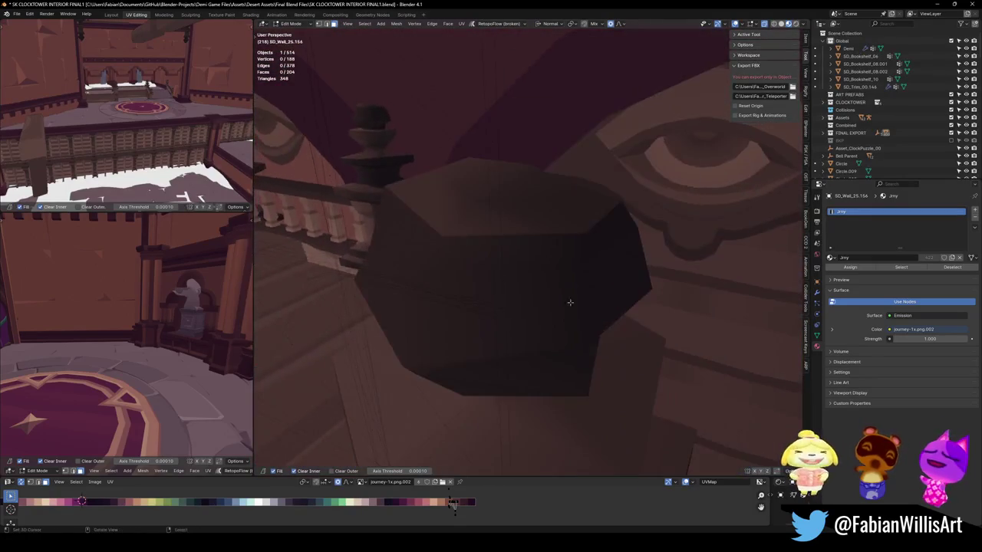
scroll(552, 310, down, 4)
scroll(540, 307, down, 2)
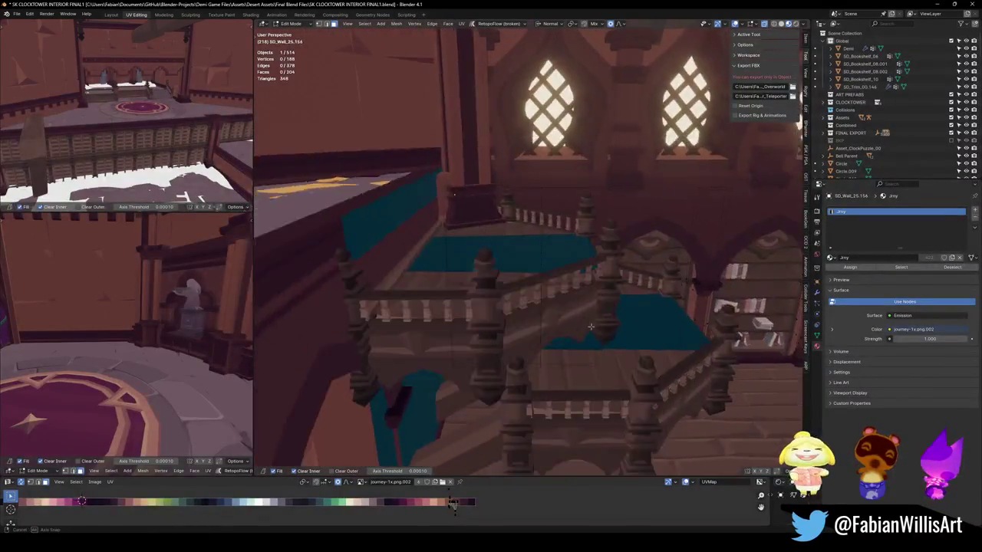
mouse_move(540, 307)
middle_down()
mouse_move(588, 302)
mouse_move(534, 268)
middle_up()
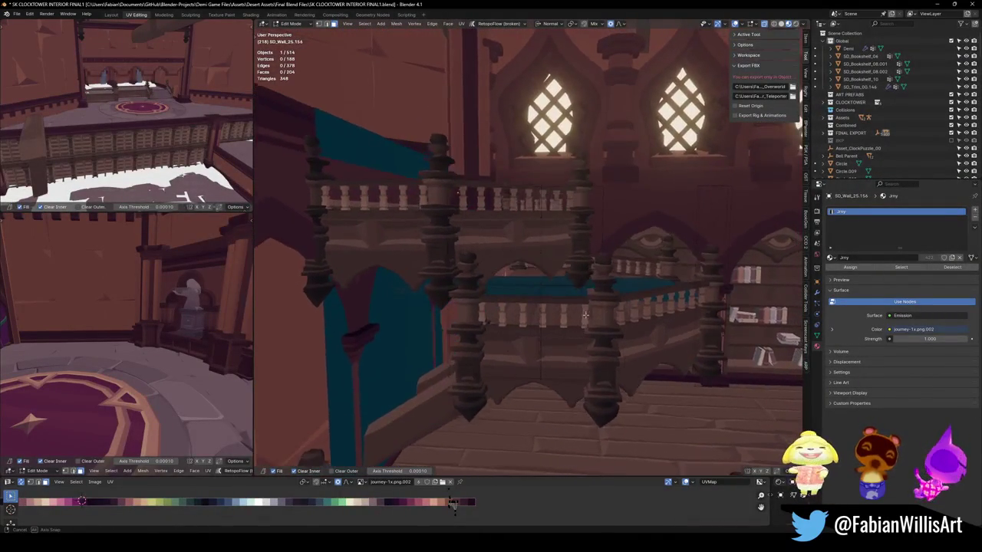
- Select the linked wall section under the balcony and bisect it with a vertical cut
key(l)
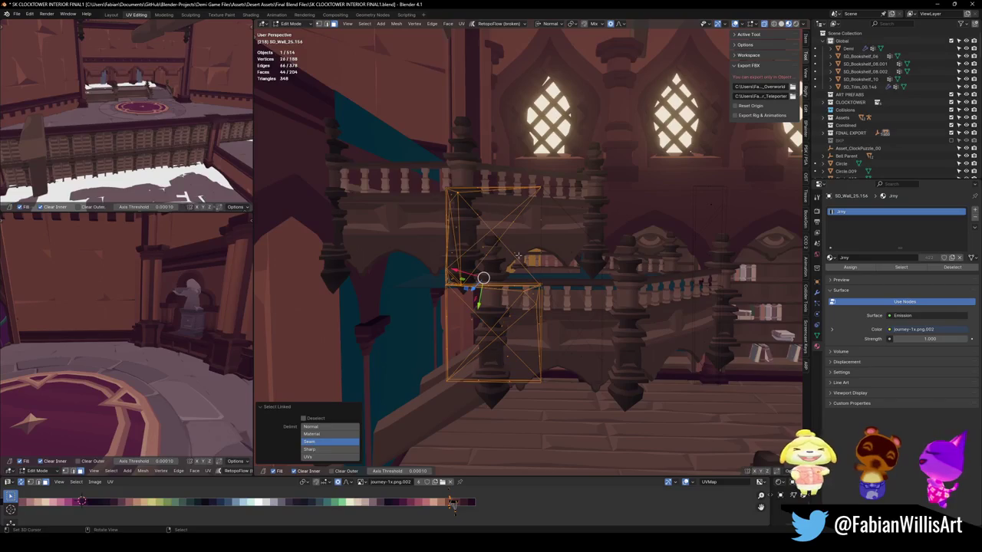
middle_drag(532, 222, 532, 230)
key(k)
drag(529, 143, 519, 300)
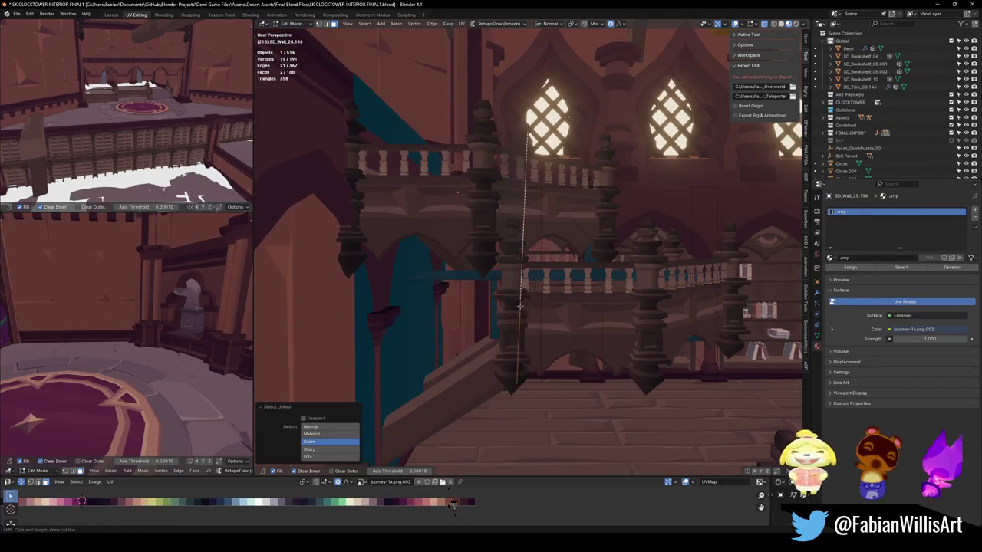
drag(519, 369, 517, 376)
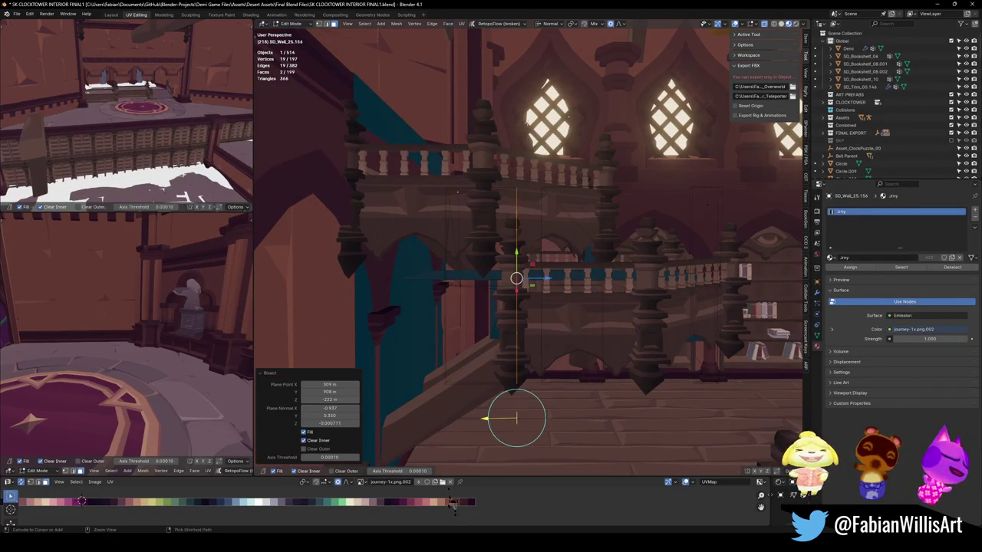
drag(485, 418, 480, 419)
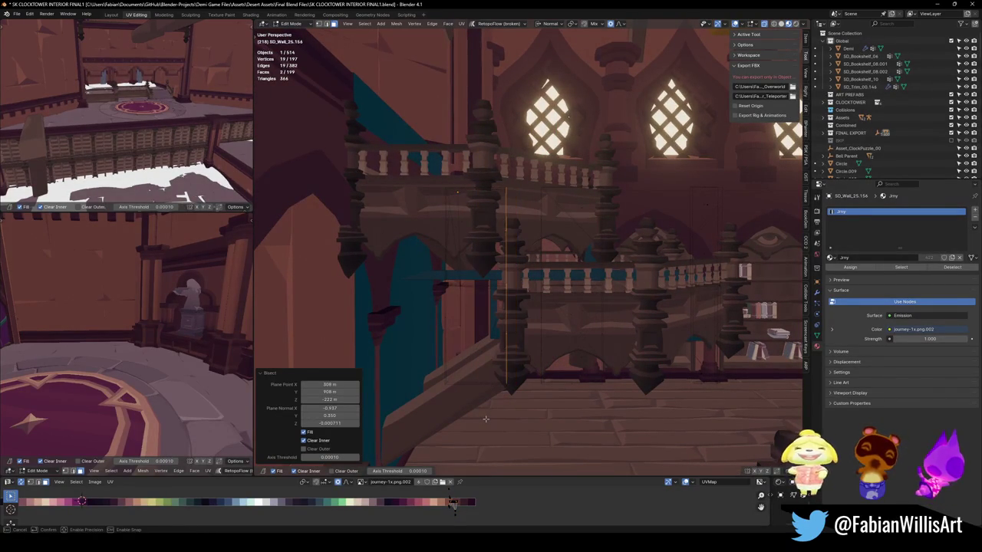
mouse_move(485, 417)
middle_down()
mouse_move(513, 405)
mouse_move(538, 431)
mouse_move(558, 358)
middle_up()
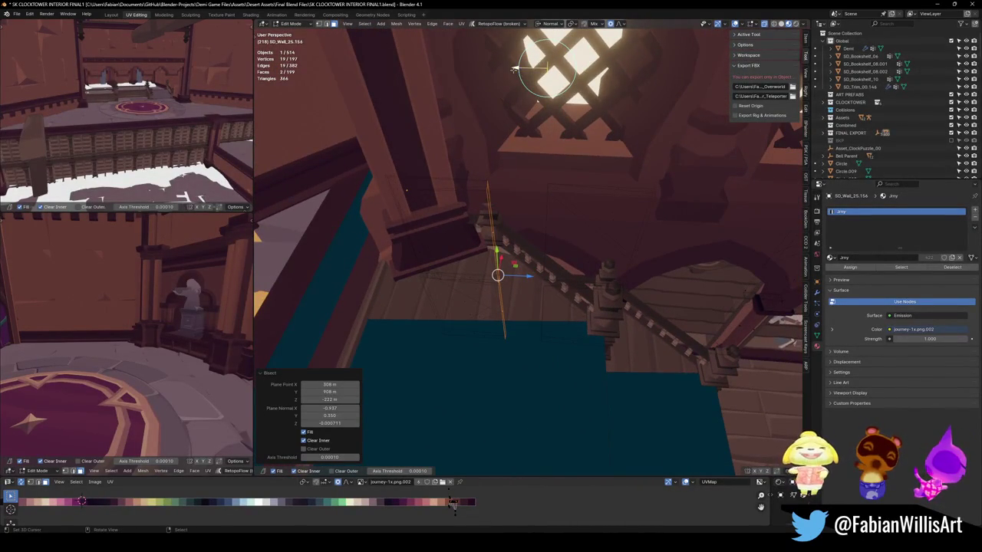
- Move the new cut edge strip so it sits flush with the bookshelf edge
mouse_move(514, 88)
middle_down()
mouse_move(584, 221)
mouse_move(568, 260)
mouse_move(714, 34)
middle_up()
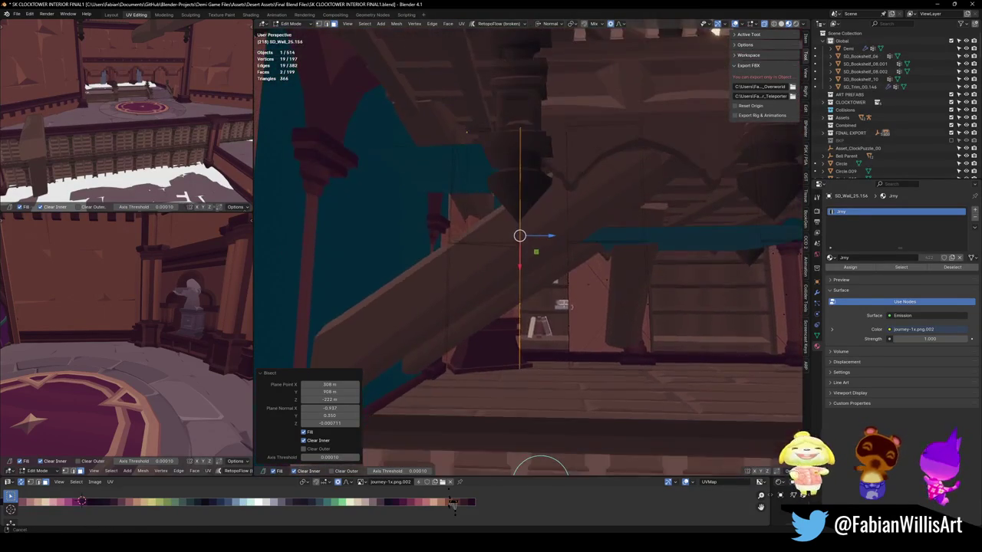
middle_drag(541, 479, 542, 424)
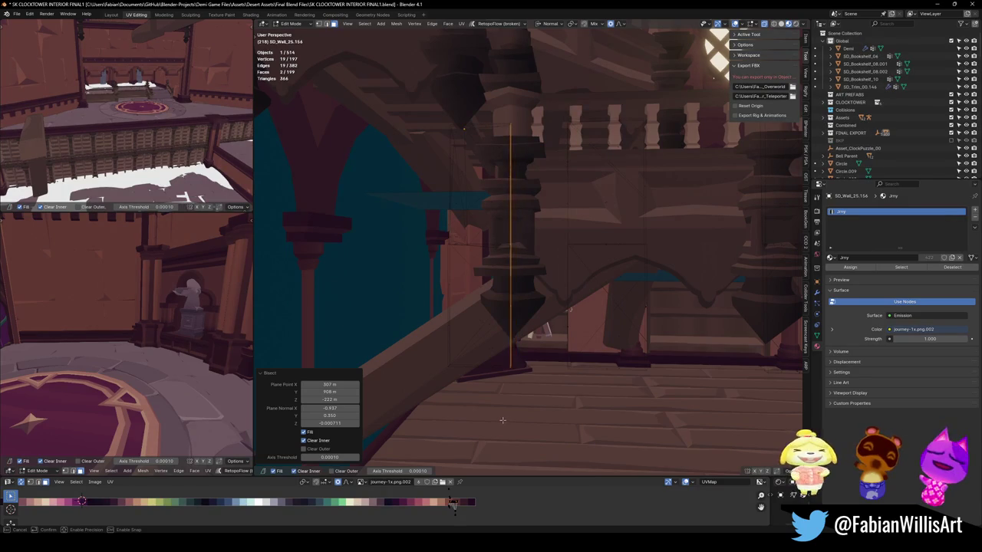
middle_drag(502, 419, 569, 467)
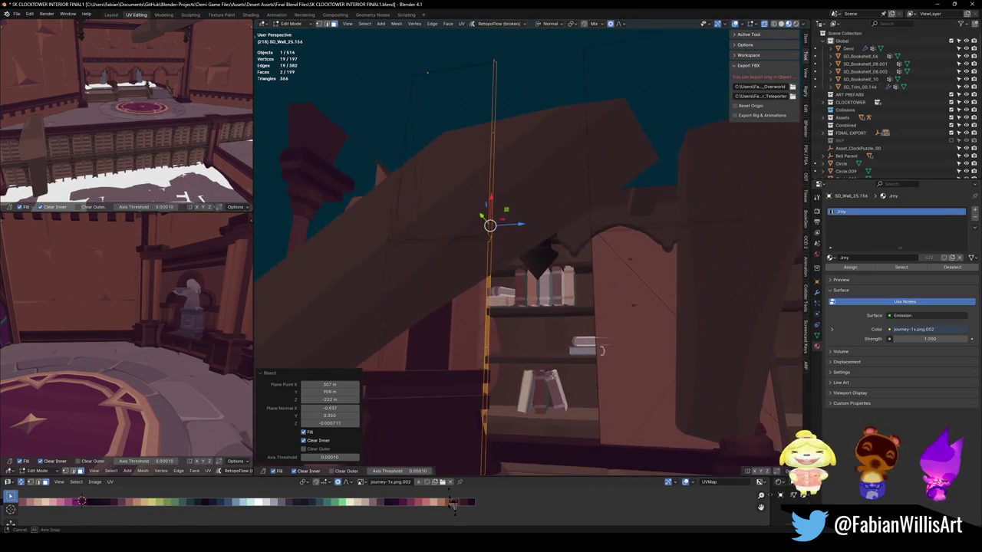
middle_drag(569, 467, 642, 458)
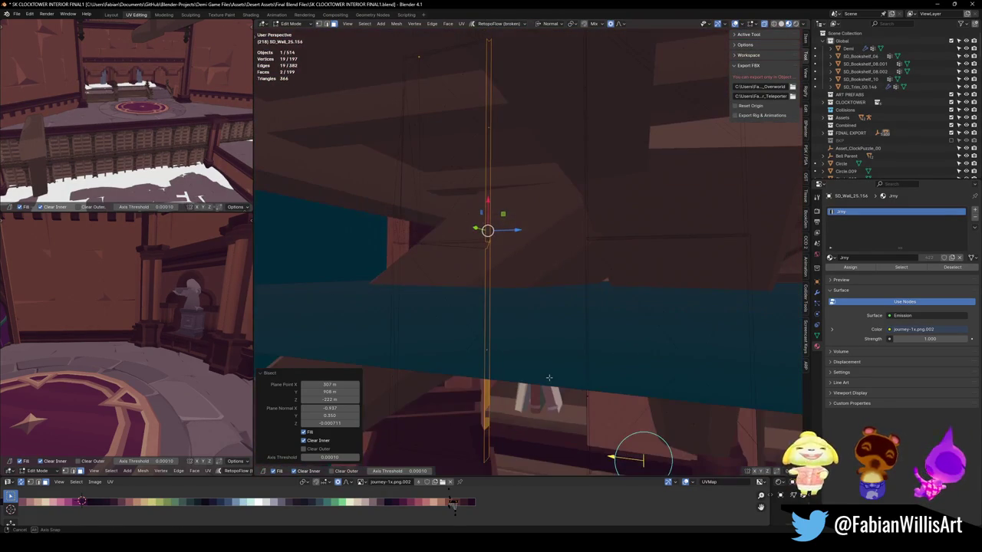
key(g)
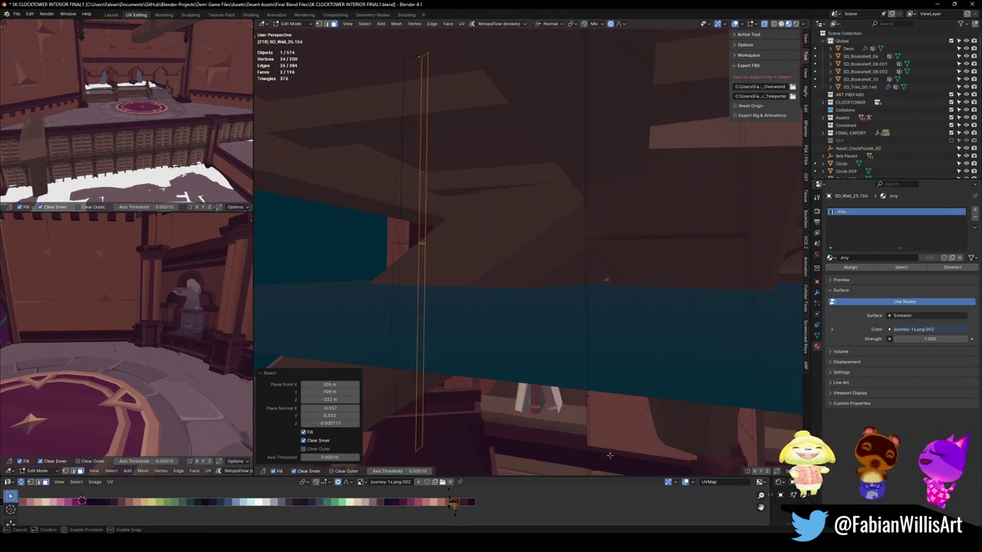
middle_drag(611, 455, 506, 368)
- Return to Object Mode and delete another unwanted wall object
key(Tab)
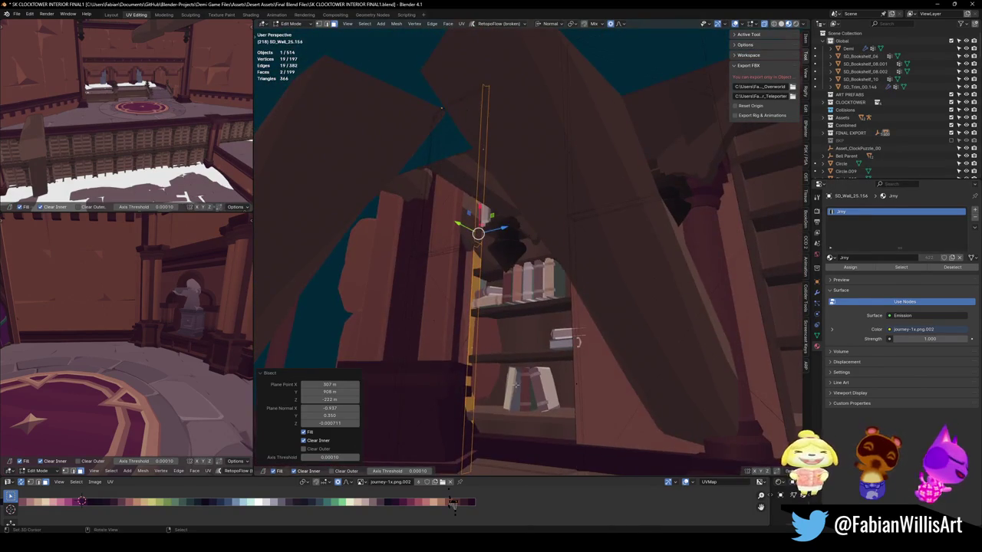
click(491, 352)
key(Delete)
mouse_move(490, 351)
middle_down()
mouse_move(335, 304)
mouse_move(458, 347)
mouse_move(453, 339)
mouse_move(492, 321)
mouse_move(473, 331)
middle_up()
key(ctrl+z)
key(ctrl+z)
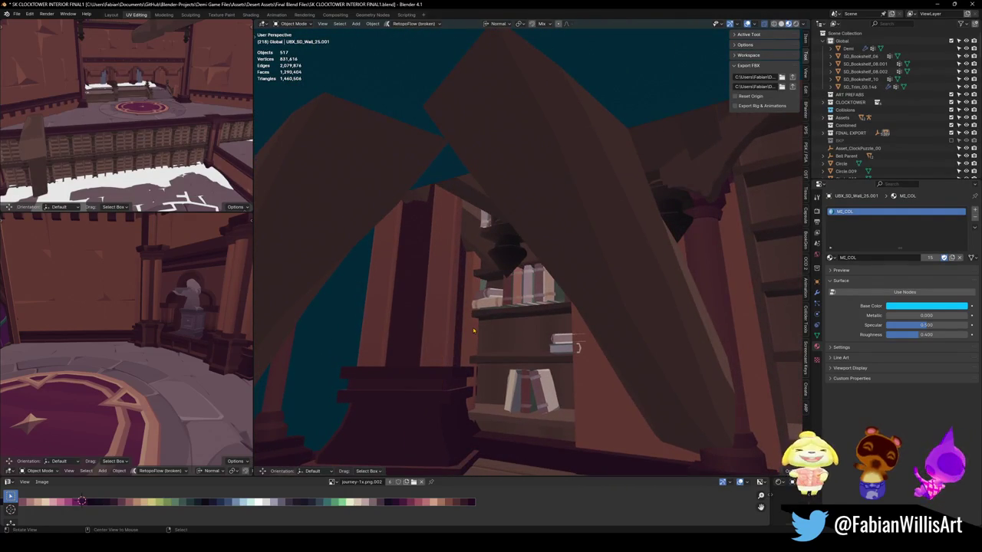
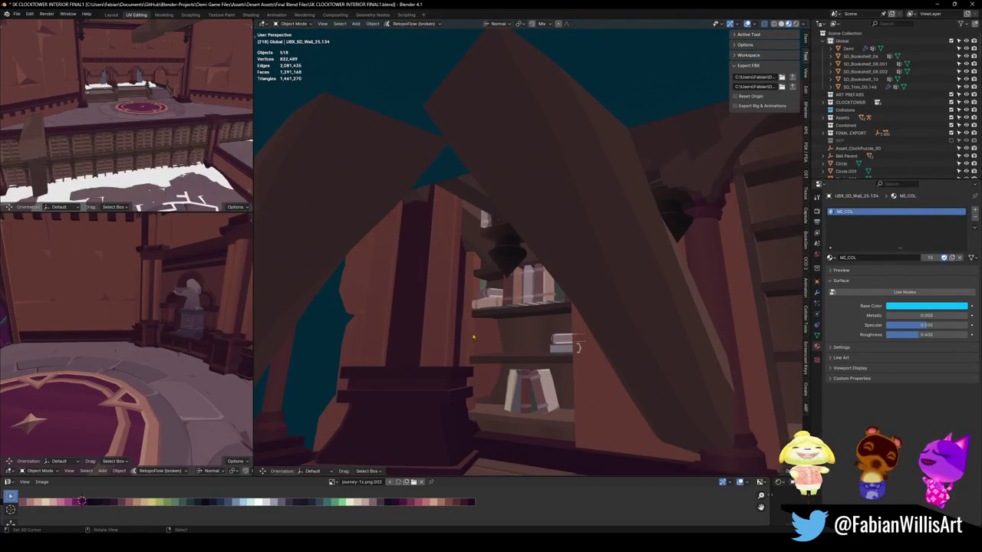
- Delete one wall object and select the SD_Wall_25.156 wall piece
click(487, 338)
key(Delete)
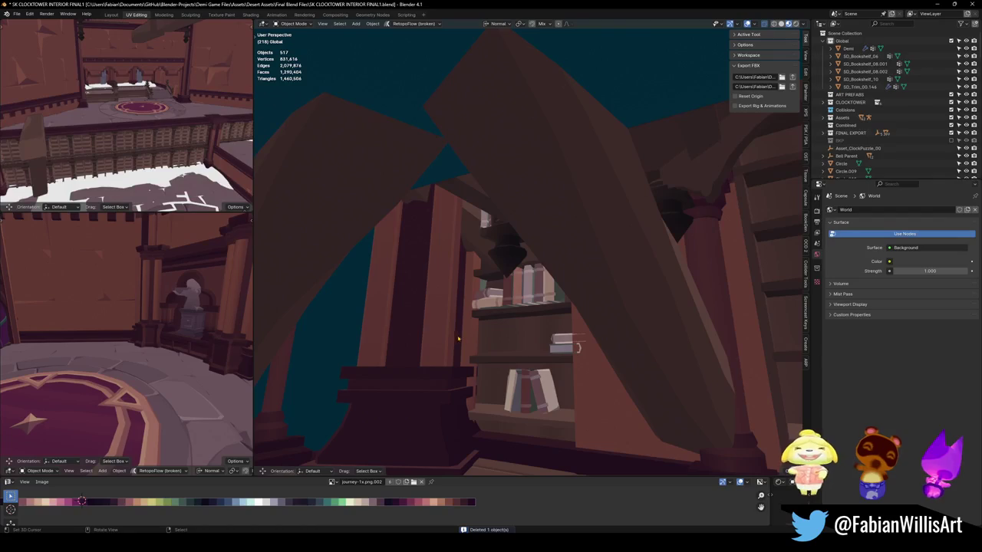
click(581, 377)
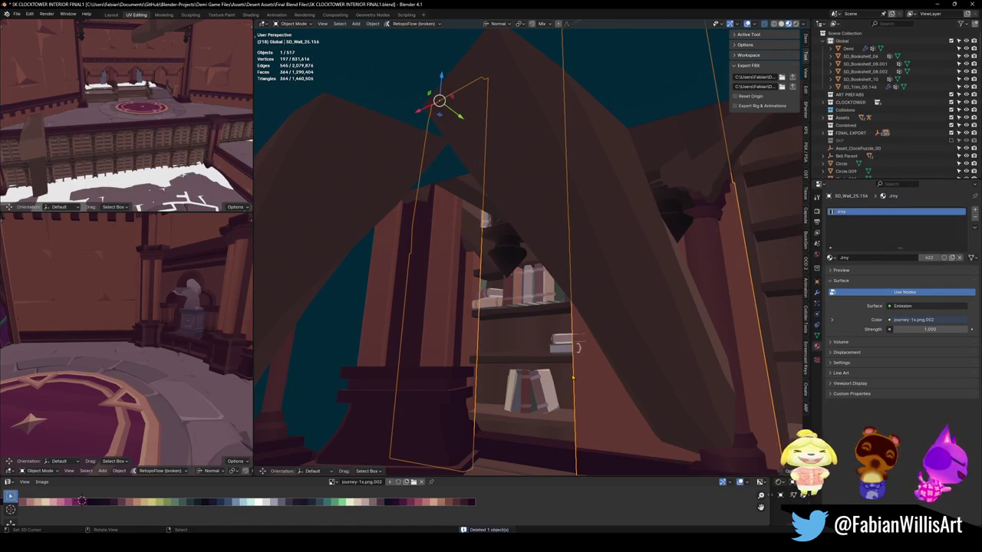
key(shift+grave)
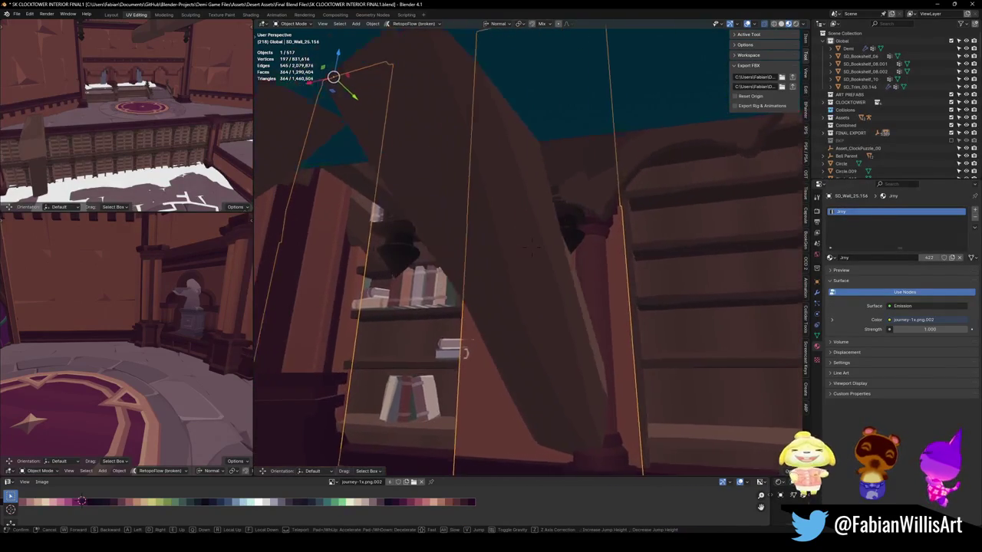
click(516, 371)
- In Edit Mode, select the two connected pillar pieces of SD_Wall_25.156
key(Tab)
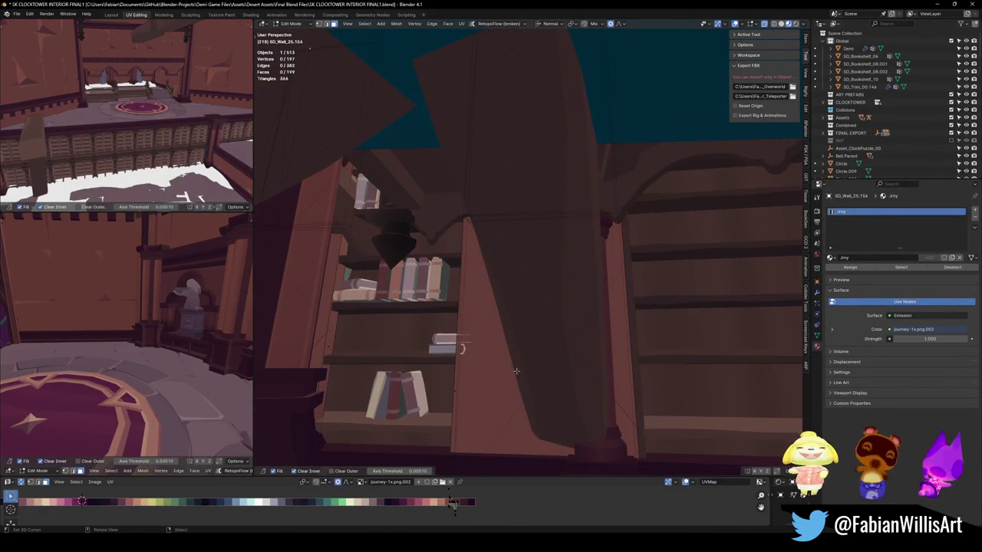
key(l)
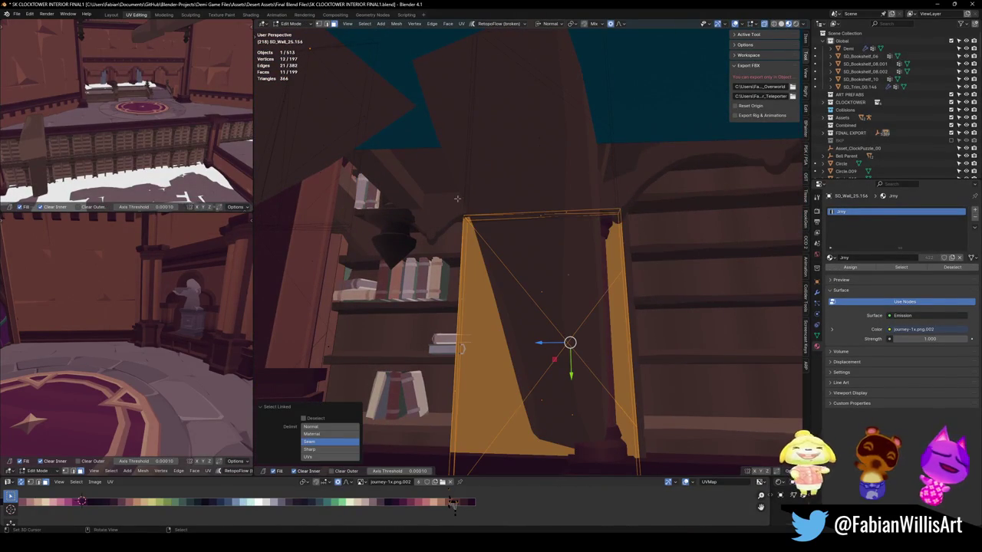
key(l)
middle_drag(492, 167, 522, 190)
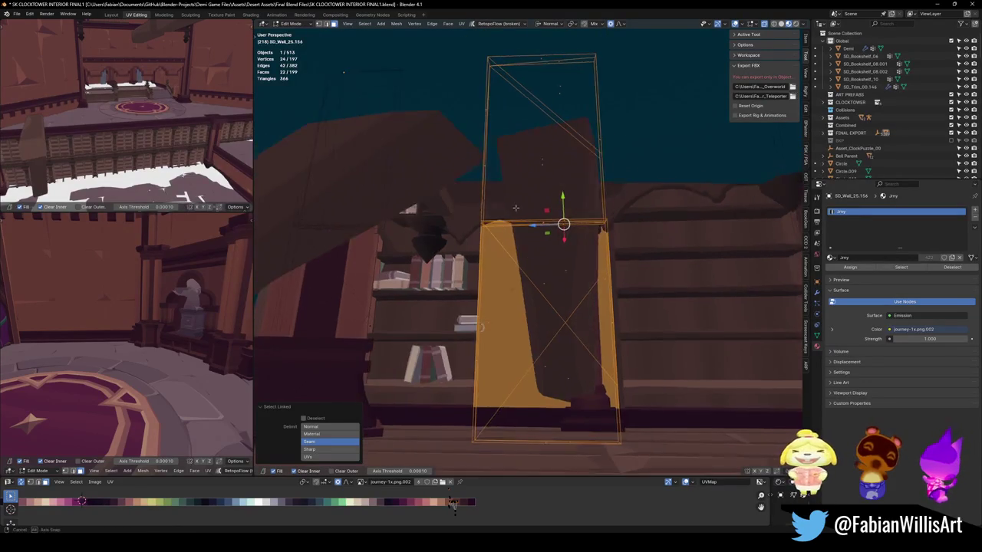
- Bisect the pillar pieces vertically, with the cut plane aligned to the bookshelf edge
drag(529, 81, 536, 150)
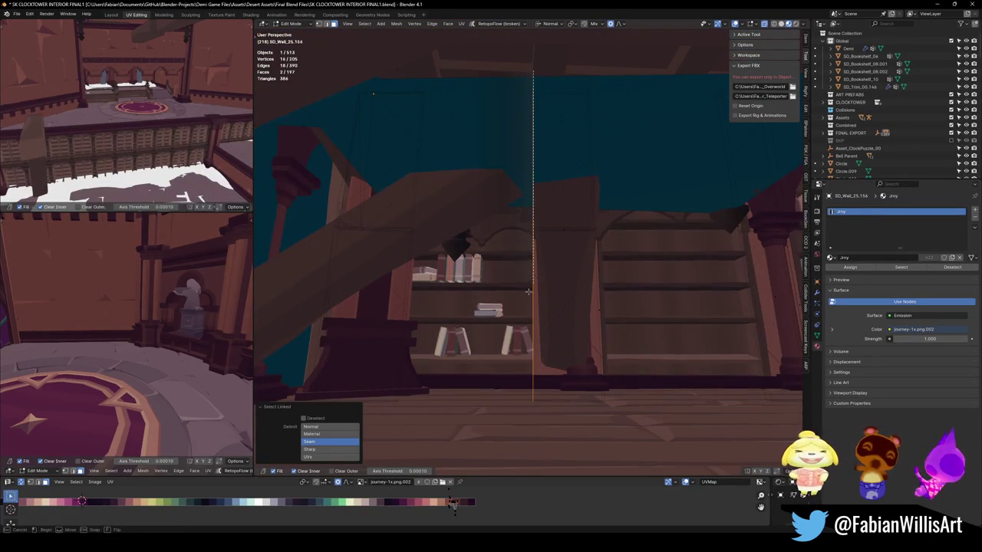
drag(528, 285, 535, 131)
drag(563, 70, 572, 71)
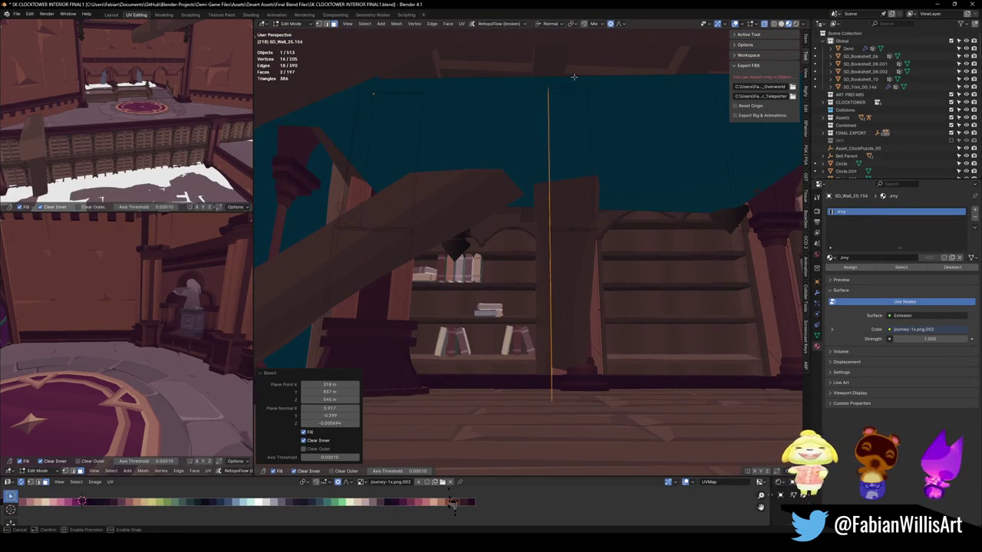
scroll(576, 78, up, 3)
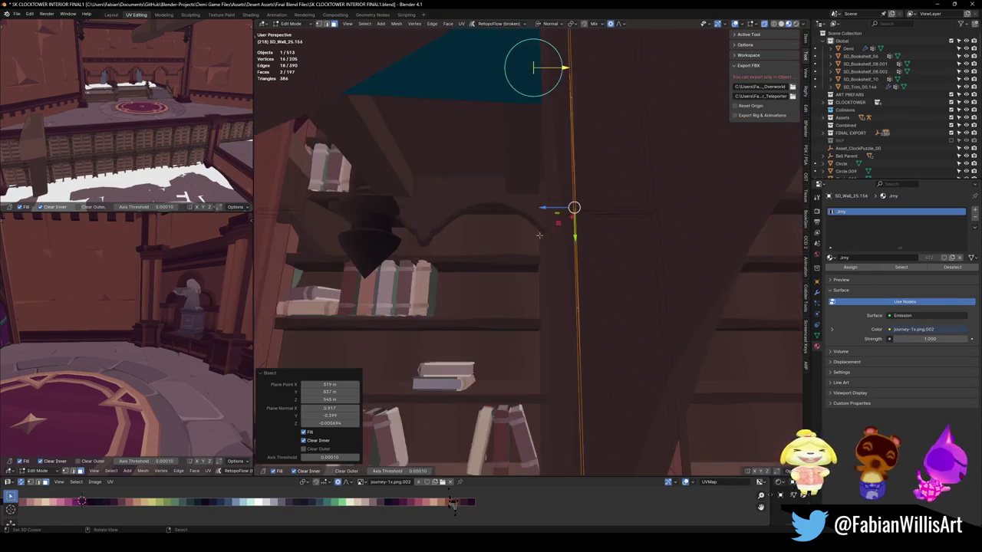
middle_drag(576, 78, 538, 264)
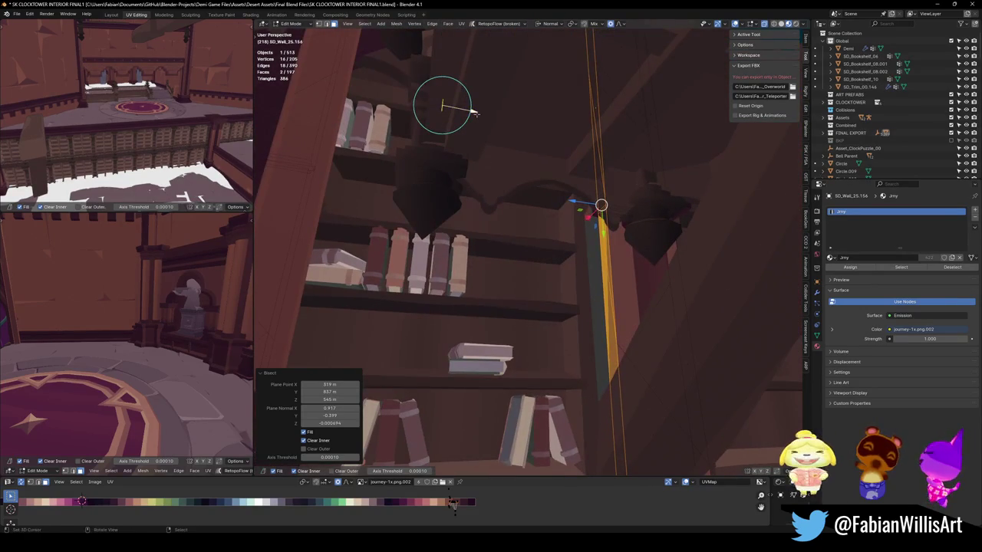
drag(473, 112, 465, 113)
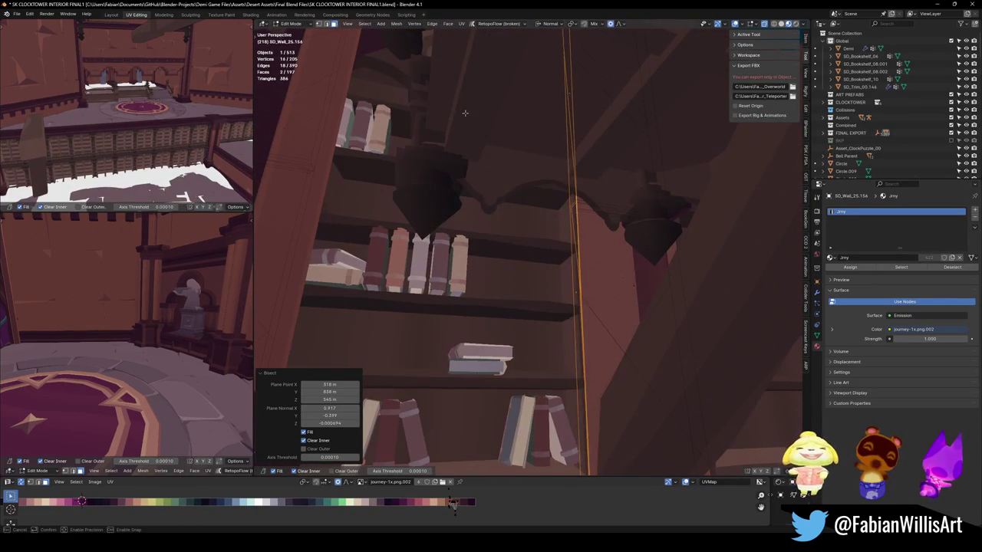
click(581, 245)
key(shift+grave)
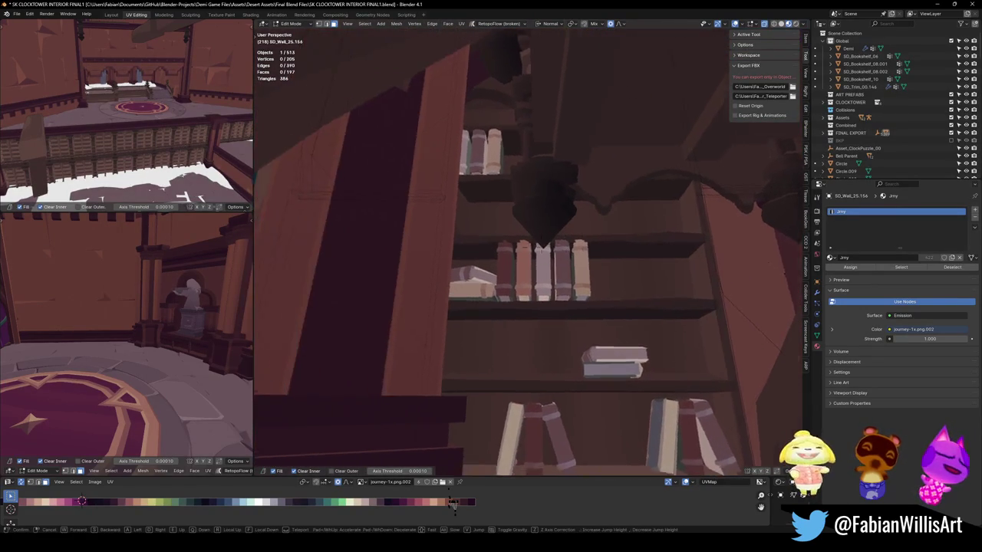
- Select the pillar piece behind the staircase beam and bisect it with a vertical cut
key(s)
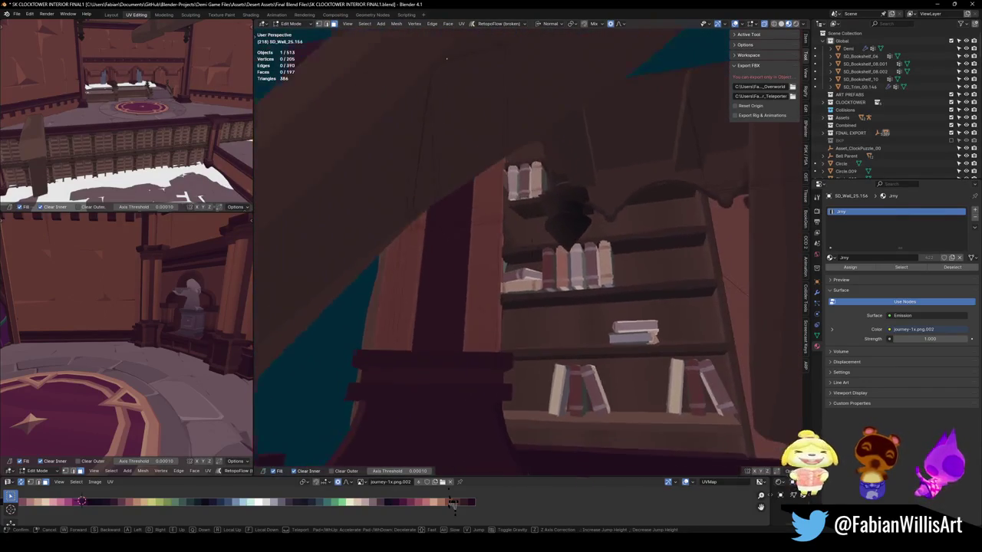
click(561, 326)
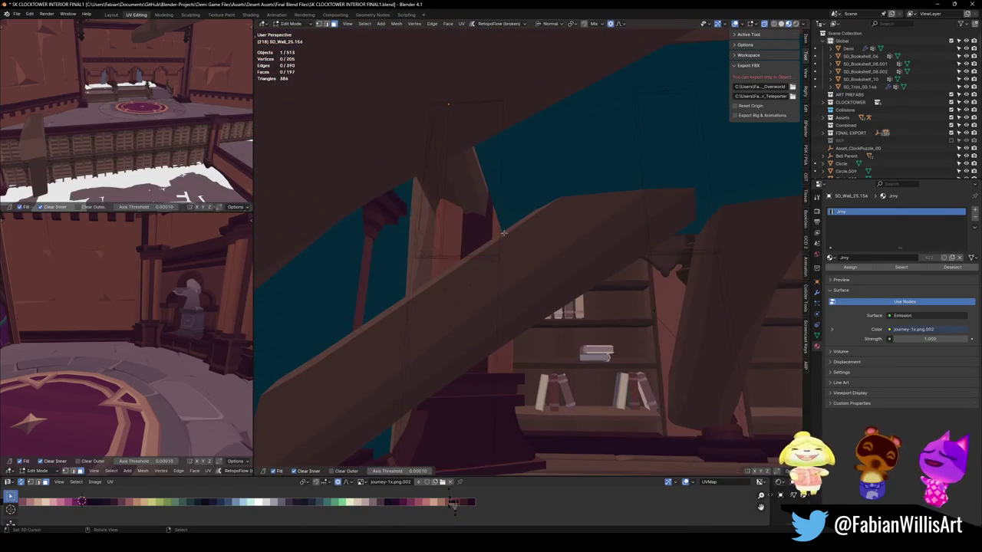
key(l)
key(l)
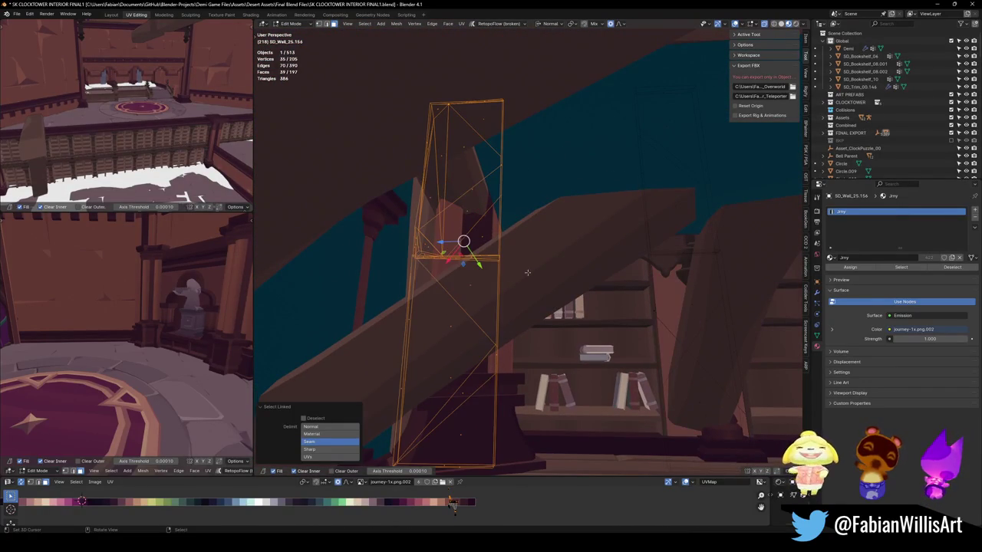
drag(488, 101, 482, 194)
key(Escape)
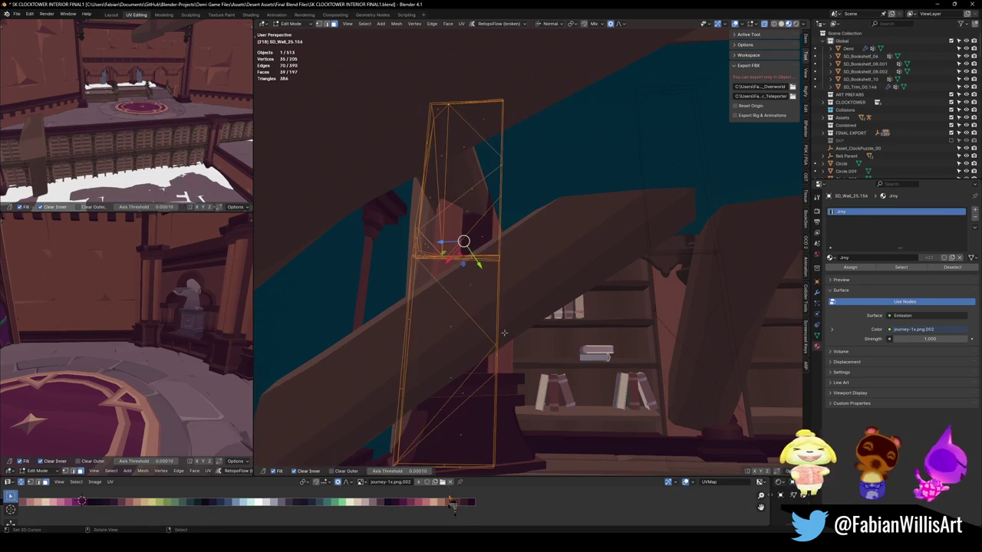
ctrl+drag(467, 471, 513, 97)
middle_drag(512, 46, 467, 247)
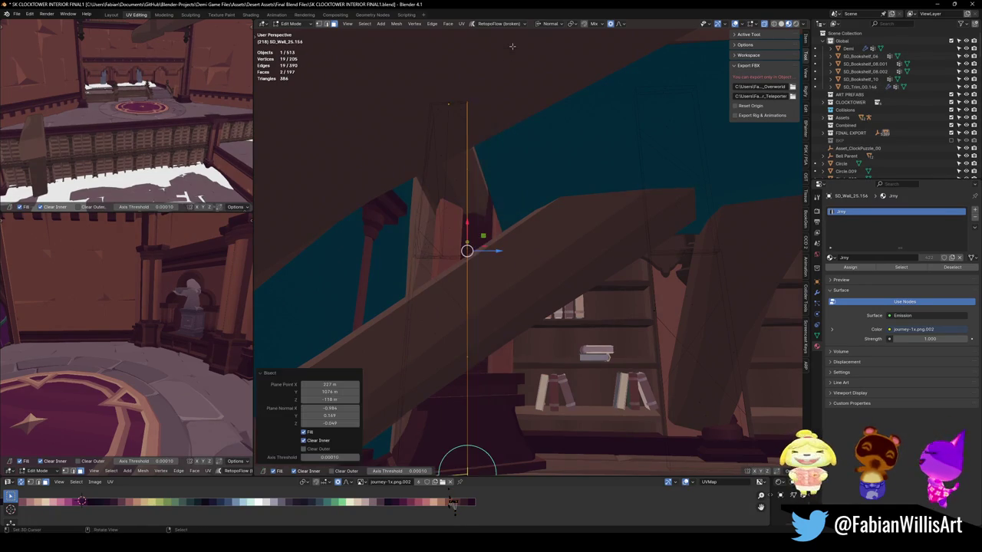
key(ctrl+z)
mouse_move(458, 120)
mouse_down()
mouse_move(477, 434)
mouse_move(506, 216)
mouse_up()
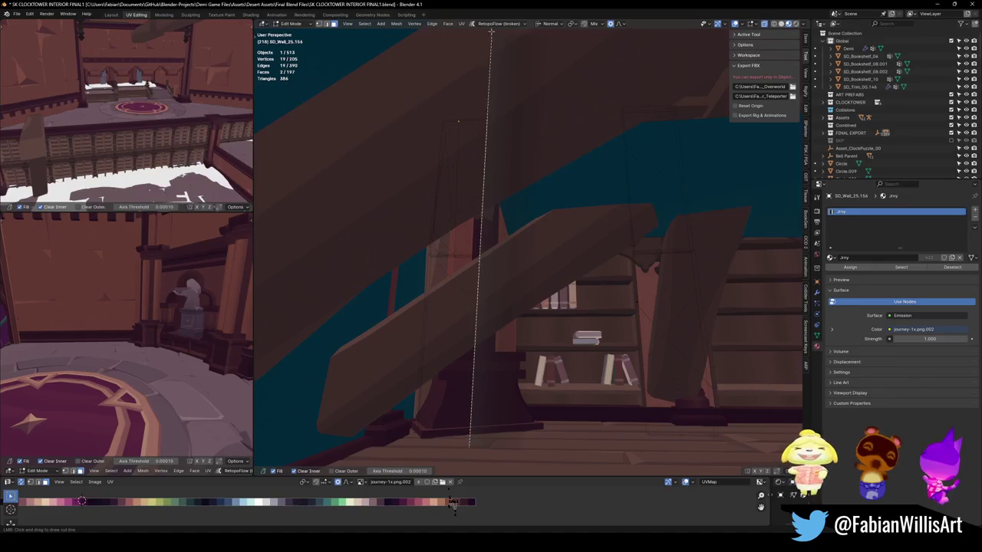
drag(490, 29, 491, 29)
- Select all of the wall's geometry and save SK CLOCKTOWER INTERIOR FINAL1.blend
key(shift+grave)
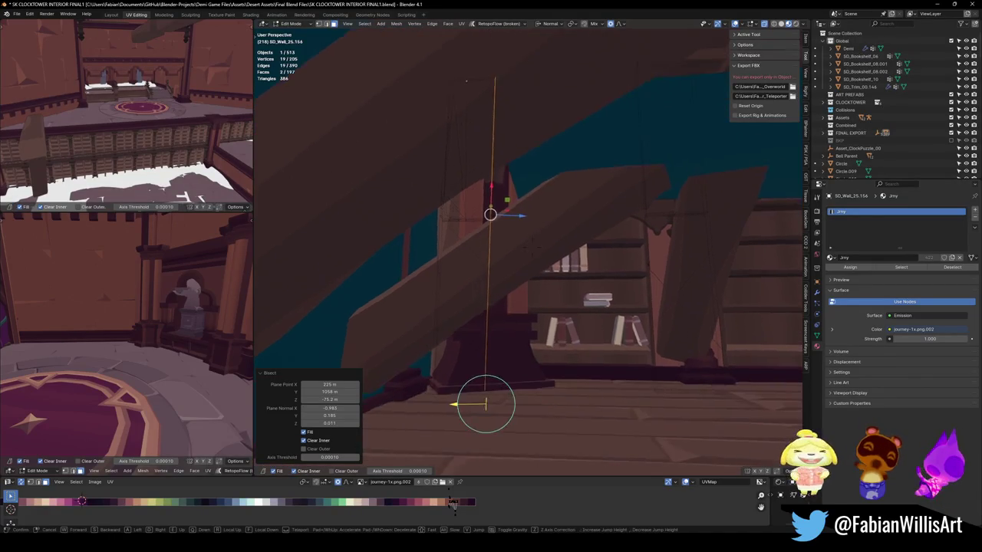
key(w)
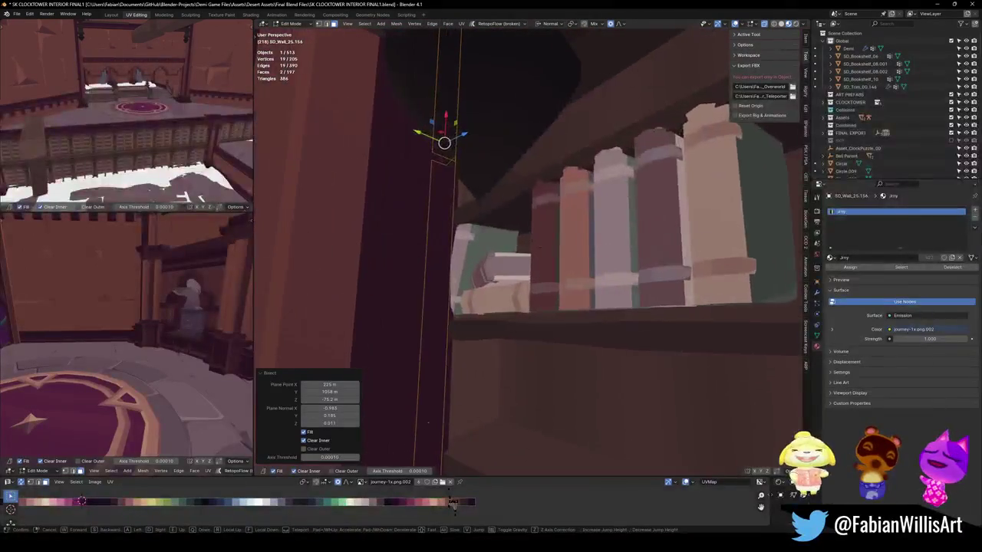
key(s)
key(s)
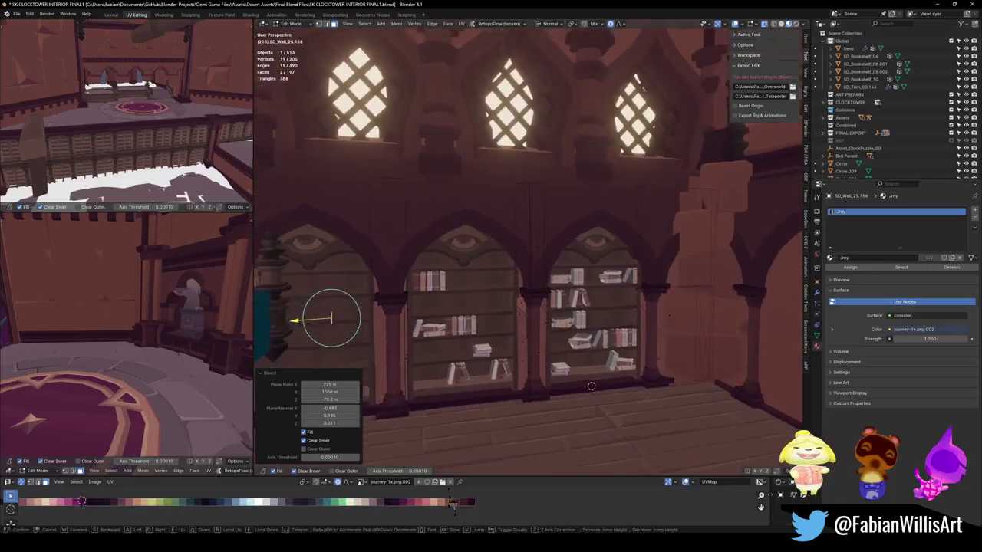
click(582, 252)
key(a)
scroll(583, 252, down, 2)
scroll(583, 252, down, 2)
scroll(583, 252, down, 2)
key(ctrl+s)
key(ctrl+Tab)
- Return to Object Mode and fly over to the bookshelves under the balcony arches
click(554, 278)
key(shift+grave)
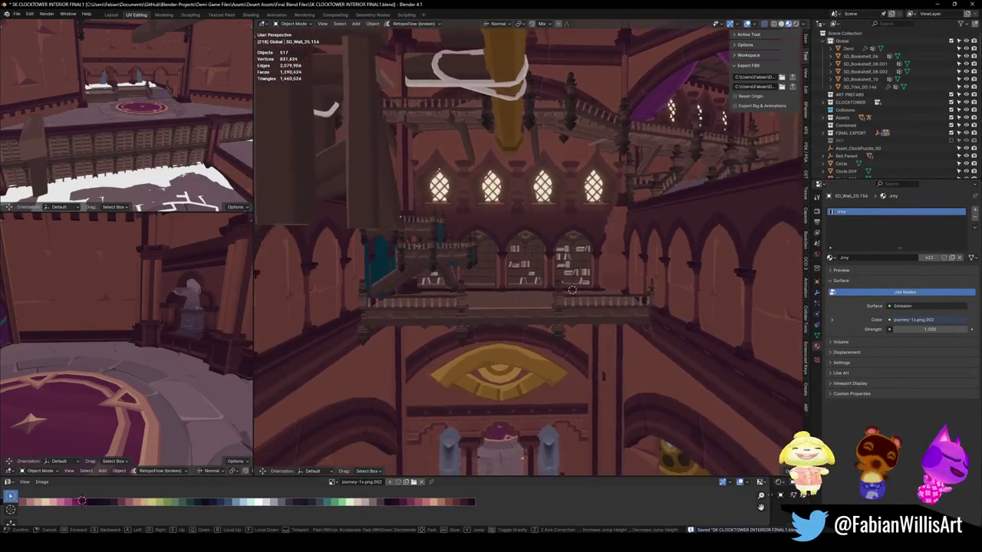
key(w)
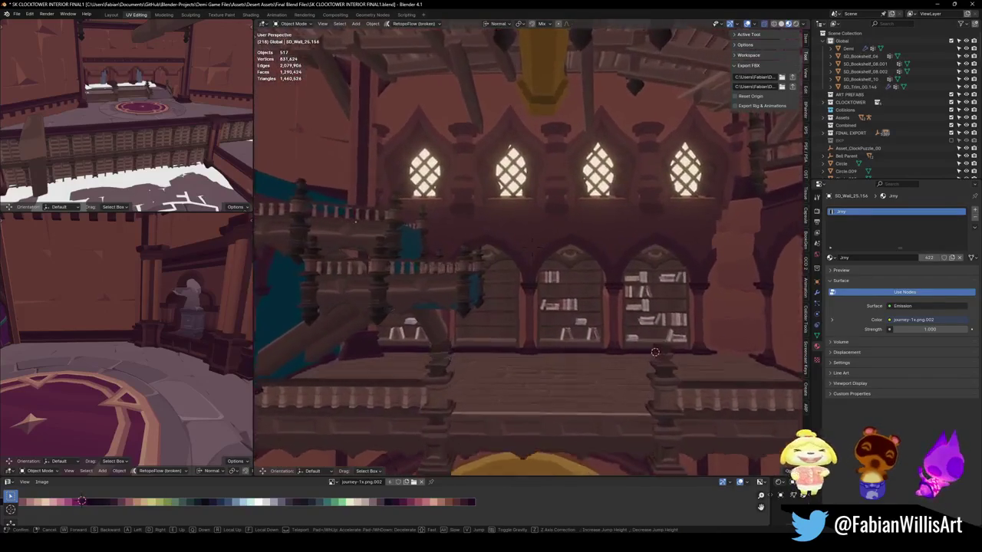
key(w)
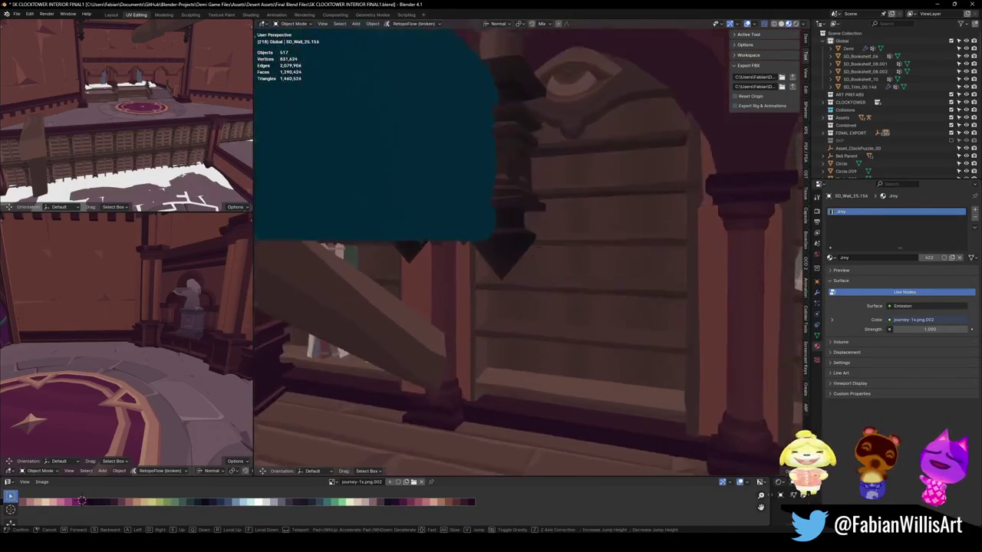
key(s)
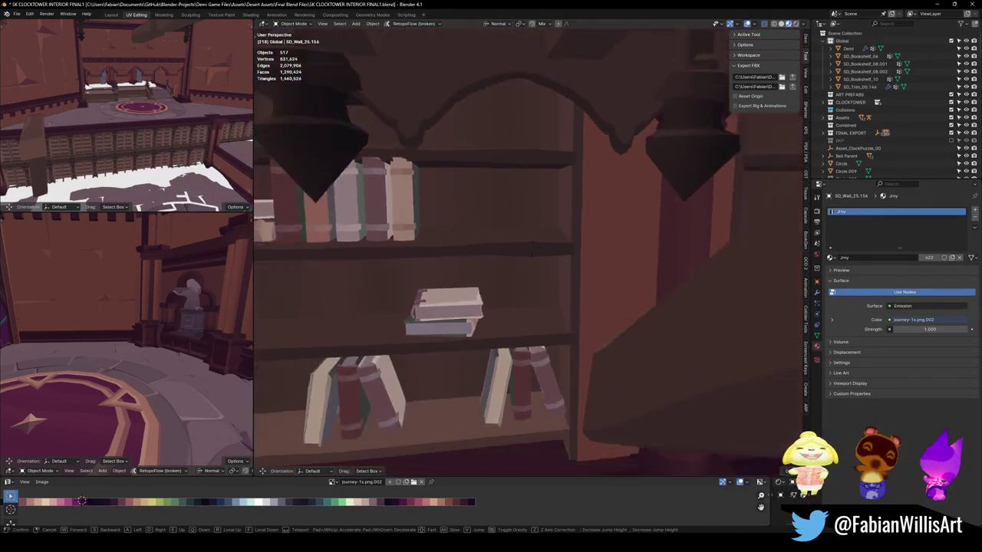
key(s)
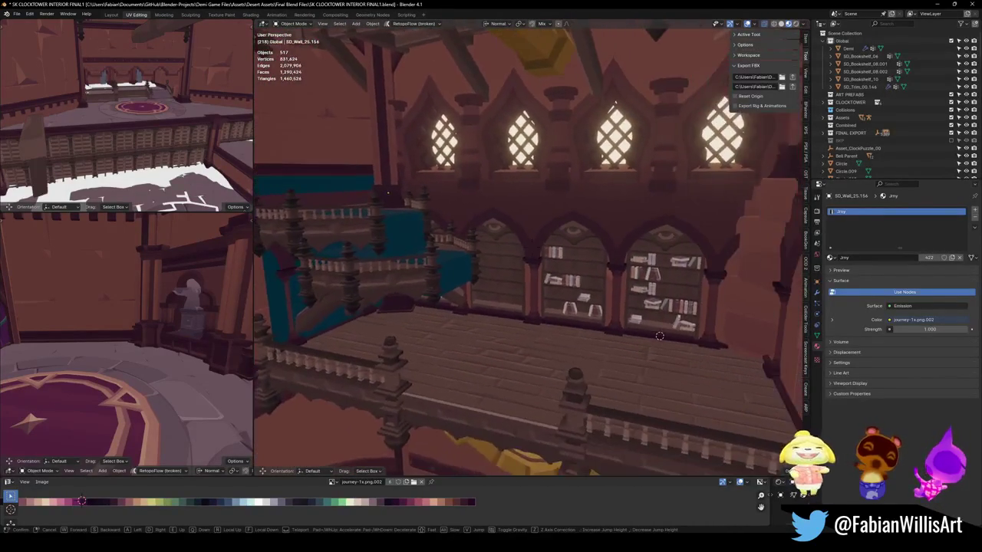
click(618, 317)
key(alt+h)
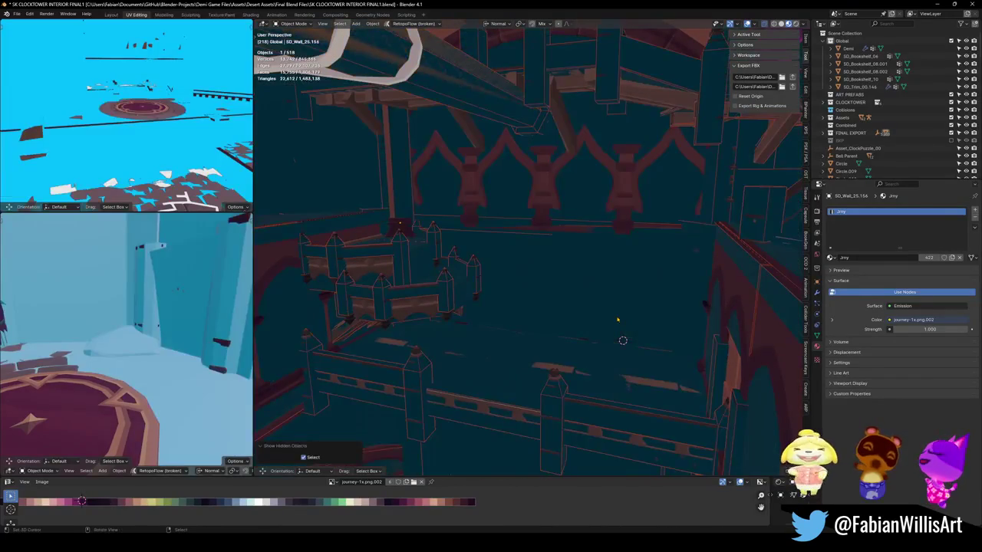
key(h)
- Join the four bookshelves, including SD_Bookshelf_10, into one object and save
click(556, 288)
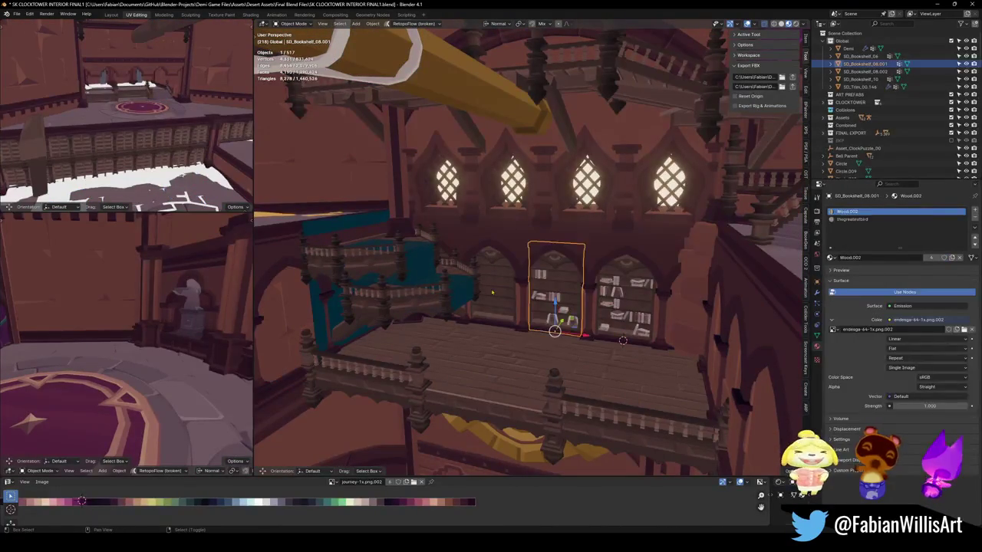
shift+click(491, 279)
shift+click(606, 300)
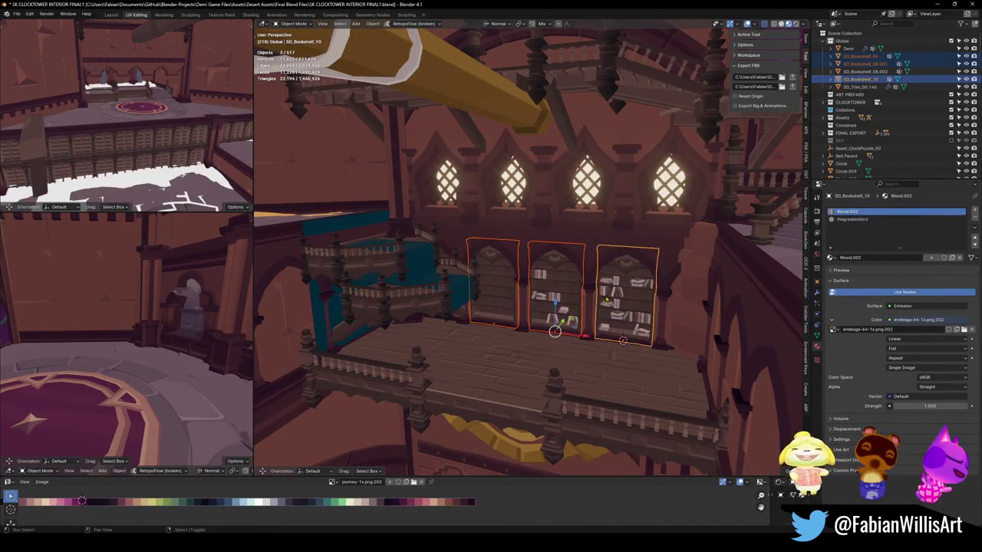
mouse_move(515, 310)
middle_down()
mouse_move(365, 276)
mouse_move(556, 272)
middle_up()
shift+click(365, 276)
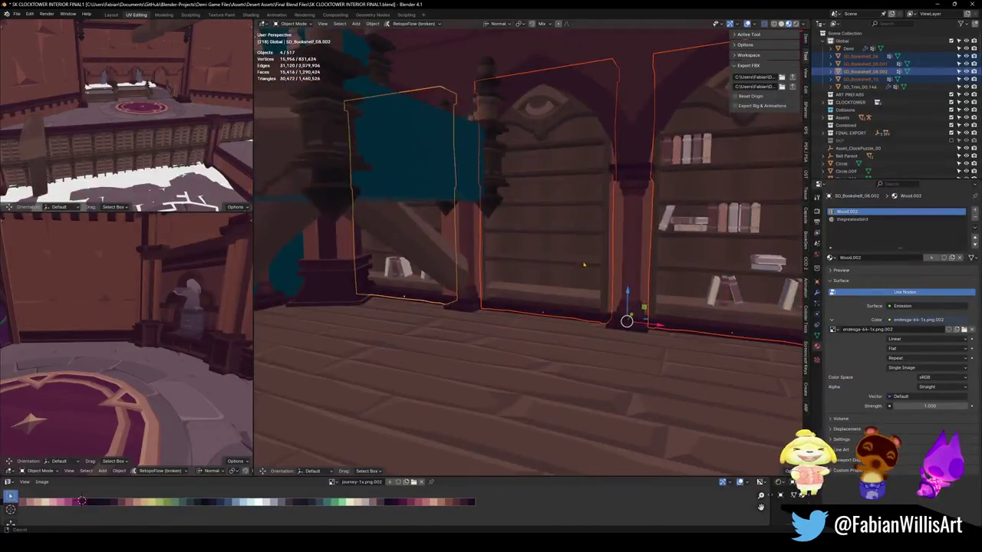
key(ctrl+j)
key(ctrl+s)
- Replace the Wood.002 material slot with the shared Wood material and save
click(858, 220)
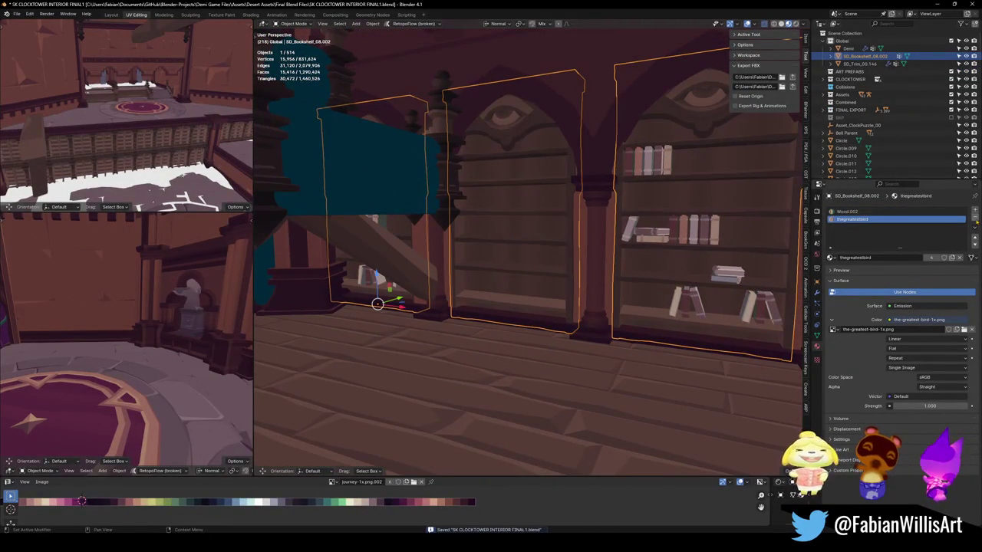
click(975, 221)
key(ctrl+z)
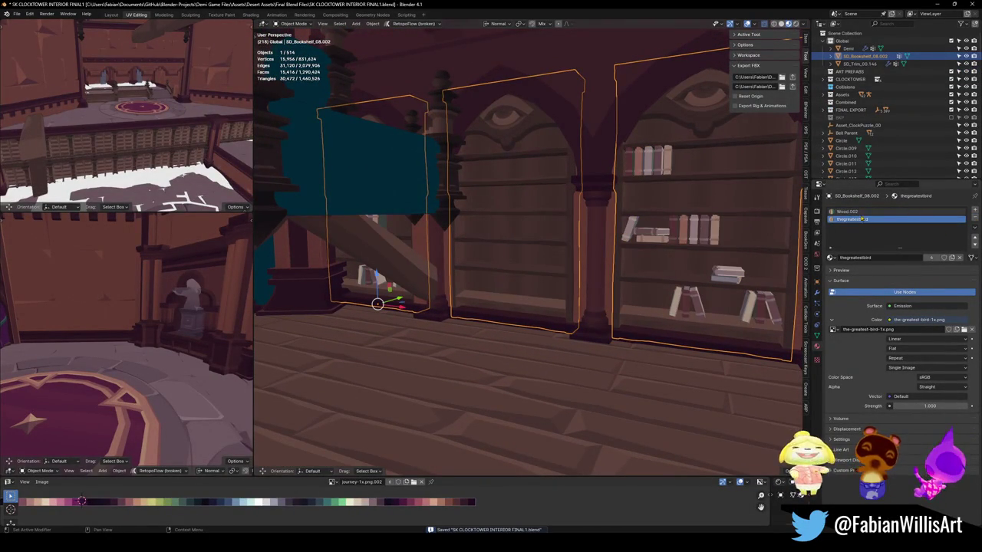
click(851, 211)
click(831, 258)
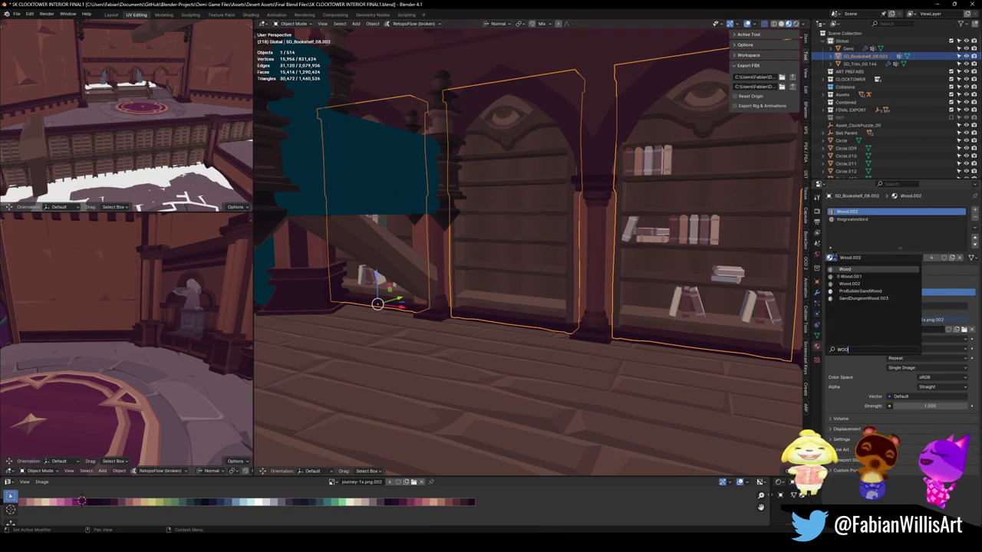
click(845, 320)
key(ctrl+s)
- Select the bookshelf arches and the pillar trim, then clear the selection
key(alt+a)
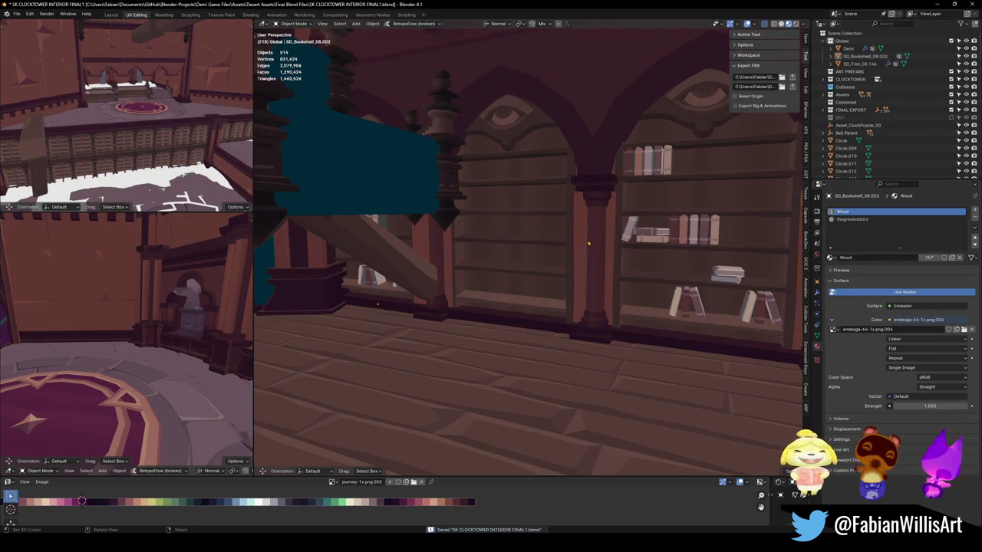
middle_drag(622, 244, 582, 244)
click(582, 244)
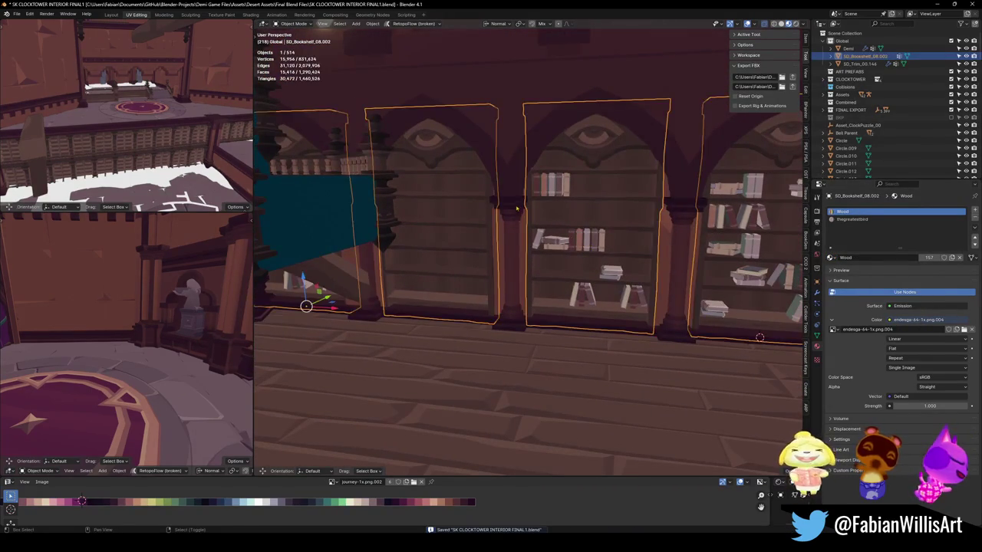
shift+click(516, 206)
key(alt+a)
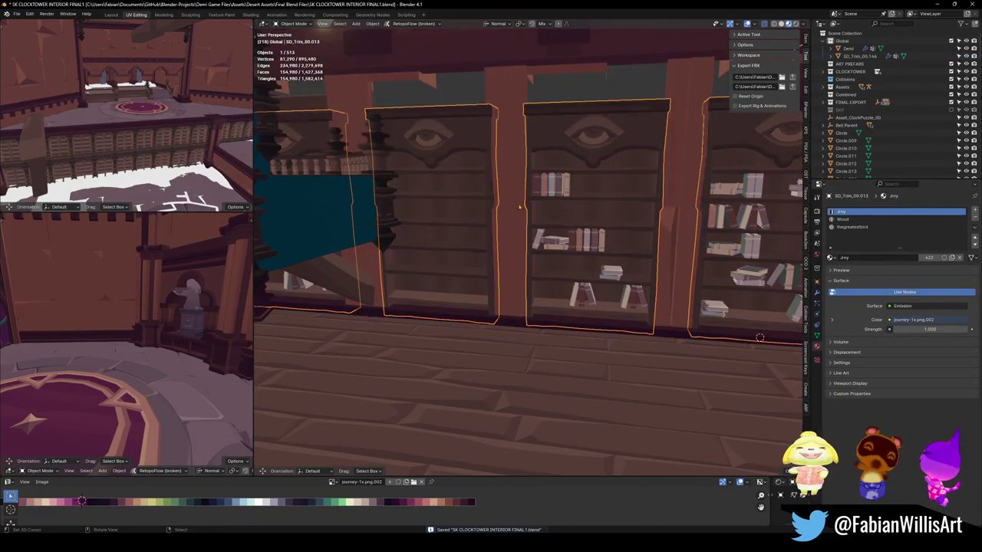
- Select the arched trim SD_Trim_00.013 around the bookshelves and move in closer
scroll(515, 197, down, 5)
click(607, 196)
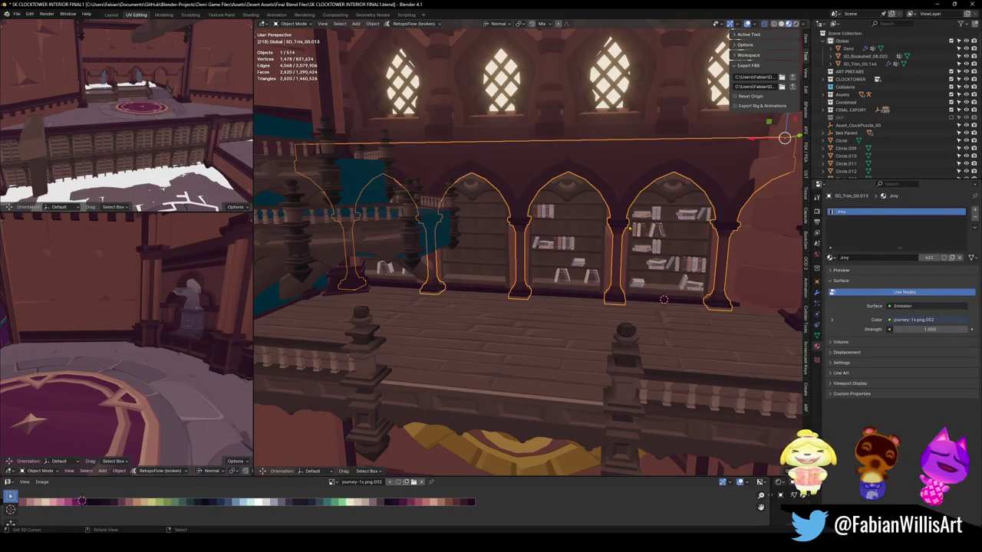
key(ctrl+s)
key(shift+grave)
key(w)
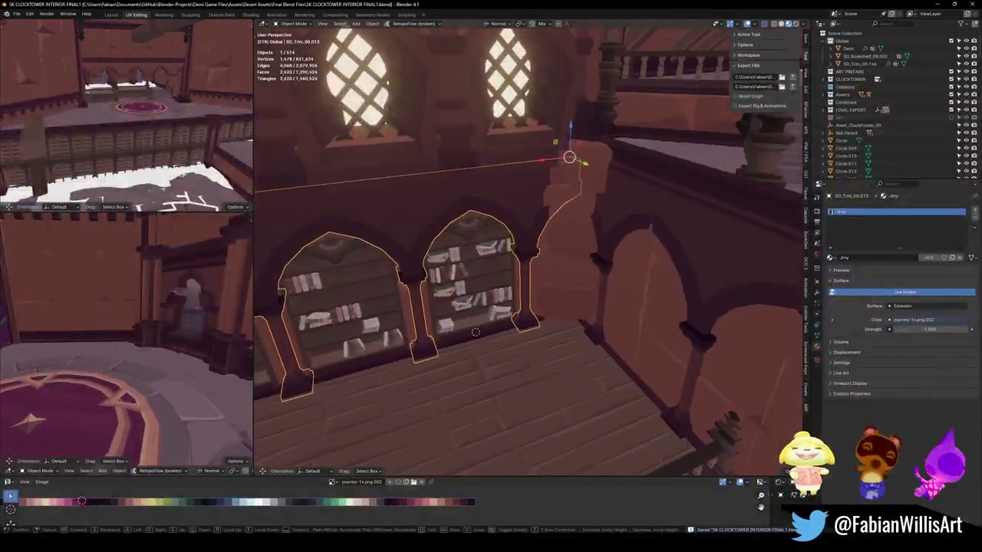
click(550, 250)
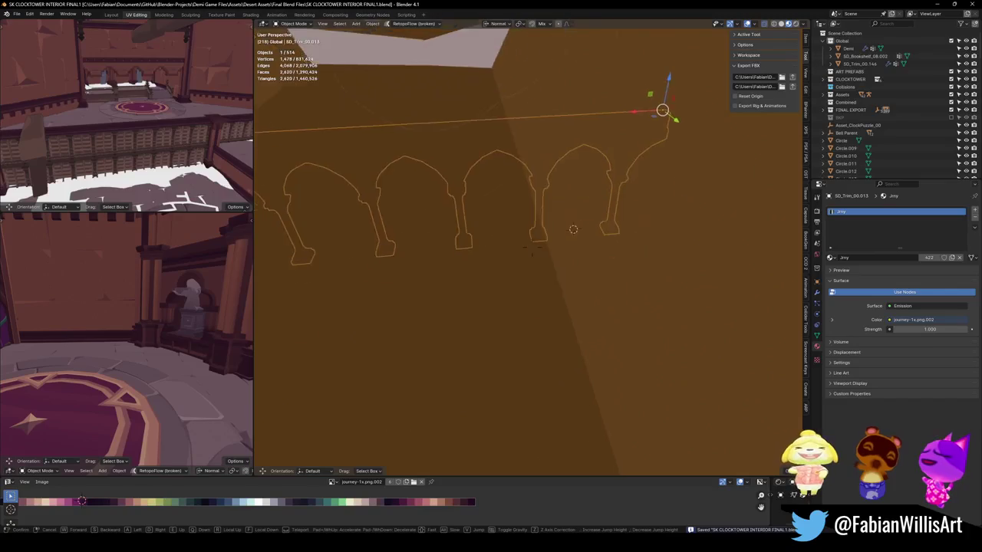
scroll(551, 250, down, 5)
- Duplicate the arch trim in place, clear its parent keeping transforms, and move it to BKP
key(shift+d)
right_click(551, 250)
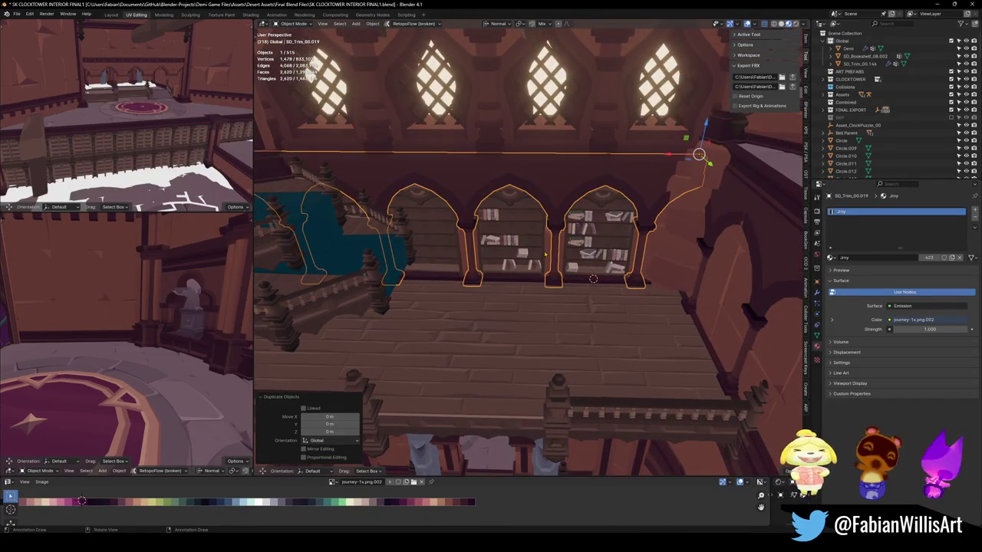
key(alt+p)
click(545, 252)
key(comma)
key(Escape)
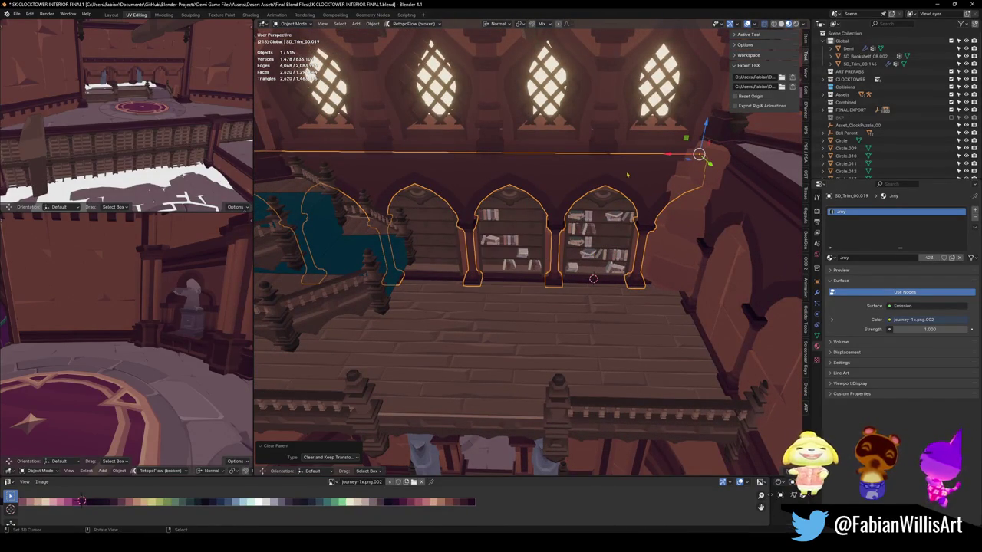
key(m)
click(577, 179)
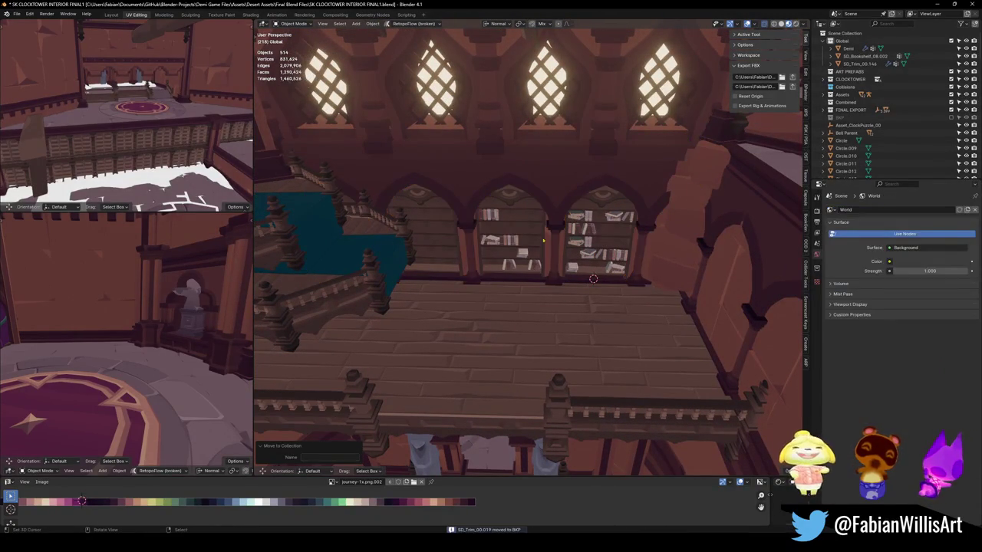
click(557, 222)
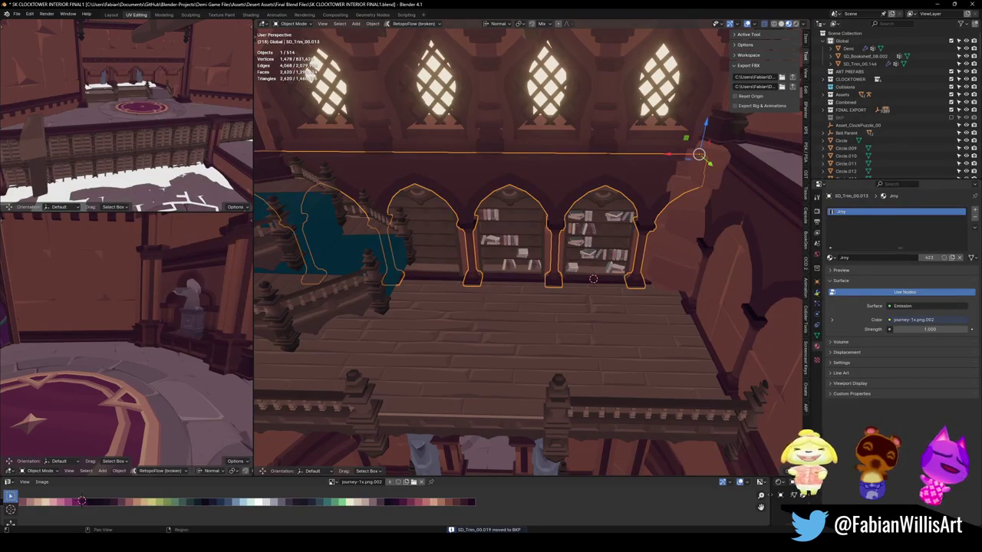
- Apply the arch trim's Array modifier, join the merged bookshelf into the trim, and save
click(817, 292)
key(ctrl+a)
click(623, 250)
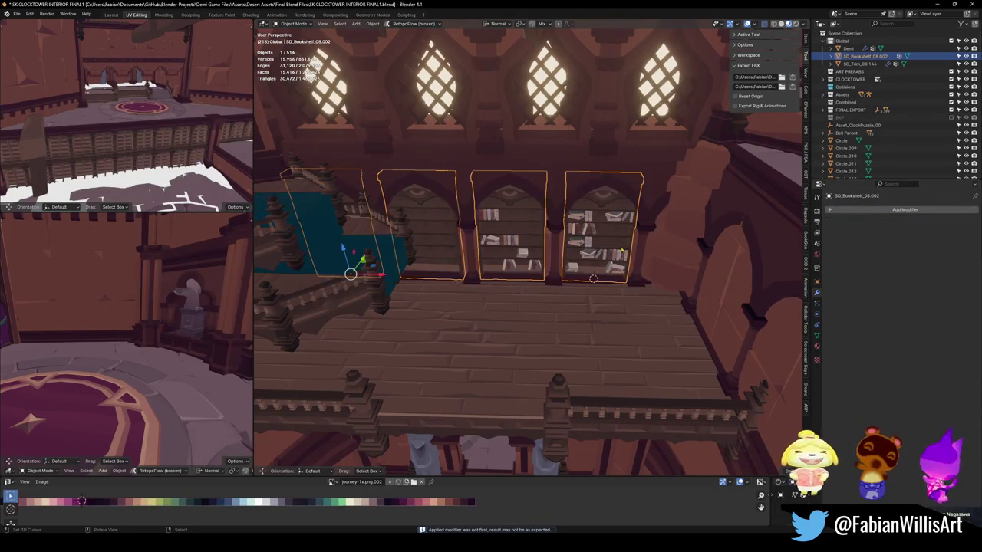
shift+click(572, 177)
key(ctrl+j)
key(ctrl+z)
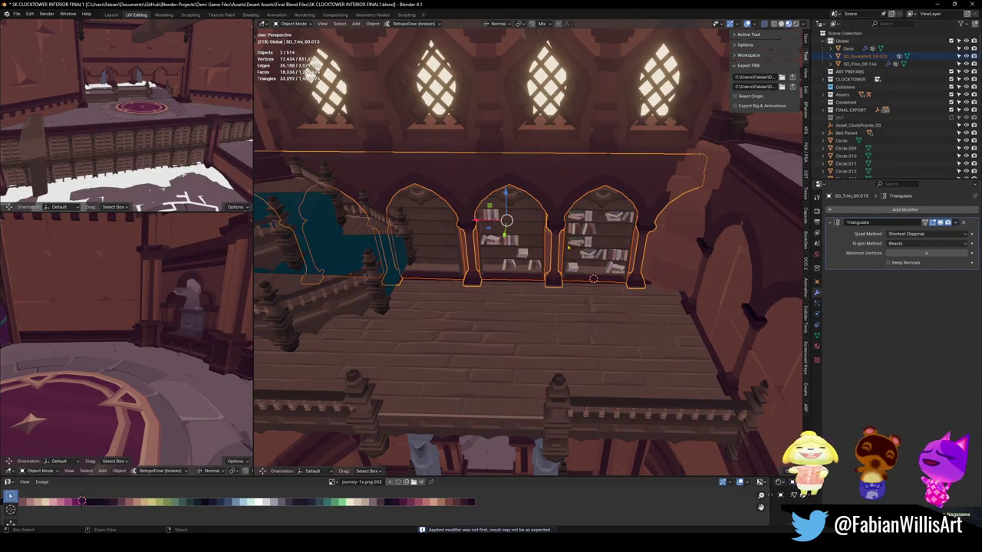
key(ctrl+j)
key(alt+a)
middle_drag(569, 245, 524, 256)
key(ctrl+s)
- Check the joined bookshelf trim, stepping through undo and redo, and save the file again
click(524, 256)
key(alt+a)
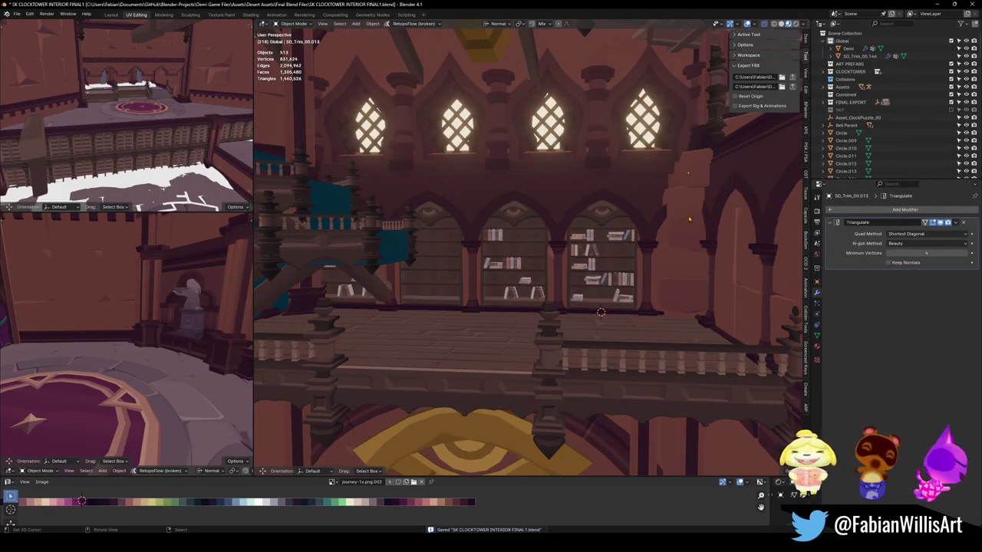
click(633, 220)
key(alt+a)
key(ctrl+z)
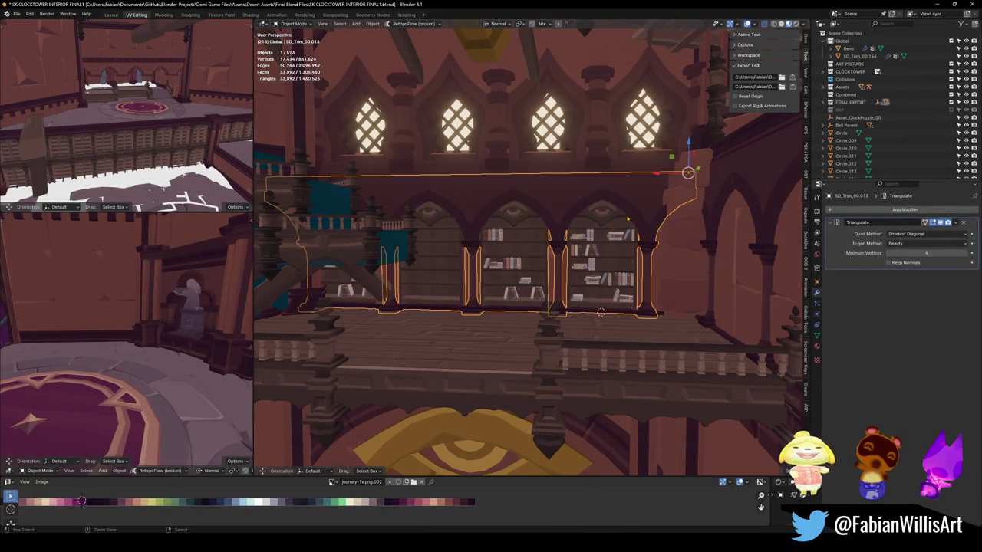
key(ctrl+z)
key(ctrl+z)
key(ctrl+z)
key(ctrl+shift+z)
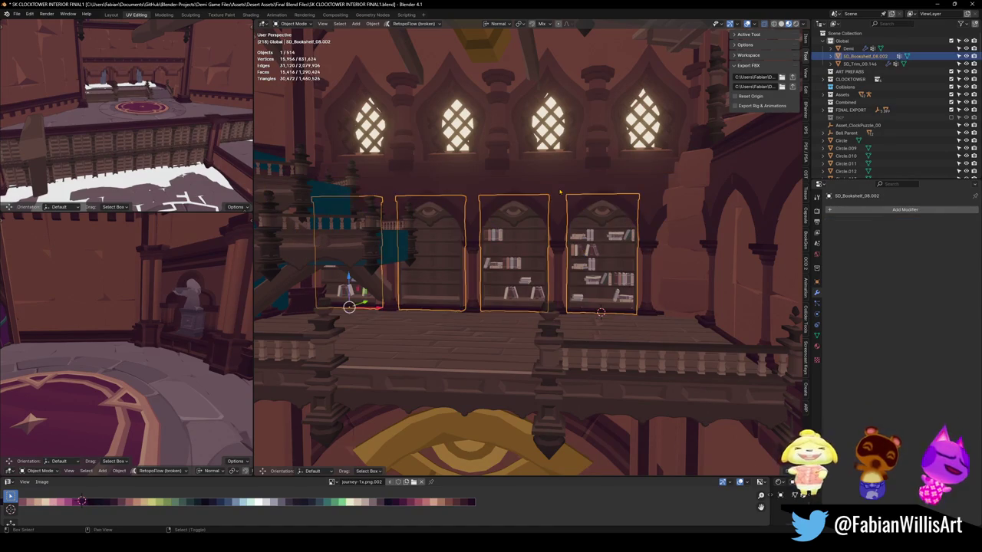
key(ctrl+shift+z)
key(ctrl+z)
key(ctrl+z)
key(ctrl+s)
key(ctrl+shift+z)
key(shift+grave)
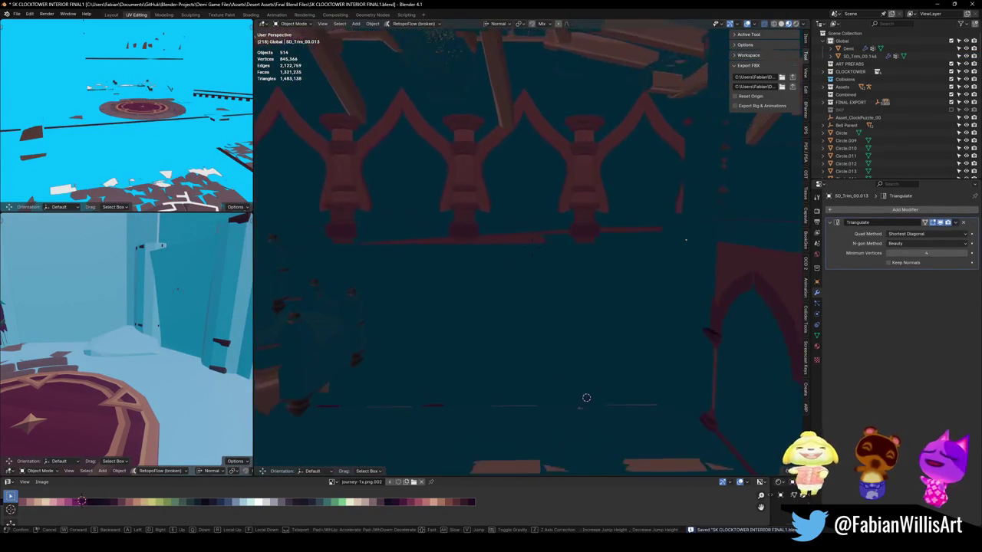
key(Escape)
key(ctrl+z)
key(shift+grave)
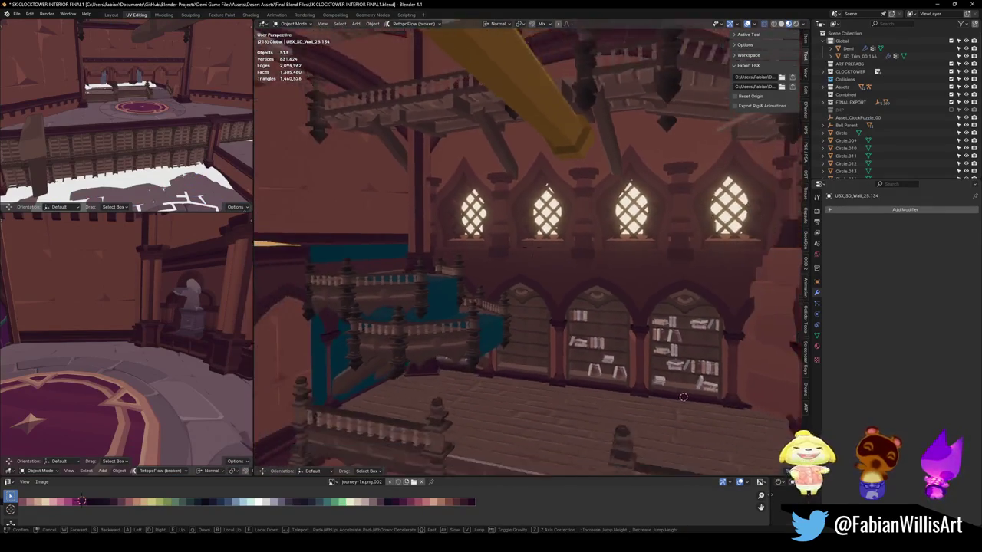
key(w)
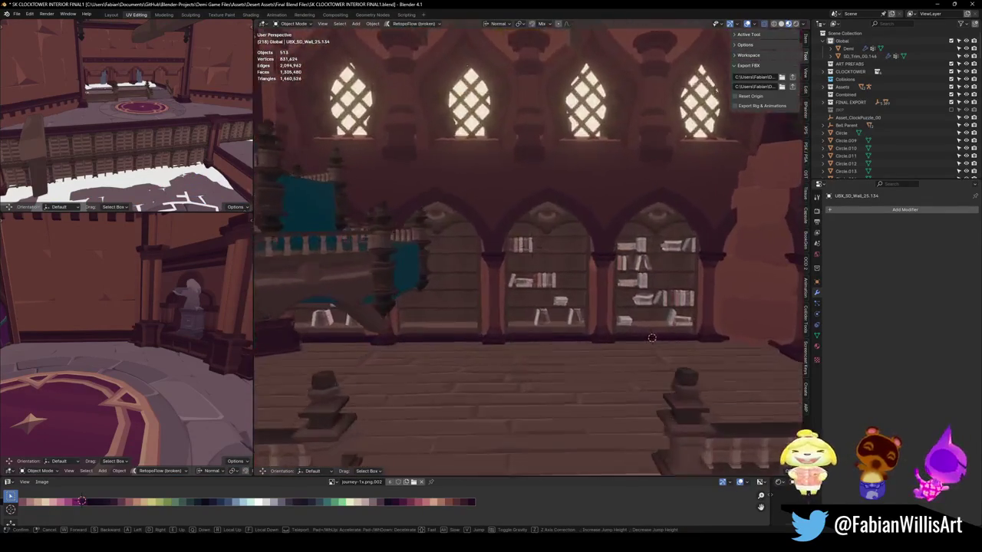
key(w)
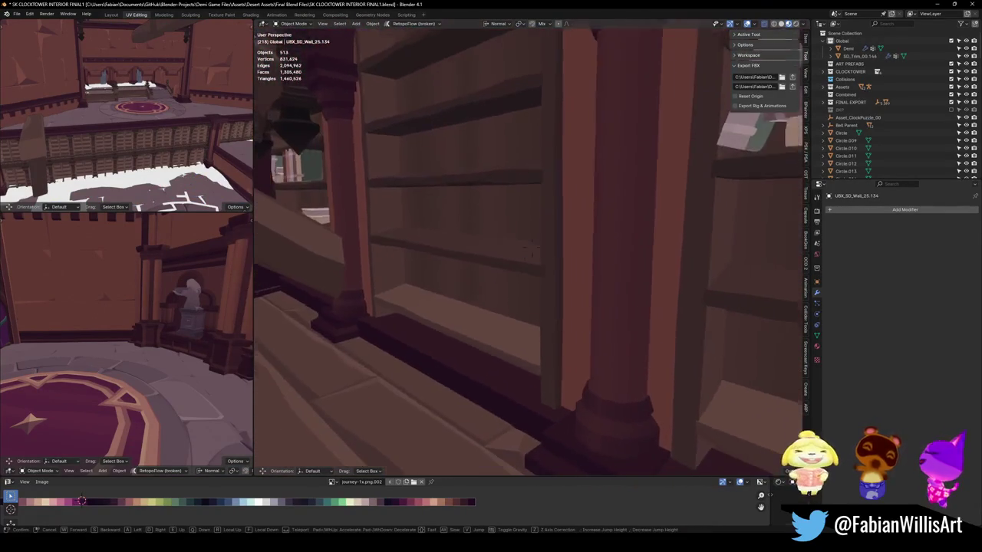
key(s)
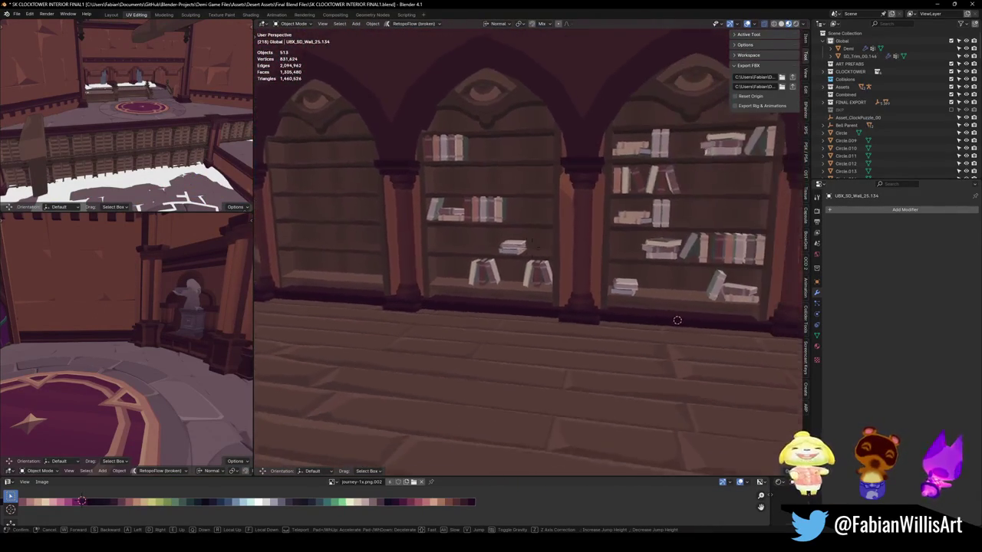
key(s)
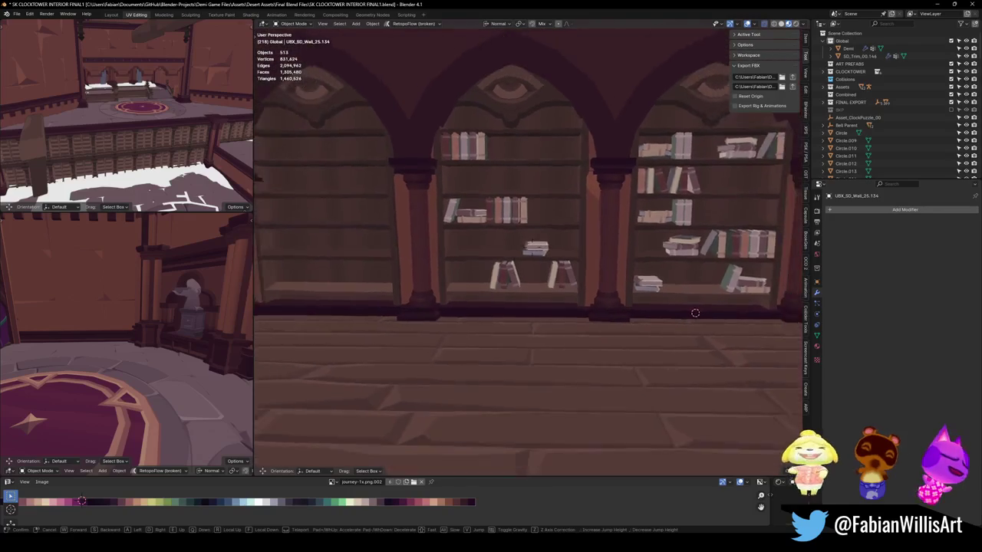
key(s)
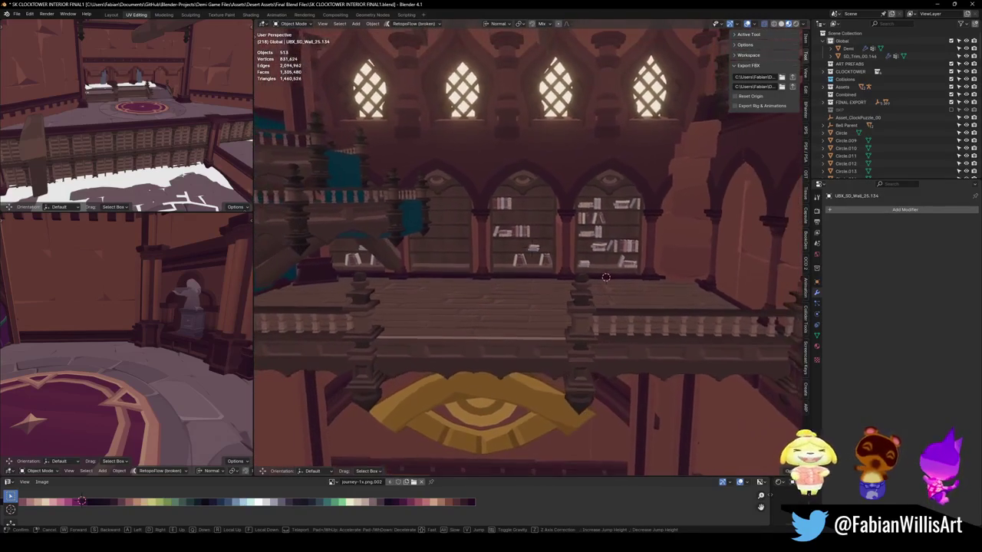
click(678, 267)
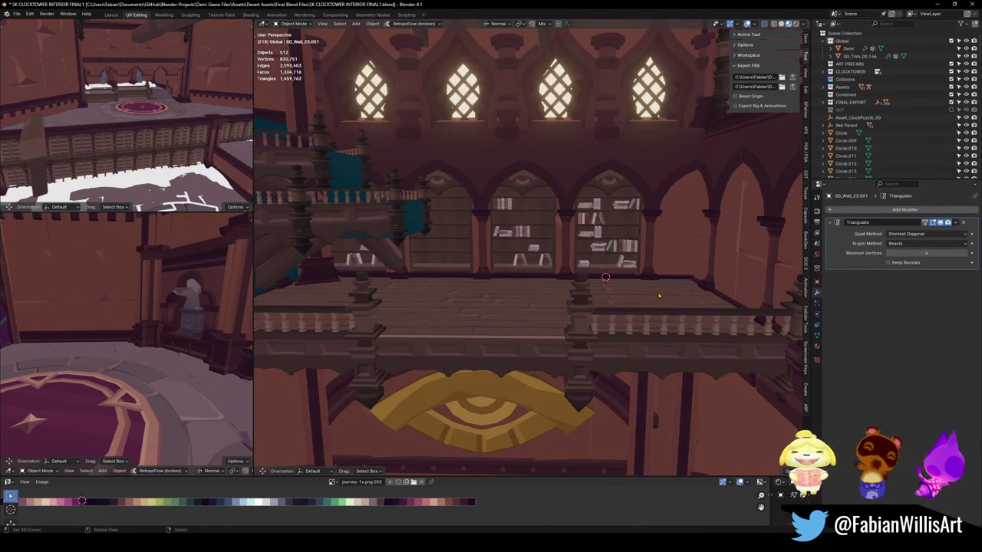
key(alt+h)
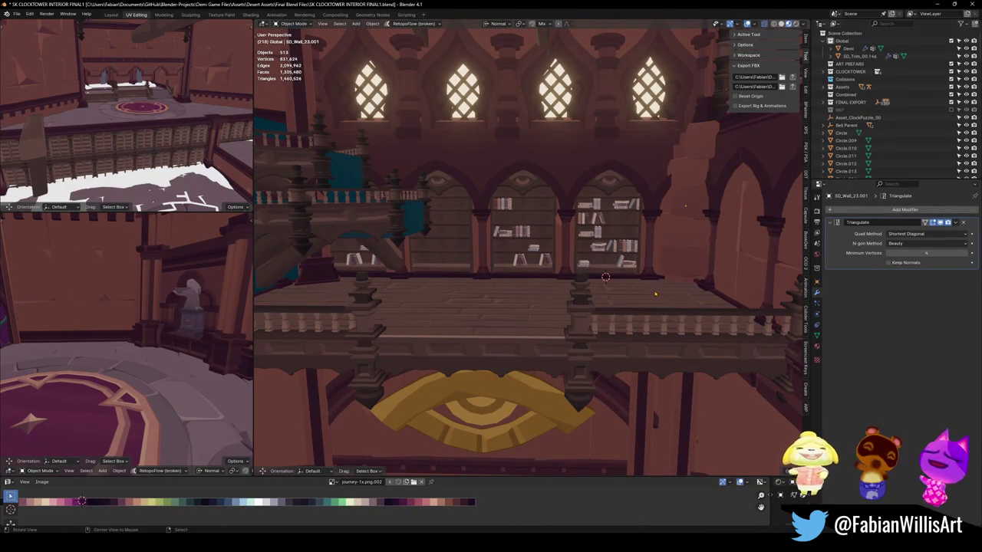
key(shift+grave)
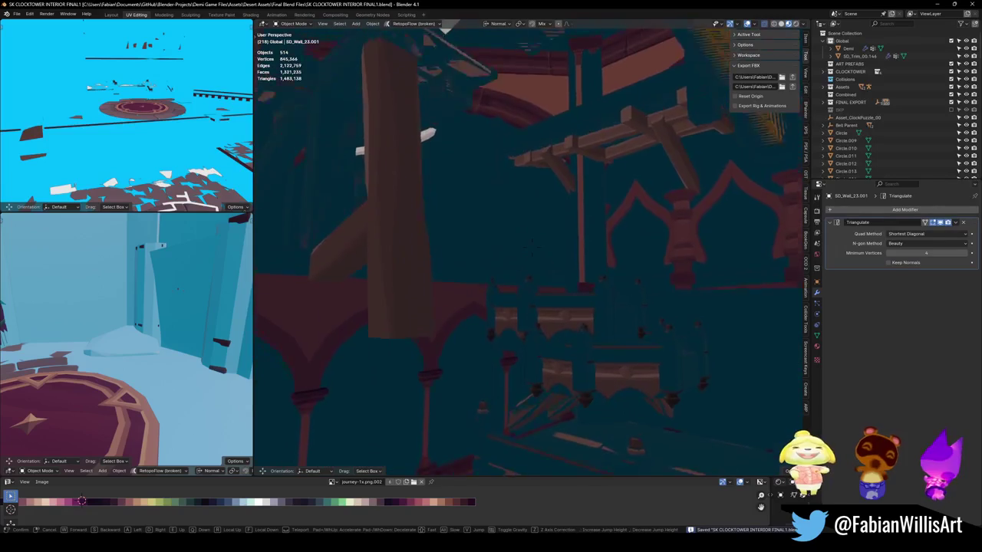
key(w)
key(w)
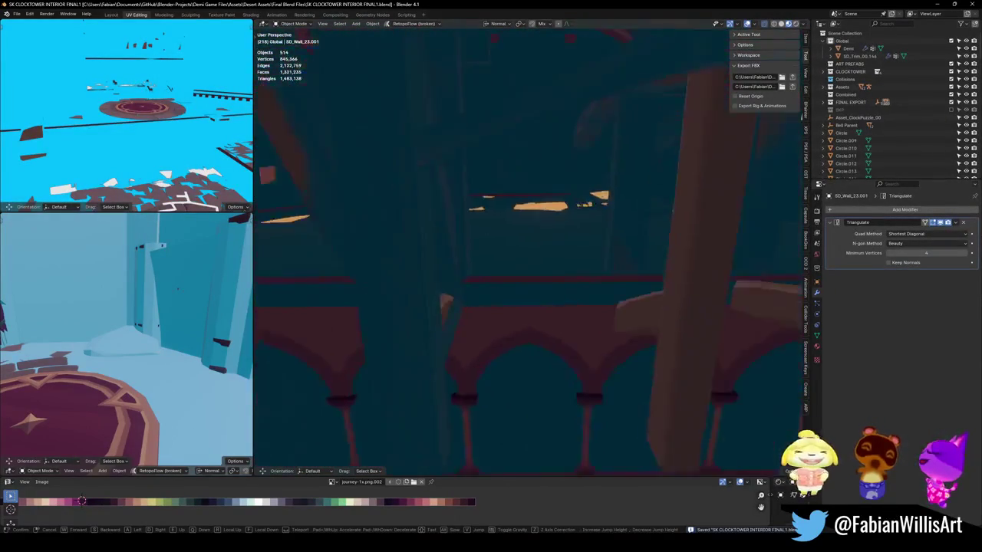
click(476, 312)
click(475, 311)
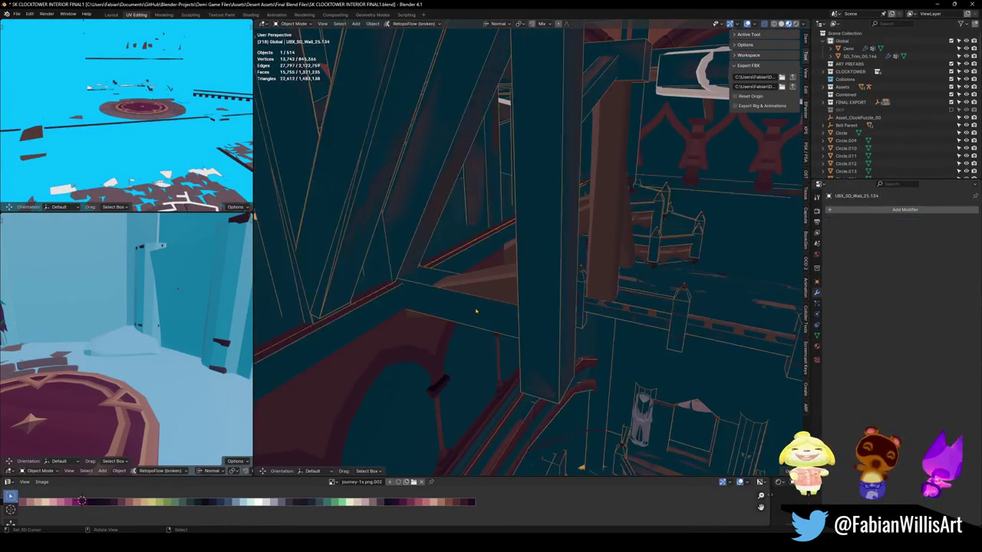
- Inspect the wall beam's pillar faces in Edit Mode with X-ray toggled, then return to Object Mode
key(Tab)
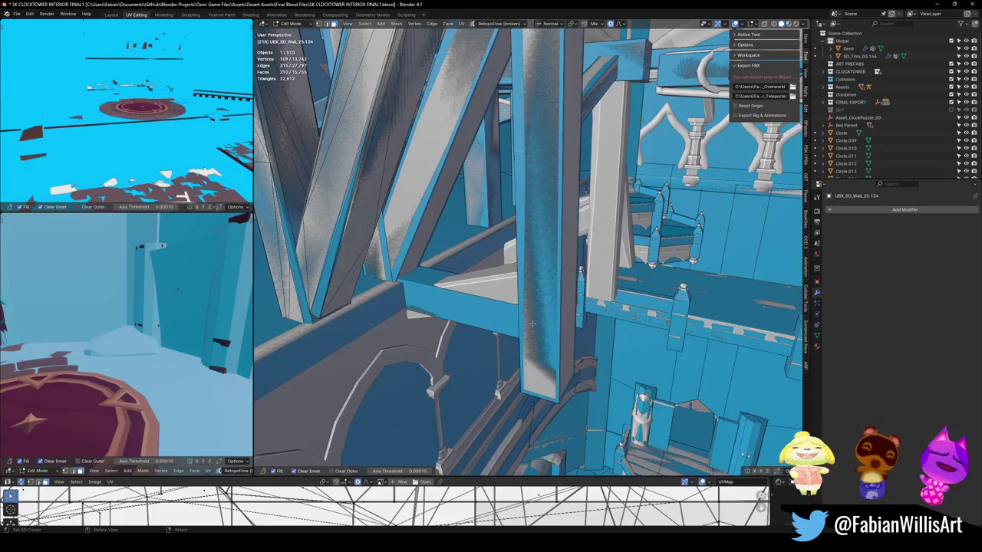
click(535, 219)
key(alt+z)
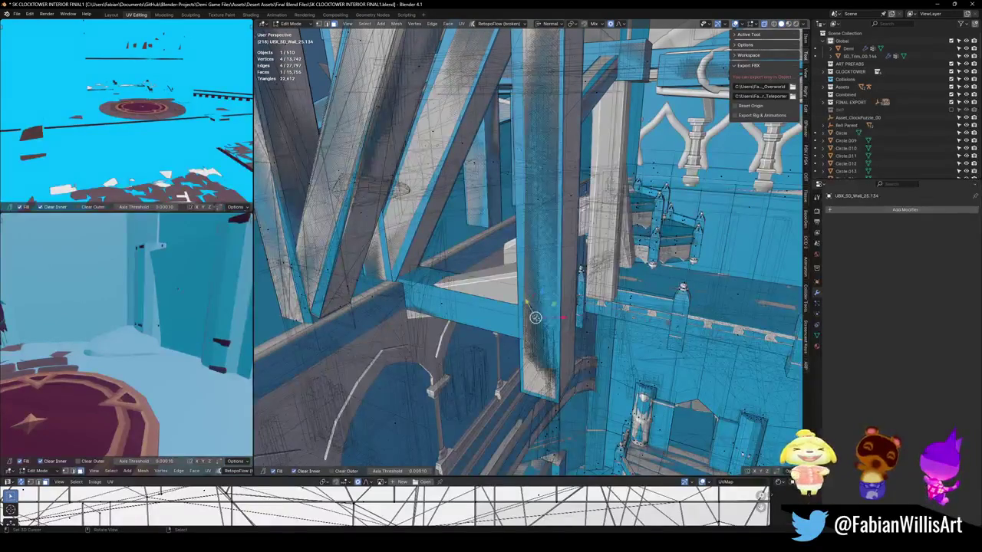
key(alt+z)
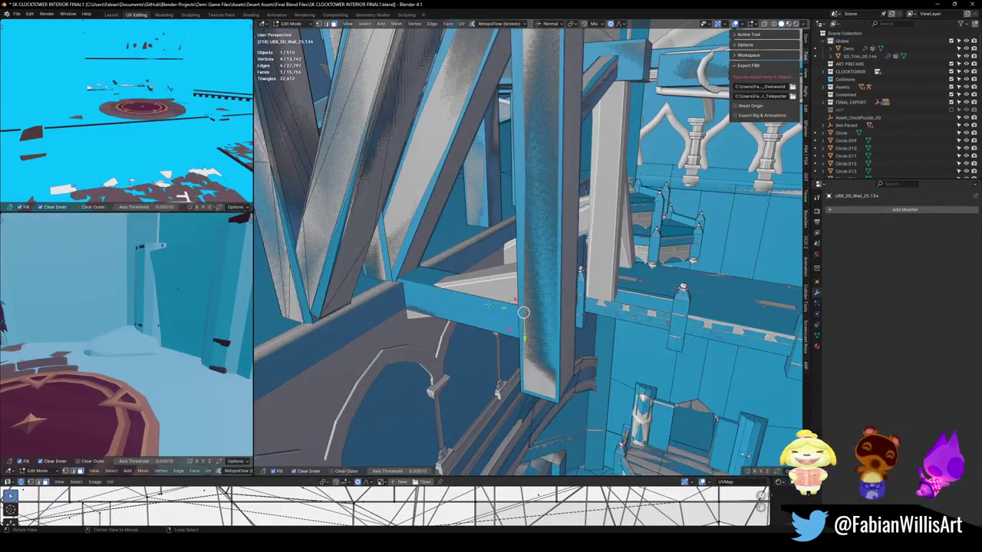
middle_drag(536, 324, 499, 299)
key(Tab)
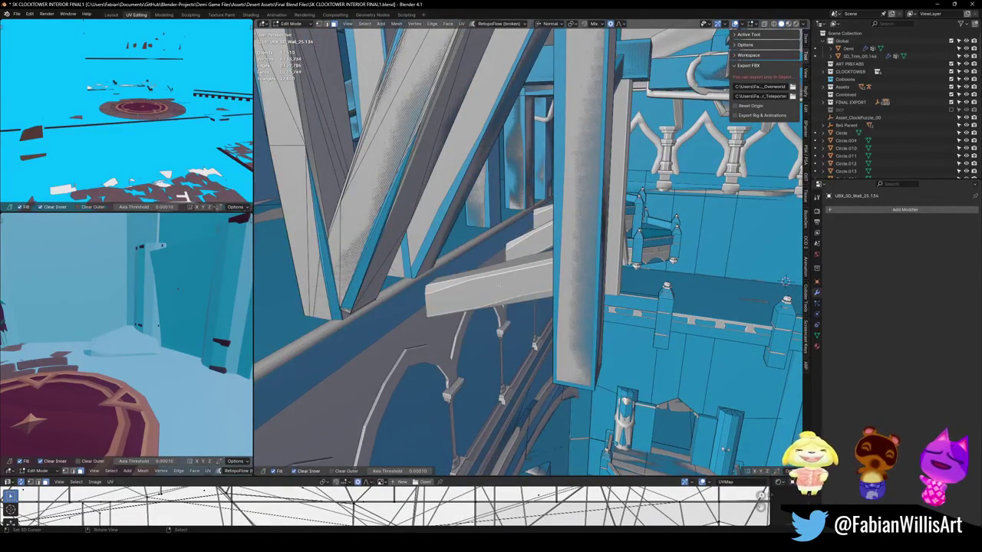
- Select five wooden beams beside the railing and generate a box collider around them
click(515, 292)
shift+click(532, 246)
mouse_move(533, 245)
middle_down()
mouse_move(461, 230)
mouse_move(567, 228)
middle_up()
shift+click(429, 226)
shift+click(567, 227)
shift+click(636, 196)
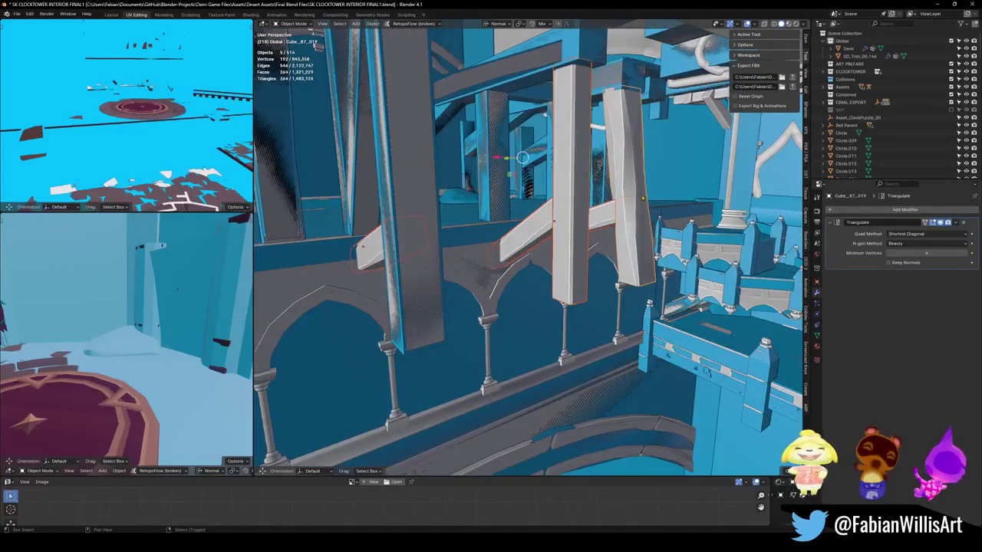
key(shift+alt+c)
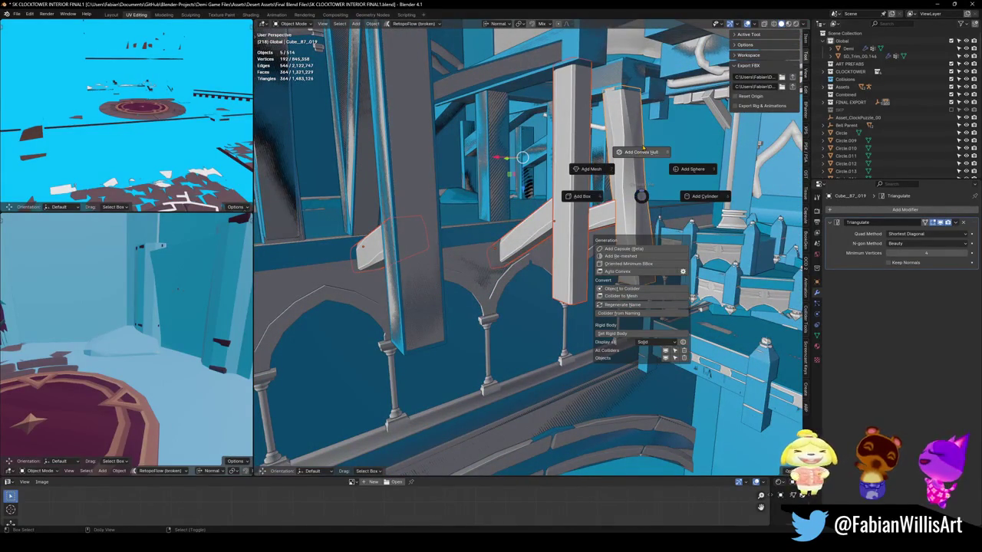
click(592, 200)
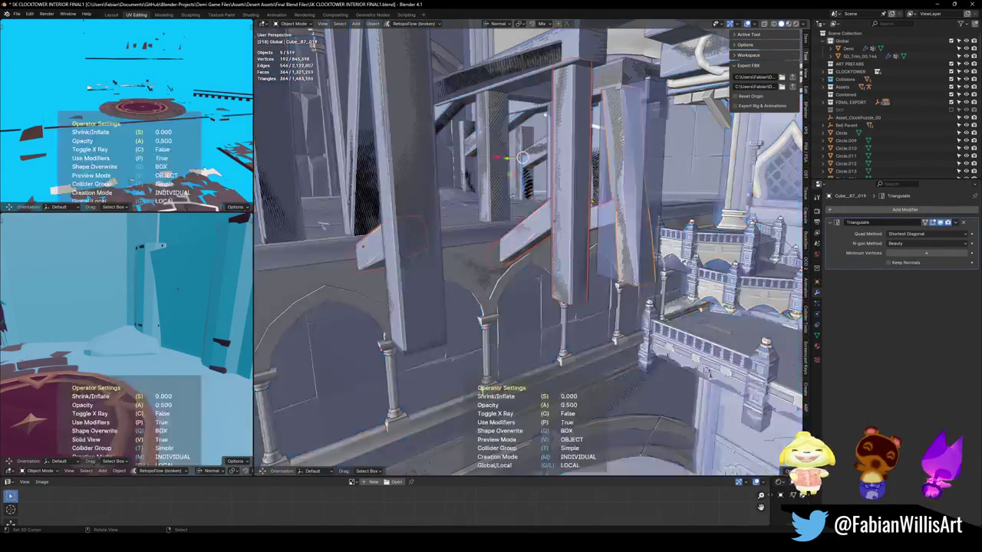
- Select the new collider box together with the neighbouring wall beams
mouse_move(591, 200)
middle_down()
mouse_move(534, 267)
mouse_move(474, 306)
middle_up()
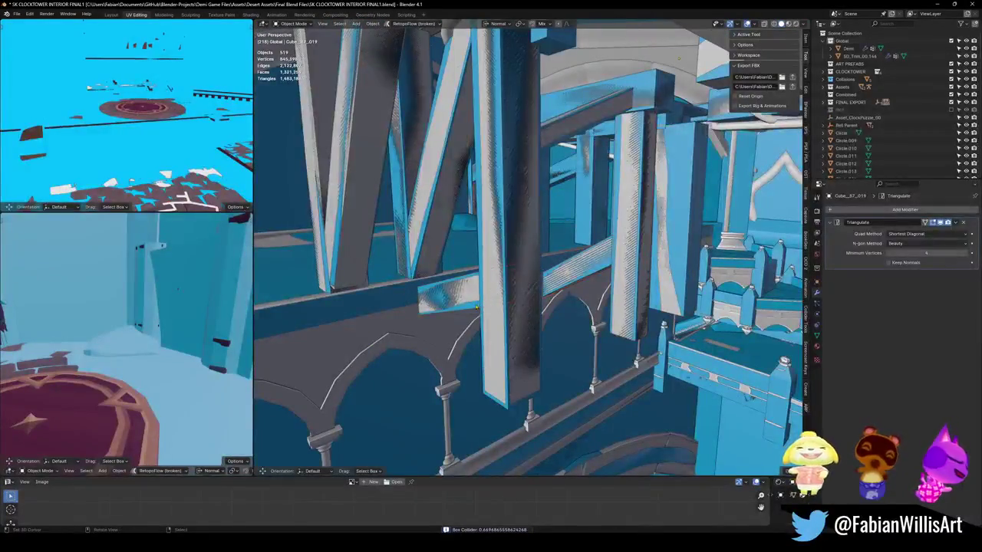
click(474, 306)
shift+click(482, 280)
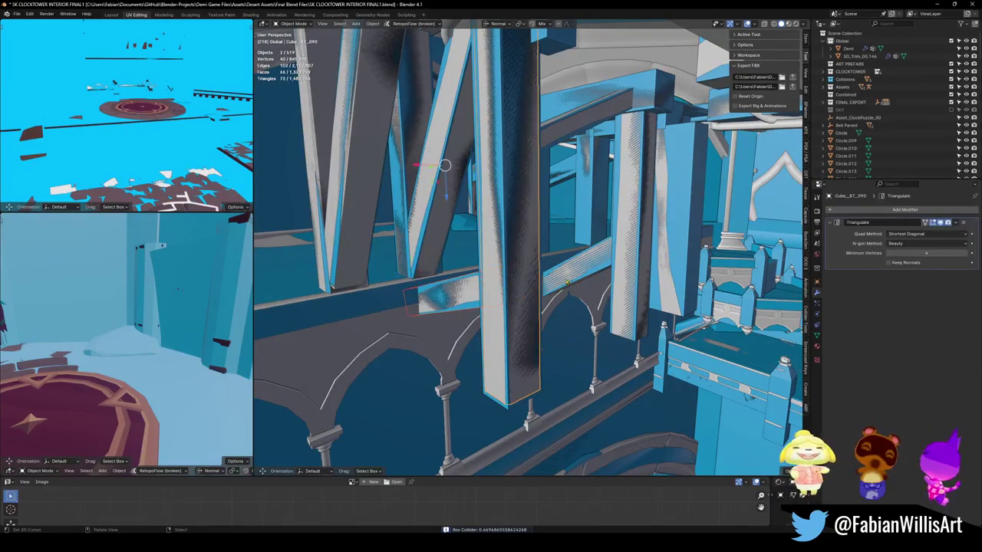
key(alt+a)
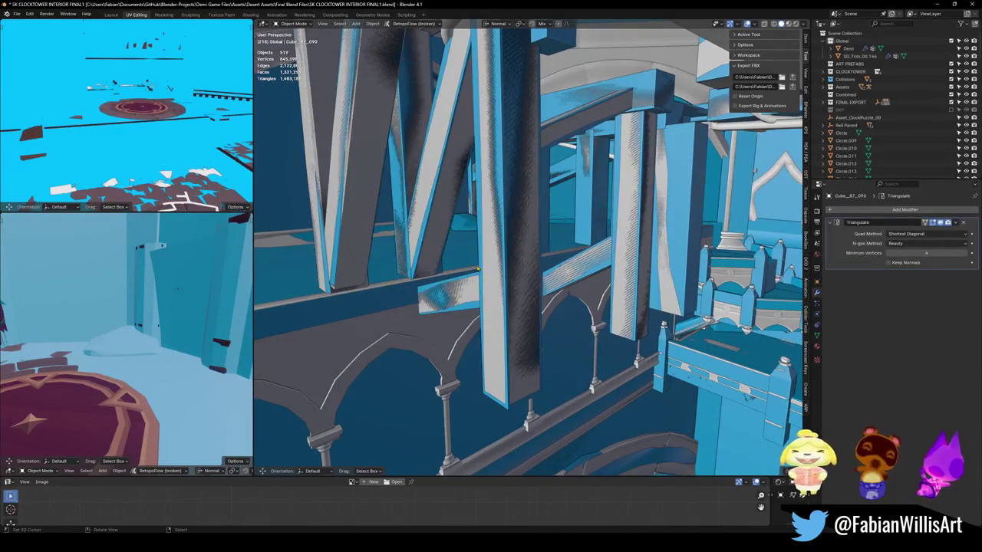
click(466, 306)
key(q)
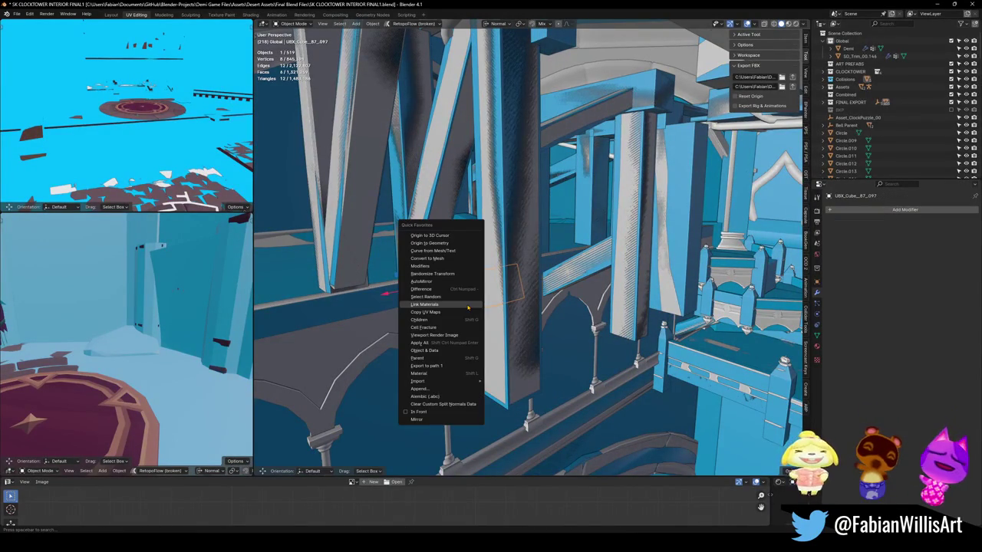
click(468, 307)
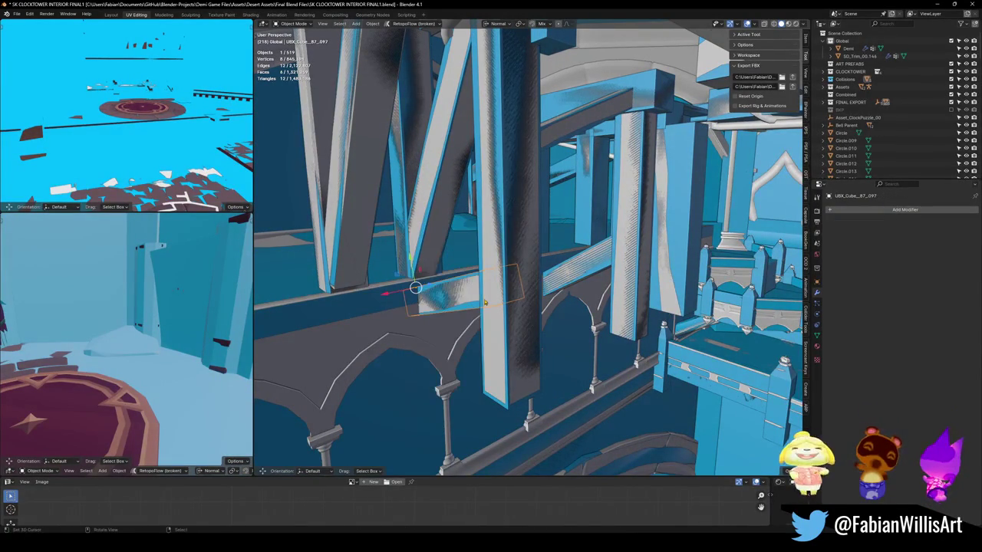
shift+click(538, 300)
shift+click(612, 268)
- With UBX_SD_Wall_25.134 active, join the five balcony beam collision pieces into it
key(shift+grave)
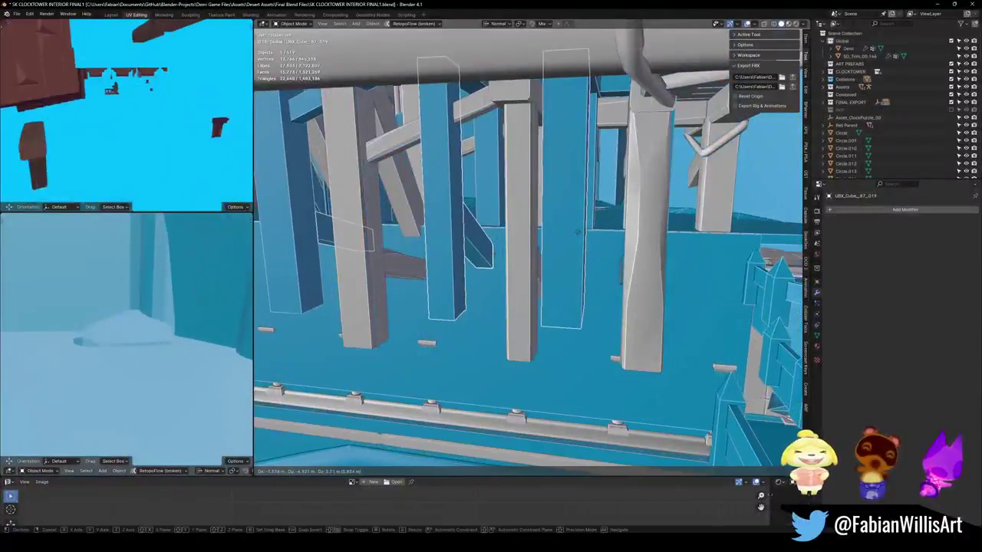
click(578, 235)
key(ctrl+j)
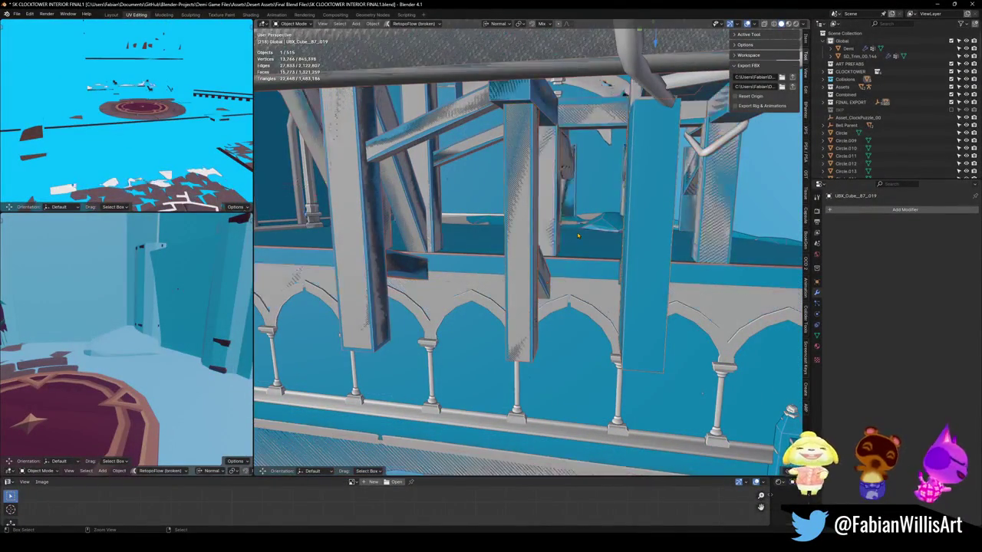
key(shift+grave)
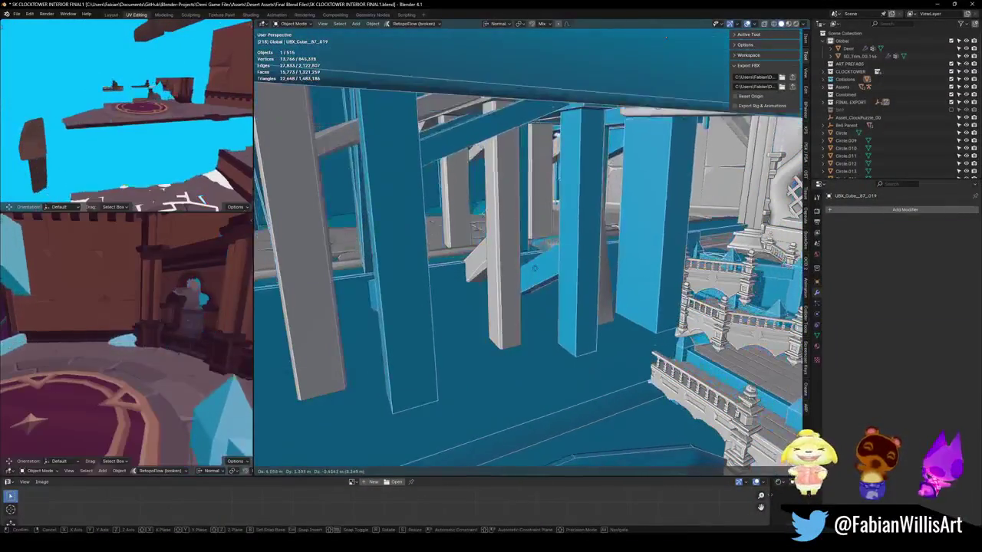
click(535, 272)
key(ctrl+z)
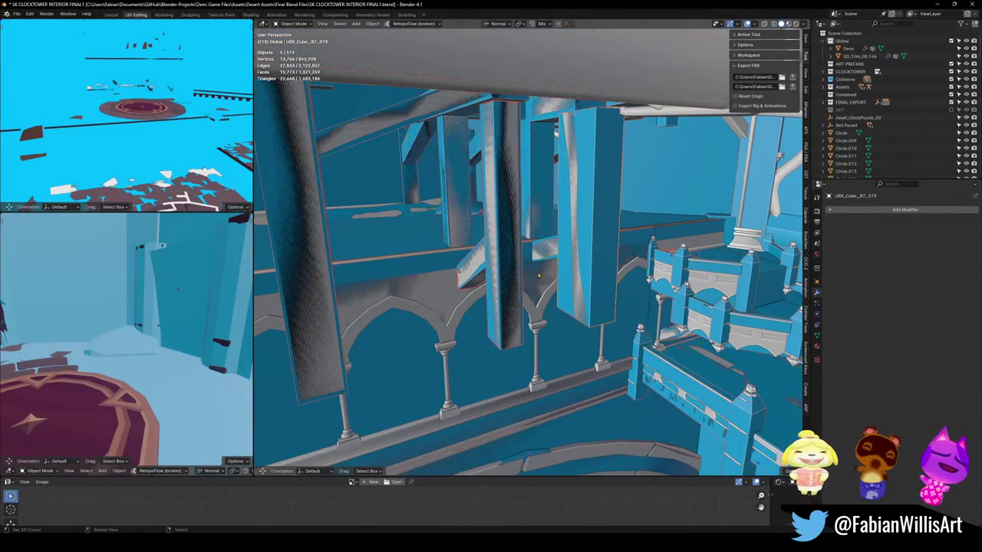
middle_drag(527, 284, 527, 285)
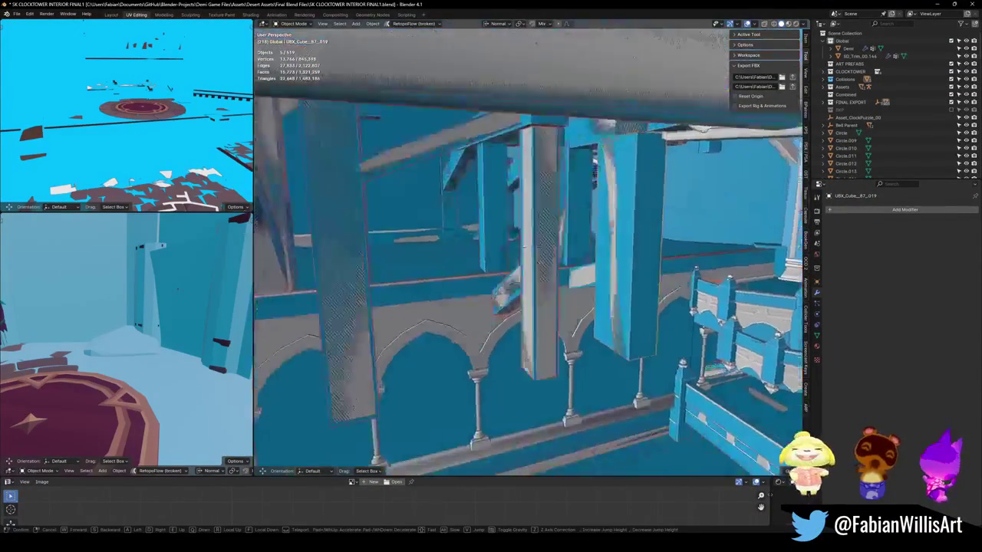
shift+click(683, 266)
middle_drag(683, 266, 707, 247)
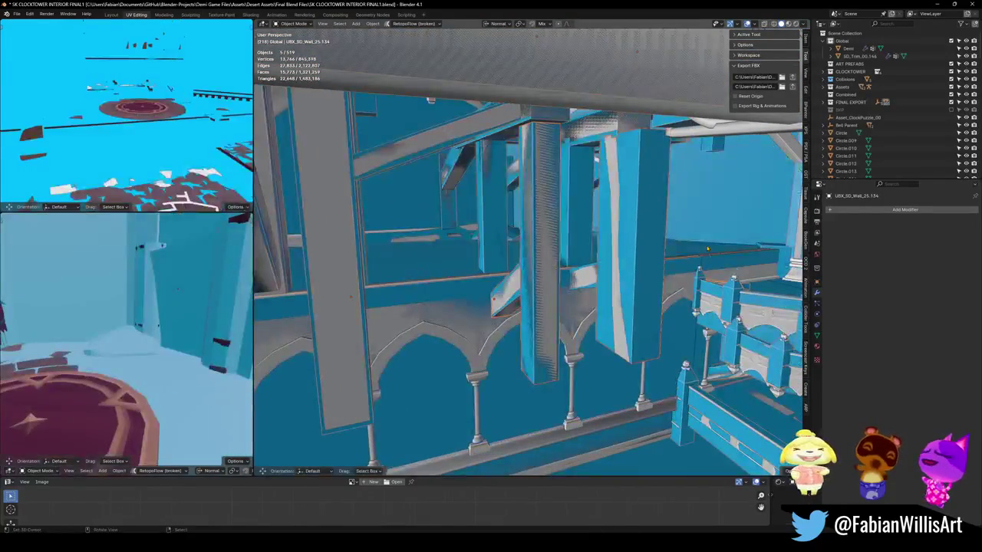
key(ctrl+j)
key(g)
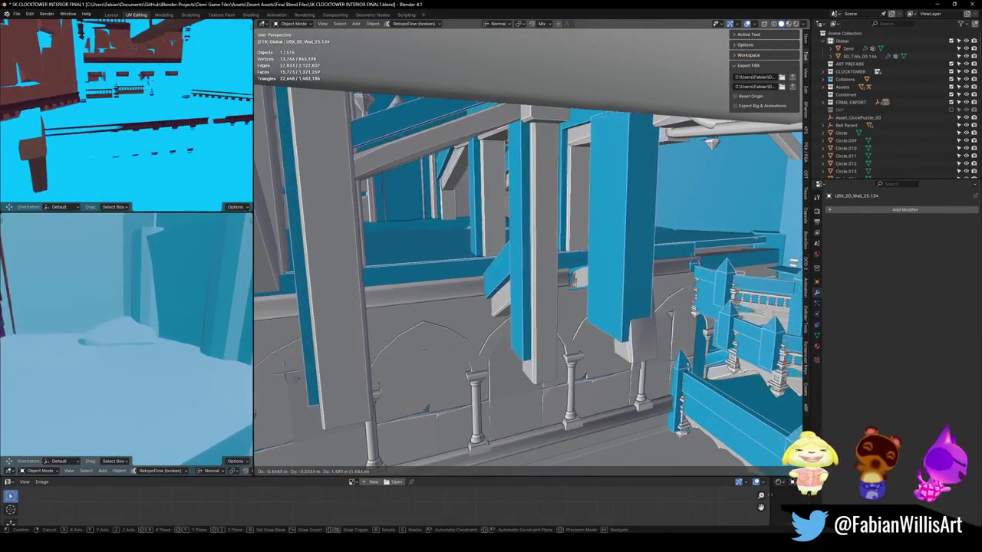
key(Escape)
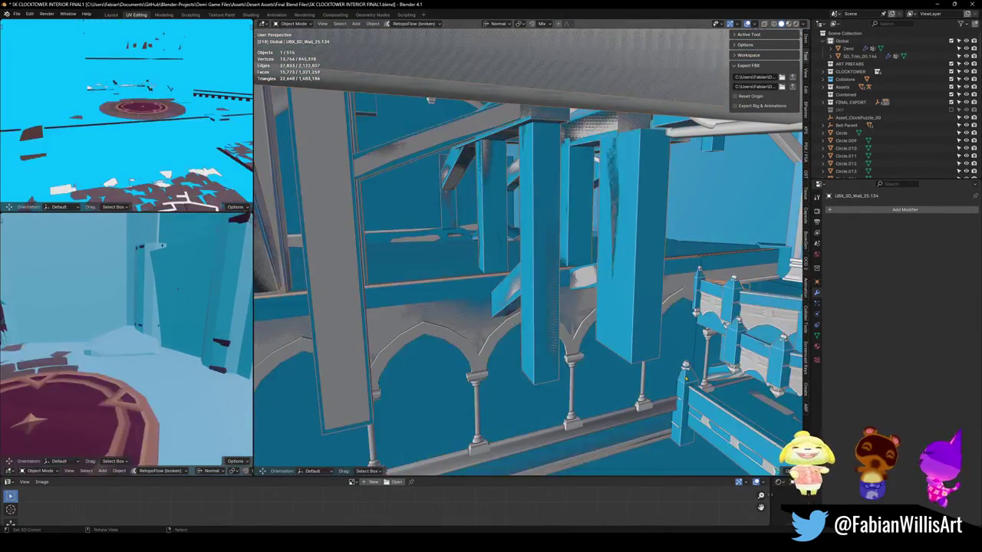
- Cancel the wall move so it stays in its original place, and save the file
key(g)
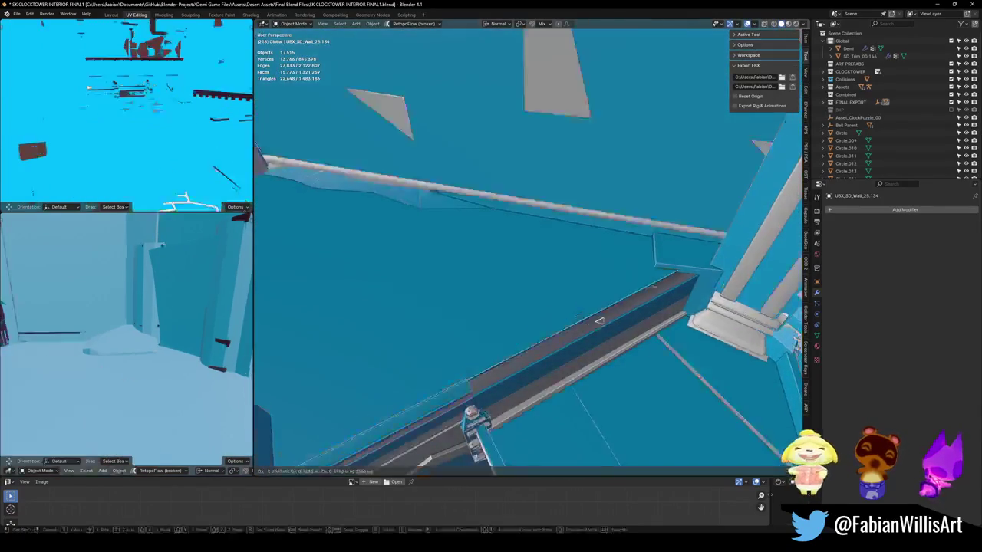
key(Escape)
key(ctrl+s)
- Fly through the scene to check the walls and the whole tower
key(shift+grave)
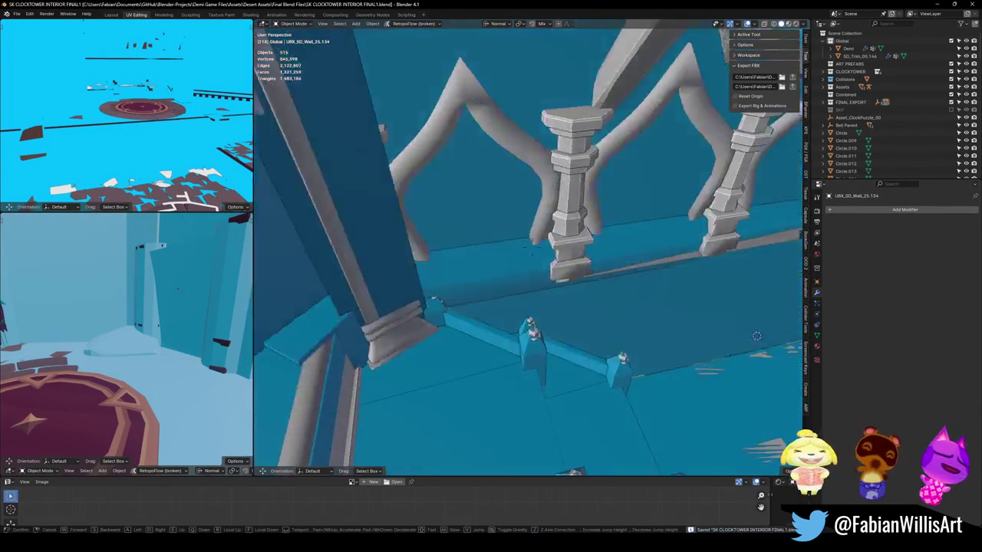
key(w)
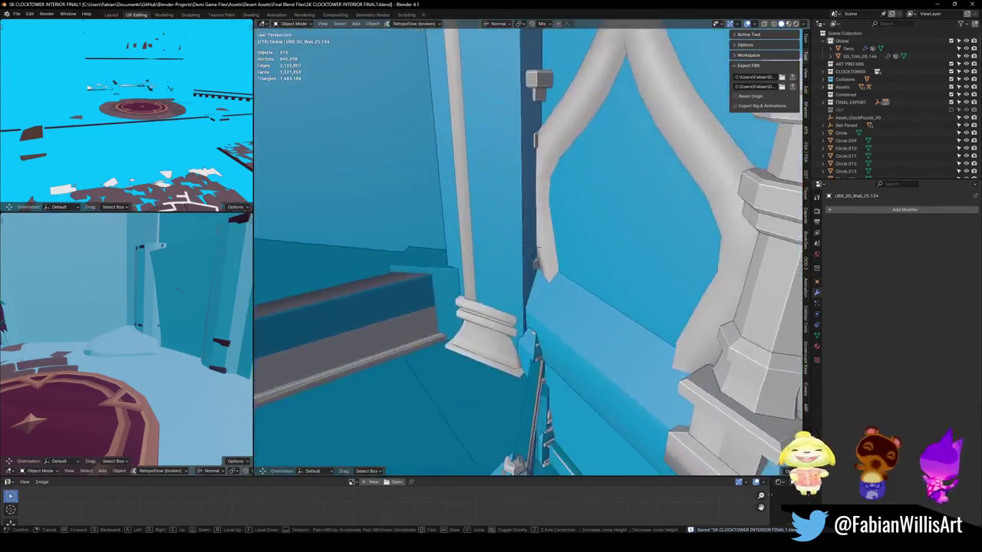
key(s)
click(516, 253)
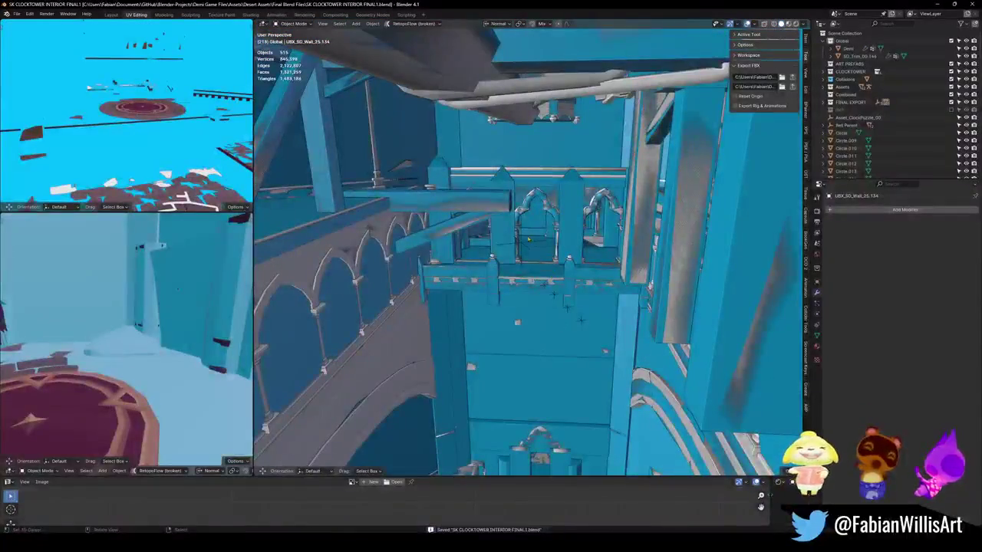
- Select SD_CLOCKTOWER_INTERIOR with its children, save, then check the result in Unity
click(520, 246)
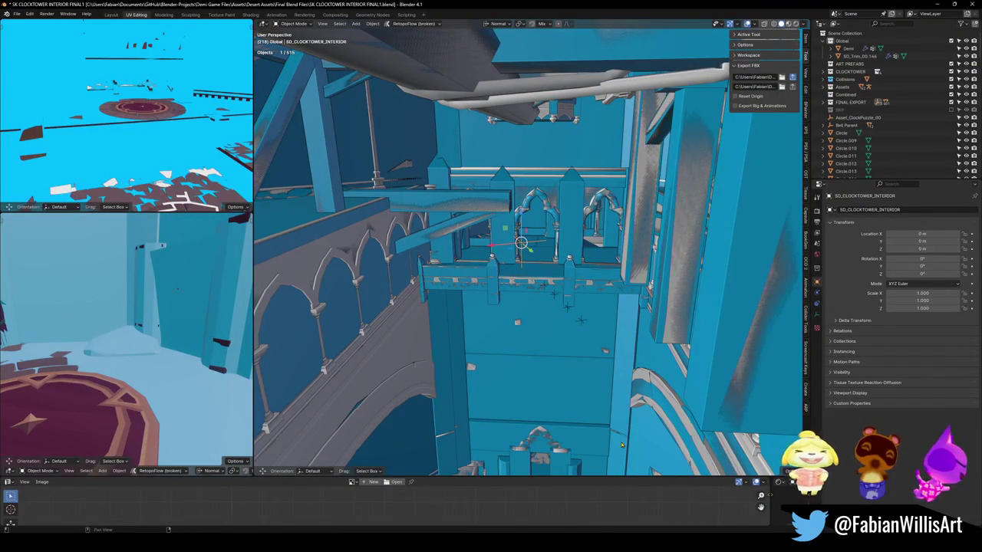
key(a)
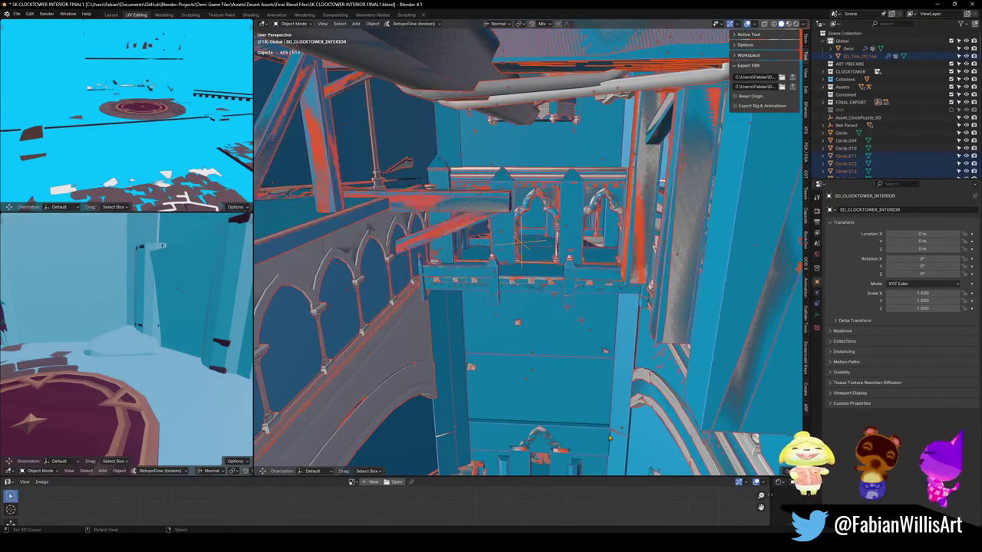
key(ctrl+s)
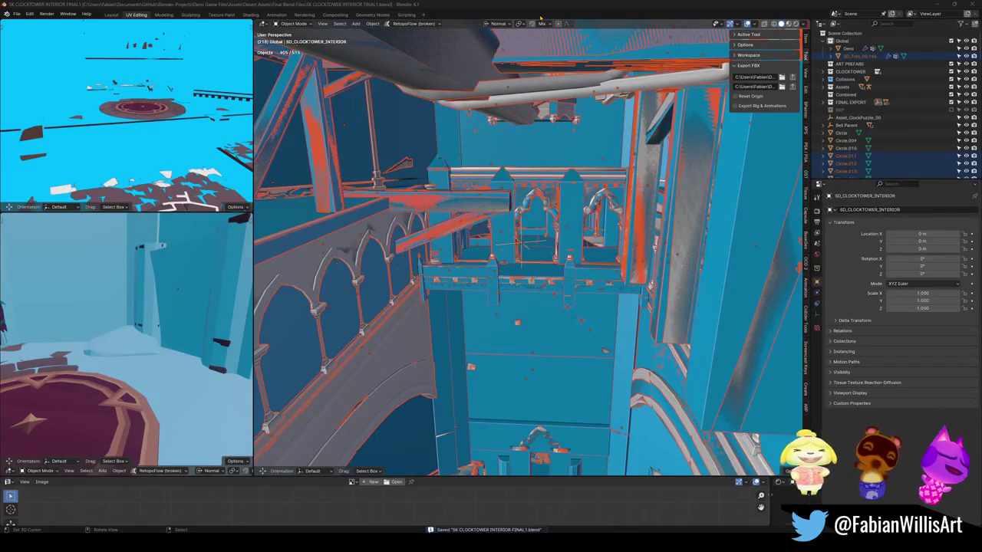
key(alt+Tab)
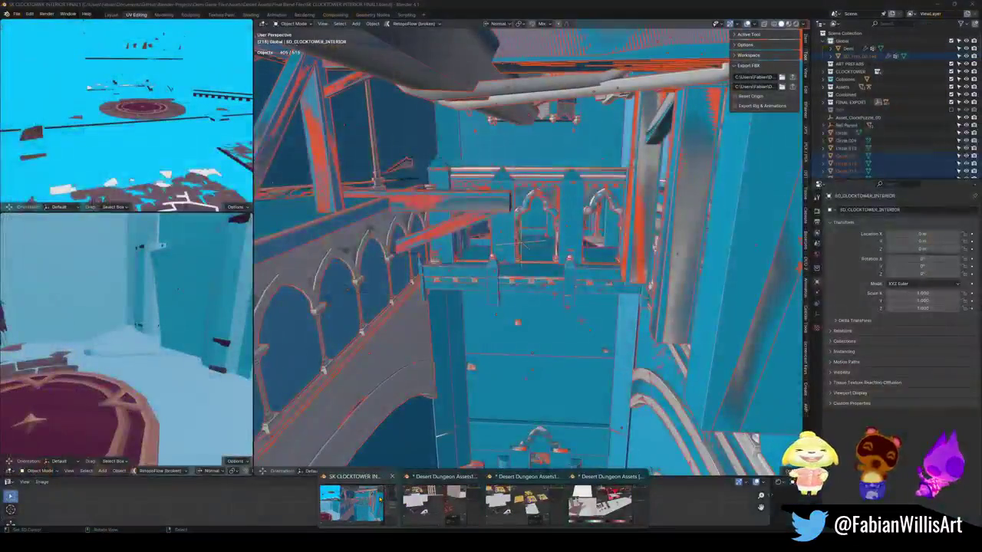
click(379, 499)
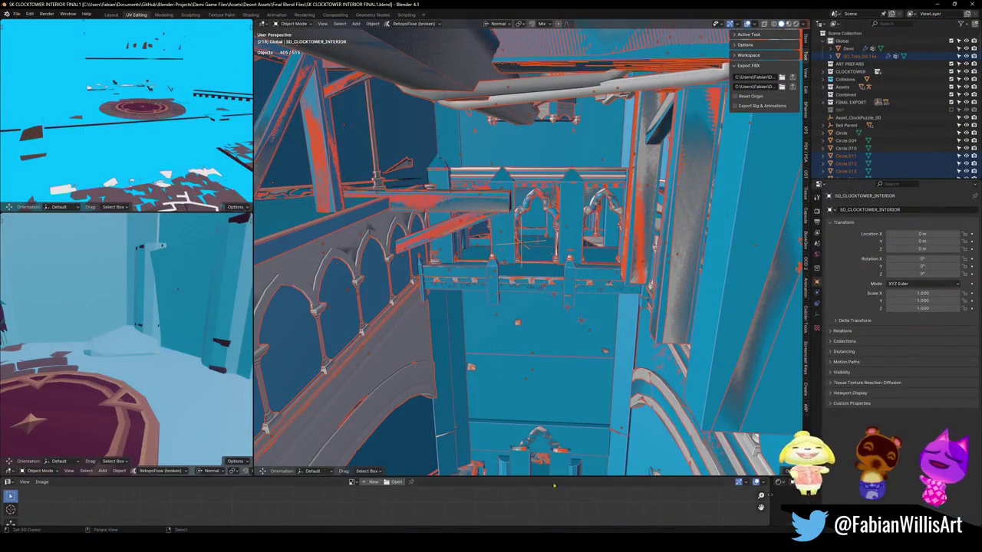
mouse_move(435, 504)
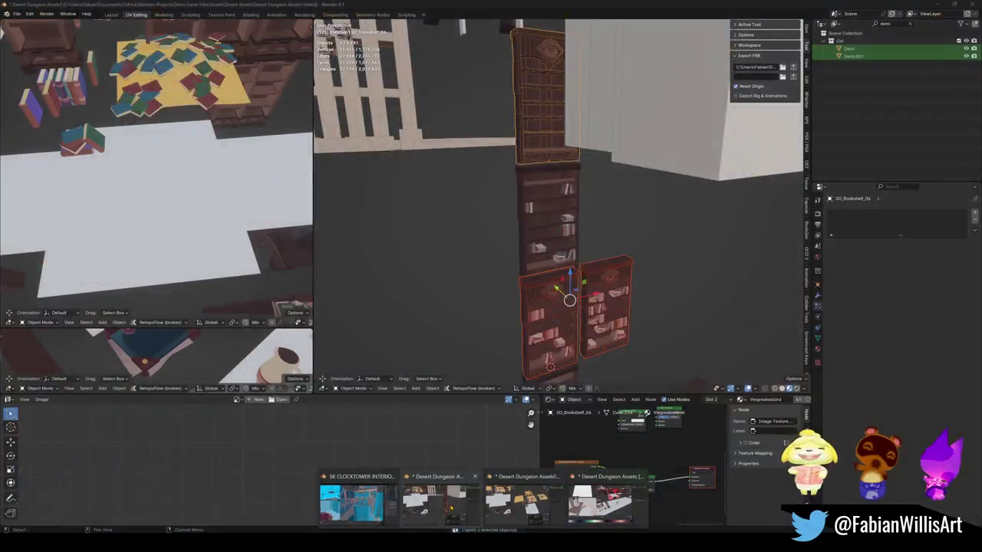
- In Desert Dungeon Assets1, fly to the twisted-bar gate SD_MovingGate_00 and select it
click(451, 508)
key(shift+grave)
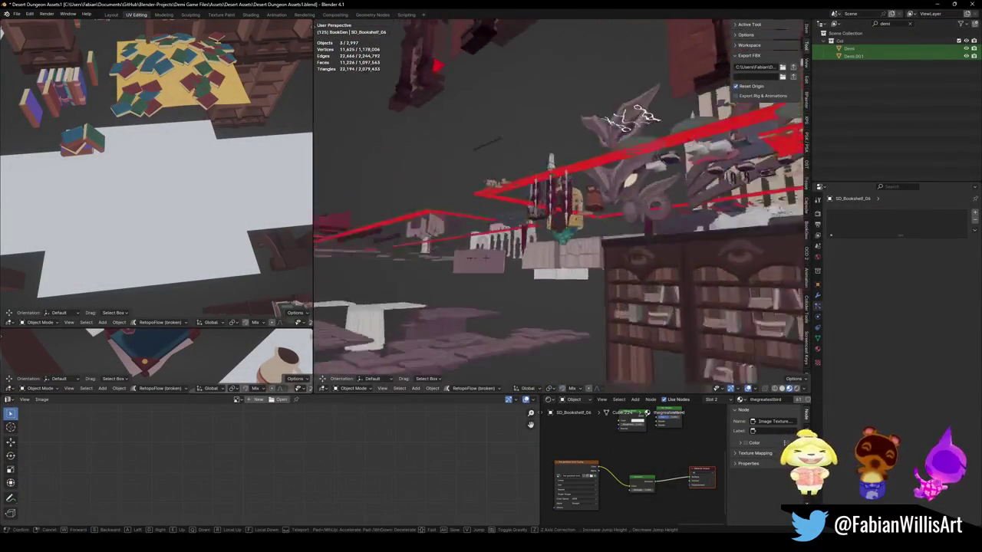
key(w)
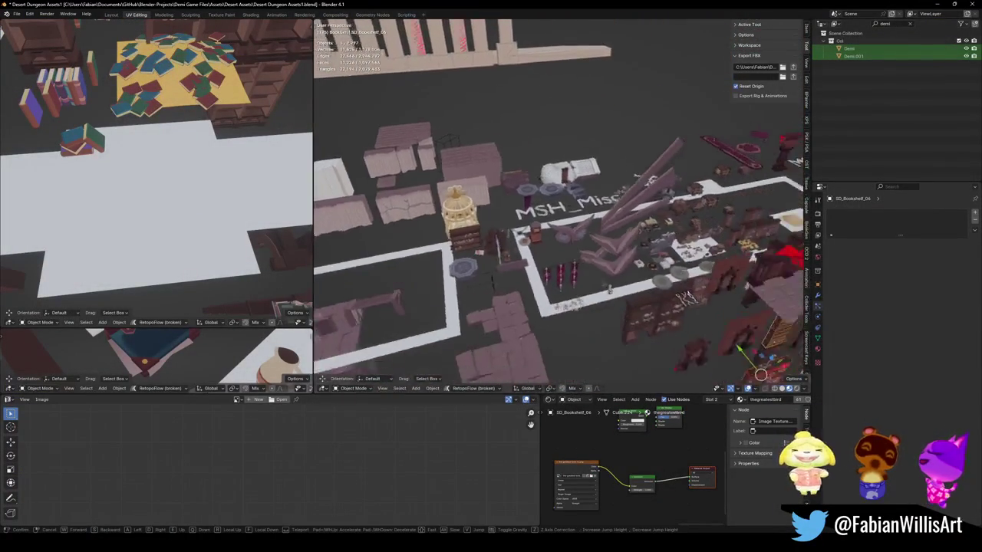
key(w)
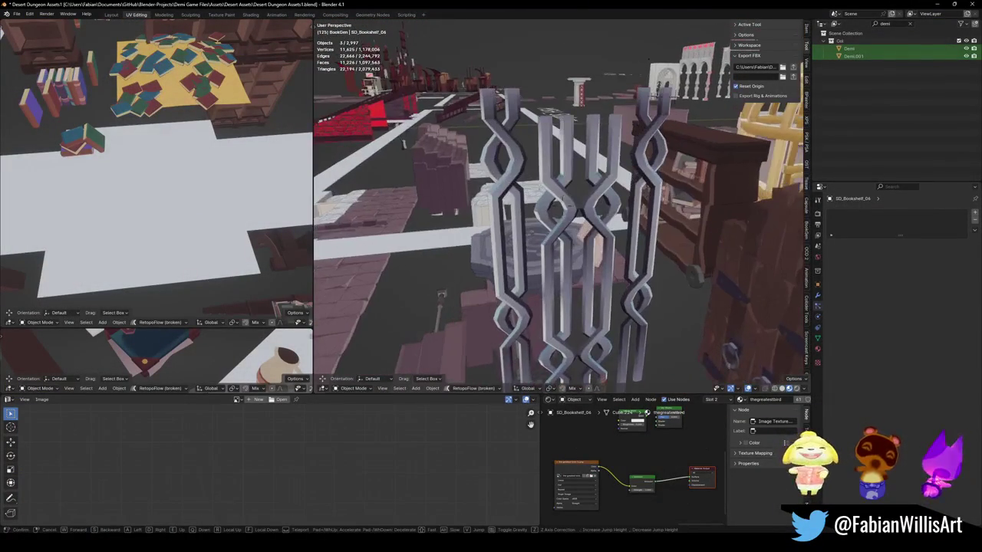
click(575, 230)
click(575, 230)
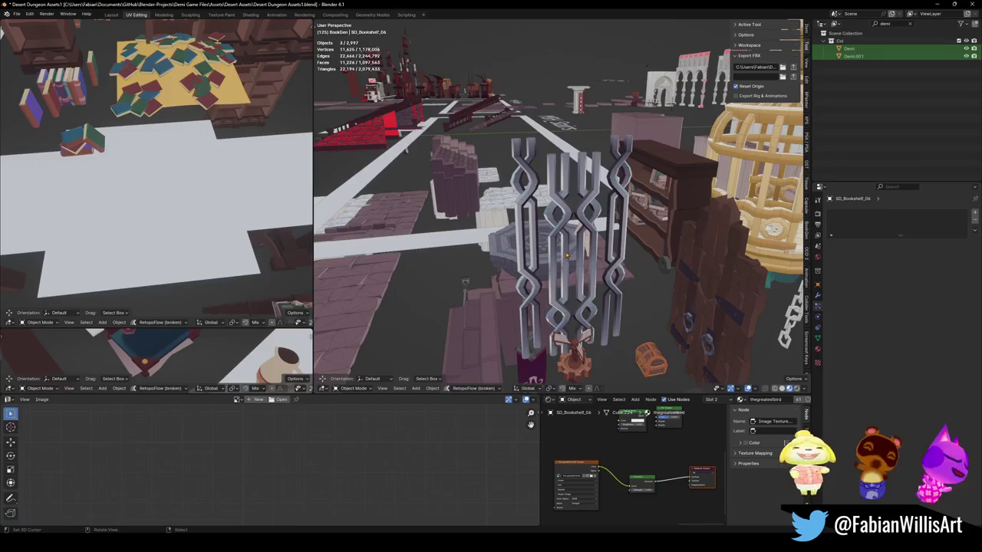
key(g)
click(560, 237)
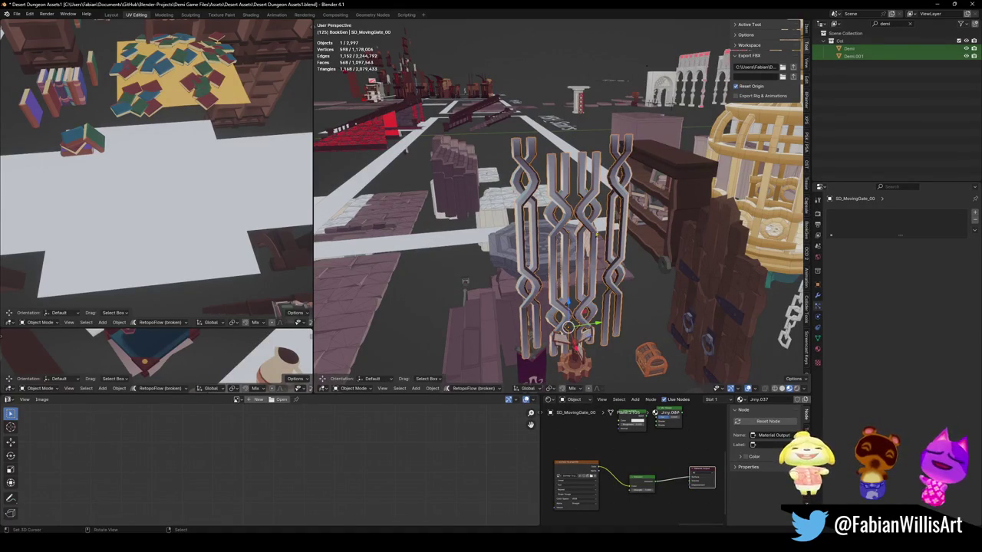
- Copy the gate with Copy Objects and return to the SK CLOCKTOWER INTERIOR FINAL1 window
right_click(540, 268)
click(540, 268)
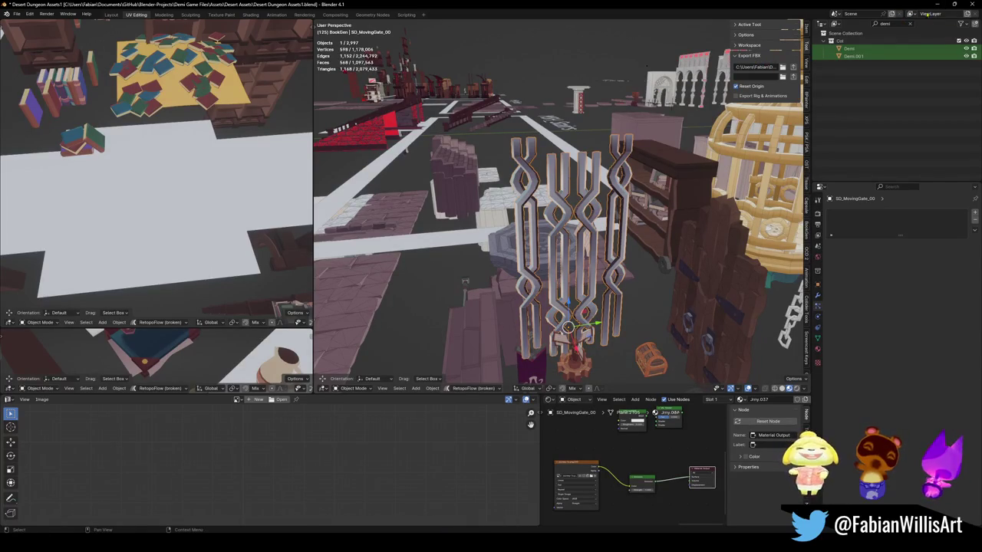
click(936, 4)
key(alt+a)
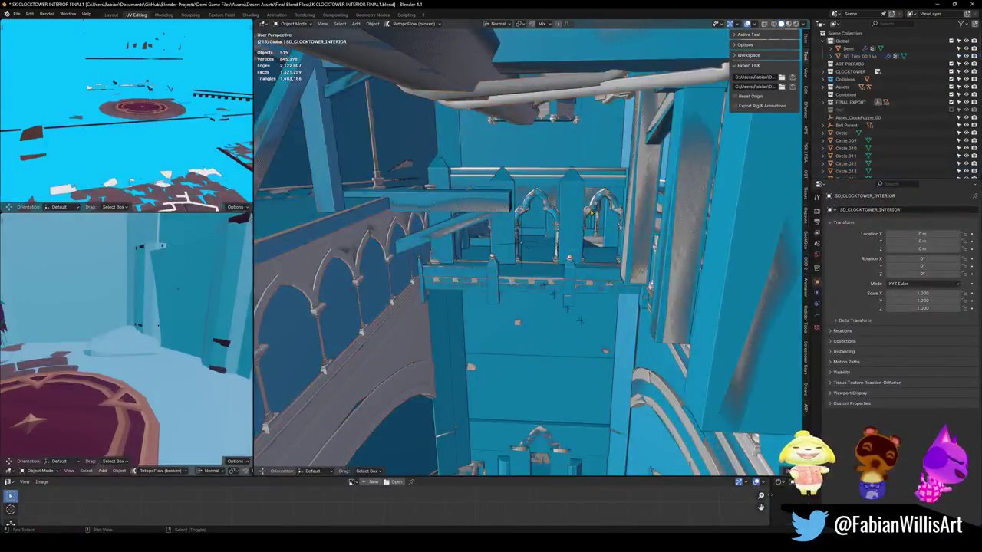
key(shift+grave)
key(w)
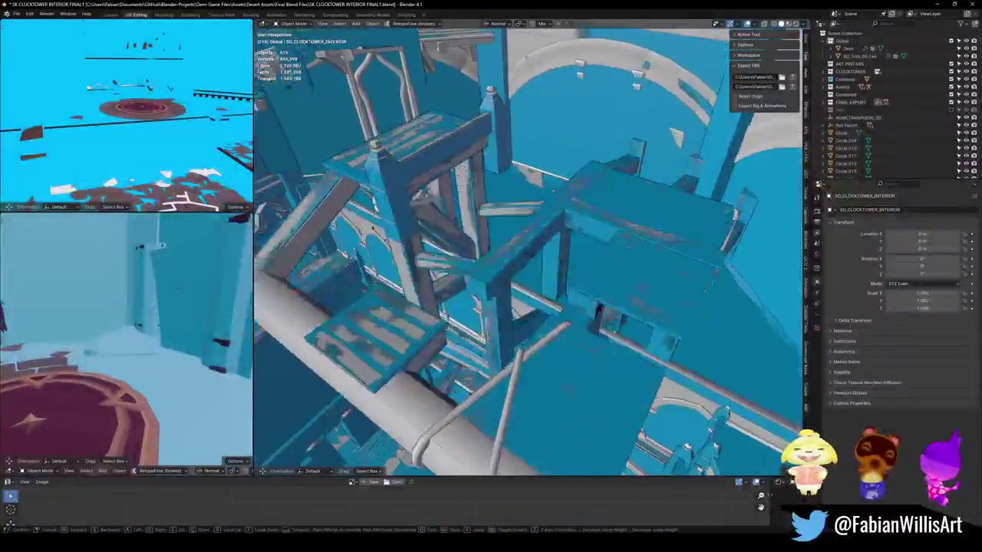
key(s)
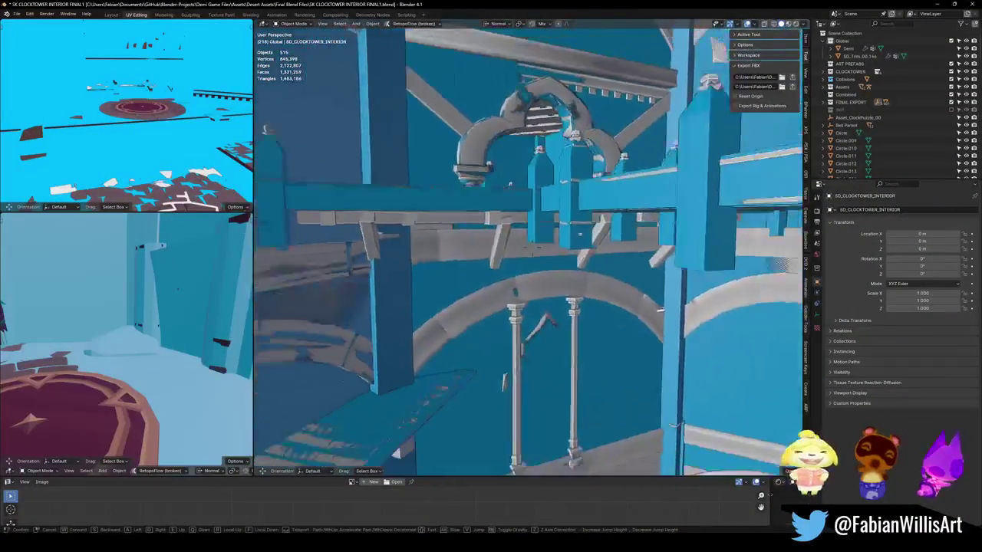
key(w)
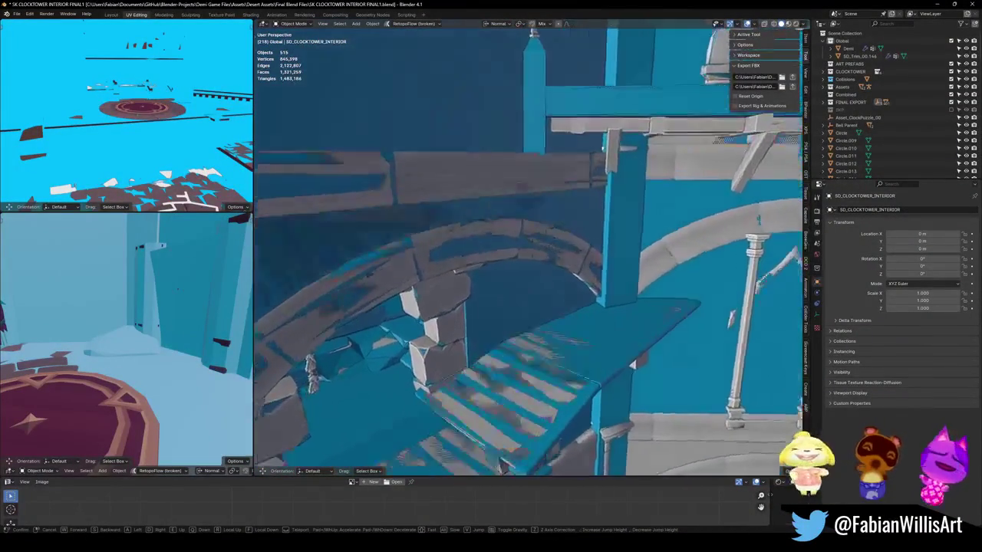
key(w)
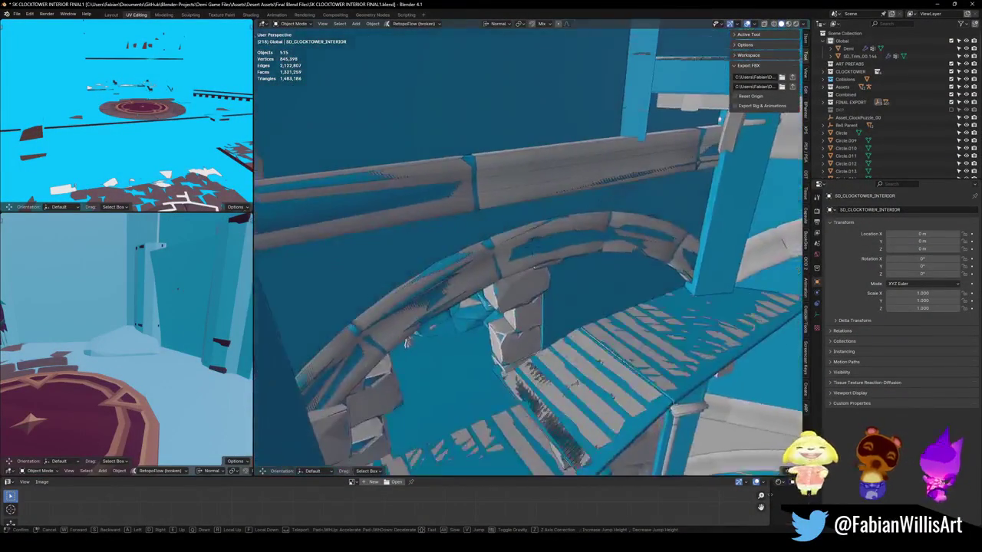
key(w)
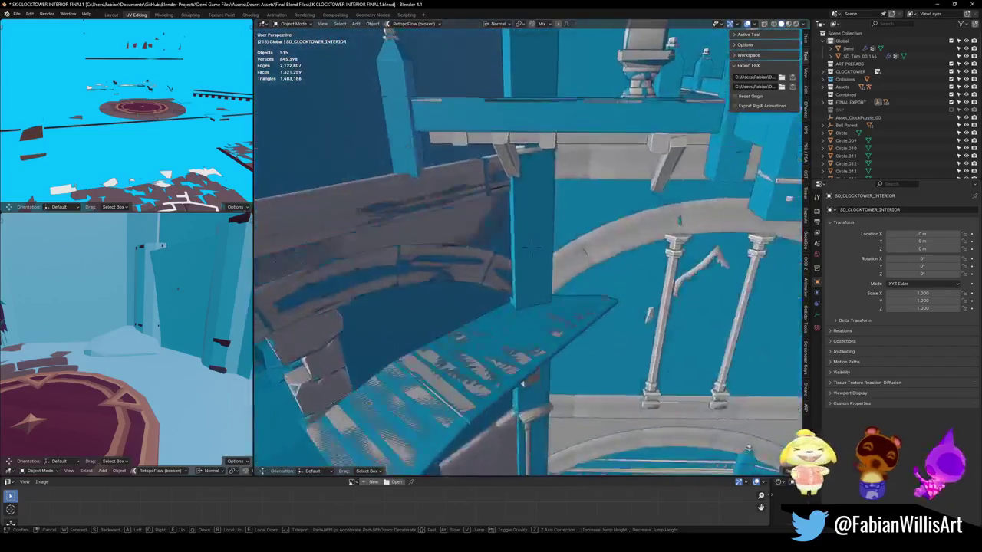
key(w)
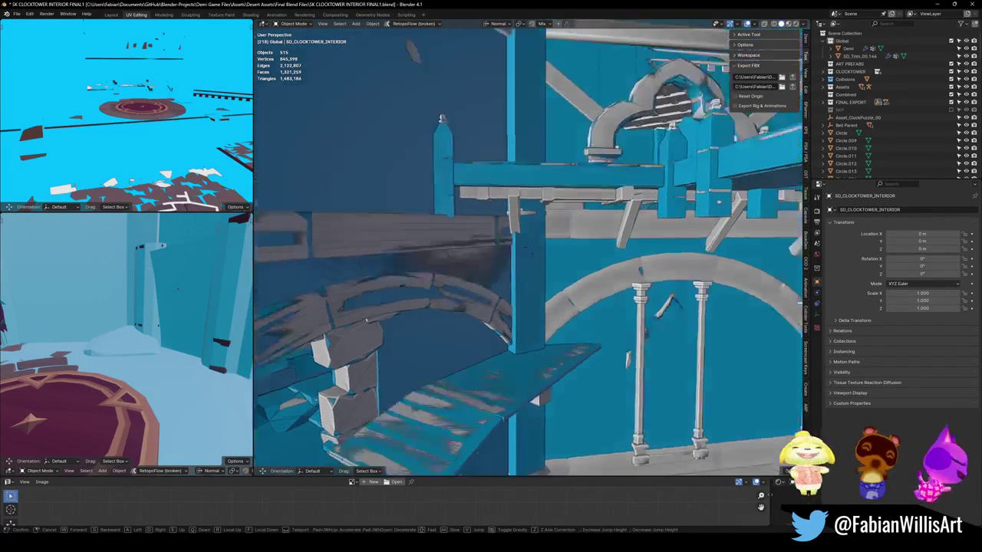
key(w)
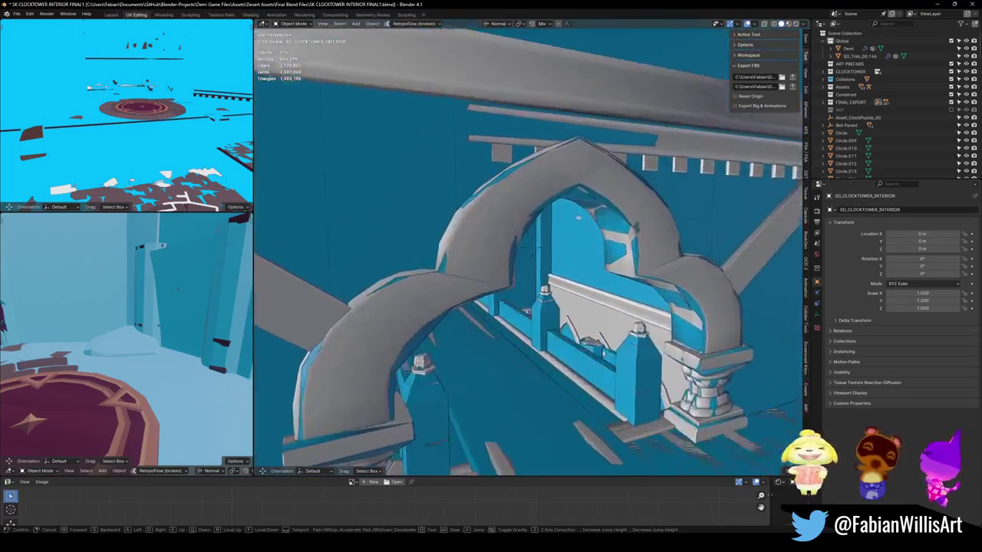
key(w)
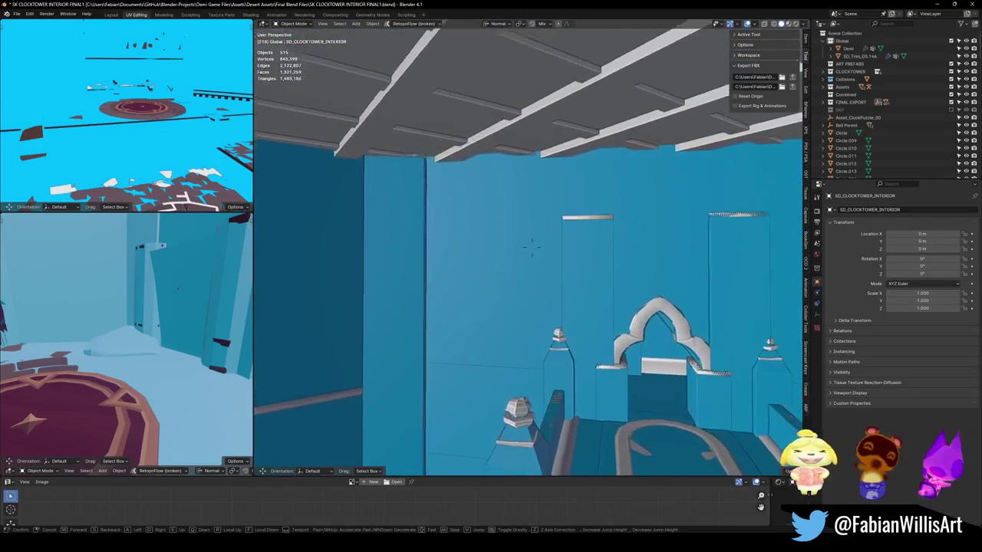
key(w)
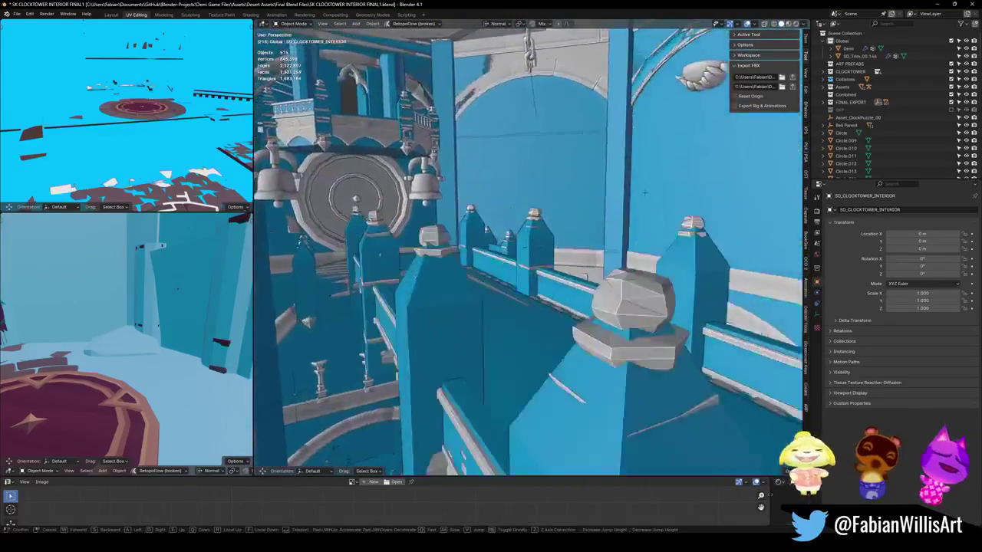
key(w)
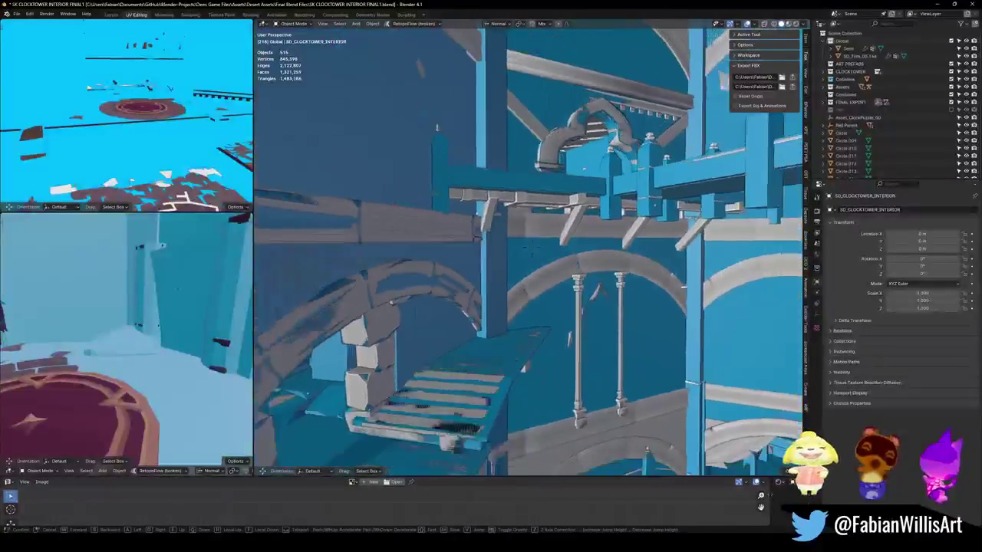
key(s)
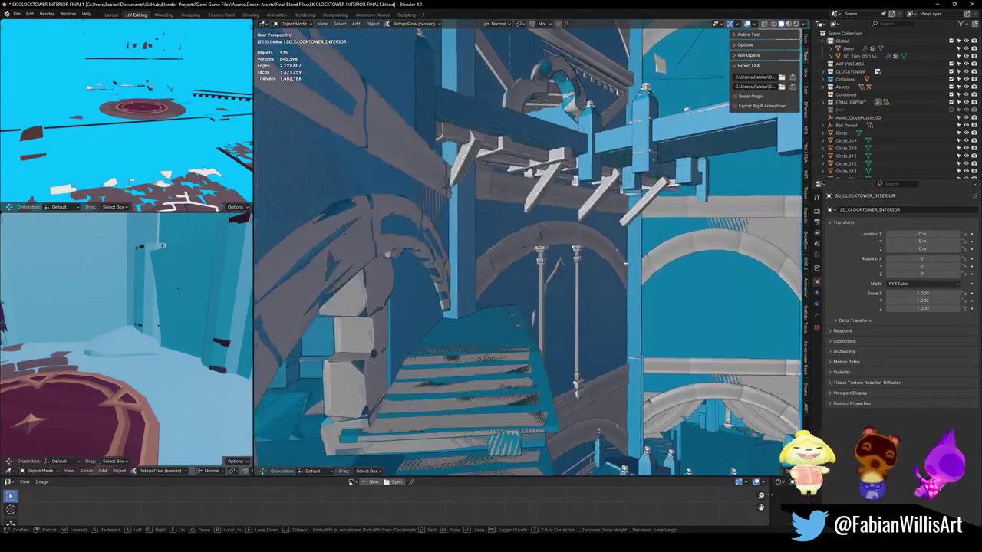
key(w)
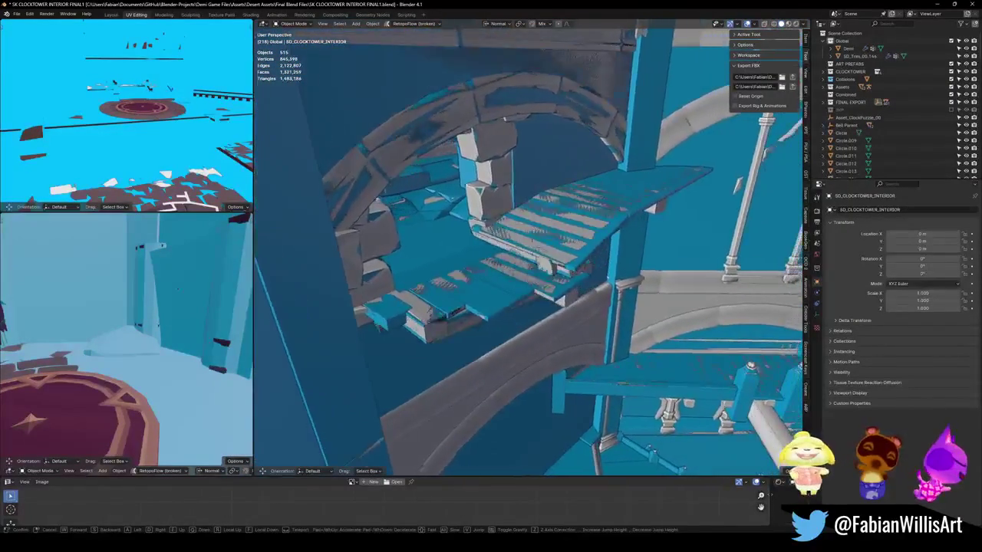
key(w)
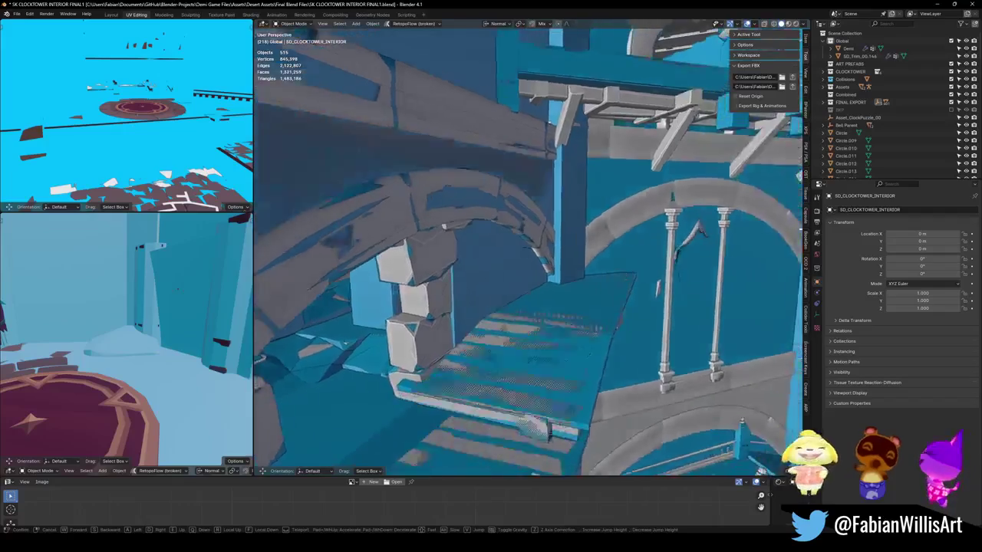
key(s)
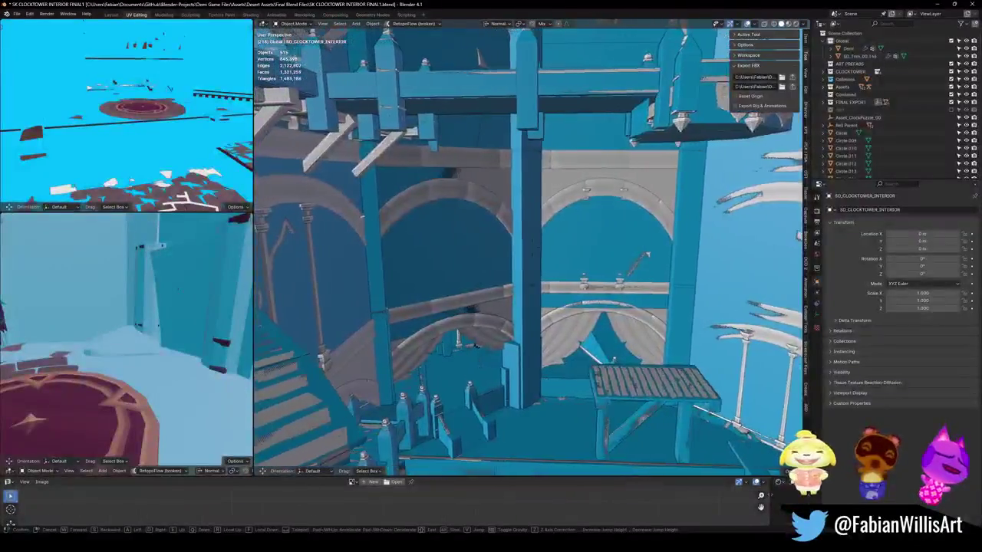
key(e)
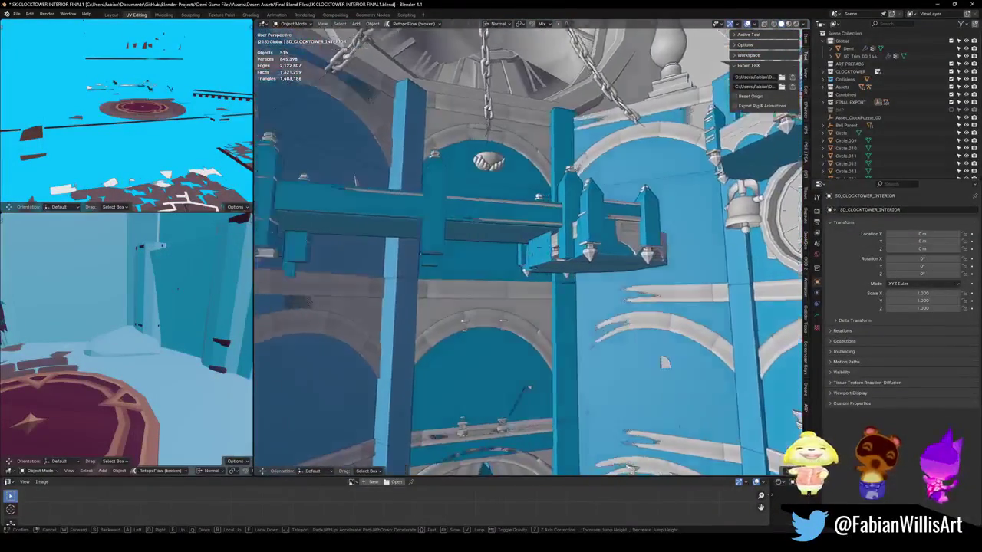
key(q)
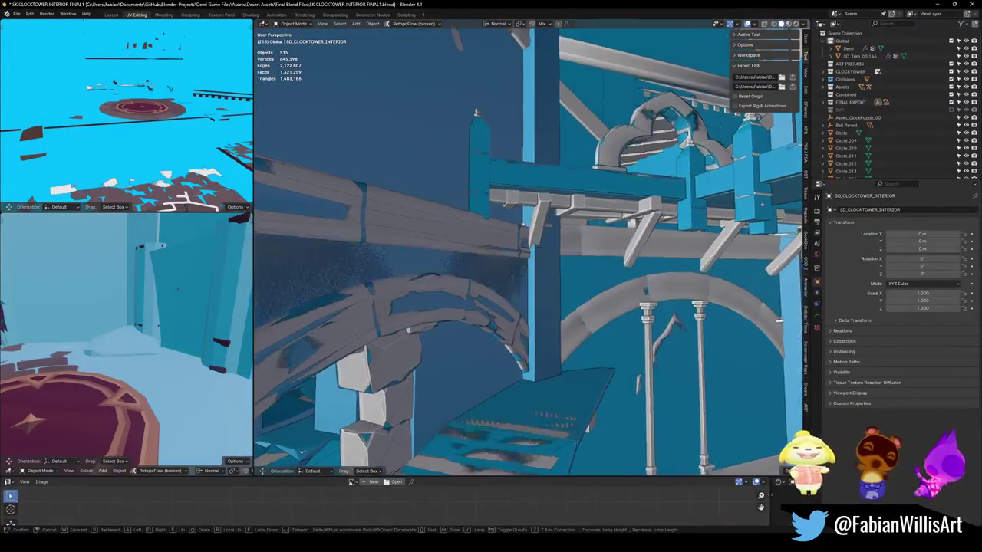
key(e)
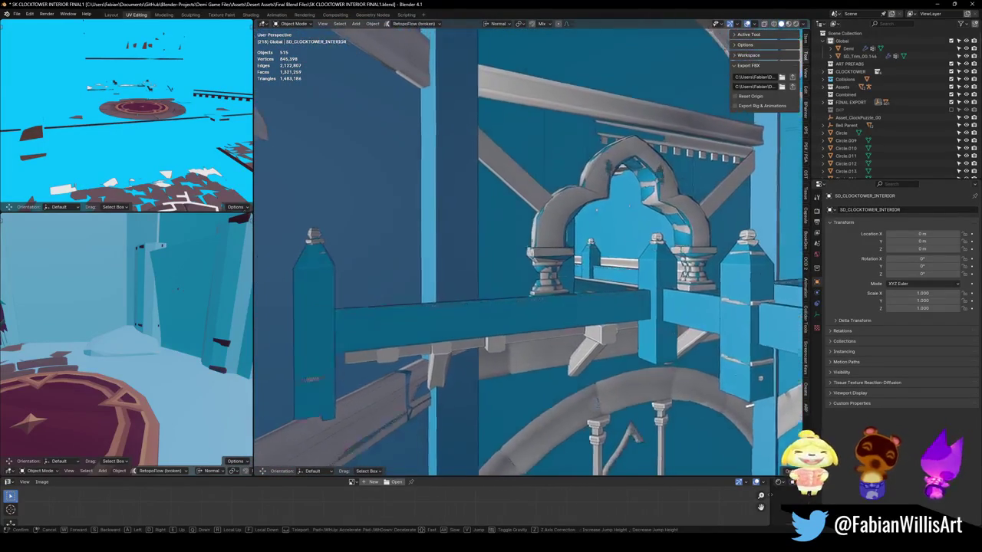
key(w)
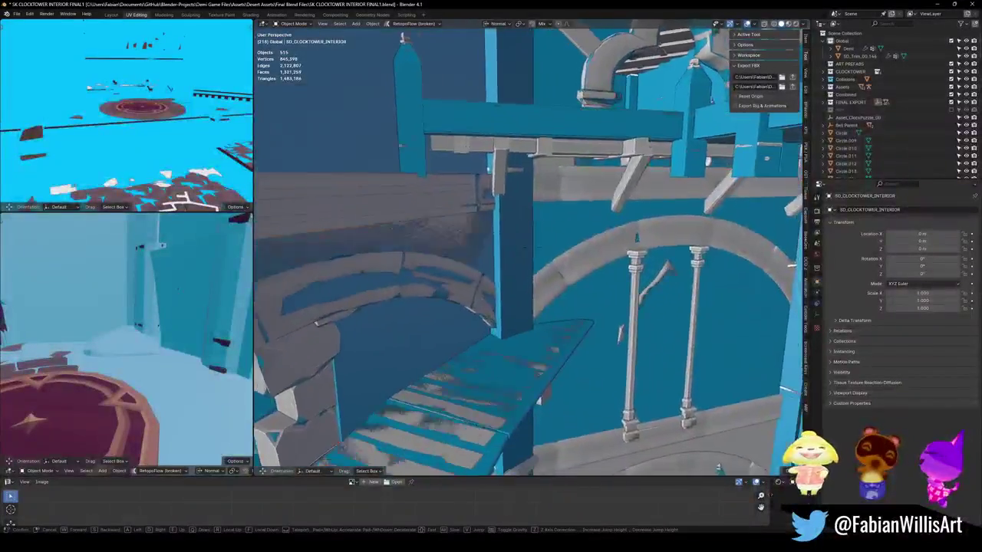
key(w)
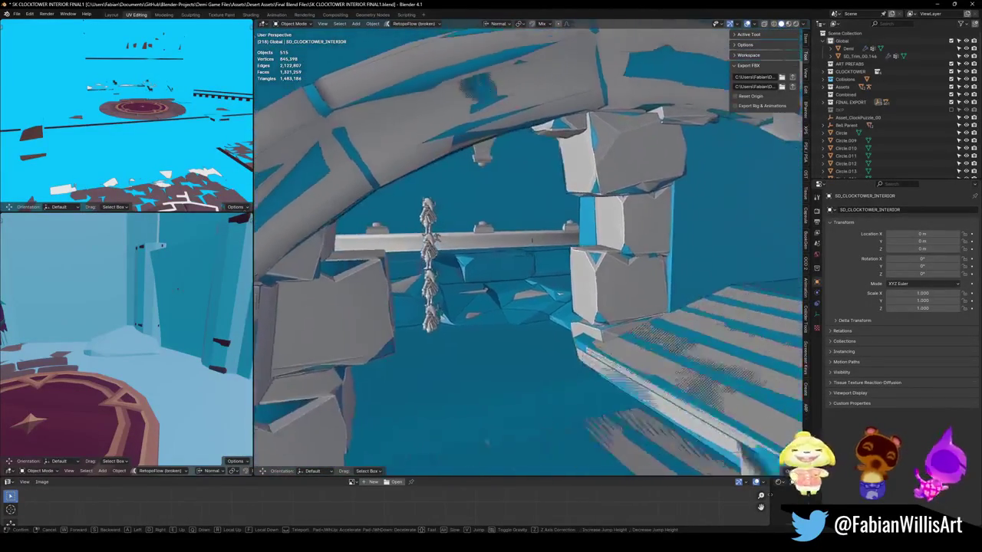
click(592, 209)
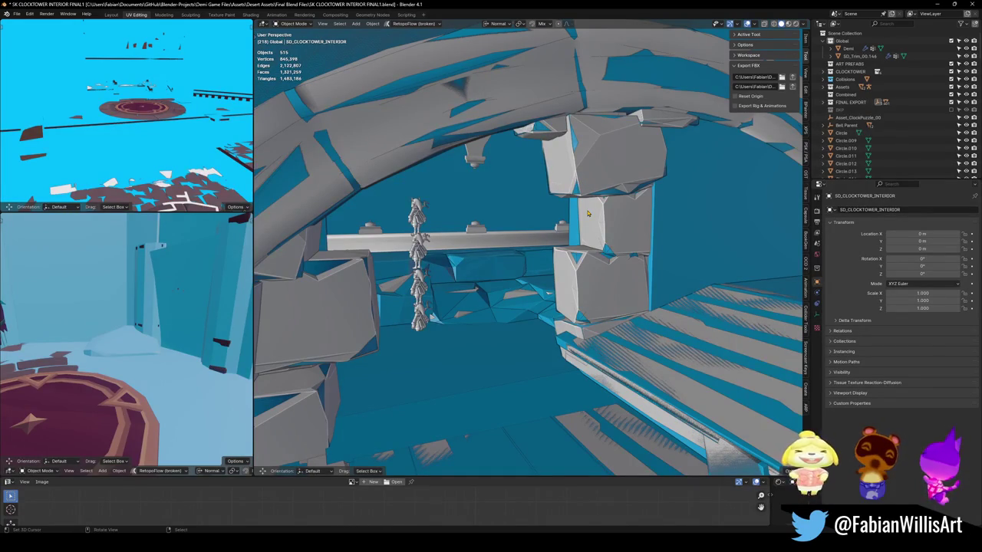
key(shift+grave)
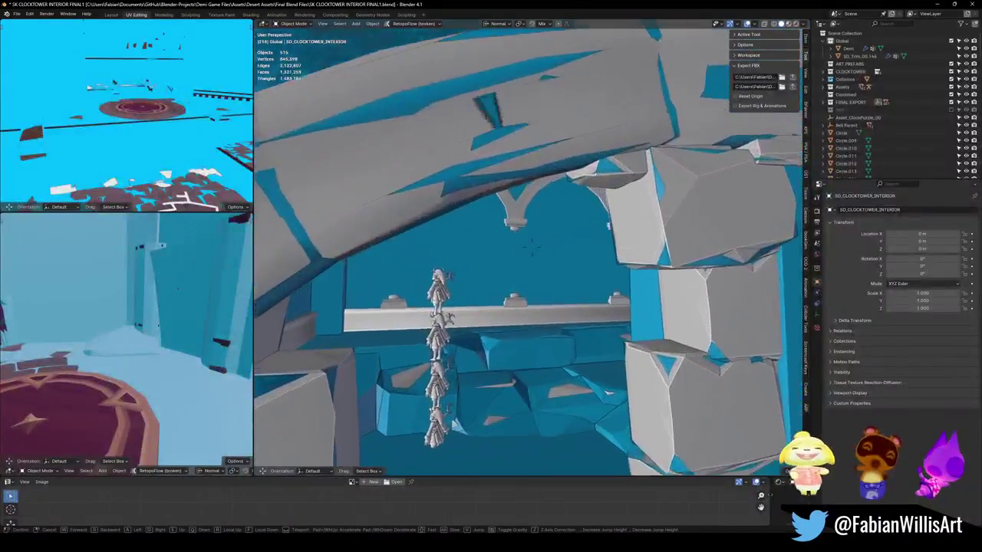
key(w)
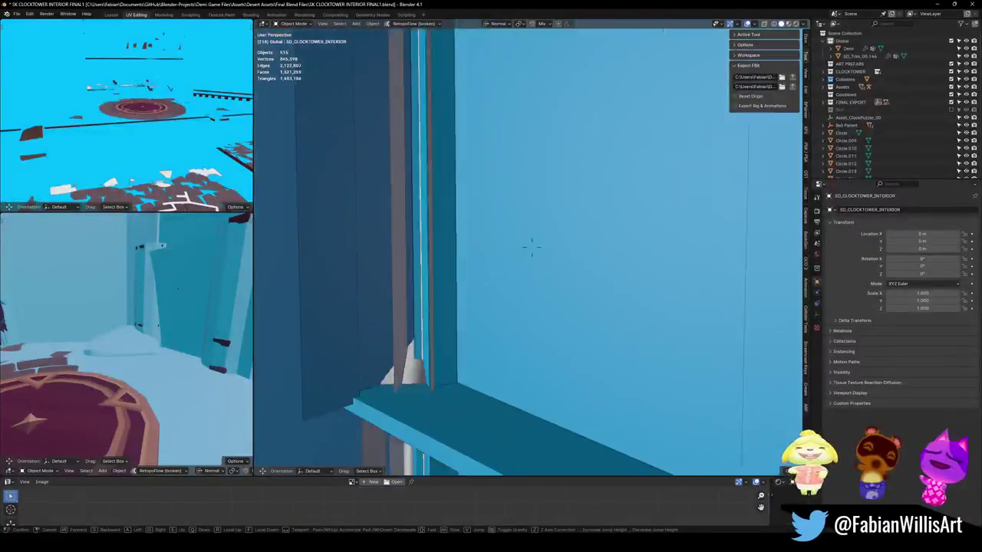
key(s)
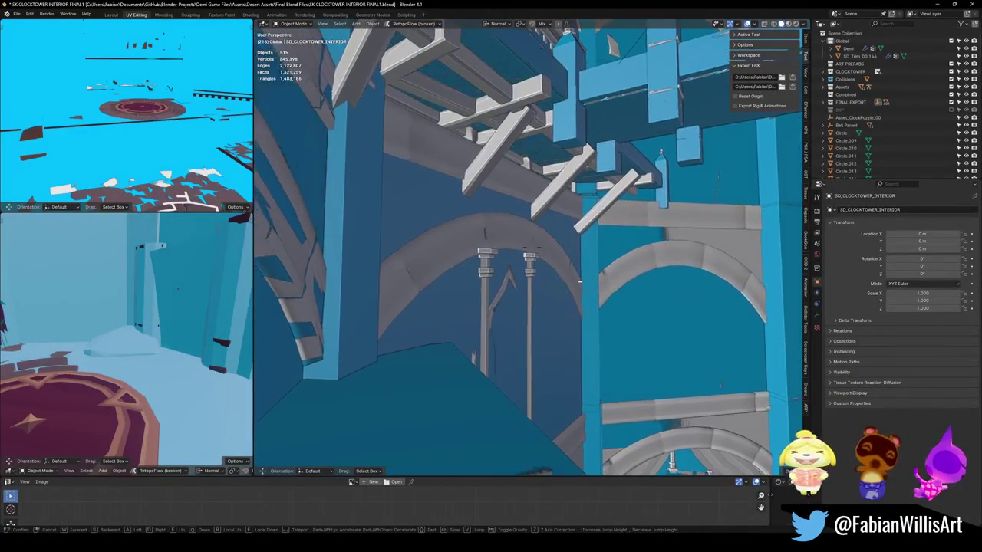
click(552, 187)
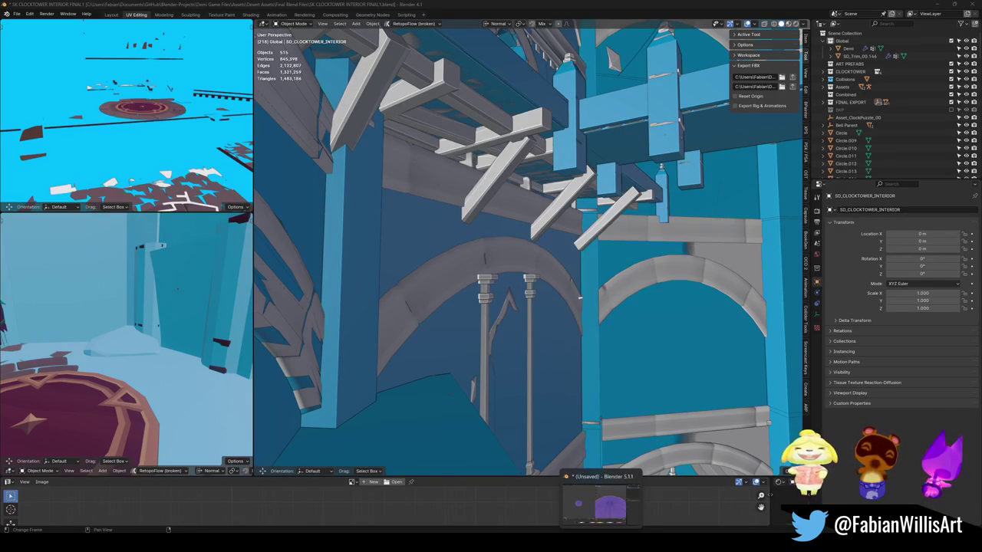
- Switch to the Desert Dungeon Assets1 Blender window
click(602, 504)
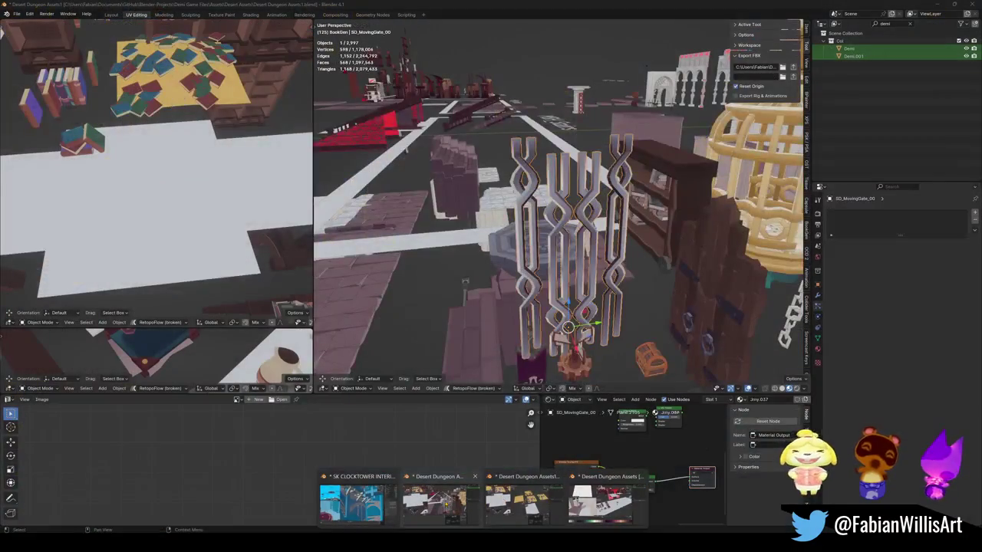
- Copy SD_MovingGate_00 from Desert Dungeon Assets and go back to the clocktower file
click(602, 502)
middle_drag(559, 238, 529, 261)
right_click(529, 261)
click(529, 319)
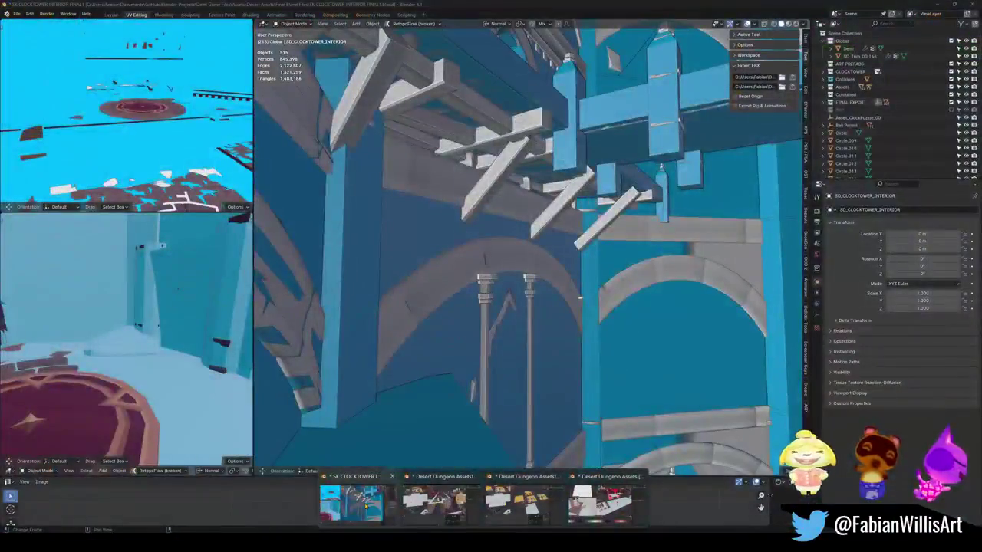
click(351, 503)
- Paste the gate near the bell arch, snap it in place, and rotate it about Z
key(shift+grave)
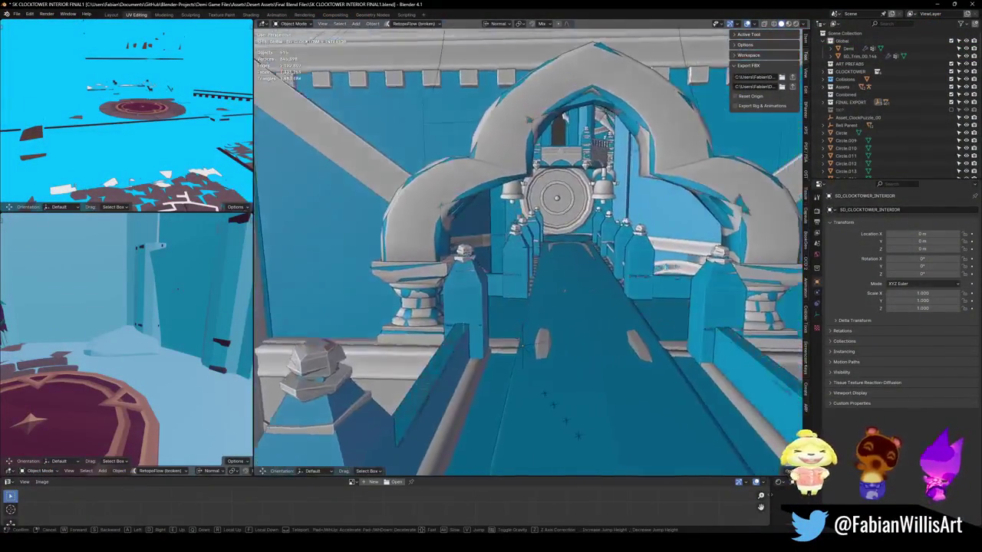
click(520, 330)
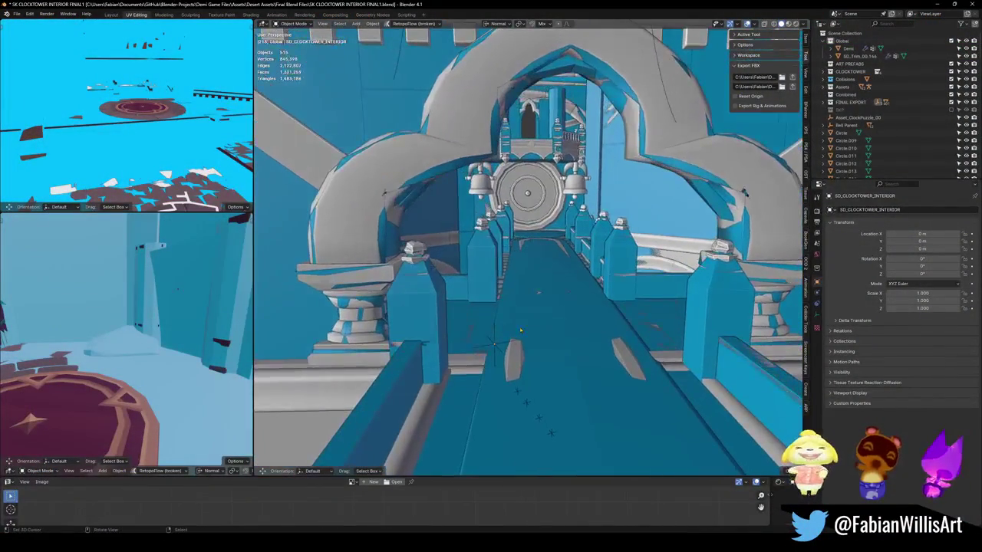
key(ctrl+v)
key(shift+s)
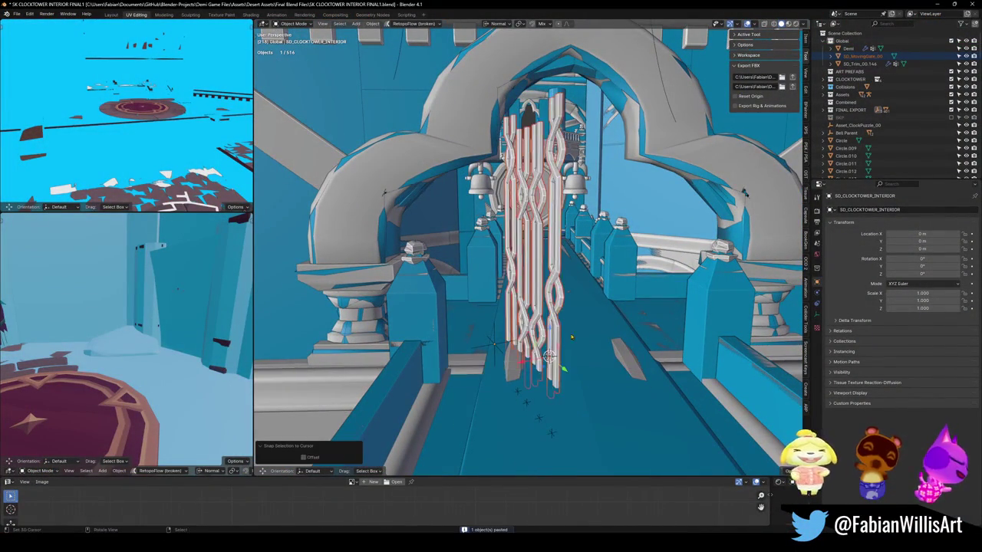
key(r)
key(z)
click(566, 293)
- Set the gate's origin to its geometry and turn it 62.6° about Z
middle_drag(566, 294, 547, 315)
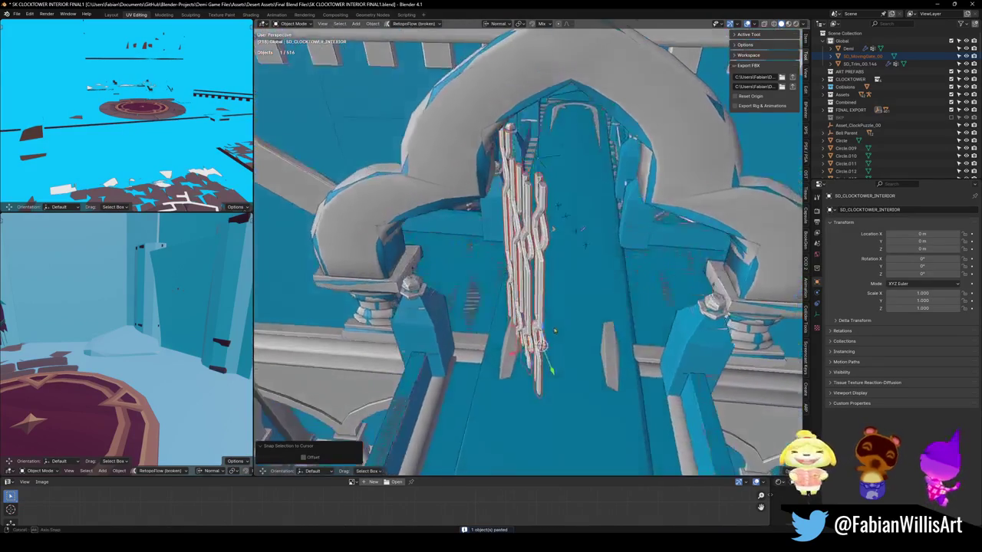
key(q)
click(546, 316)
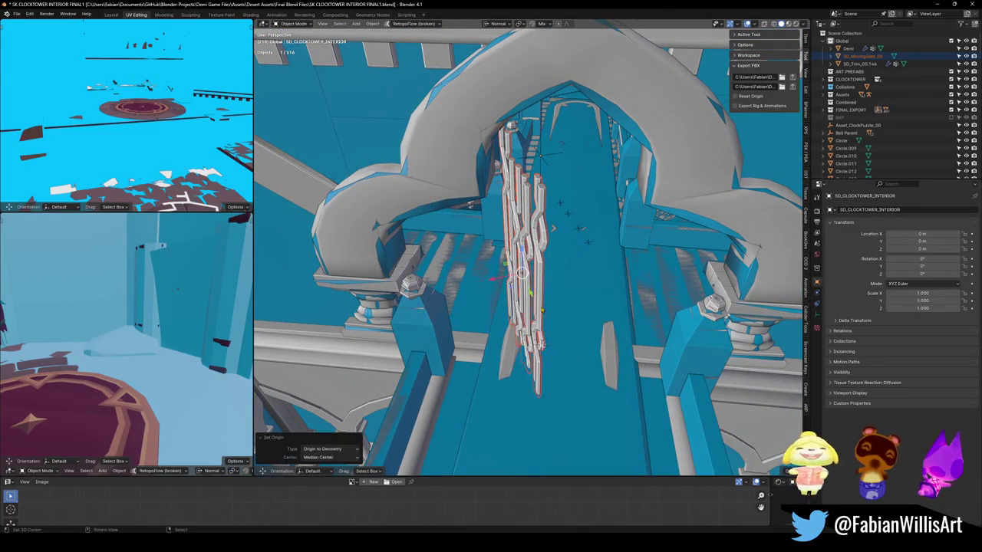
key(r)
key(z)
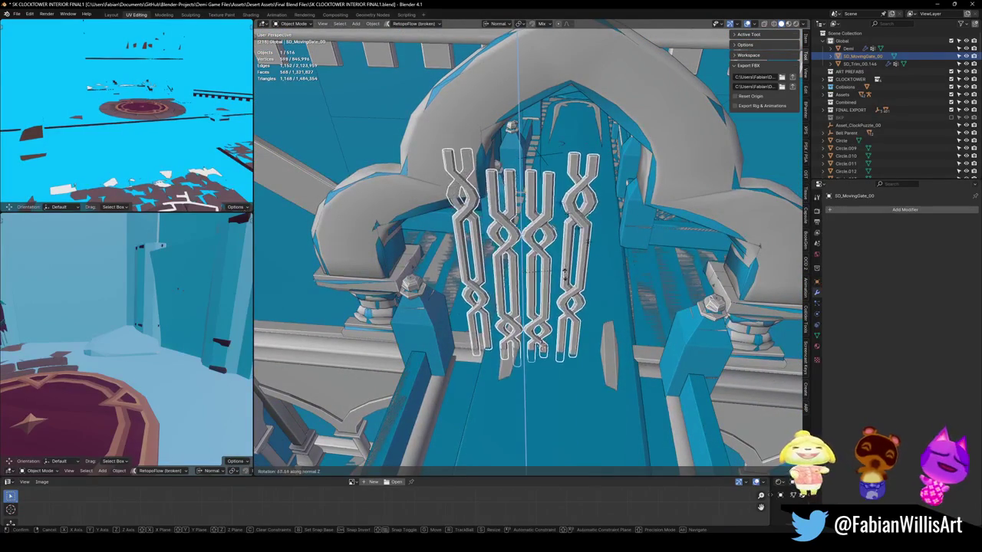
click(570, 273)
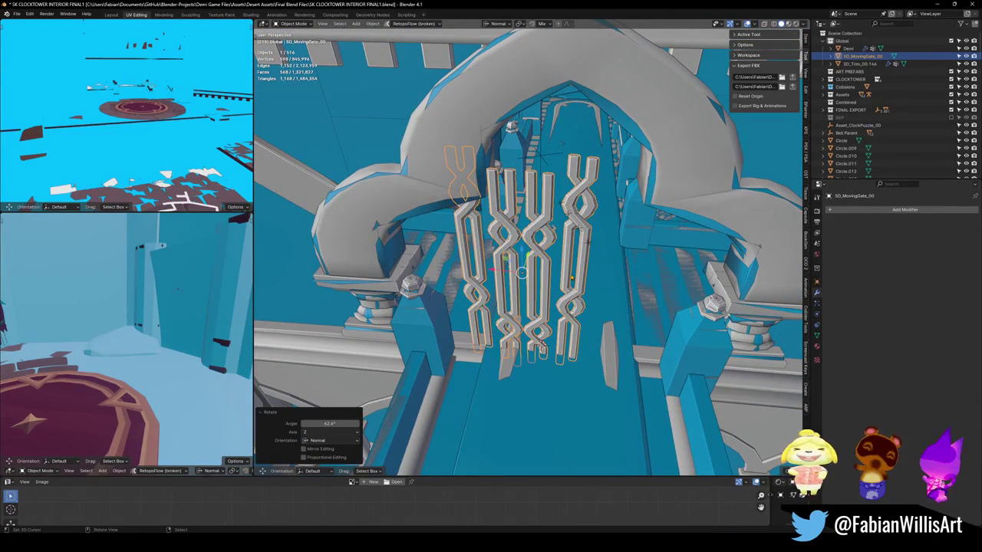
- Frame the gate, reselect it, and adjust its angle about Z again
key(KP_Decimal)
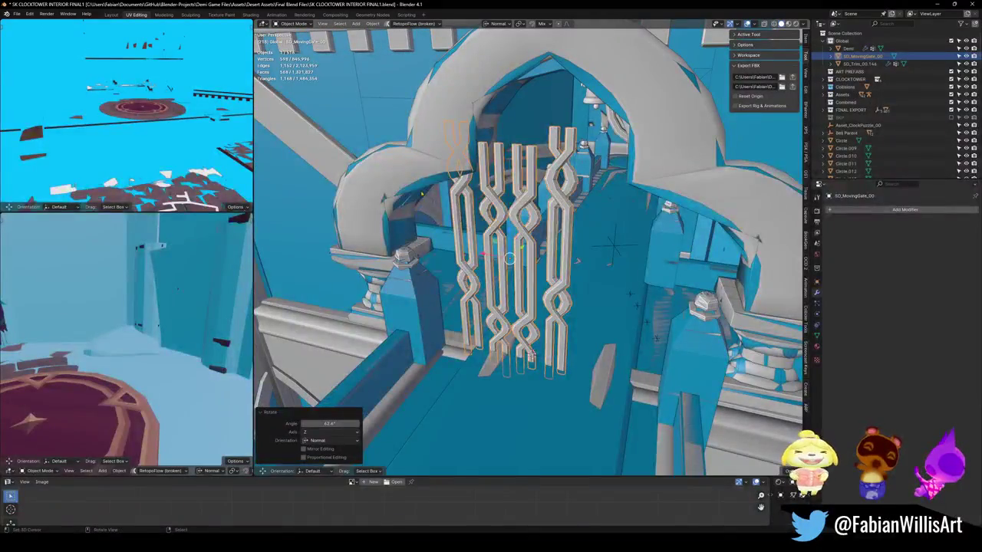
click(707, 255)
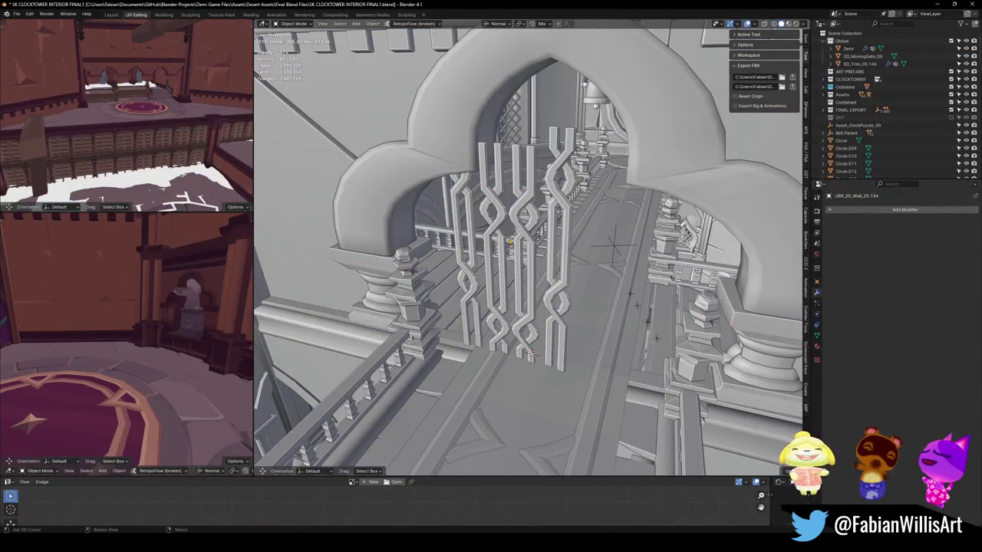
click(562, 276)
click(560, 253)
key(r)
key(z)
key(z)
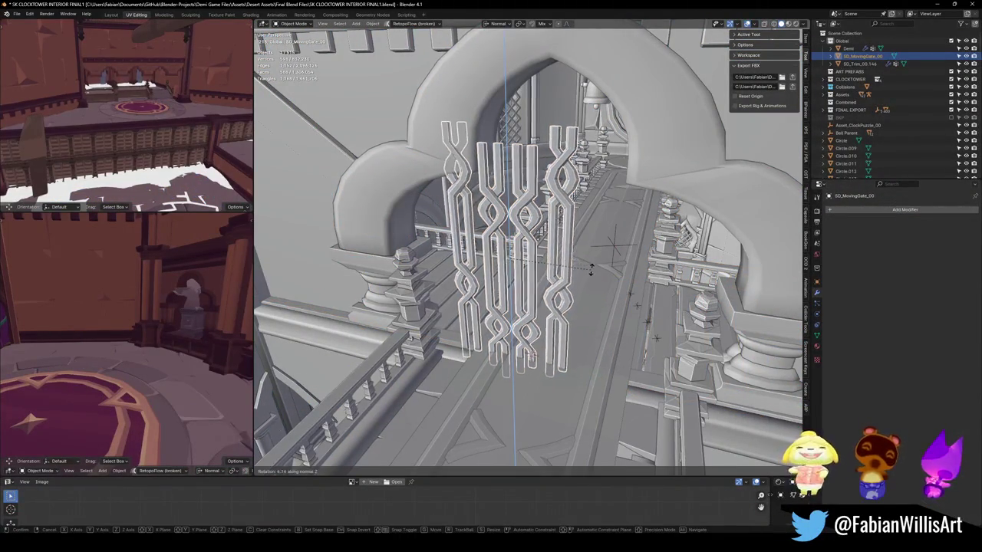
click(591, 268)
- Slide the gate horizontally toward the arch, keeping it level on the floor
mouse_move(592, 267)
middle_down()
mouse_move(539, 373)
mouse_move(529, 264)
mouse_move(522, 322)
middle_up()
scroll(529, 307, down, 3)
key(g)
key(shift+z)
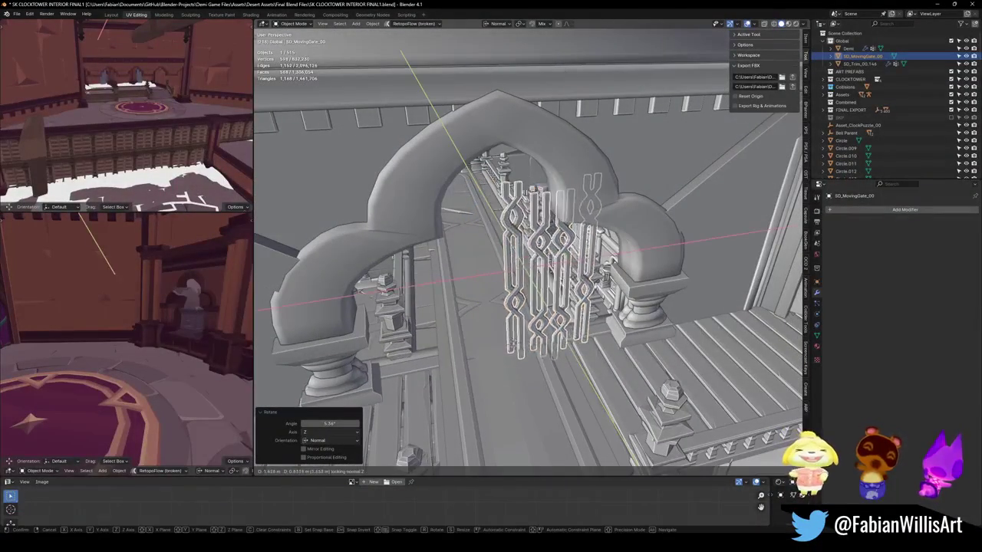
click(606, 335)
mouse_move(606, 334)
middle_down()
mouse_move(606, 292)
mouse_move(635, 293)
mouse_move(498, 296)
middle_up()
scroll(606, 292, up, 5)
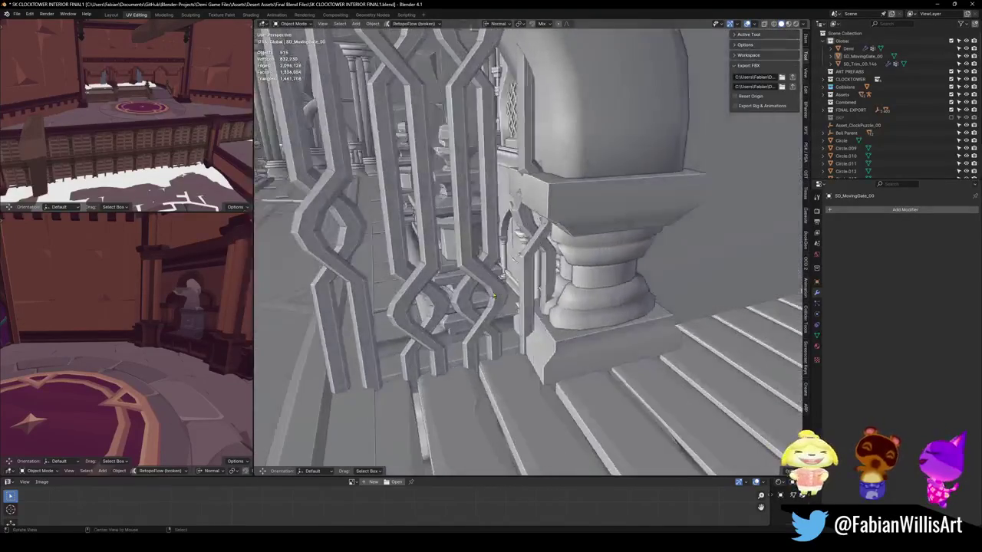
mouse_move(498, 295)
middle_down()
mouse_move(430, 311)
mouse_move(460, 307)
middle_up()
- Move the gate flat into the archway and fine-tune its rotation about Z
click(526, 238)
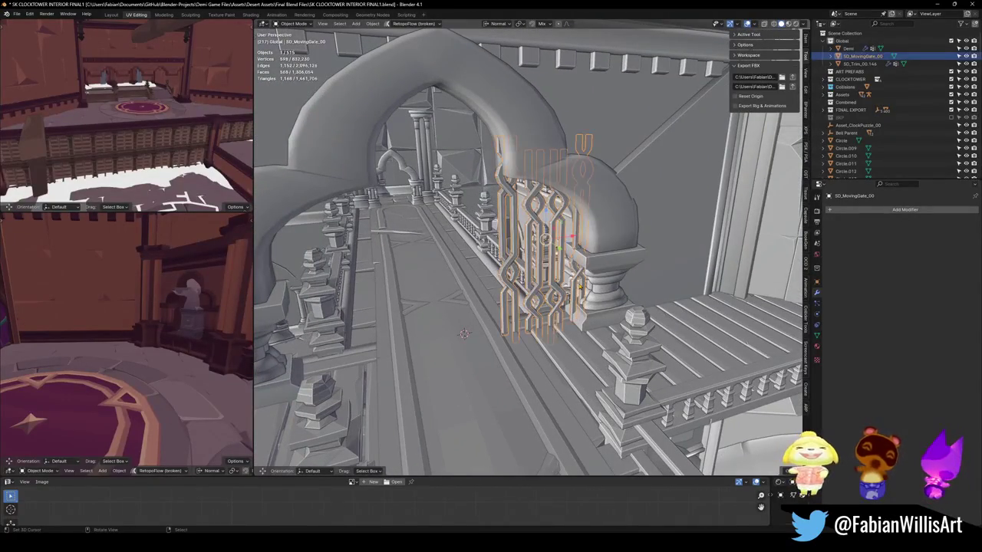
key(g)
key(shift+z)
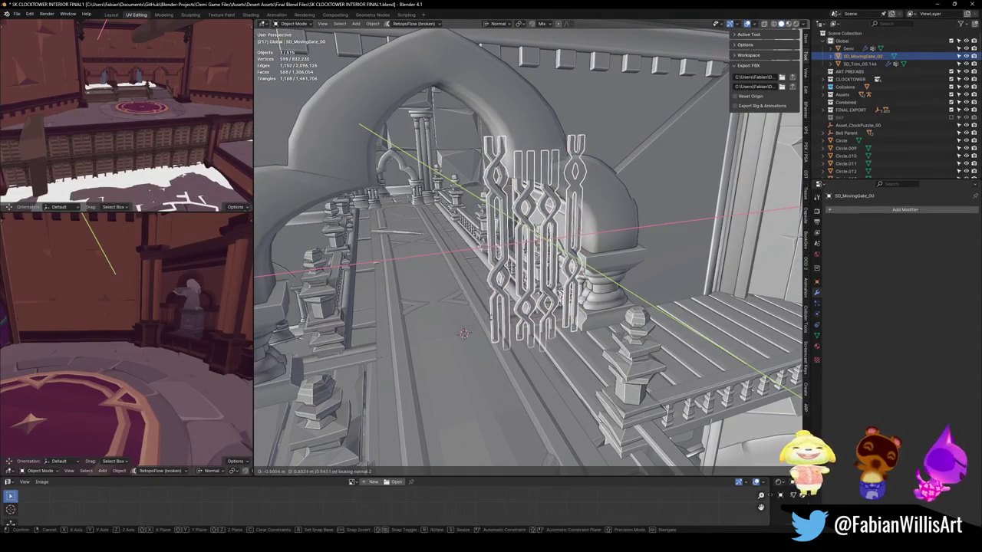
click(599, 272)
key(r)
key(z)
click(600, 272)
- Raise the gate vertically to the arch's height, then clear its mesh selection
mouse_move(600, 272)
middle_down()
mouse_move(529, 284)
mouse_move(537, 276)
middle_up()
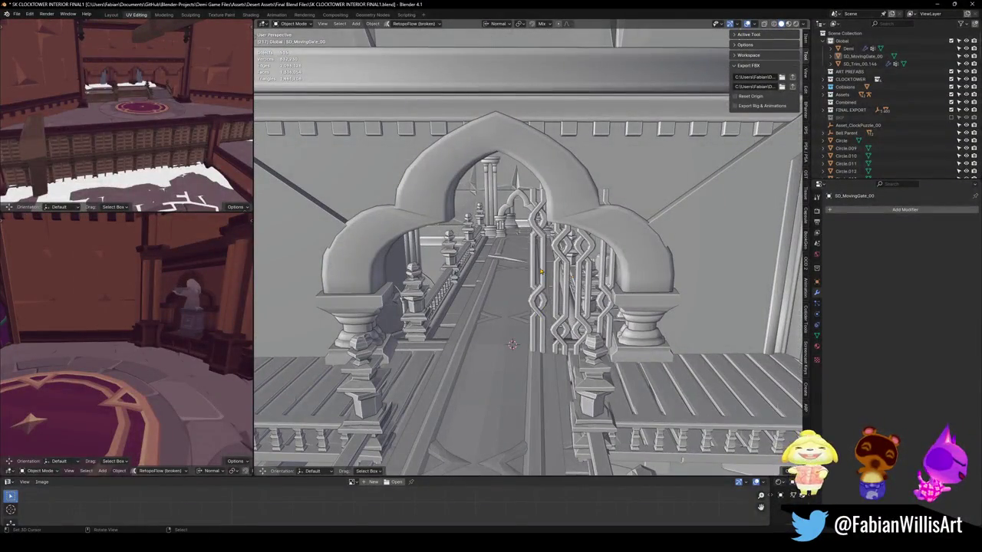
click(552, 291)
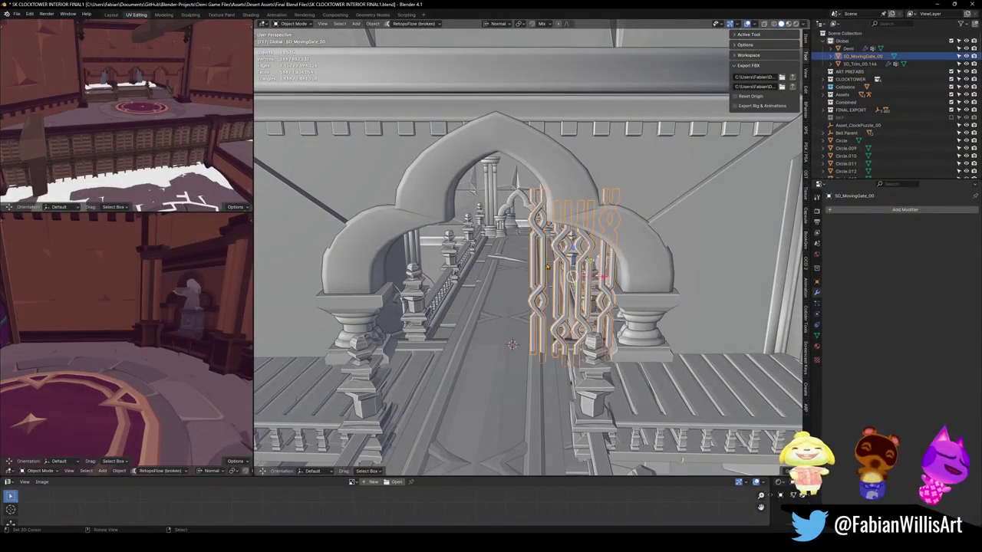
key(g)
key(z)
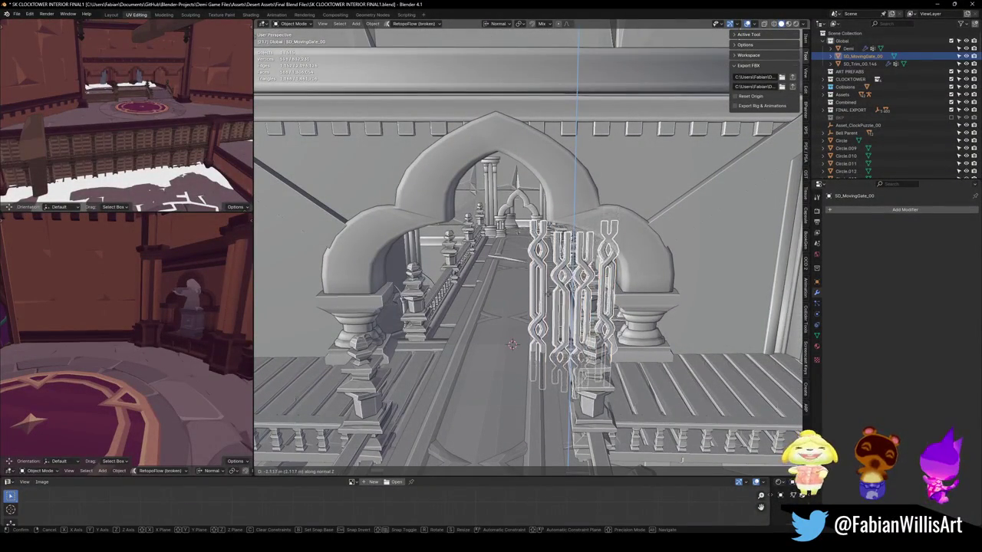
click(568, 360)
key(Tab)
key(alt+a)
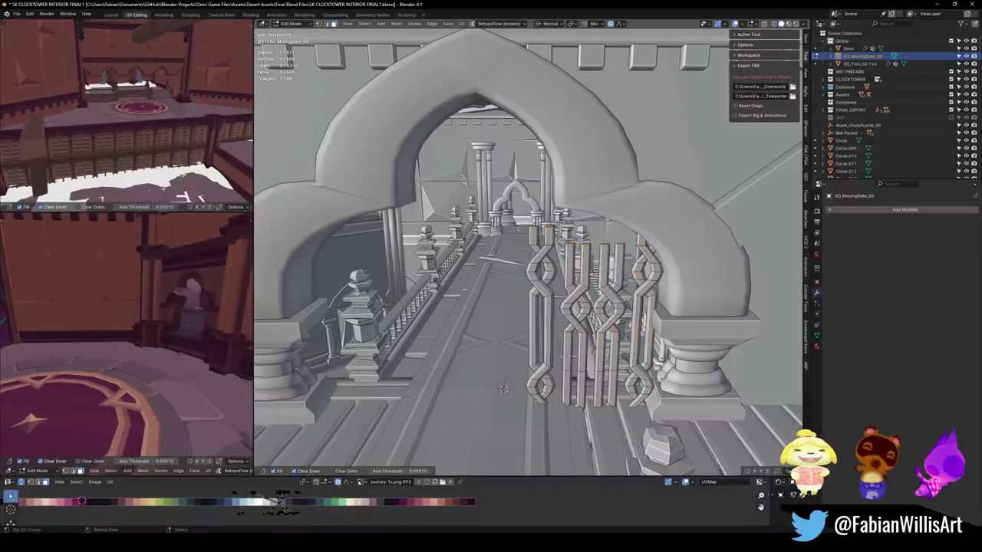
- Select one linked bar of the gate and shift it vertically
key(l)
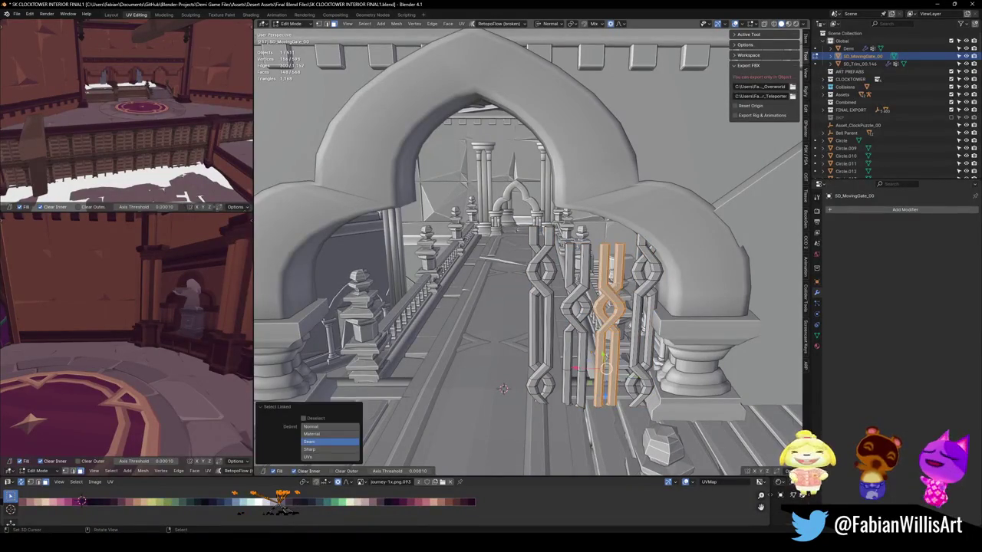
key(l)
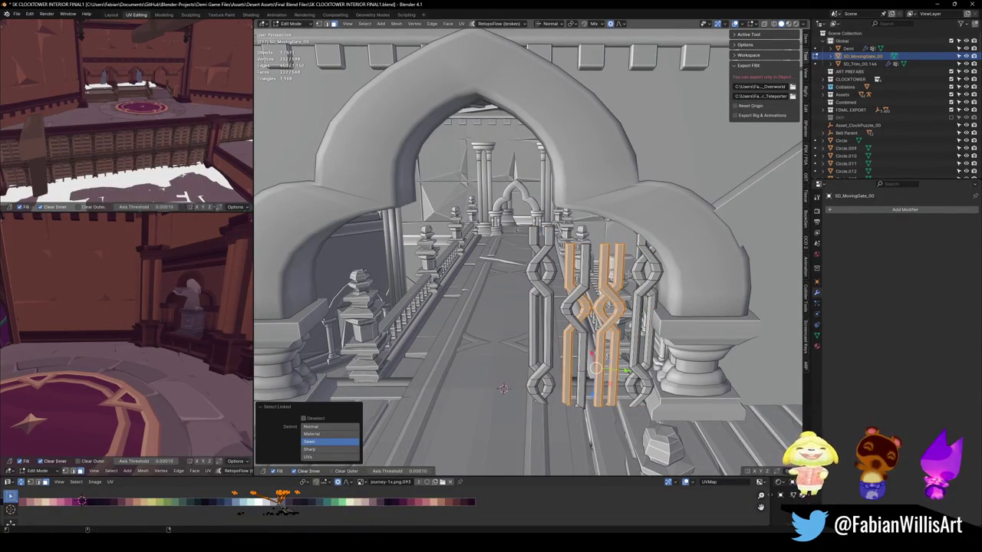
key(ctrl+z)
key(g)
key(z)
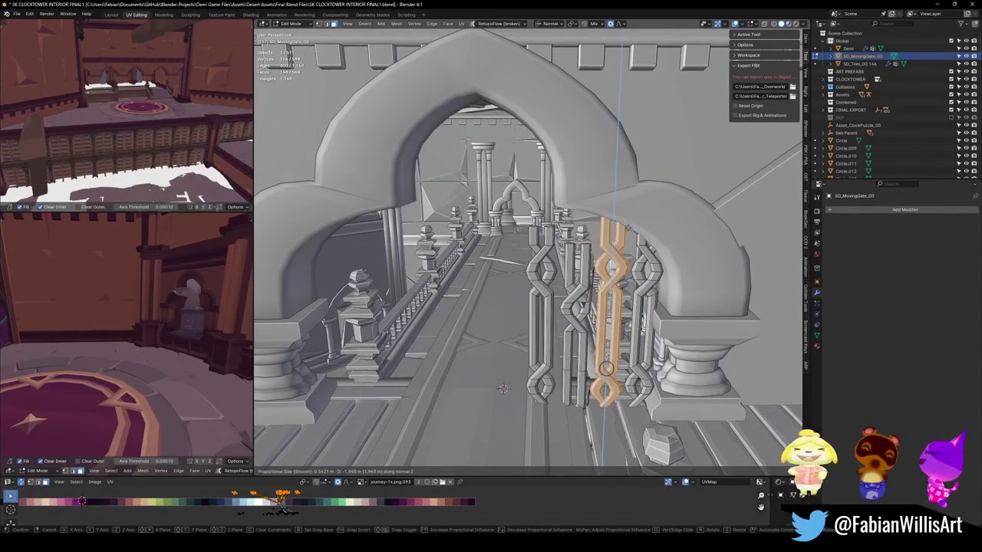
click(606, 366)
key(g)
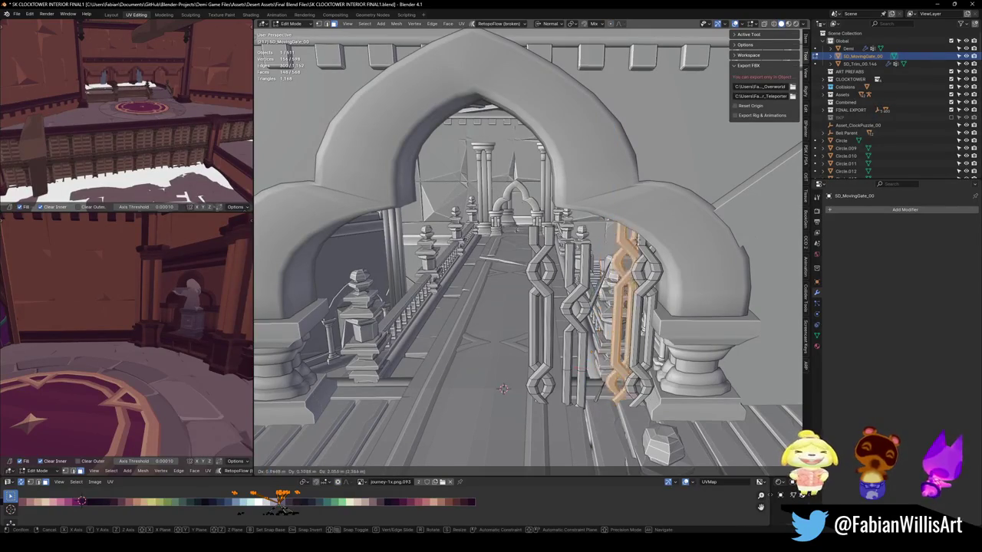
key(Escape)
key(g)
key(Escape)
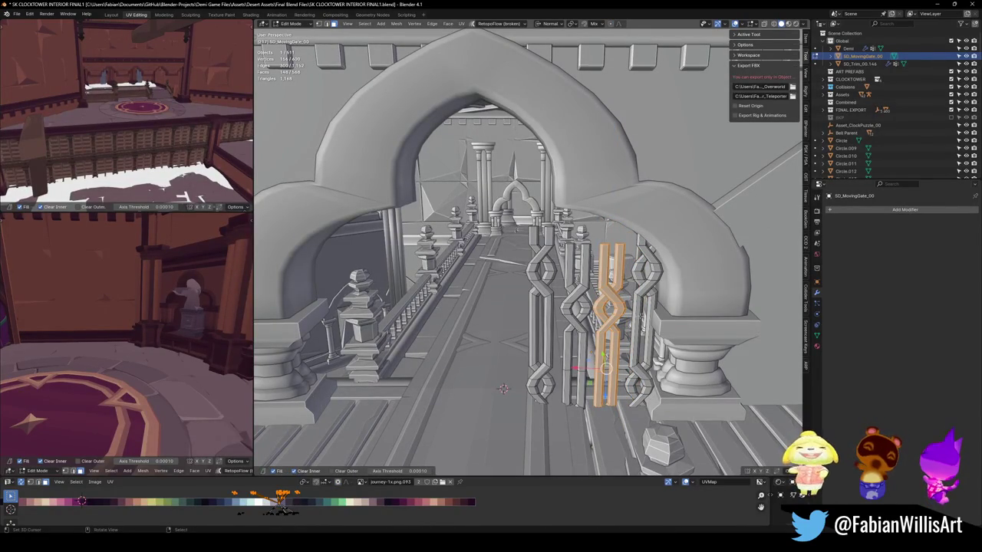
- Shift the neighbouring bars one at a time along Z
key(g)
key(z)
key(z)
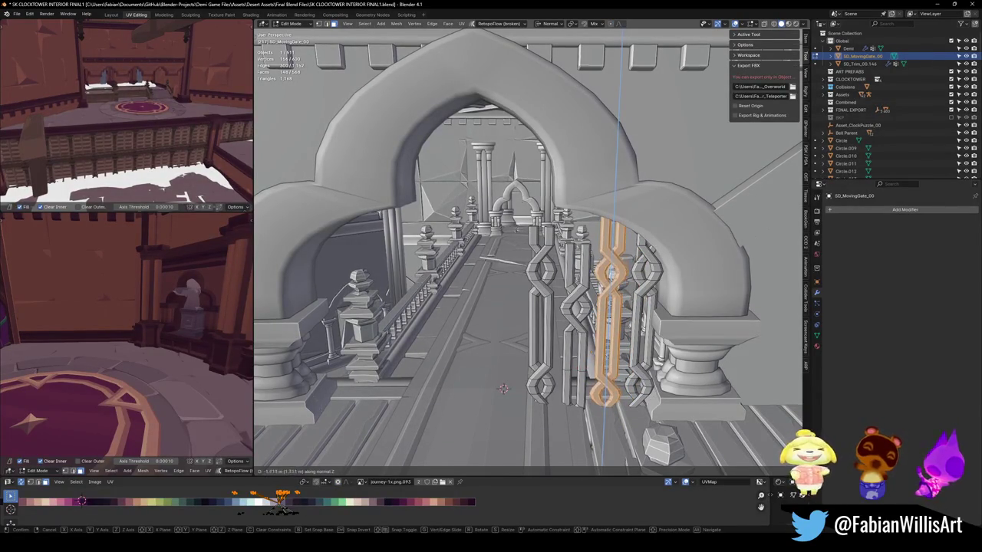
key(Escape)
key(alt+a)
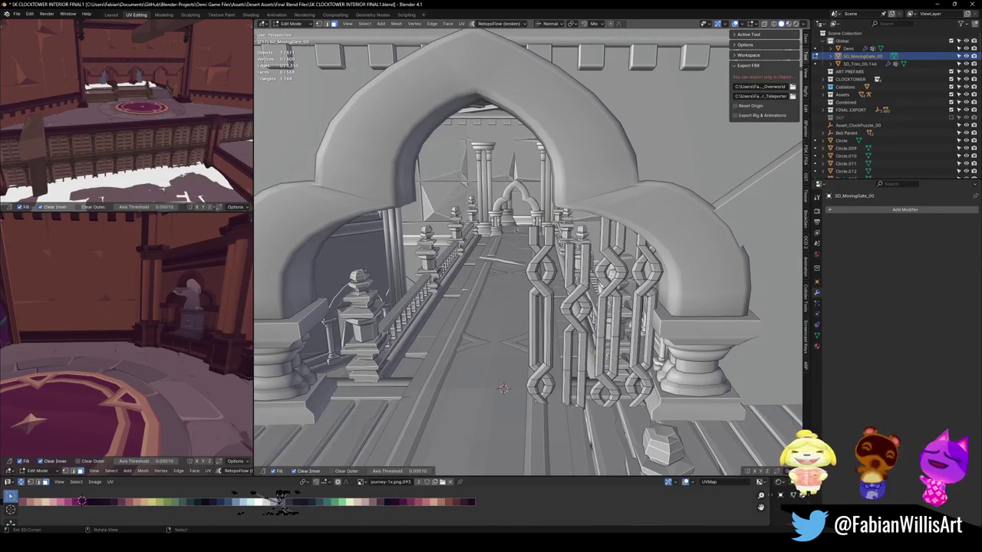
key(l)
key(g)
key(z)
key(z)
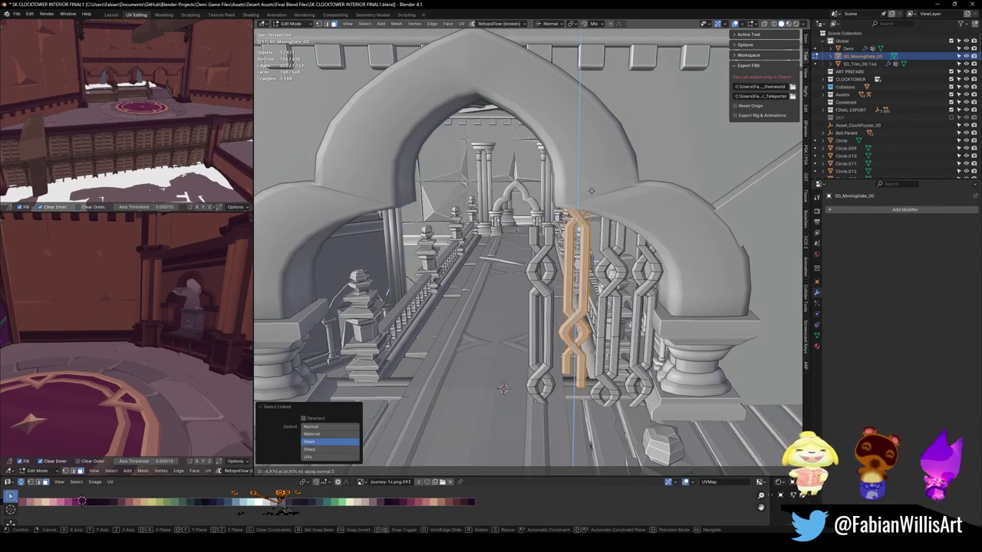
key(Escape)
key(alt+a)
key(l)
key(g)
key(z)
key(z)
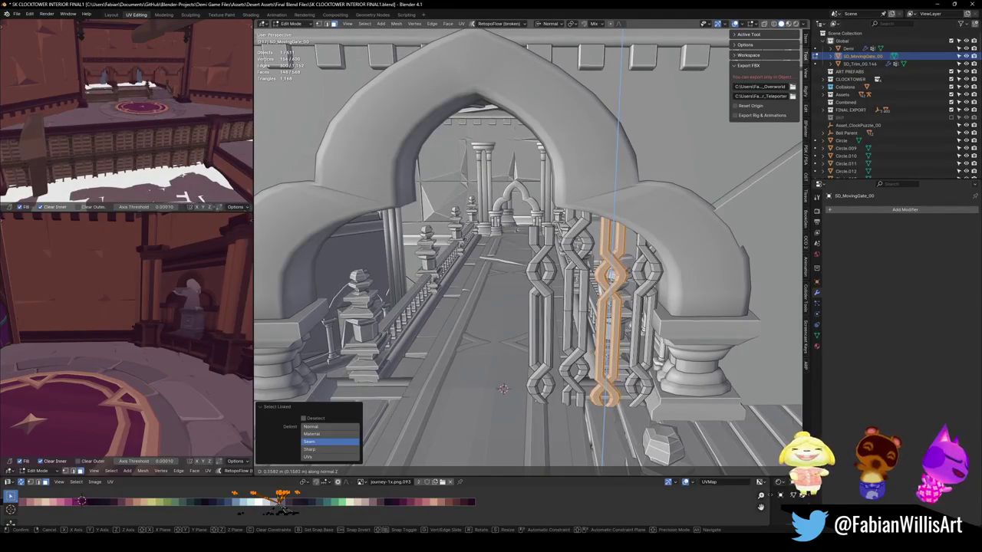
key(Return)
- Select two interleaved zigzag bars and move them along global Z
key(alt+a)
key(l)
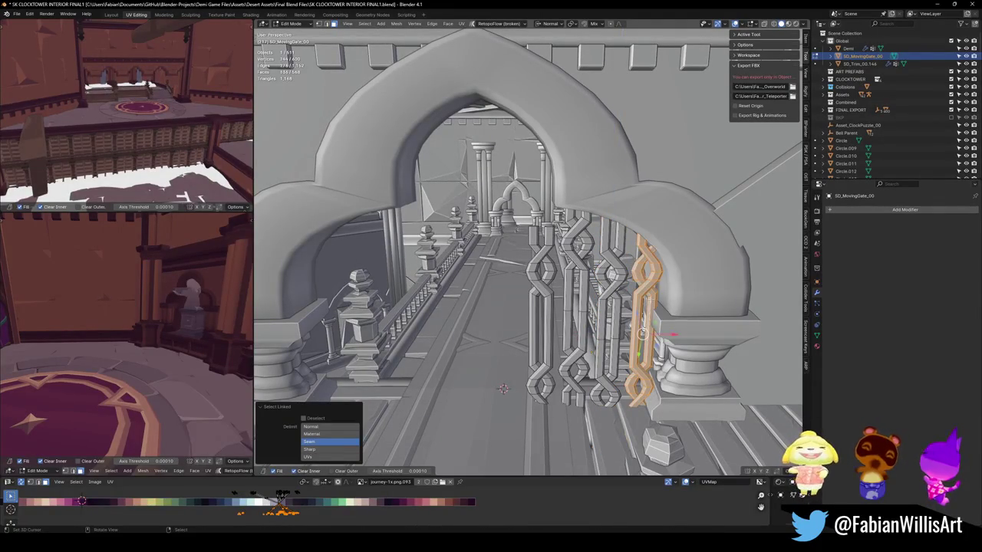
key(l)
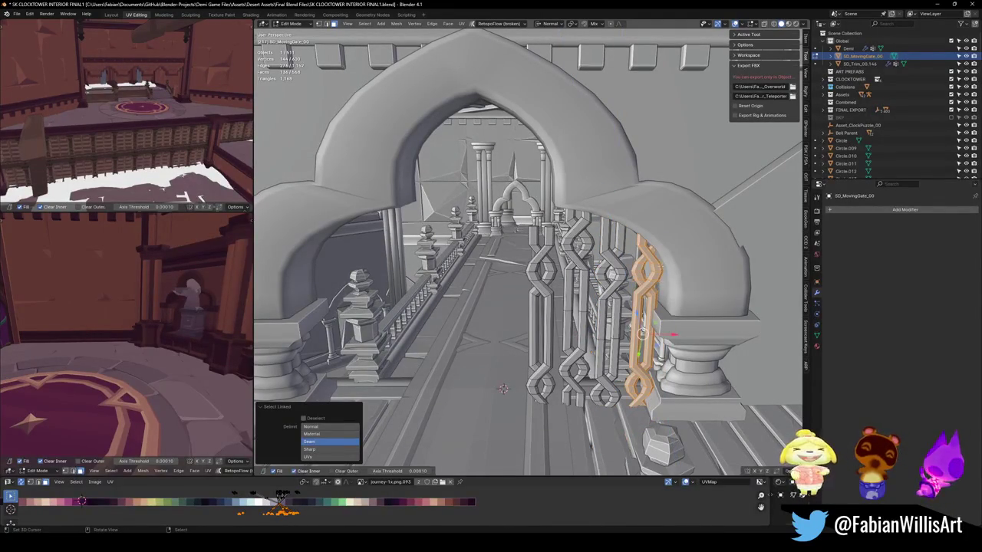
key(comma)
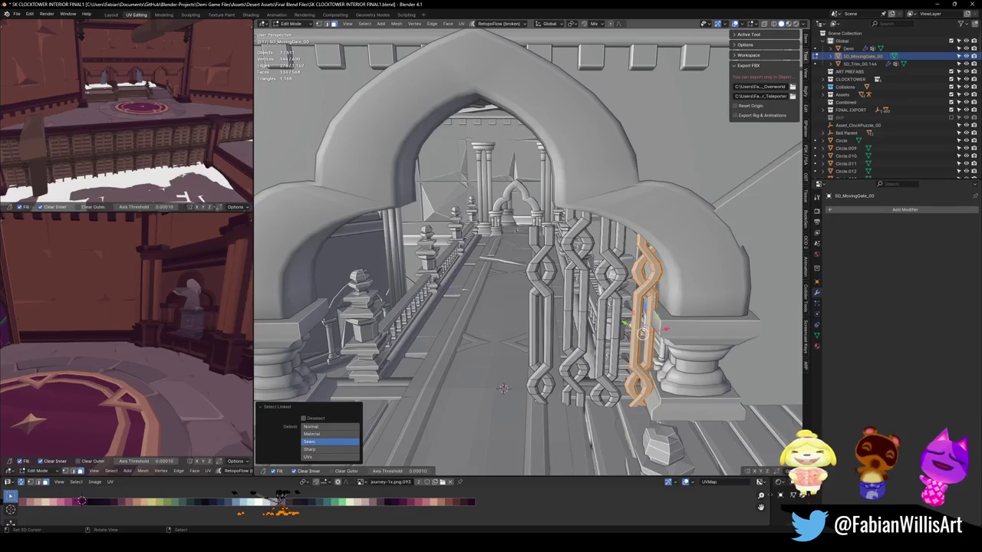
key(g)
key(z)
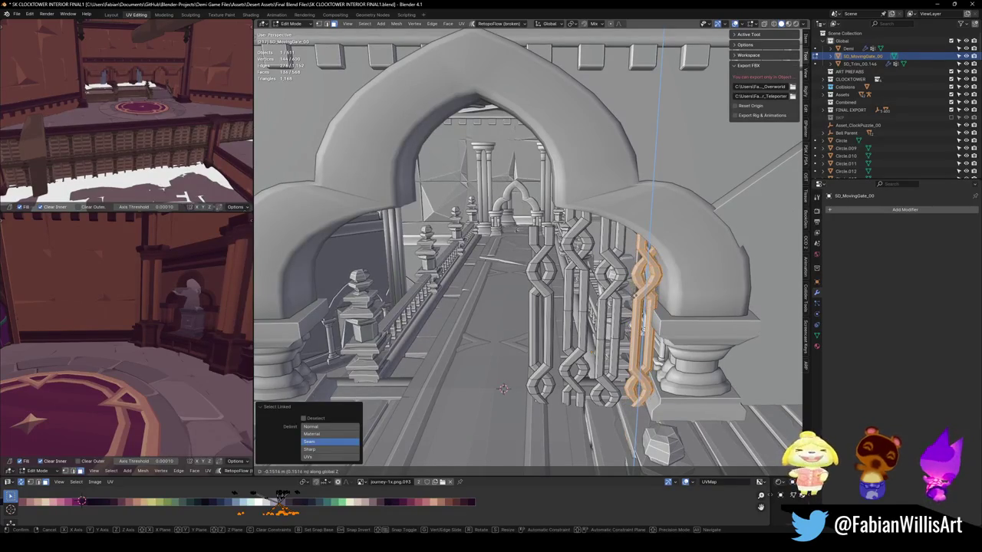
key(Return)
key(alt+a)
- Raise selected bar vertices upward along global Z in several passes
mouse_move(503, 368)
middle_down()
mouse_move(534, 243)
mouse_move(534, 200)
middle_up()
key(g)
key(z)
click(534, 190)
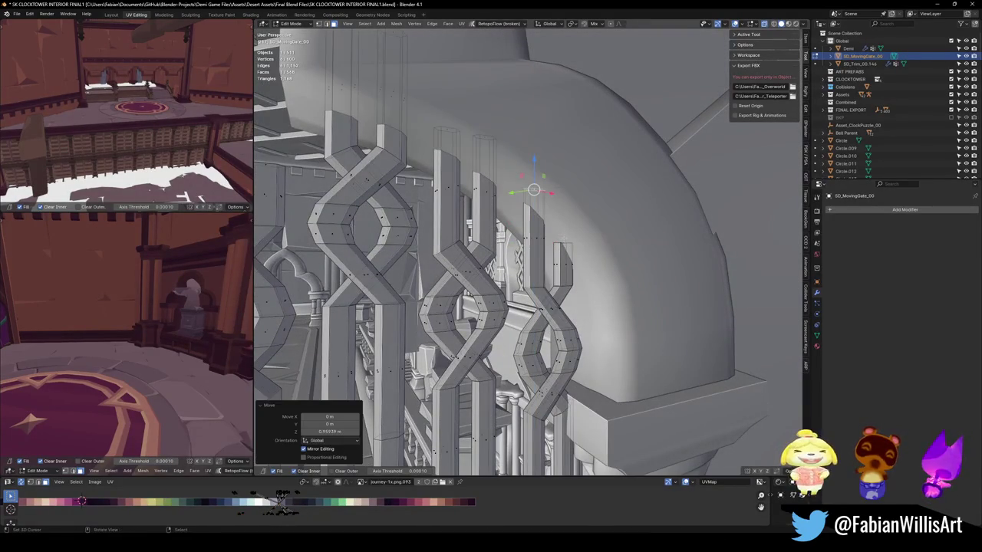
key(alt+a)
middle_drag(567, 230, 567, 230)
click(489, 176)
key(alt+a)
key(g)
key(z)
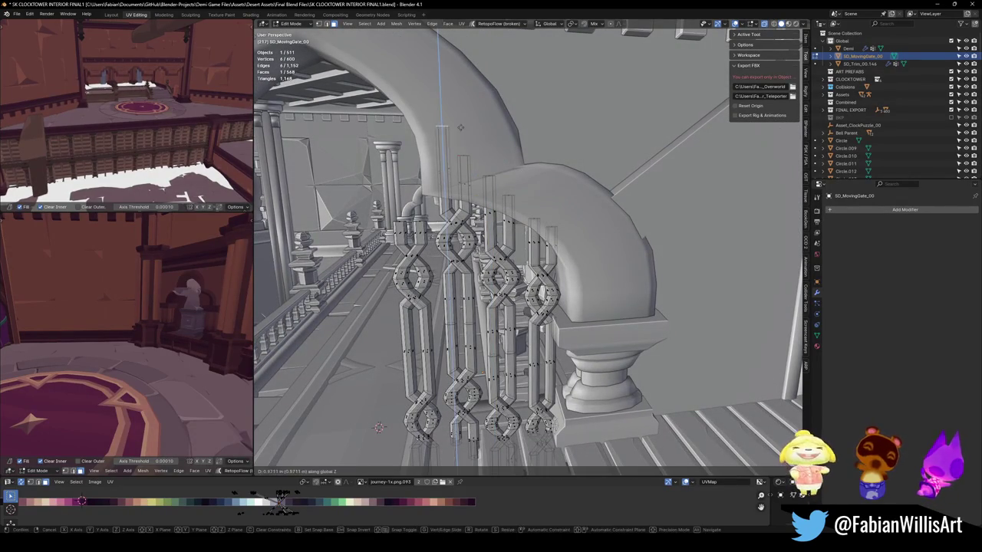
click(458, 130)
mouse_move(457, 131)
middle_down()
mouse_move(582, 146)
mouse_move(582, 184)
middle_up()
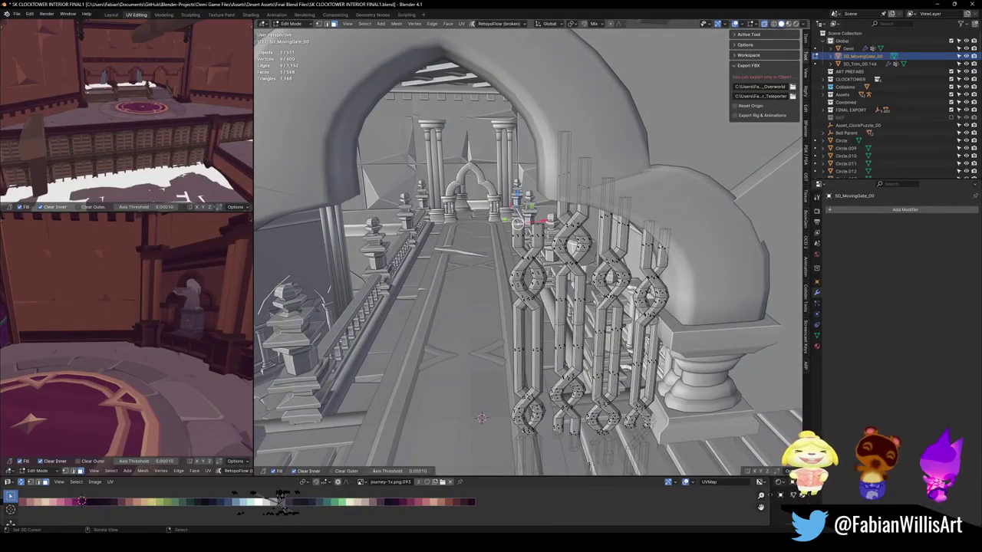
- Stretch the uprights' top vertices far upward along Z to fill the arch
shift+click(540, 224)
key(g)
key(z)
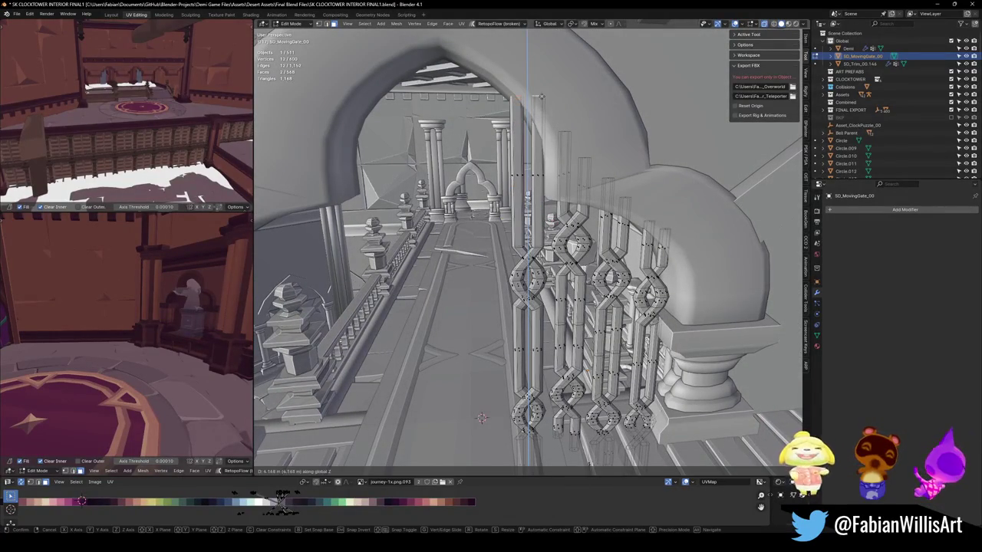
click(541, 102)
key(g)
key(z)
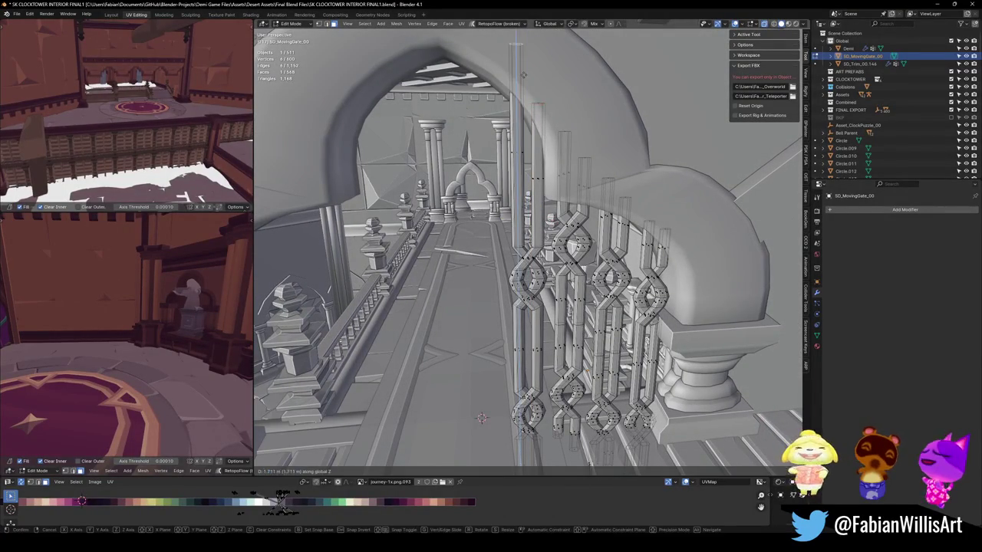
key(Return)
- Return to Object Mode and save SK CLOCKTOWER INTERIOR FINAL1.blend
scroll(529, 253, down, 5)
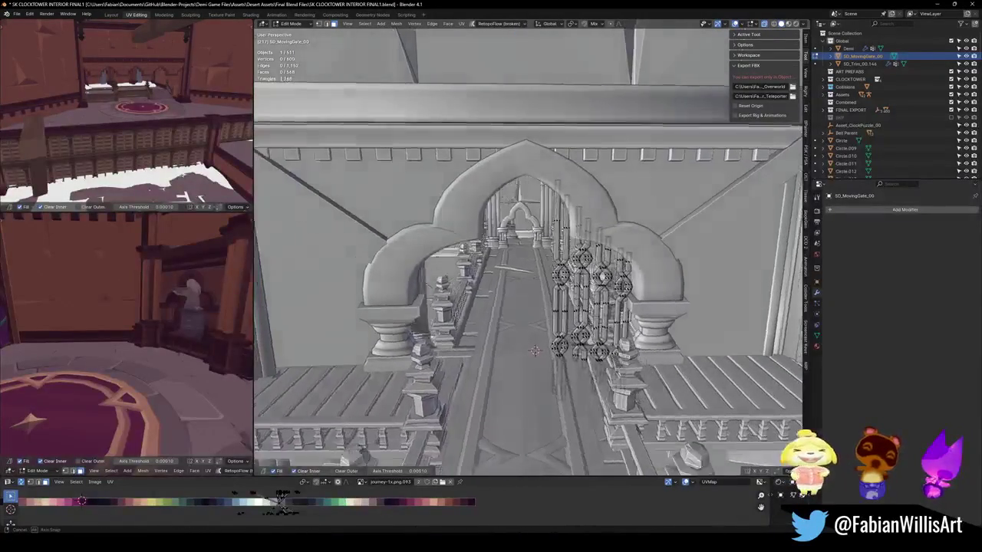
key(Tab)
key(ctrl+s)
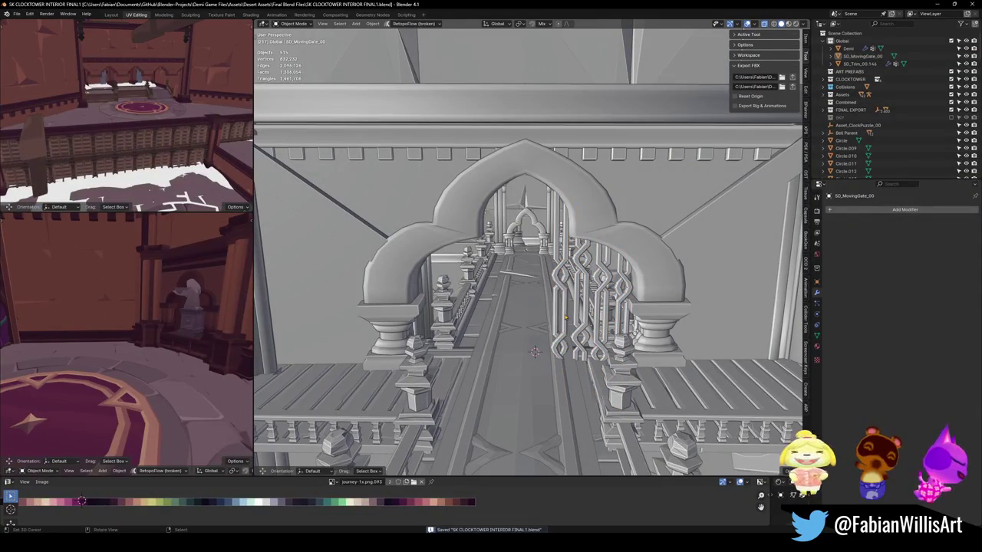
- Inspect the arch mesh in Edit Mode, then return it to Object Mode
click(588, 203)
key(Tab)
key(a)
key(alt+a)
key(Tab)
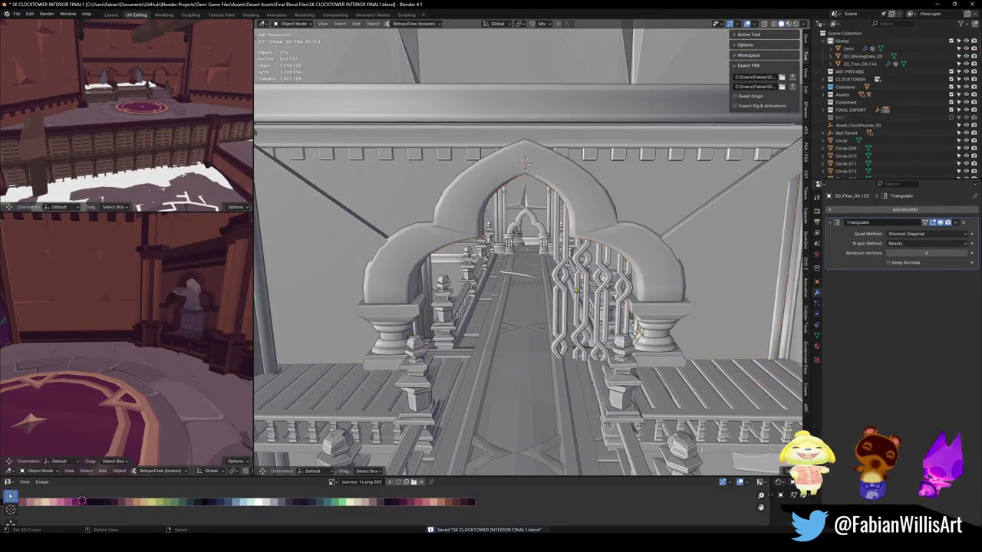
- On SD_MovingGate_00, circle-select one vertical bar's vertices and raise them along Z
click(565, 268)
scroll(568, 272, up, 4)
mouse_move(567, 272)
middle_down()
mouse_move(617, 360)
mouse_move(606, 352)
middle_up()
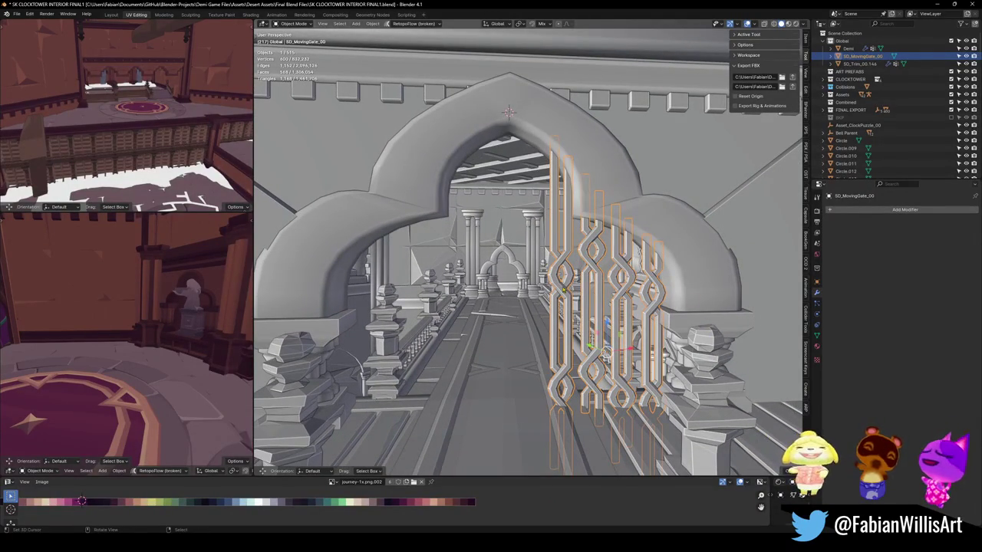
key(Tab)
middle_drag(606, 353, 614, 360)
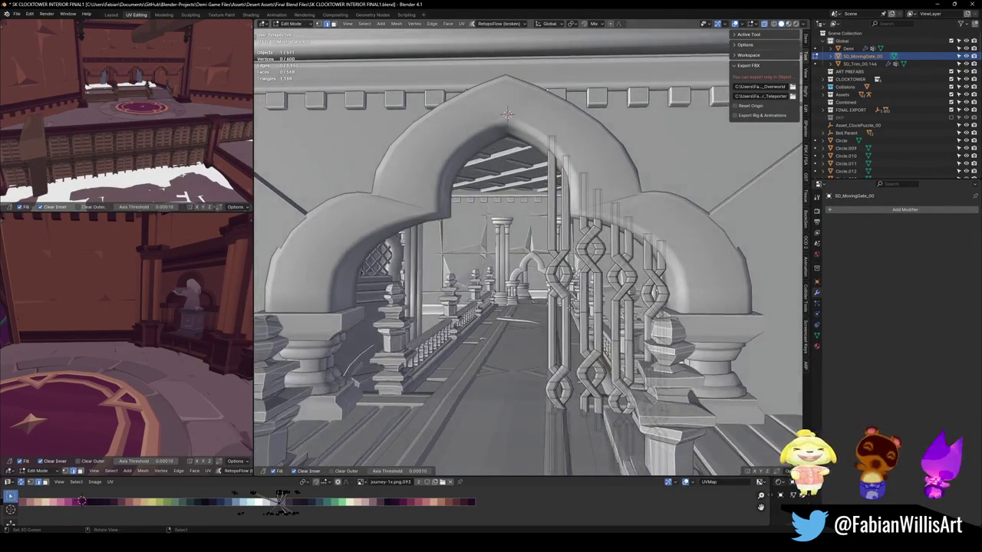
key(c)
drag(553, 161, 559, 274)
key(Escape)
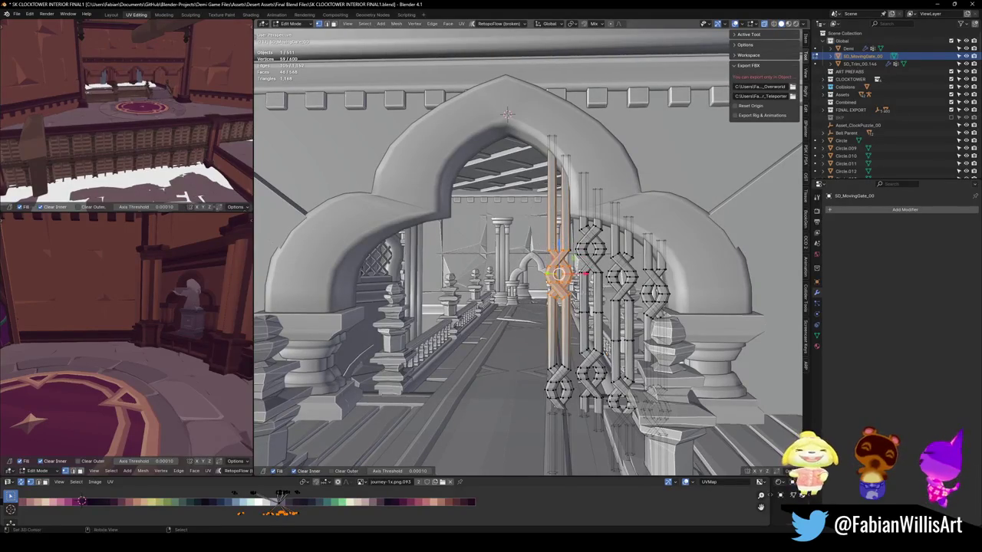
key(g)
key(z)
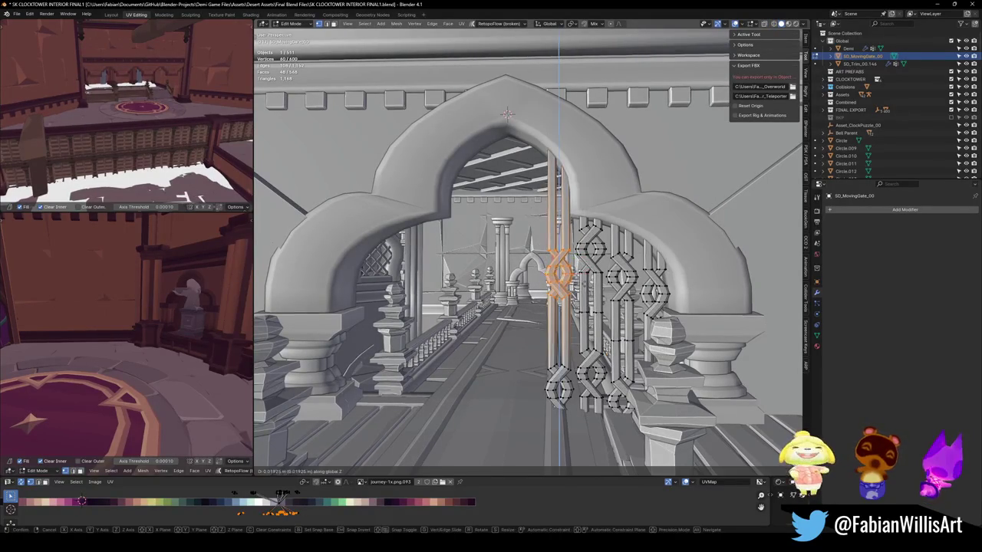
click(507, 114)
- Circle-select a second vertical gate bar and lift it along global Z
middle_drag(507, 114, 559, 409)
key(c)
drag(559, 408, 560, 389)
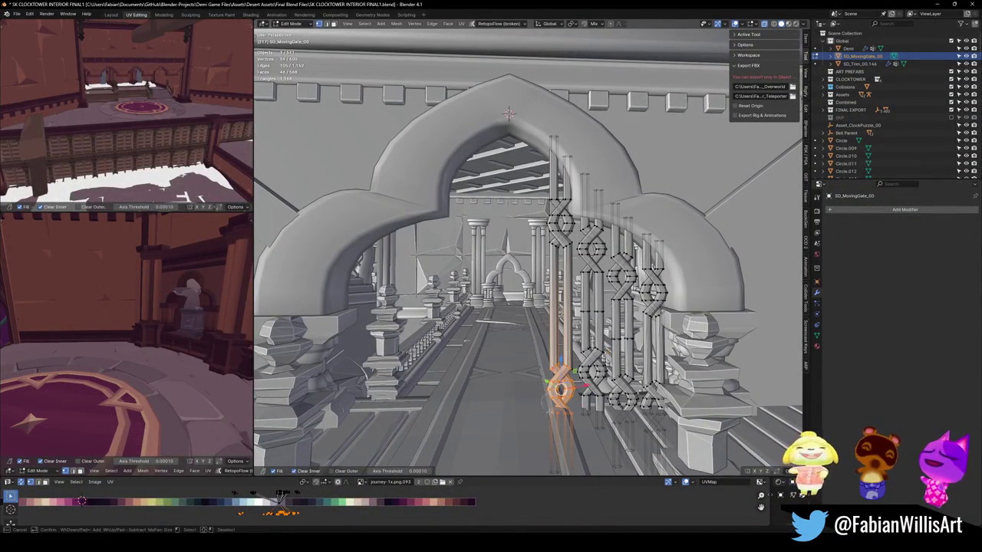
key(Escape)
middle_drag(559, 388, 557, 361)
key(g)
key(z)
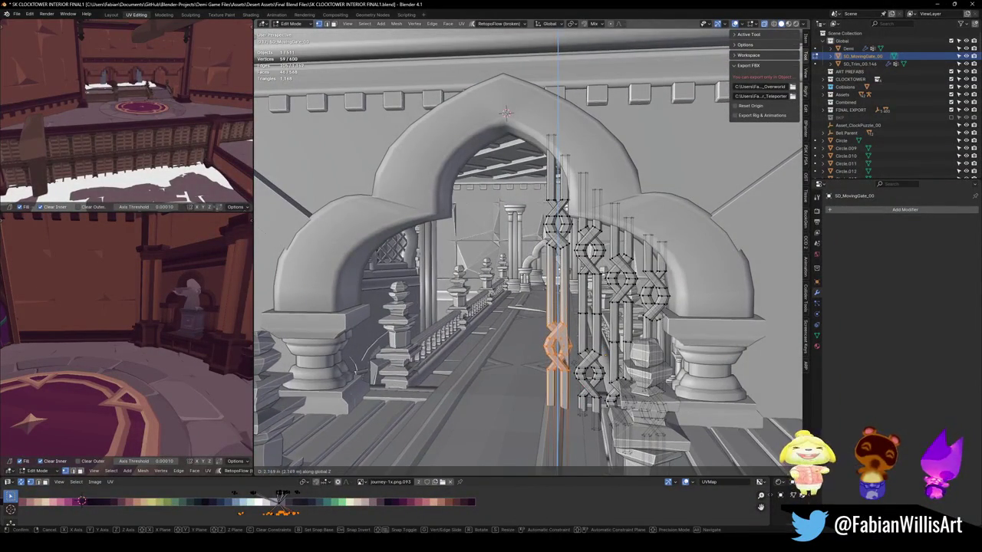
click(557, 345)
key(Tab)
- Circle-select the gate's lower vertices and raise them straight up along Z
mouse_move(557, 345)
middle_down()
mouse_move(628, 345)
mouse_move(606, 351)
middle_up()
key(alt+a)
scroll(606, 351, up, 2)
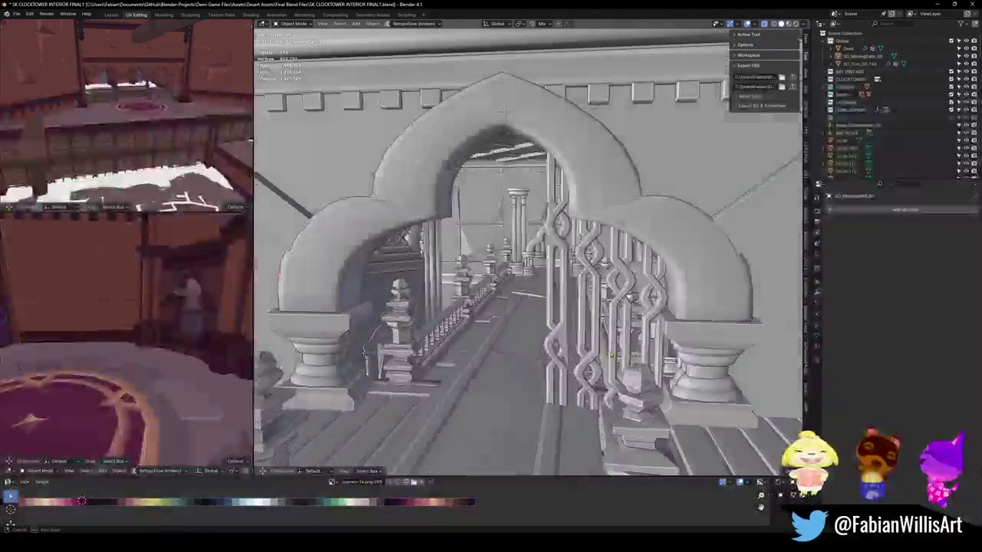
click(590, 356)
key(Tab)
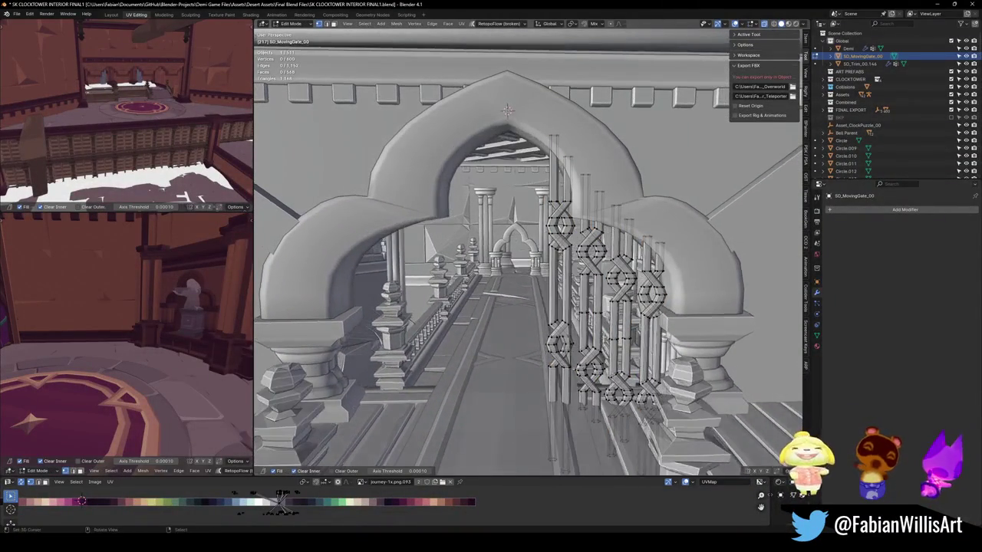
key(c)
mouse_move(648, 383)
mouse_down()
mouse_move(623, 397)
mouse_move(591, 360)
mouse_move(604, 377)
mouse_up()
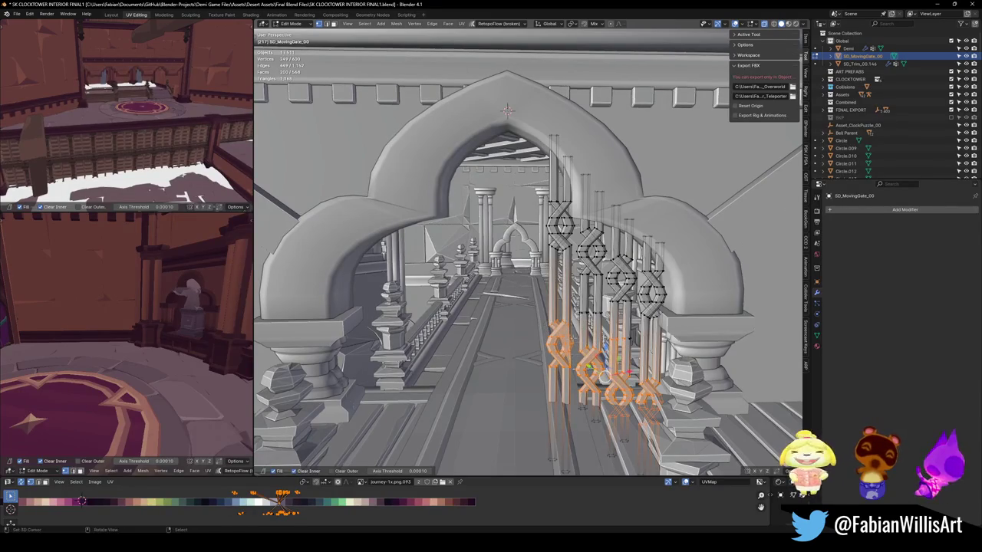
key(Escape)
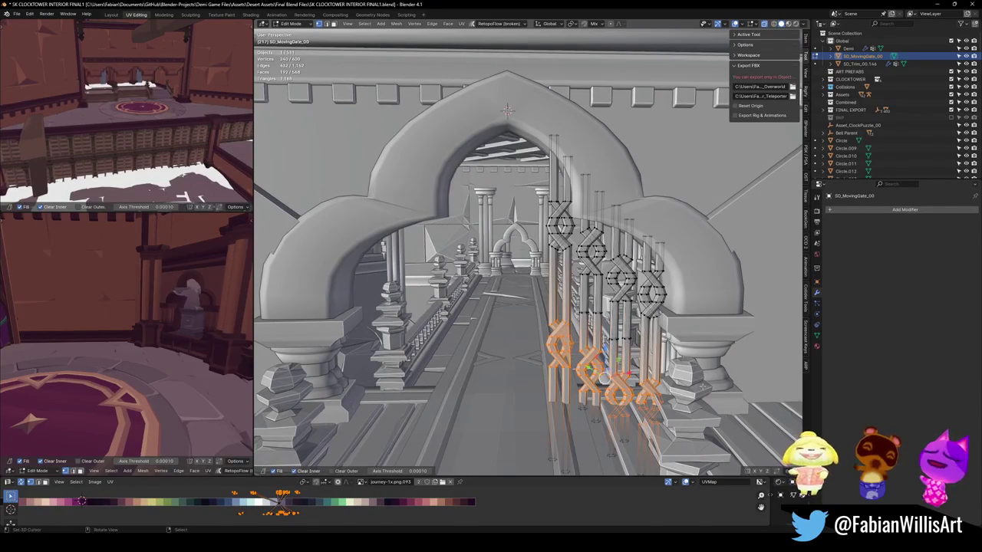
key(g)
key(z)
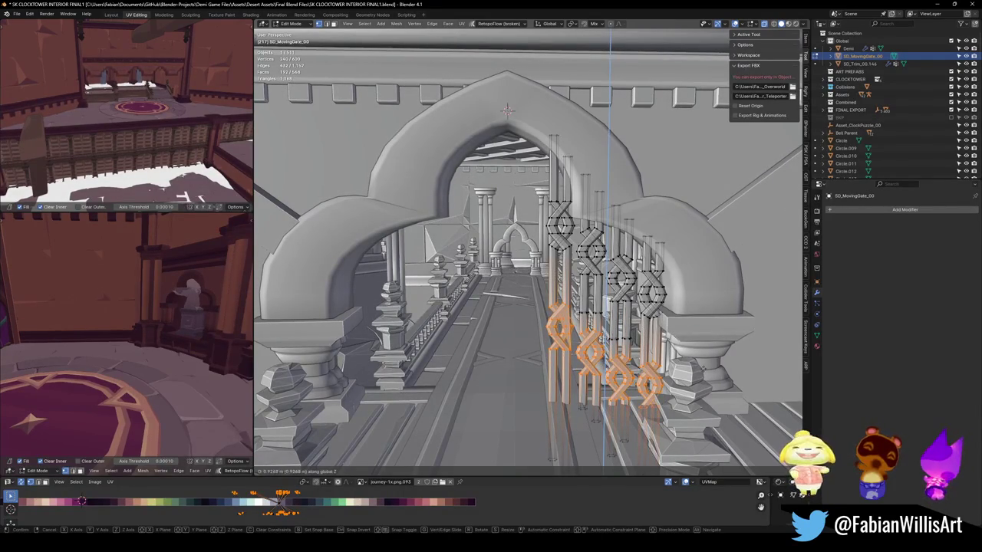
key(Return)
- Return the gate to Object Mode and save the blend file
key(Tab)
key(alt+a)
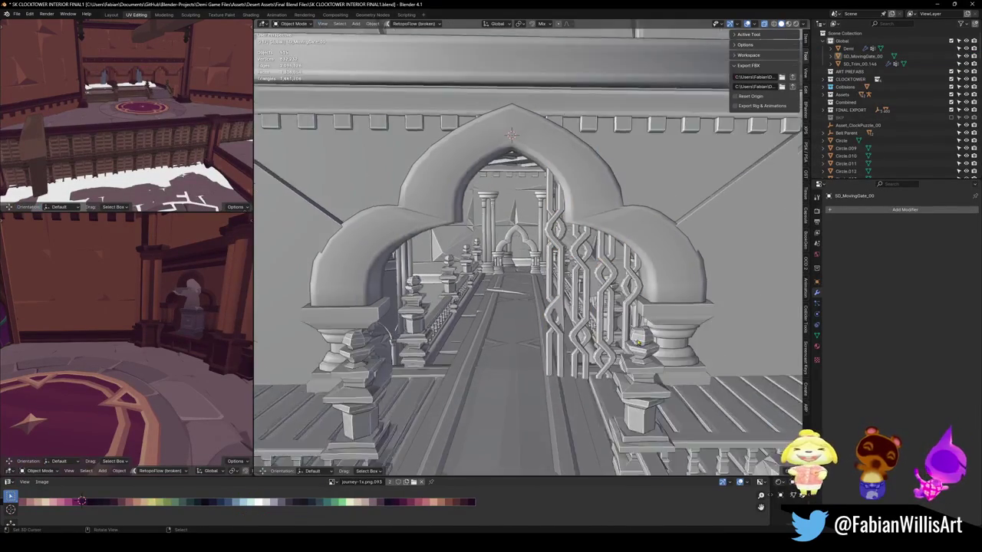
middle_drag(529, 253, 529, 230)
scroll(608, 322, up, 3)
key(ctrl+s)
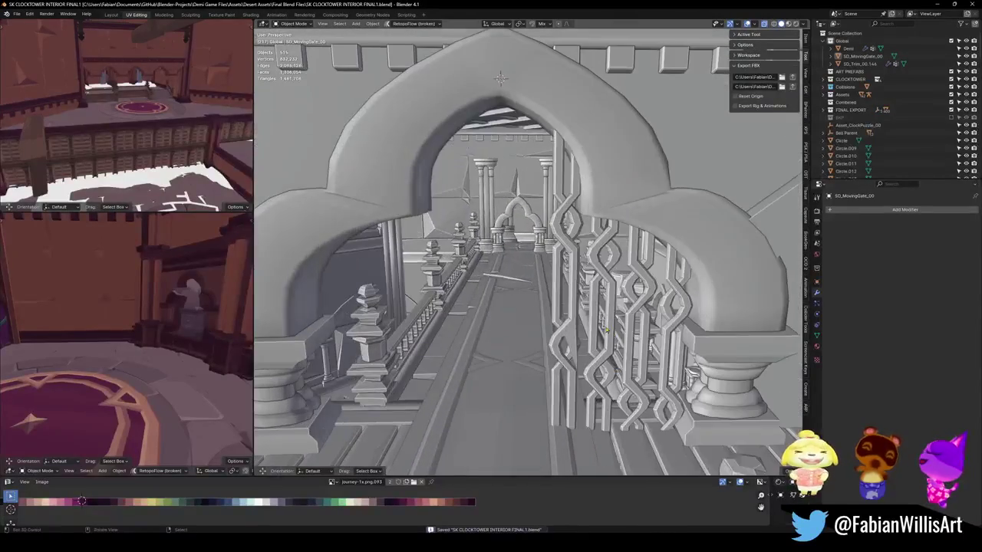
- Select one lower bar piece with L and raise it along global Z
click(616, 338)
key(Tab)
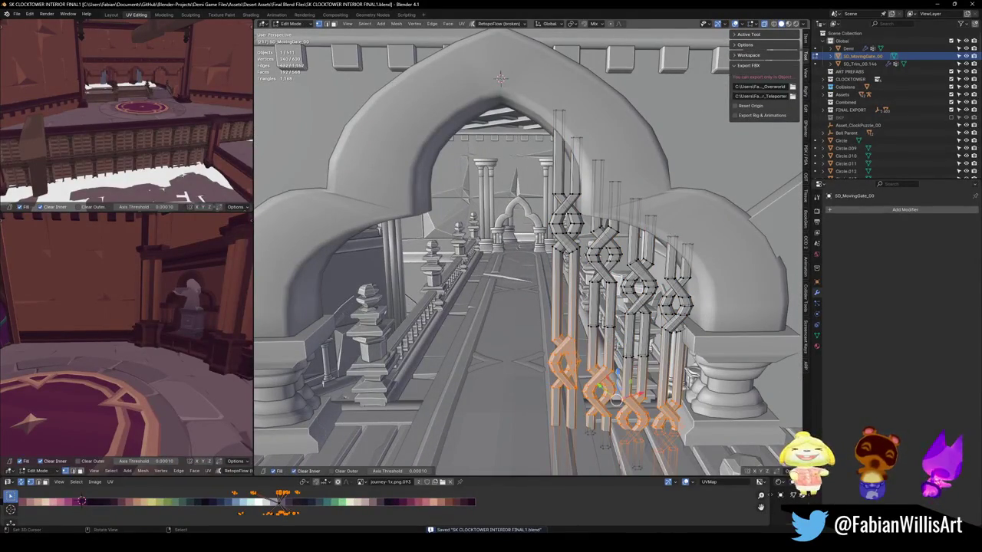
key(alt+a)
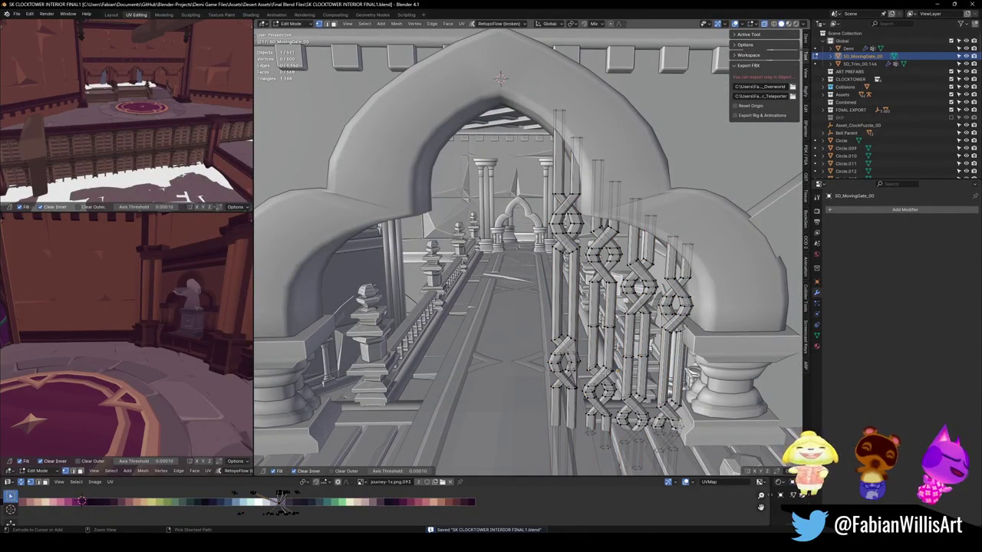
key(l)
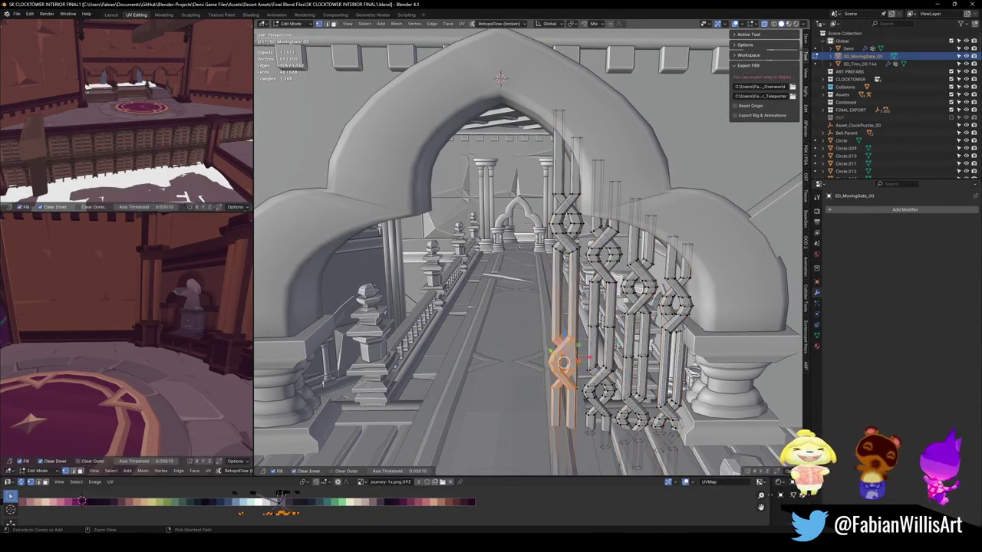
key(g)
key(z)
scroll(555, 379, up, 2)
key(c)
key(Escape)
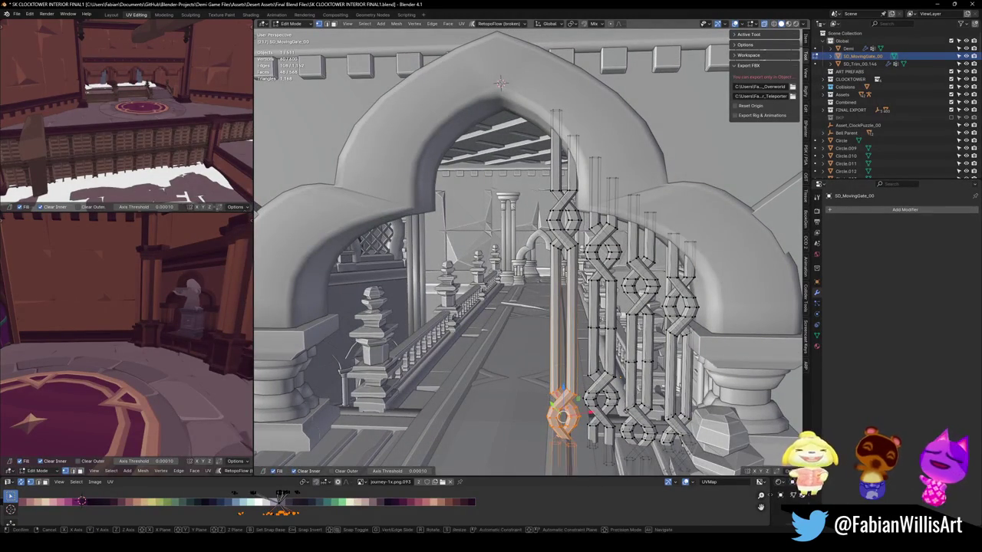
key(g)
key(z)
click(567, 361)
- Circle-select more of the lower gate pieces and move them into place
middle_drag(568, 361, 572, 353)
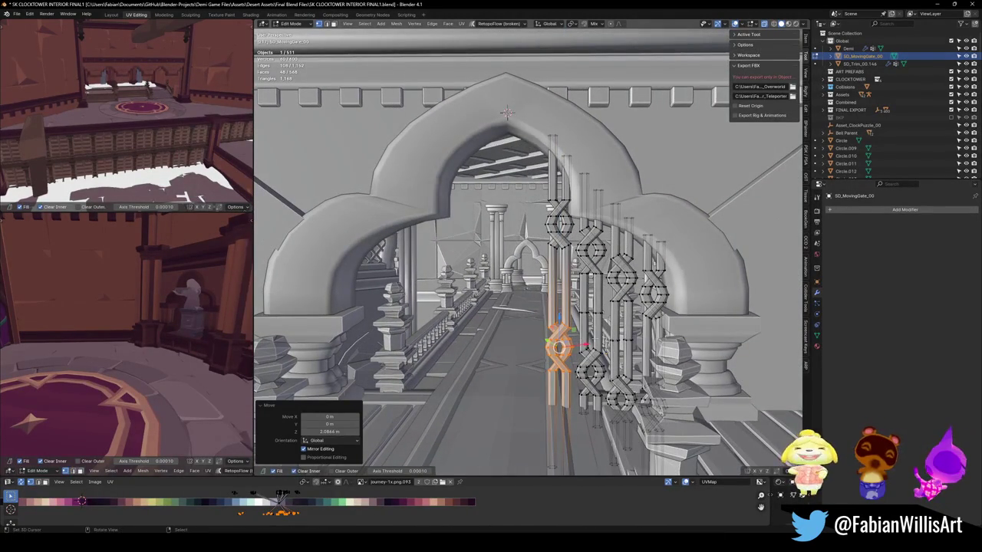
key(c)
drag(558, 347, 609, 378)
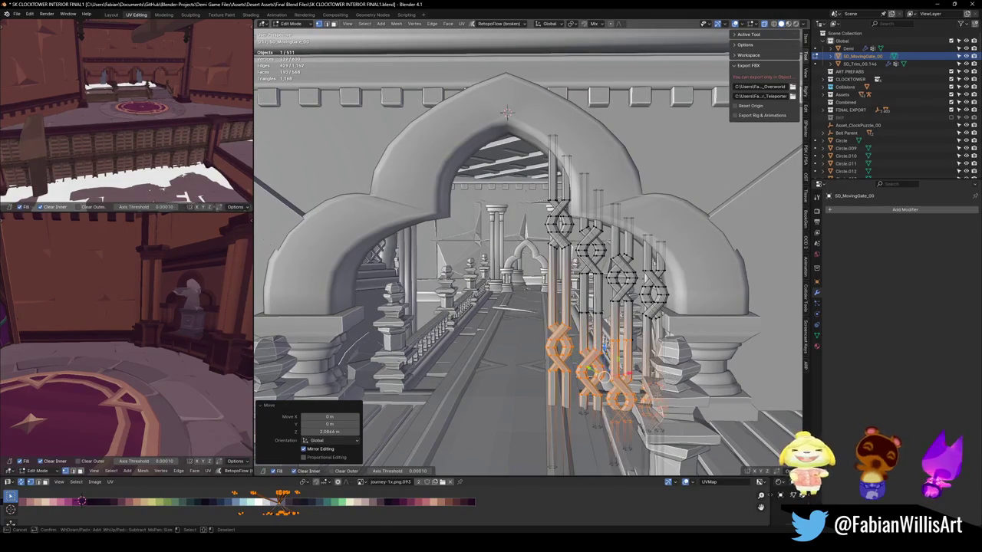
key(Escape)
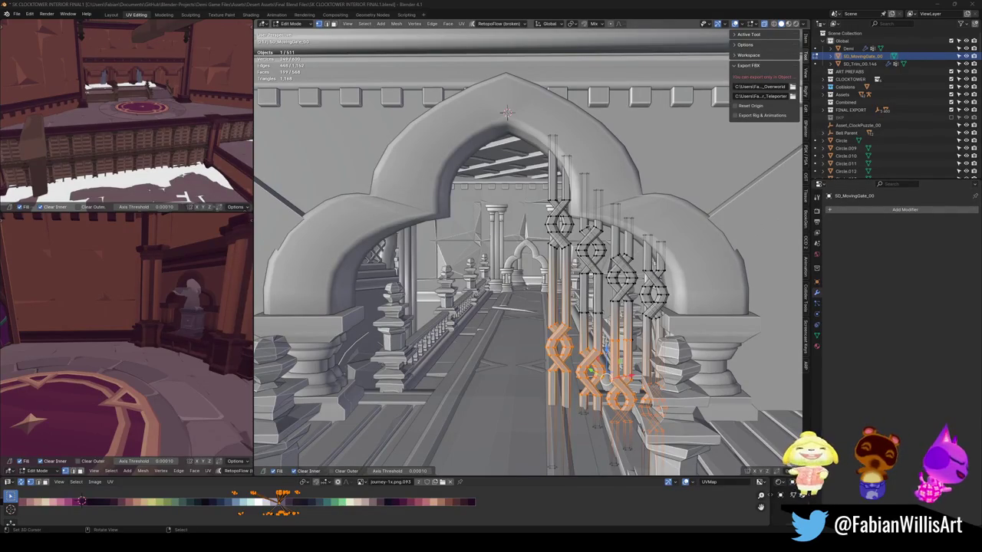
middle_drag(529, 253, 544, 245)
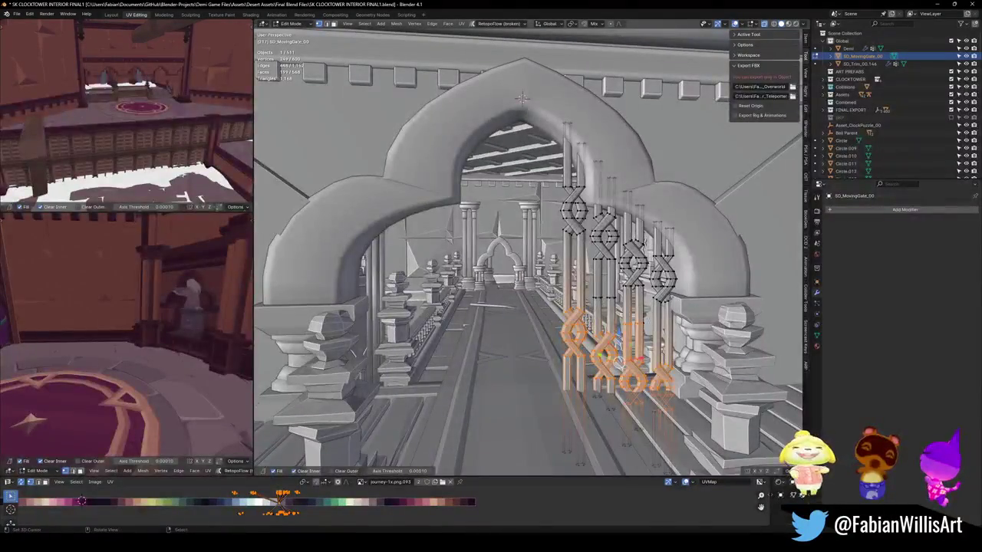
key(g)
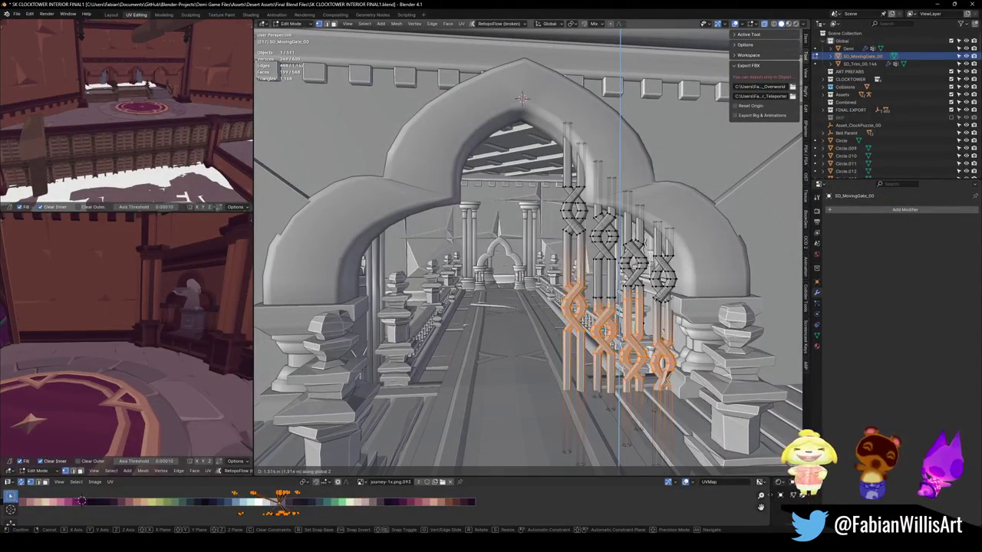
click(613, 357)
- Lift the remaining lower bar vertices straight up along Z
key(c)
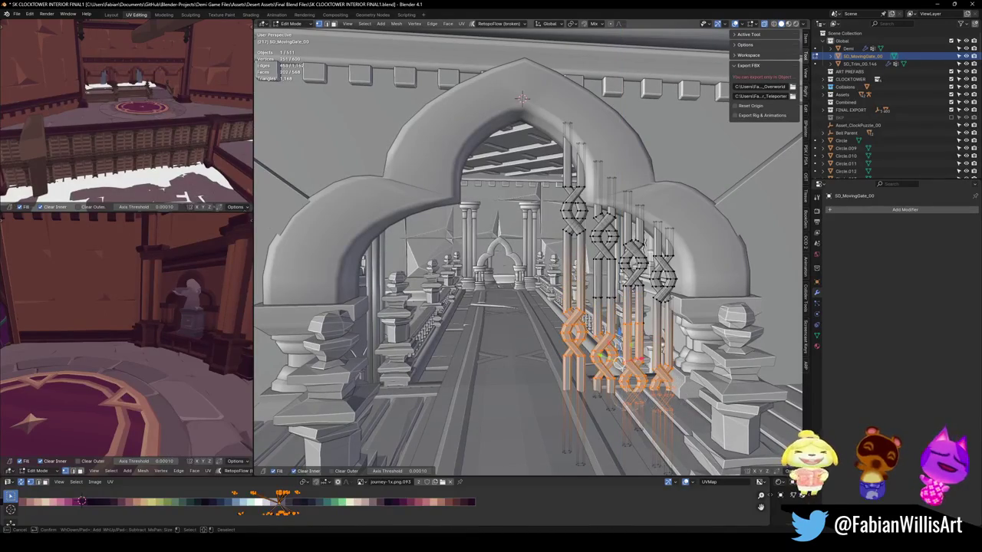
key(Escape)
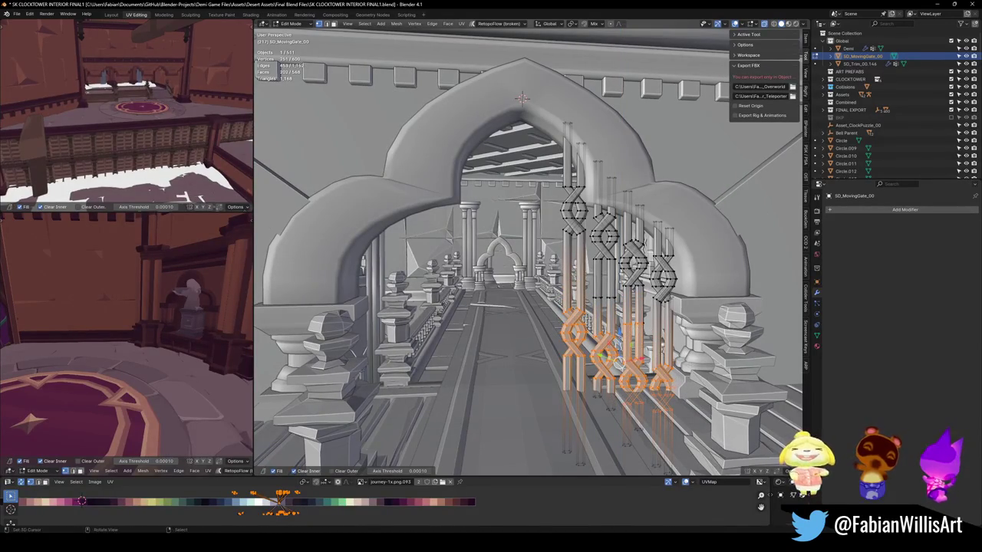
key(g)
key(z)
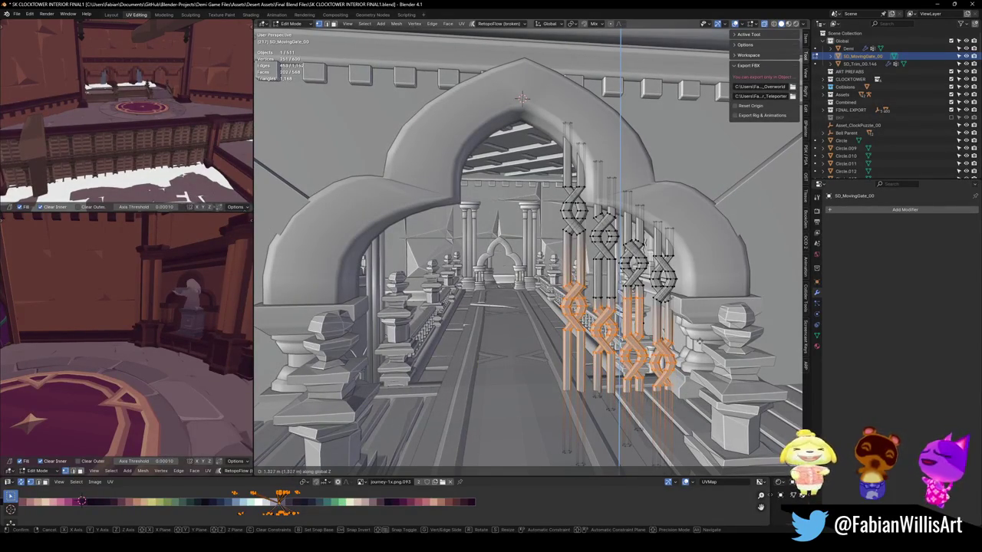
key(Return)
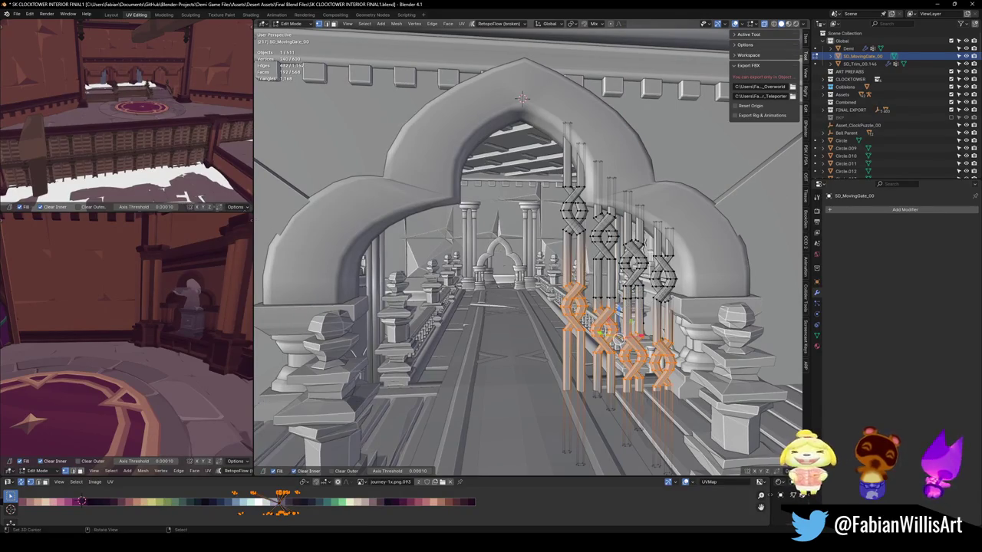
middle_drag(618, 329, 664, 311)
key(Tab)
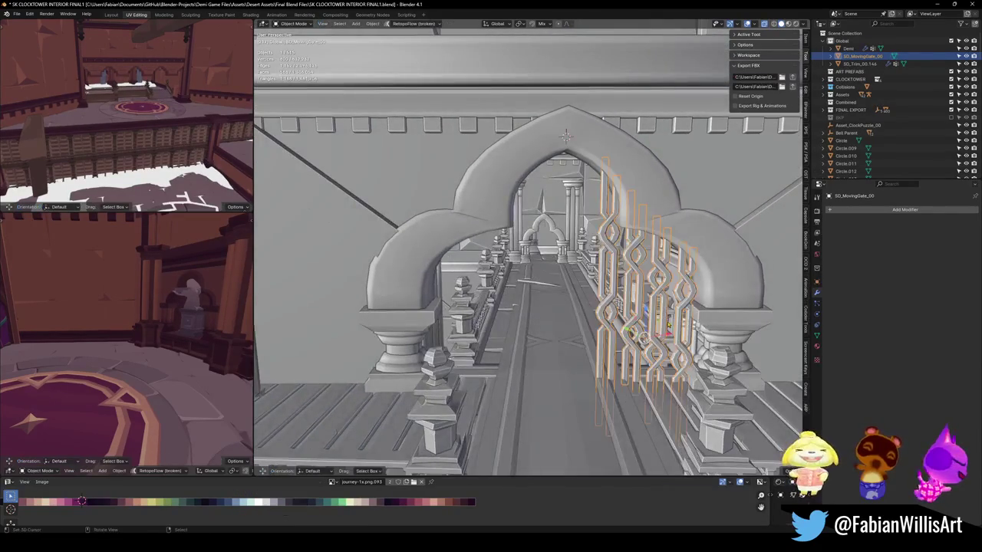
- Save the file and set the gate's origin to the 3D cursor
key(ctrl+s)
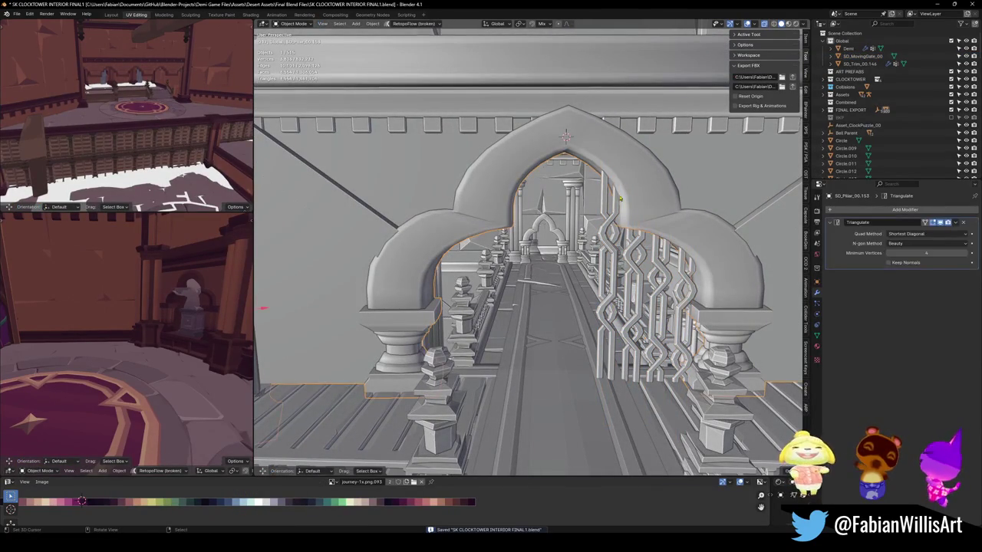
click(614, 276)
key(q)
click(614, 270)
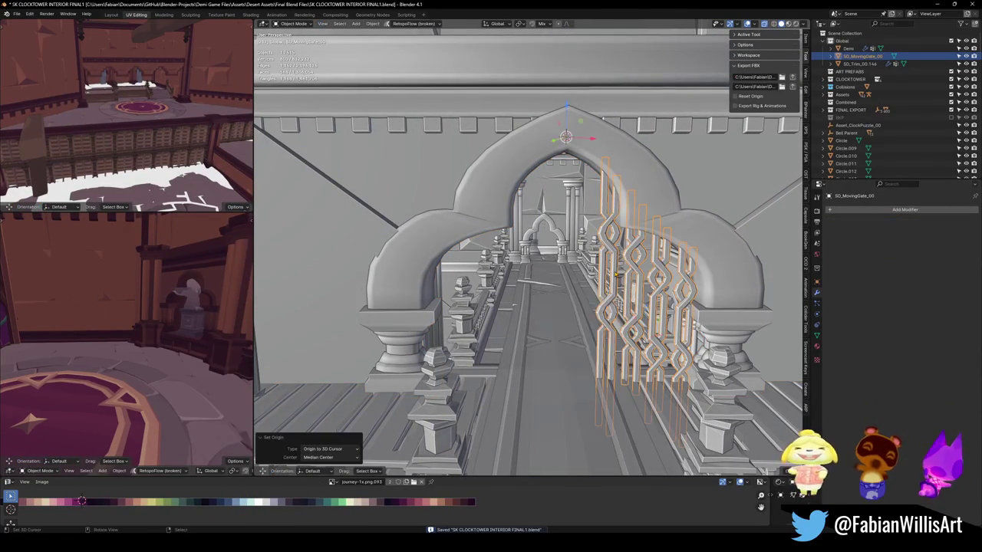
- Add a Mirror modifier to the gate and view both gates in Material Preview
key(q)
click(576, 459)
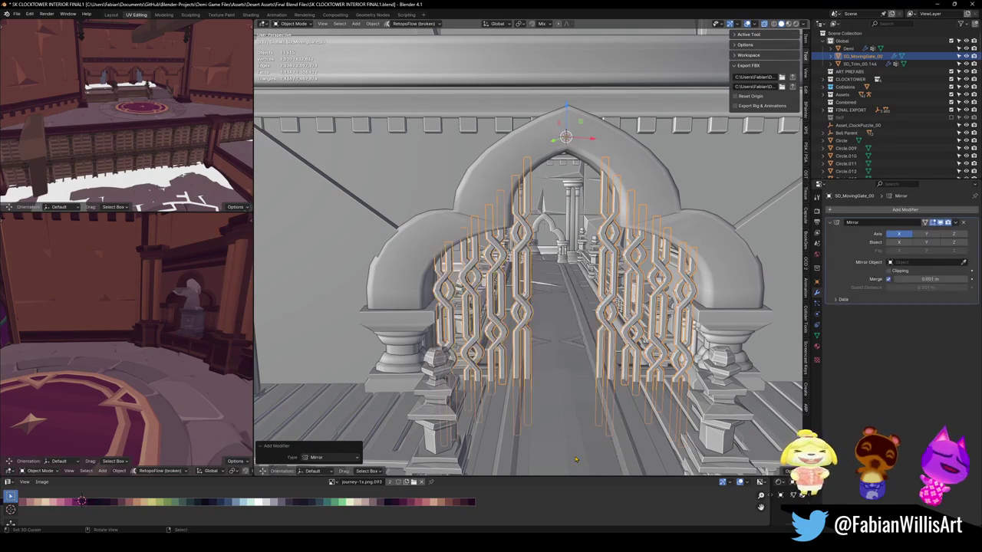
key(alt+a)
mouse_move(595, 332)
middle_down()
mouse_move(530, 287)
mouse_move(620, 318)
mouse_move(526, 310)
mouse_move(642, 290)
middle_up()
key(z)
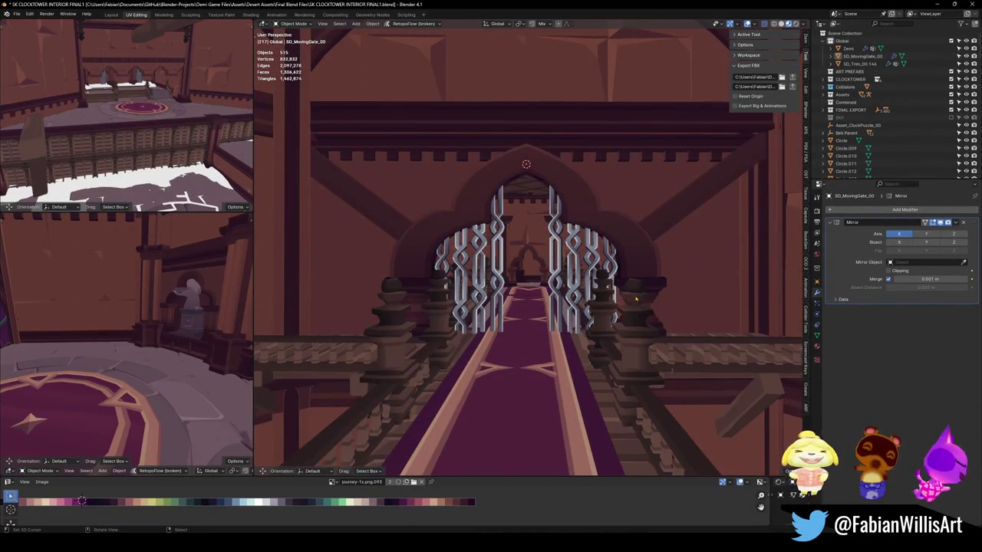
scroll(635, 296, up, 3)
scroll(636, 296, up, 2)
mouse_move(636, 296)
middle_down()
mouse_move(646, 348)
mouse_move(572, 306)
mouse_move(580, 335)
mouse_move(570, 302)
middle_up()
- Switch to Normal orientation and shift the gate along its Y axis
click(558, 294)
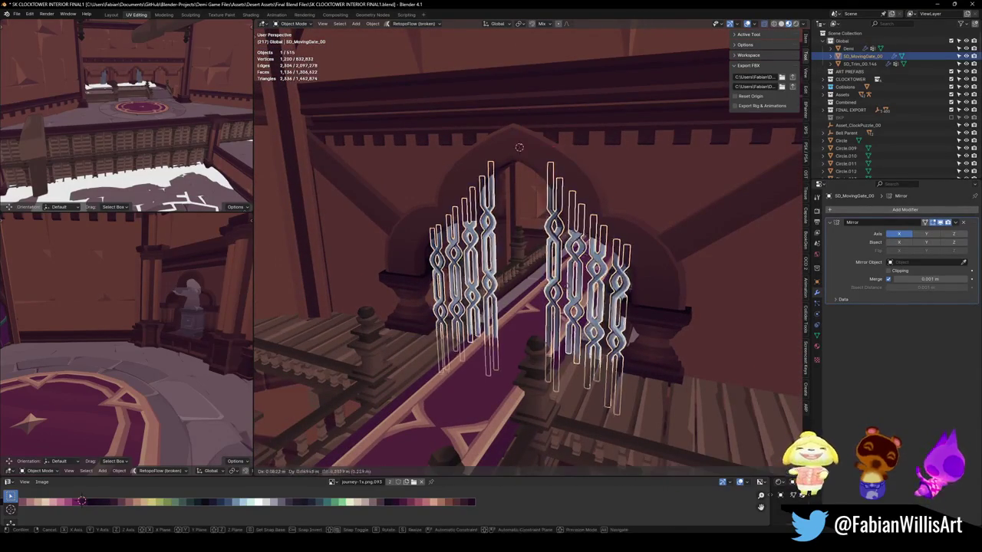
middle_drag(603, 221, 599, 246)
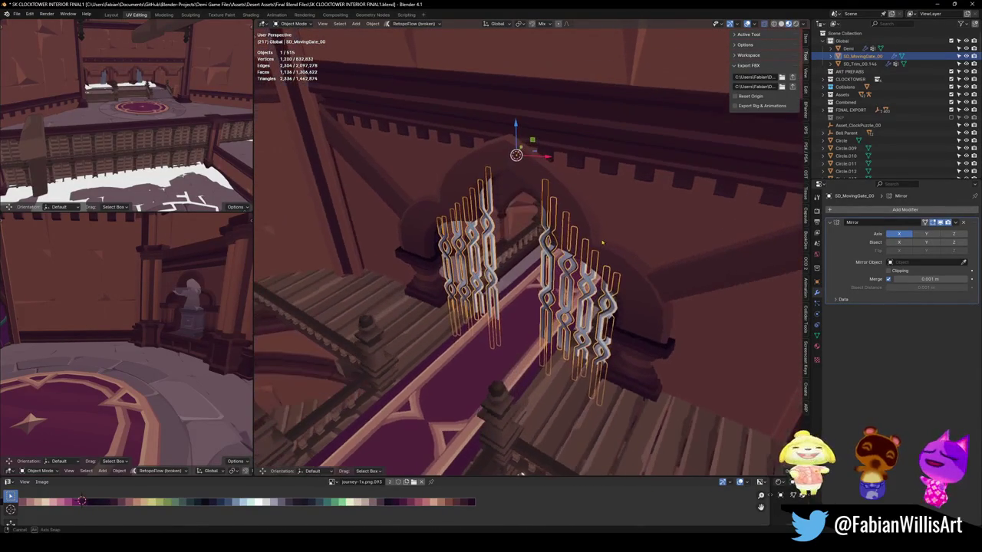
key(comma)
click(537, 265)
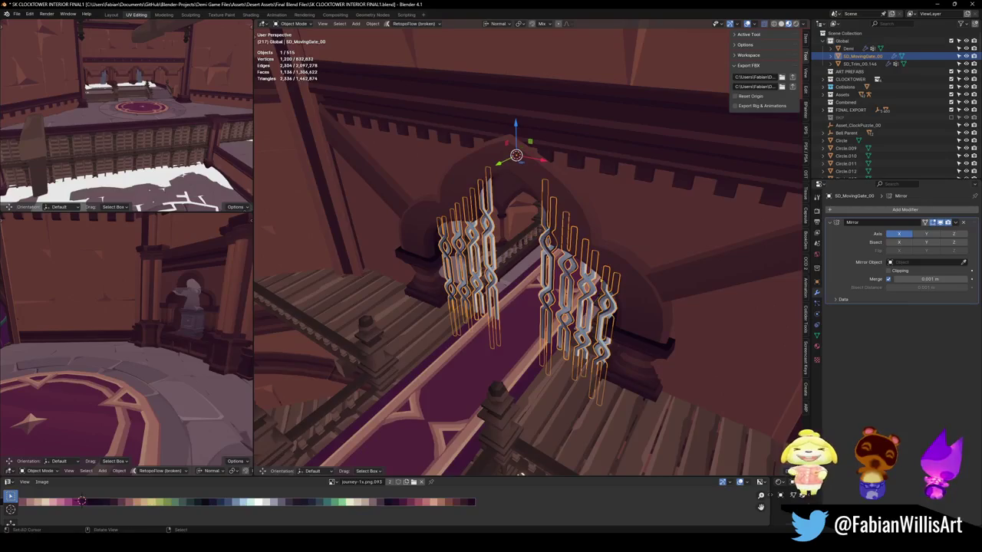
key(g)
key(y)
click(601, 257)
- Lift the gates vertically along Z, then undo the gate moves
middle_drag(601, 256, 537, 230)
key(g)
key(z)
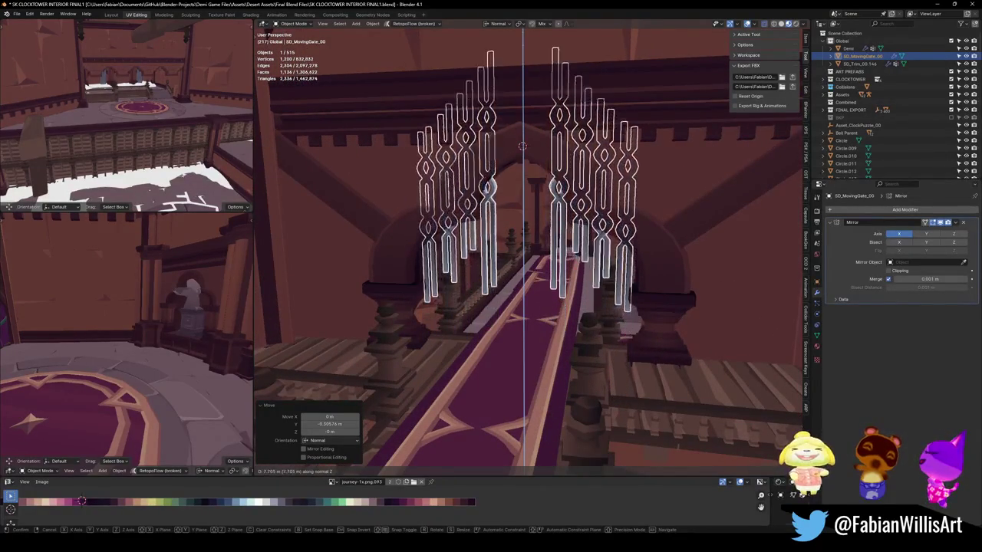
click(521, 142)
key(alt+a)
mouse_move(521, 142)
middle_down()
mouse_move(536, 148)
mouse_move(522, 146)
middle_up()
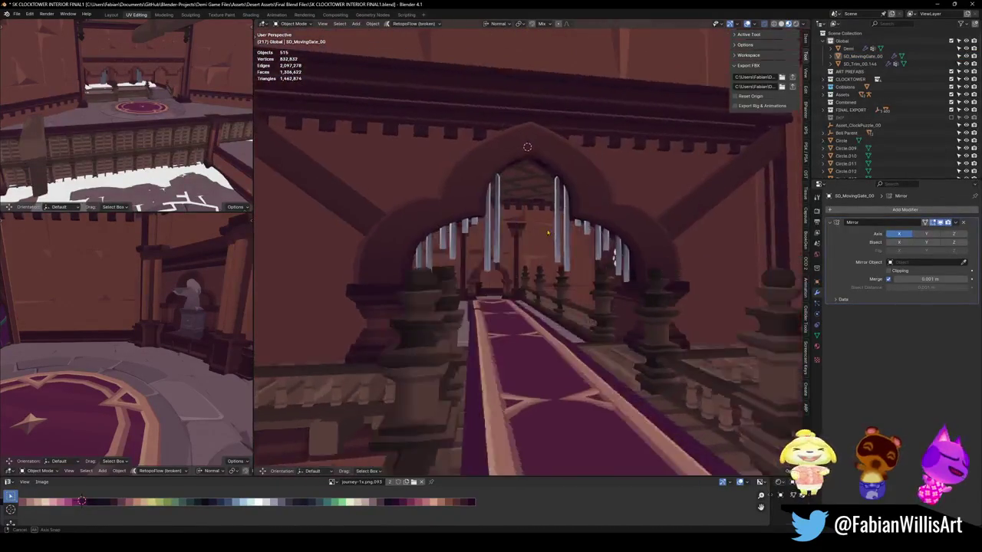
key(ctrl+z)
key(ctrl+z)
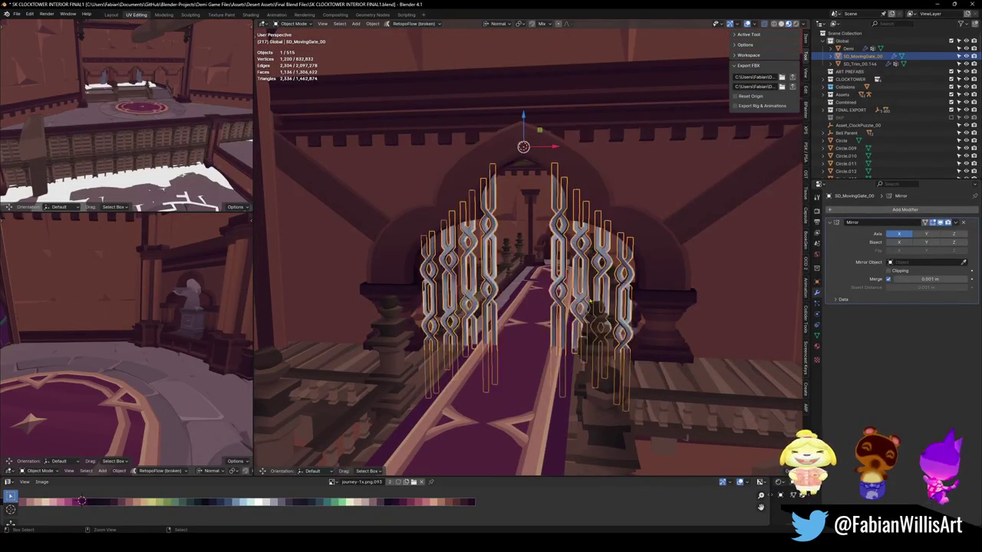
- In Edit Mode, circle-select a bar's bottom vertices and start moving them along Z
ctrl+middle_drag(523, 145, 522, 92)
key(Tab)
key(a)
key(alt+a)
key(c)
drag(560, 411, 580, 425)
key(g)
key(z)
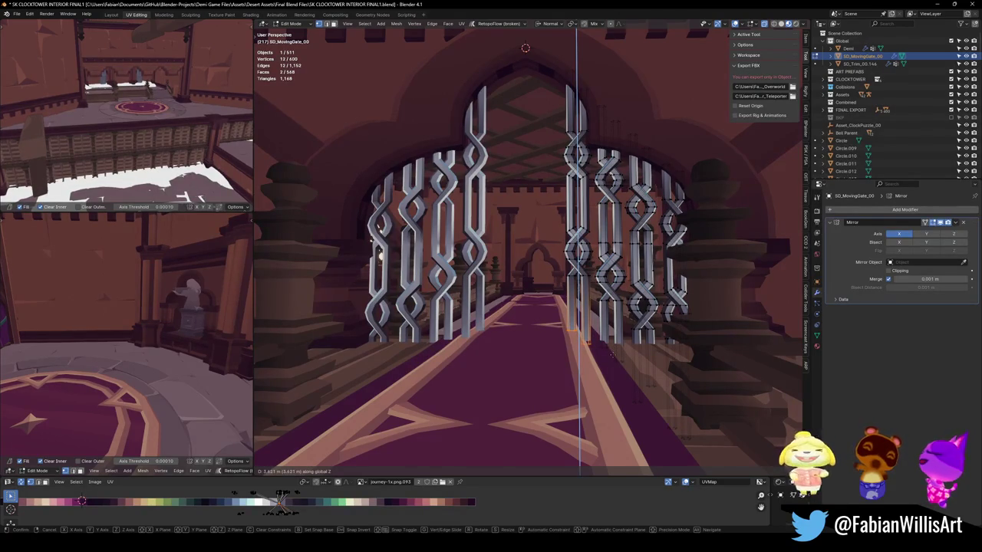
- Confirm the raised vertices, place the 3D cursor by the bar bases, and revert to Global orientation
click(611, 360)
key(alt+a)
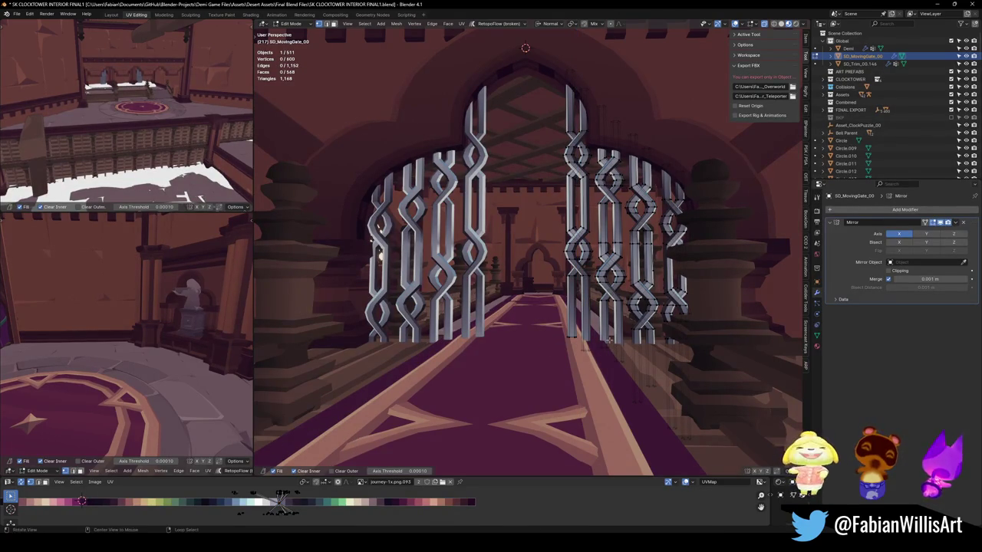
scroll(601, 331, up, 5)
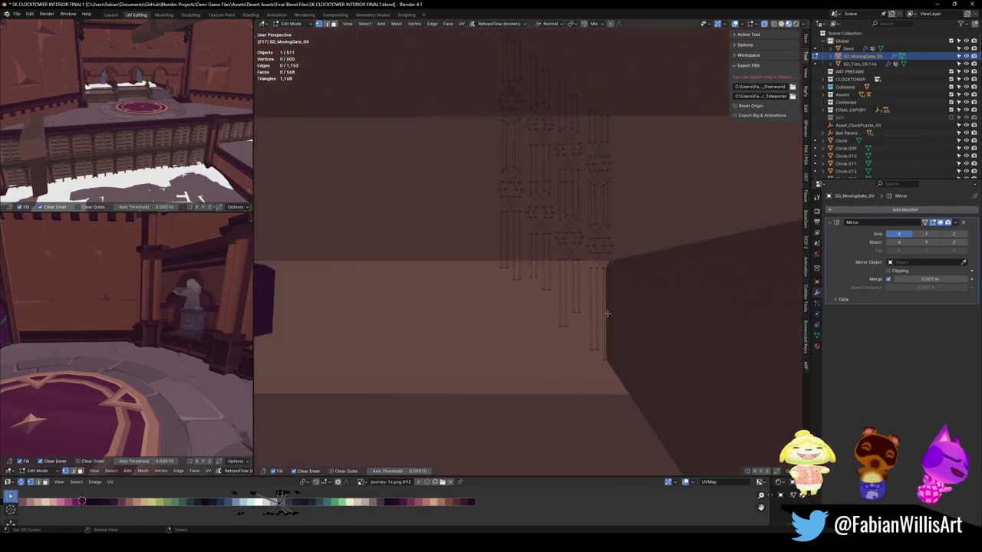
scroll(594, 332, up, 3)
shift+right_click(566, 333)
key(comma)
click(565, 337)
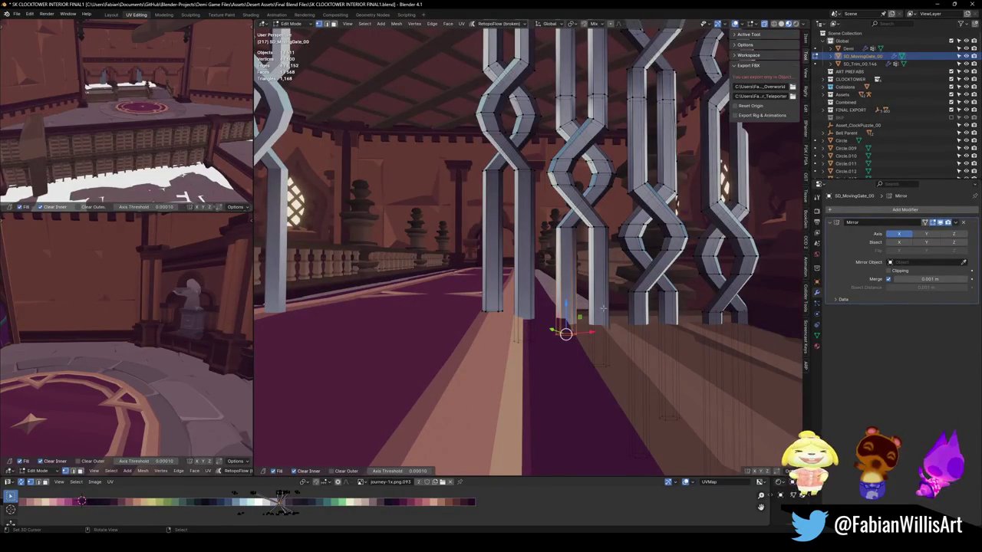
- Lift the bottom ends of two gate bars straight up along Z
click(597, 359)
key(g)
key(z)
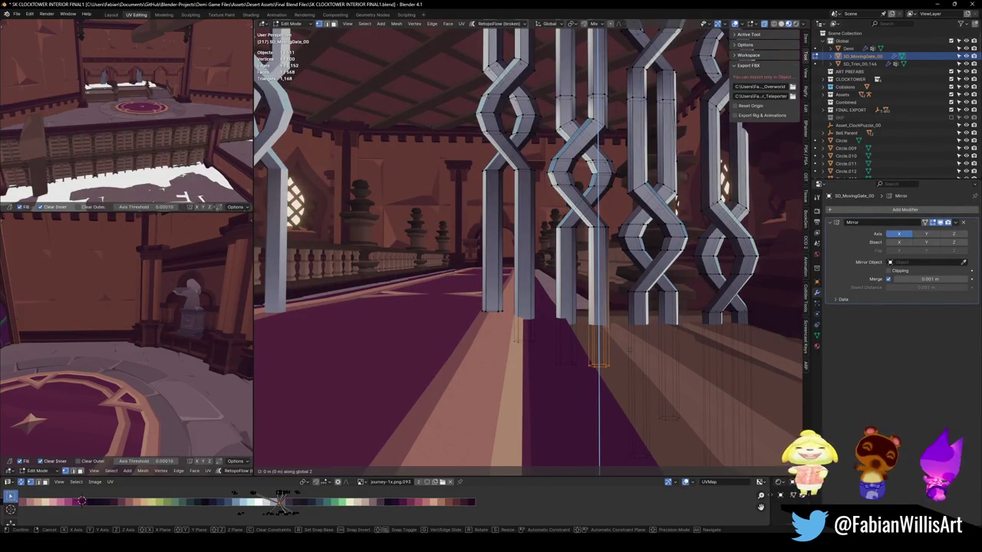
click(624, 364)
middle_drag(624, 364, 623, 414)
shift+right_click(622, 419)
key(g)
key(z)
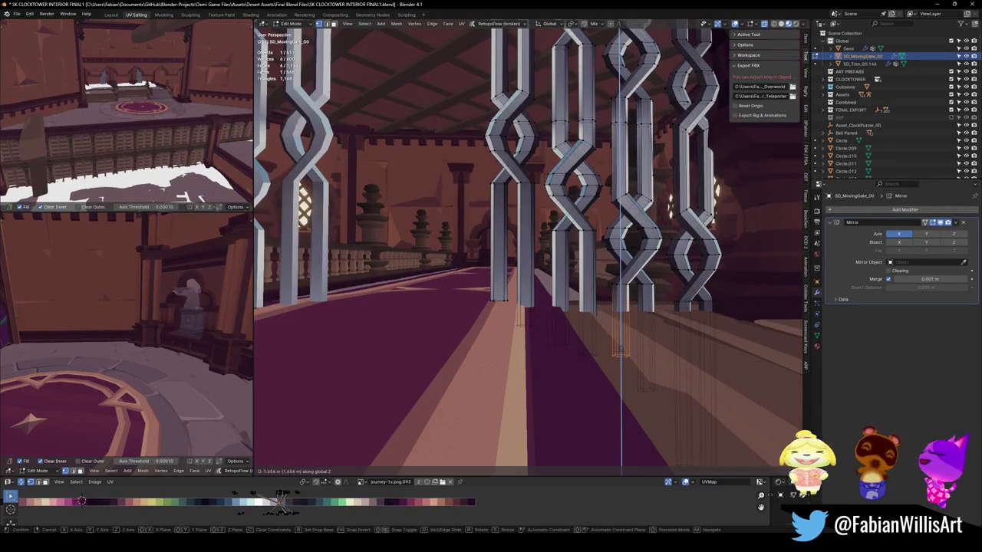
click(622, 337)
- Raise a neighbouring bar end and a bar column's bottom along Z
click(644, 387)
key(g)
key(z)
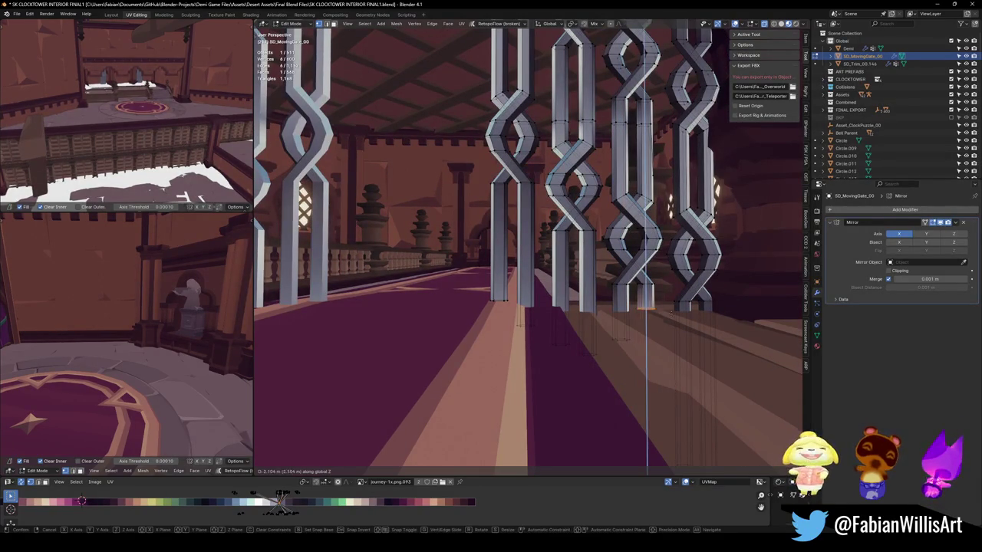
click(670, 322)
middle_drag(670, 323, 670, 328)
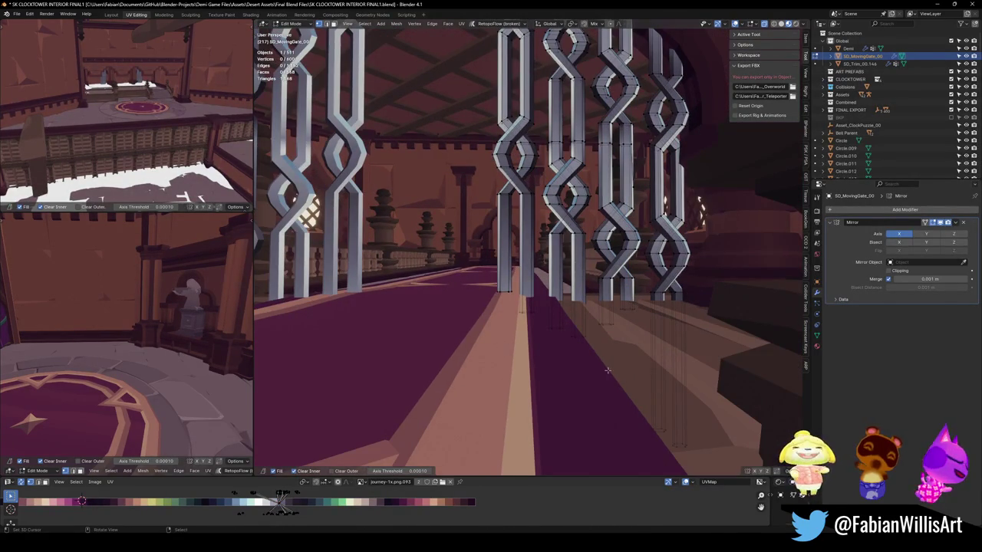
click(505, 293)
key(g)
key(z)
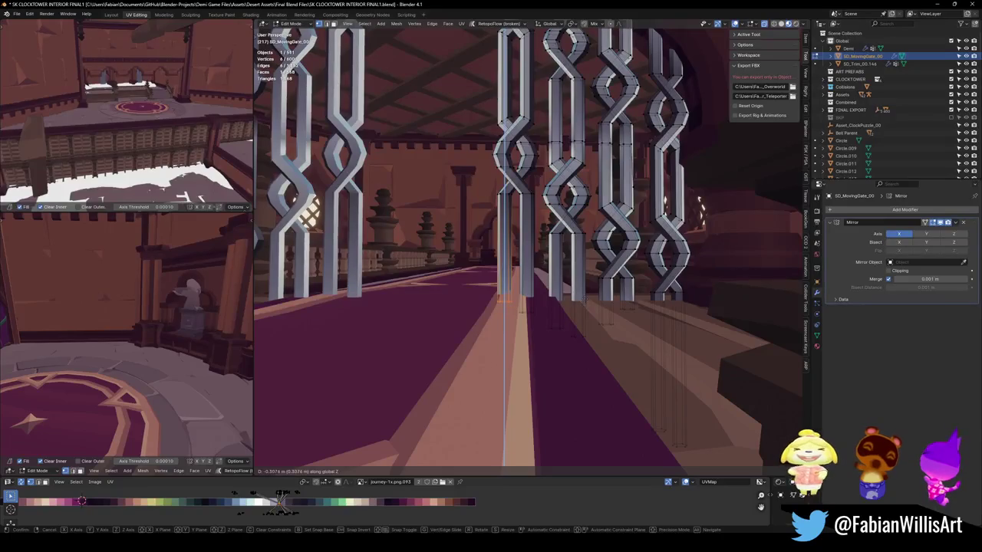
click(585, 297)
- Raise the column base vertices along Z and exit Edit Mode
mouse_move(584, 298)
middle_down()
mouse_move(570, 301)
mouse_move(610, 326)
middle_up()
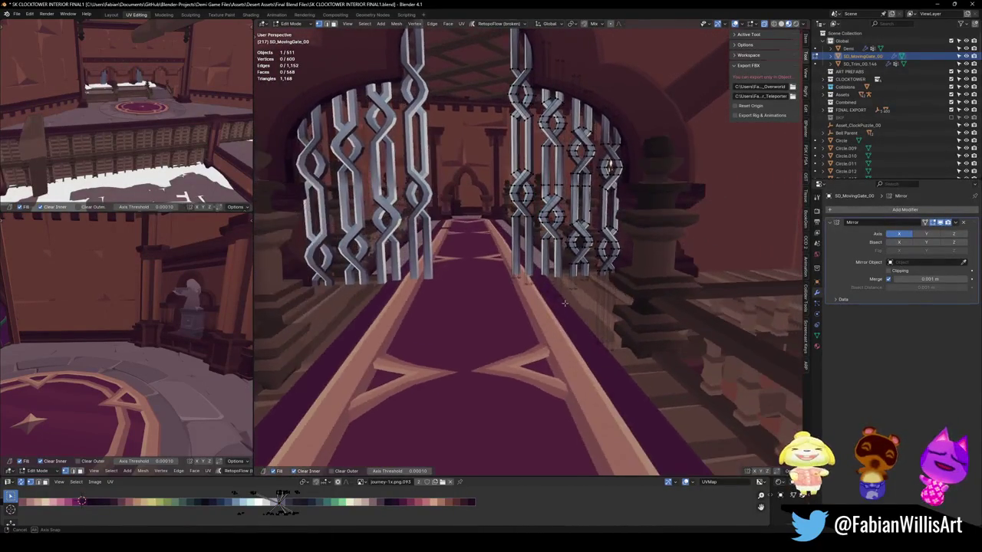
click(602, 338)
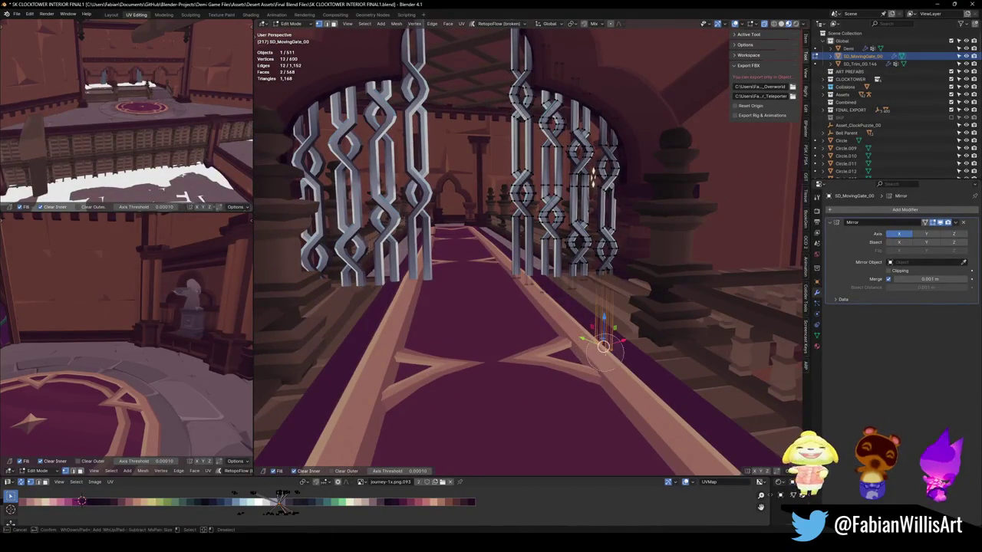
key(g)
key(z)
click(633, 302)
mouse_move(633, 301)
middle_down()
mouse_move(699, 361)
mouse_move(651, 357)
middle_up()
key(g)
key(z)
click(703, 350)
middle_drag(639, 332, 595, 298)
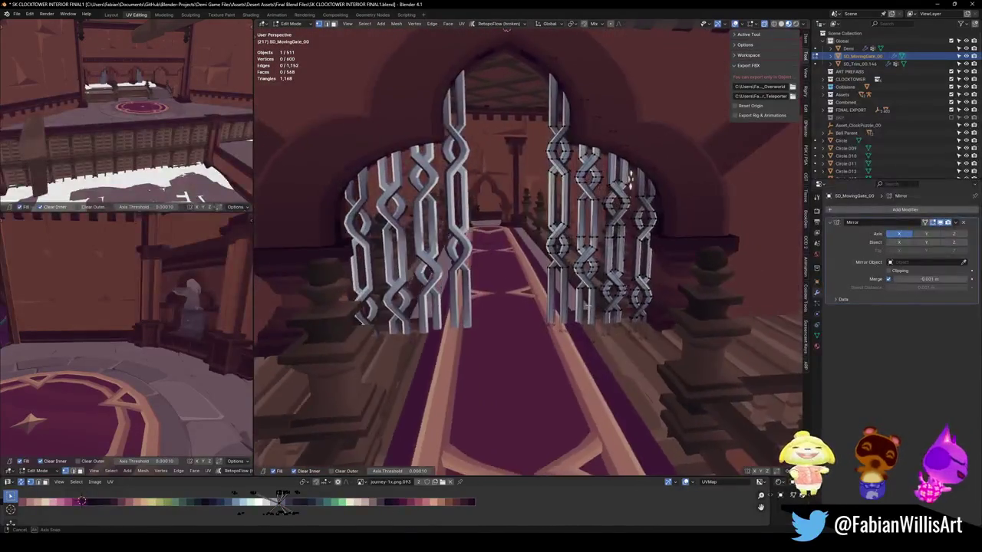
mouse_move(595, 299)
middle_down()
mouse_move(645, 338)
mouse_move(648, 289)
middle_up()
key(Tab)
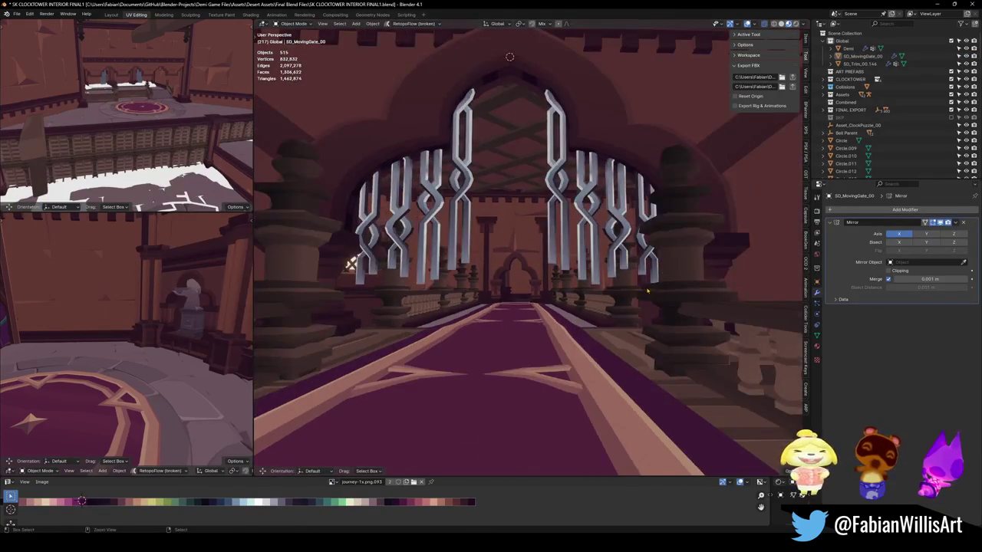
- Deselect the gate and save SK CLOCKTOWER INTERIOR FINAL1.blend
click(648, 290)
click(644, 288)
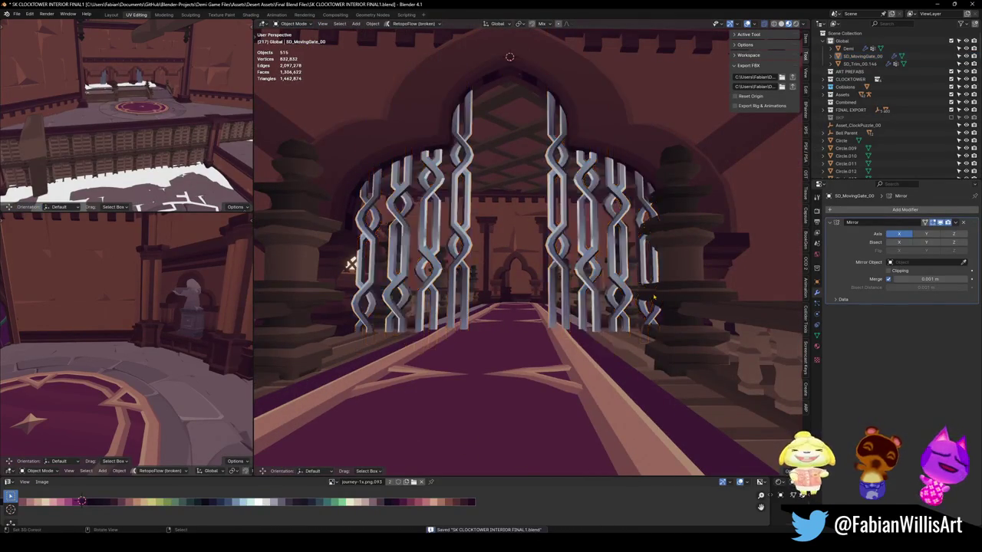
scroll(639, 303, up, 2)
scroll(635, 314, up, 2)
key(ctrl+s)
- Edit the Cube_87_057 trim mesh and select the linked rail strip beside the carpet
mouse_move(634, 321)
middle_down()
mouse_move(658, 363)
mouse_move(765, 351)
middle_up()
click(478, 315)
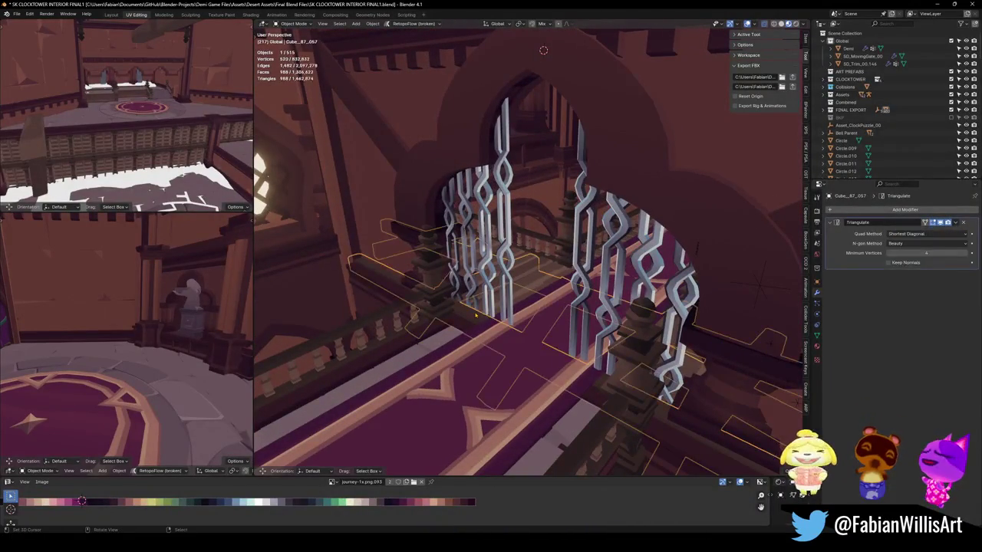
middle_drag(478, 315, 430, 375)
key(Tab)
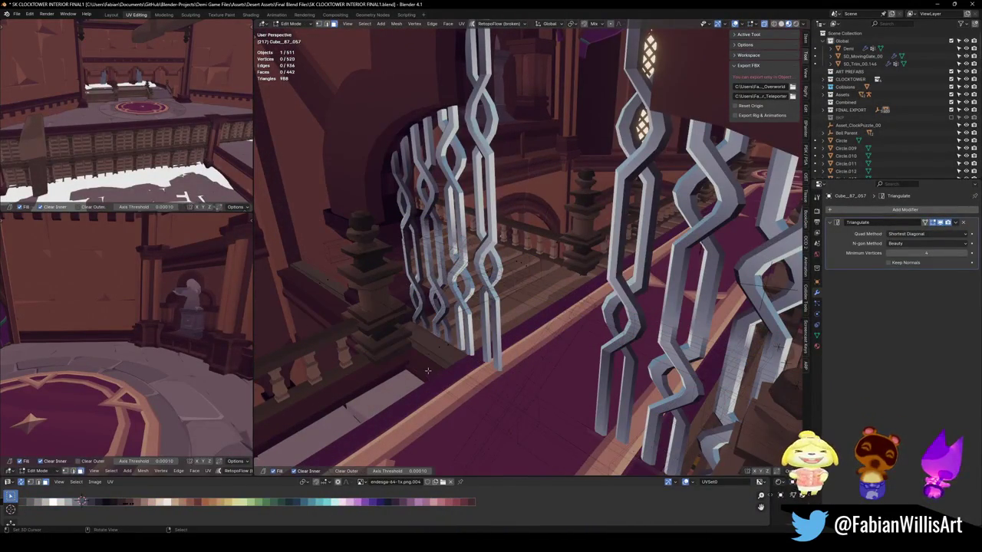
key(l)
key(alt+z)
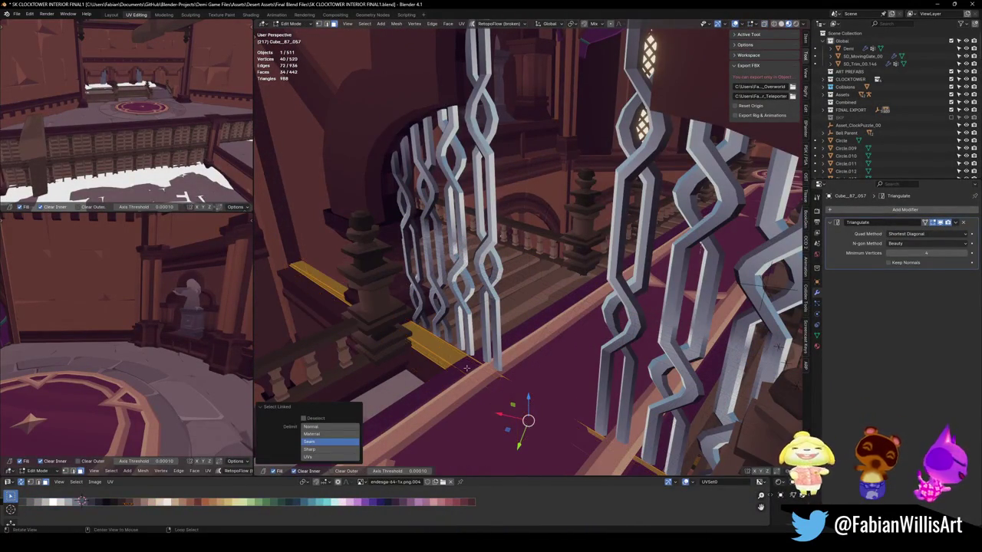
- Reselect the Cube_87_057 rail strip and set the transform orientation to Normal
key(alt+q)
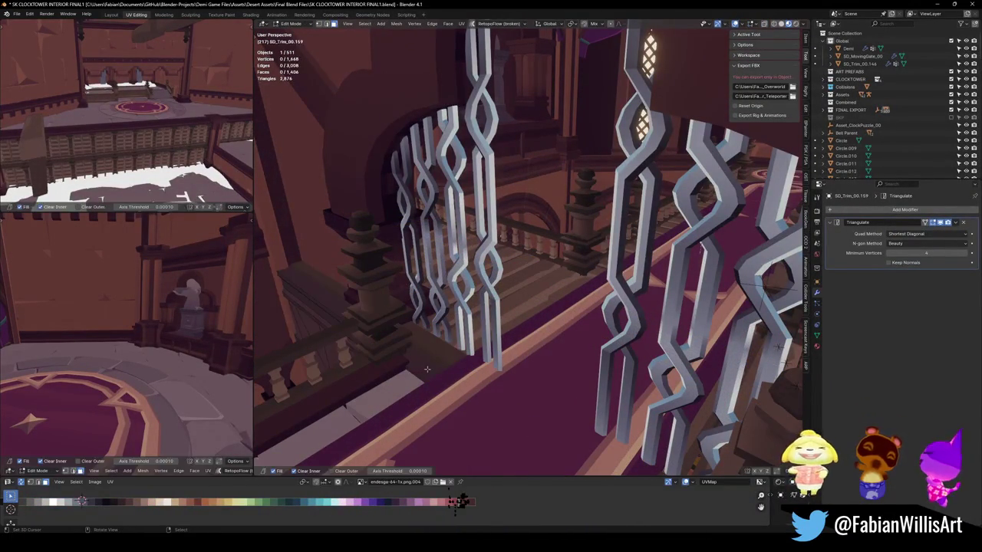
key(alt+q)
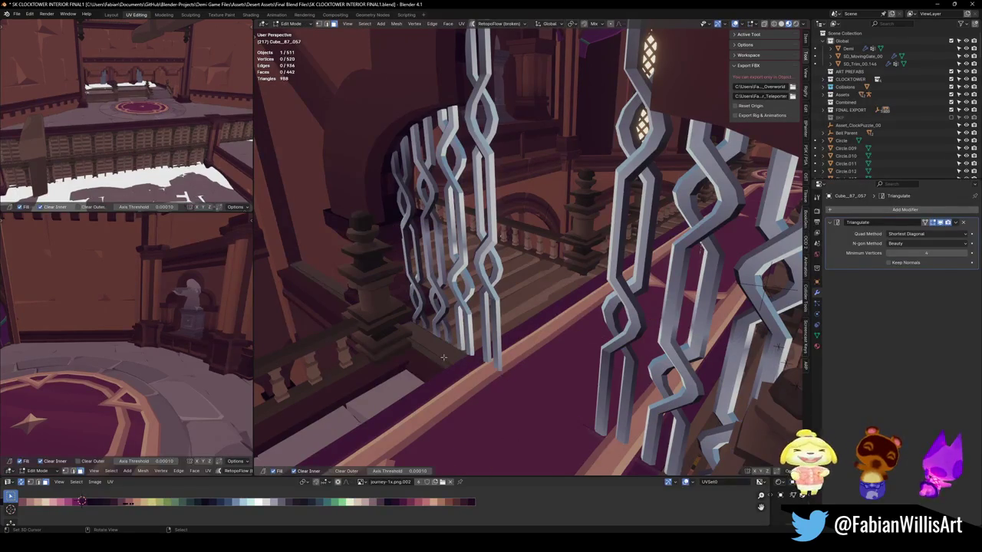
key(l)
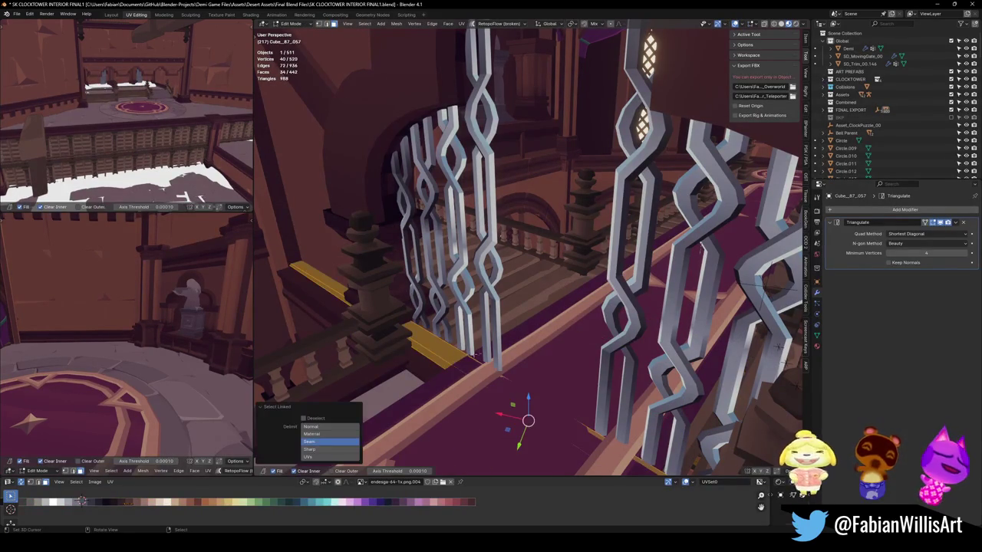
key(comma)
click(500, 405)
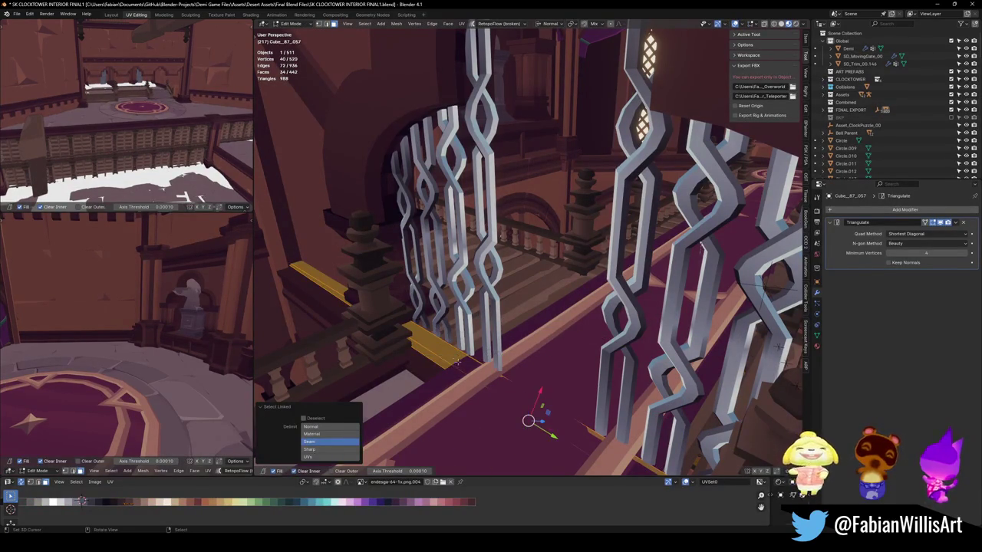
shift+click(451, 355)
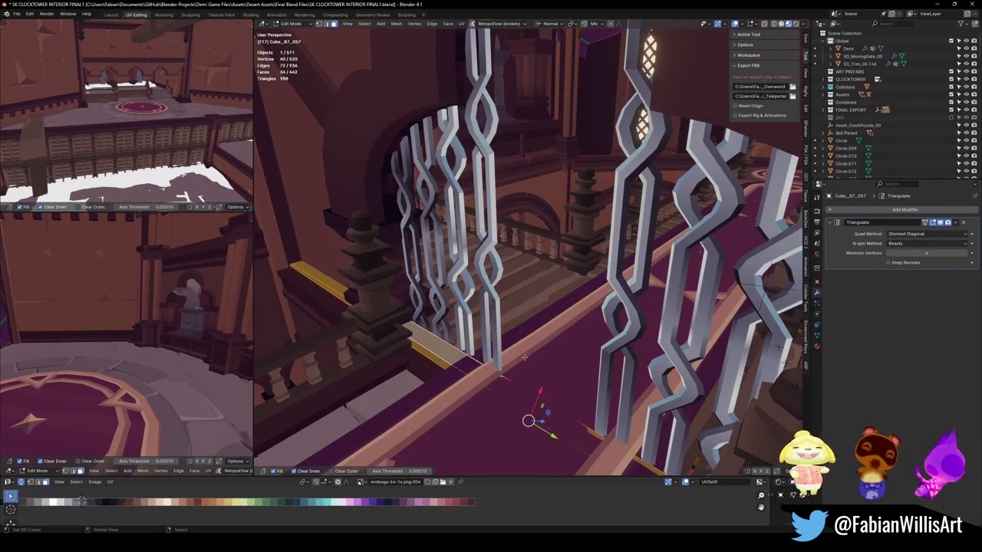
- Extrude the rail strip along its normal, then slide the left rail face along normal Z
key(period)
key(e)
click(506, 372)
mouse_move(506, 372)
middle_down()
mouse_move(536, 360)
mouse_move(638, 374)
mouse_move(541, 369)
middle_up()
click(541, 369)
shift+click(512, 366)
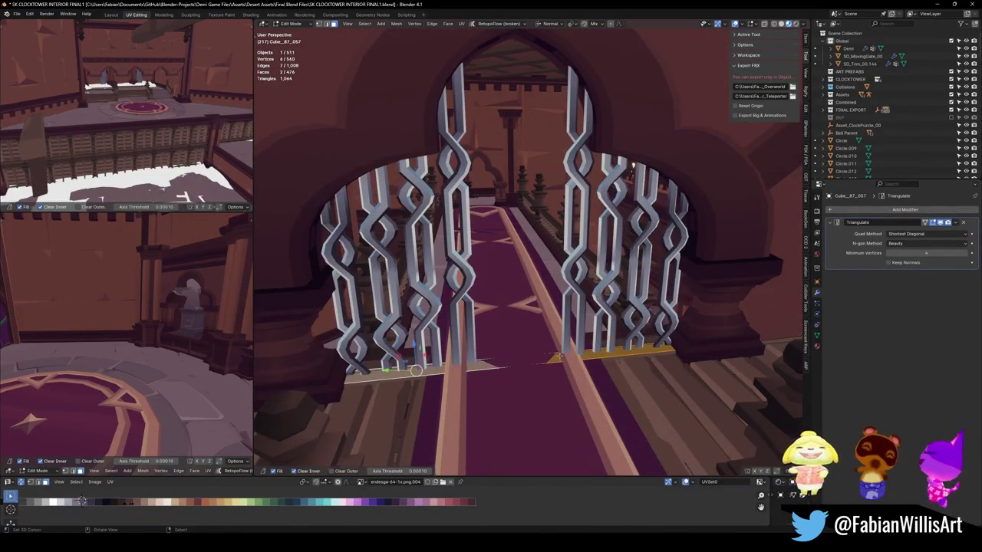
key(g)
key(z)
click(513, 368)
- Move the lower rail segment along its normal axis, then select the walkway rail piece
key(alt+a)
middle_drag(513, 368, 537, 335)
scroll(536, 335, up, 4)
middle_drag(574, 309, 529, 289)
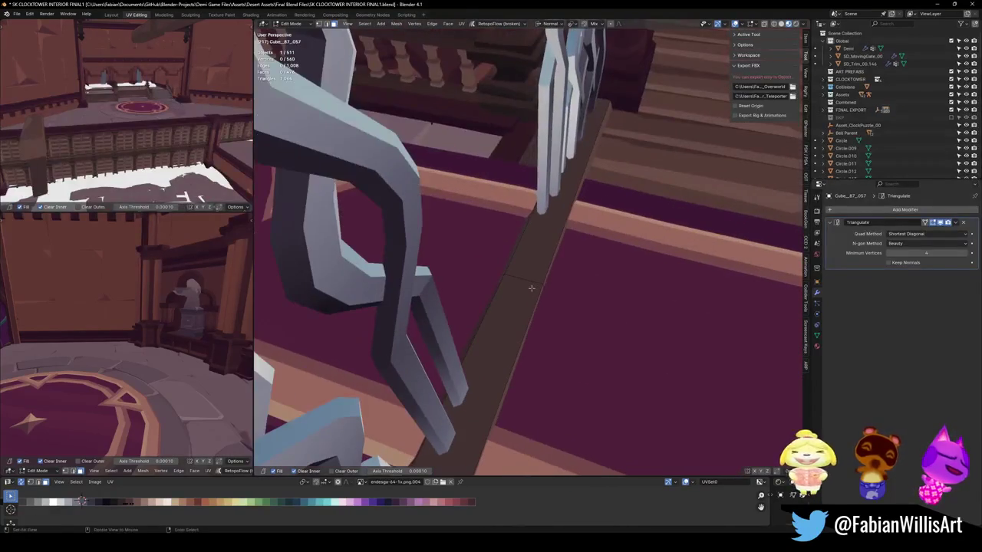
key(l)
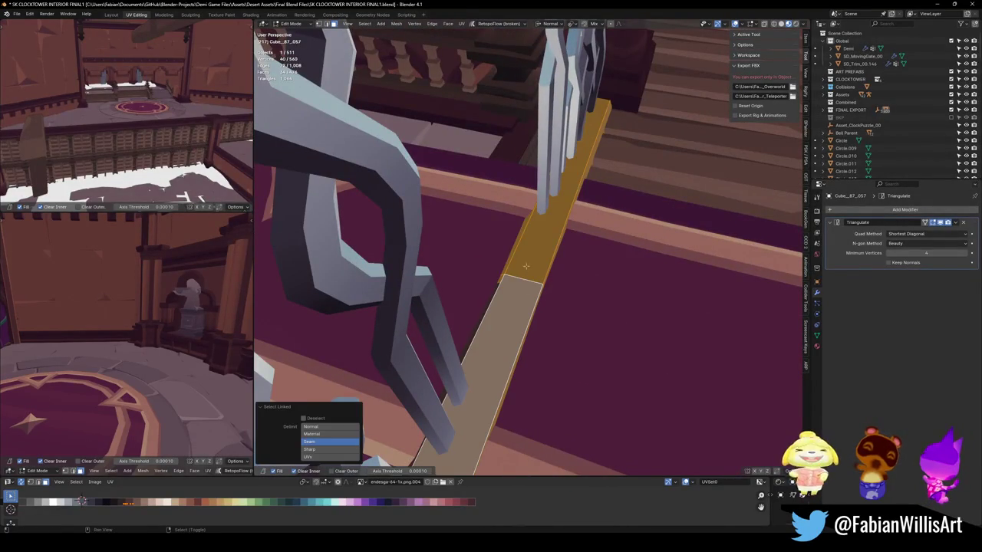
click(506, 299)
key(l)
key(g)
key(x)
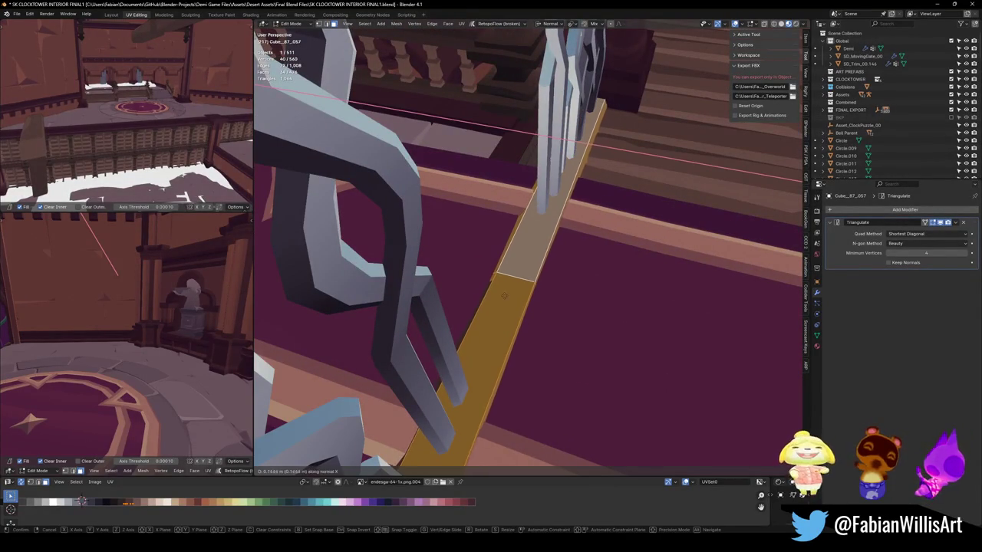
click(506, 296)
key(alt+a)
middle_drag(506, 296, 546, 264)
click(546, 263)
- Slide the walkway rail piece along normal Z and leave Edit Mode
key(l)
key(g)
key(z)
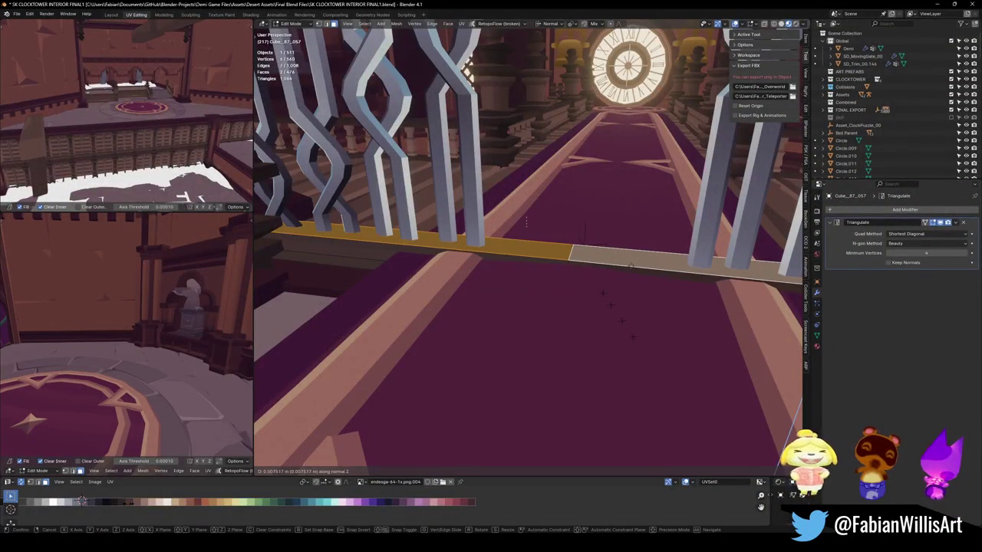
click(629, 253)
key(Tab)
- Re-enter editing on the trim mesh close to the gate bars, cancelling a trial normal move
middle_drag(629, 254, 600, 301)
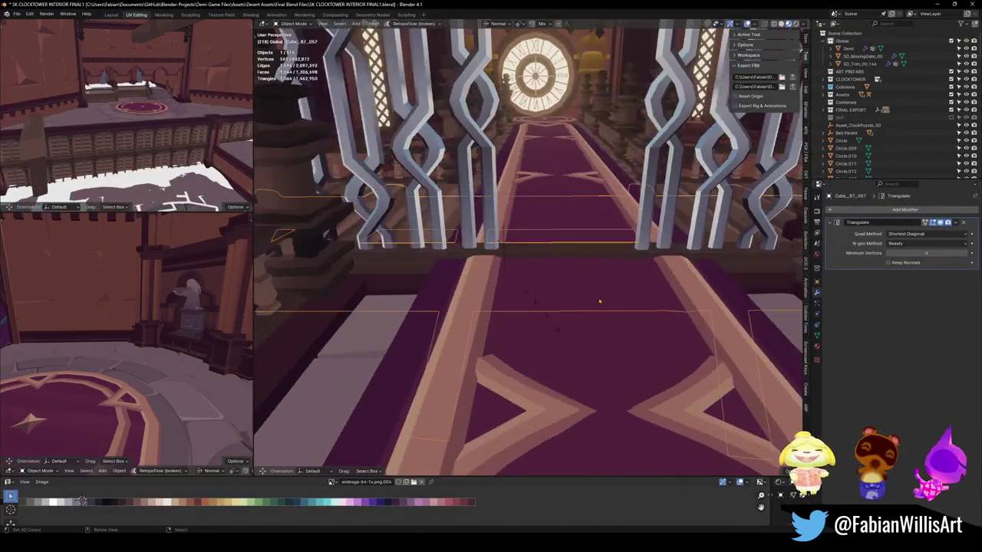
mouse_move(594, 257)
middle_down()
mouse_move(562, 286)
mouse_move(490, 267)
middle_up()
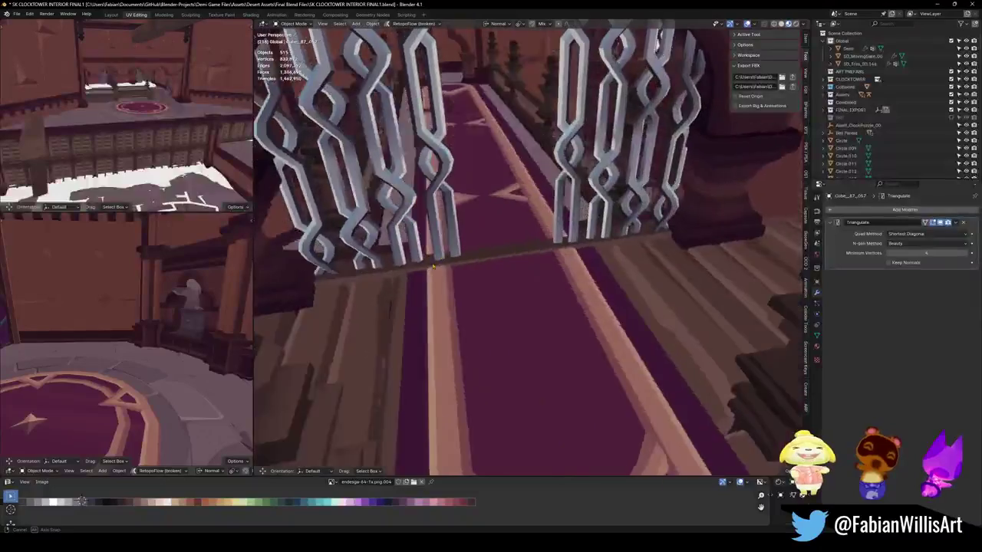
scroll(490, 268, up, 3)
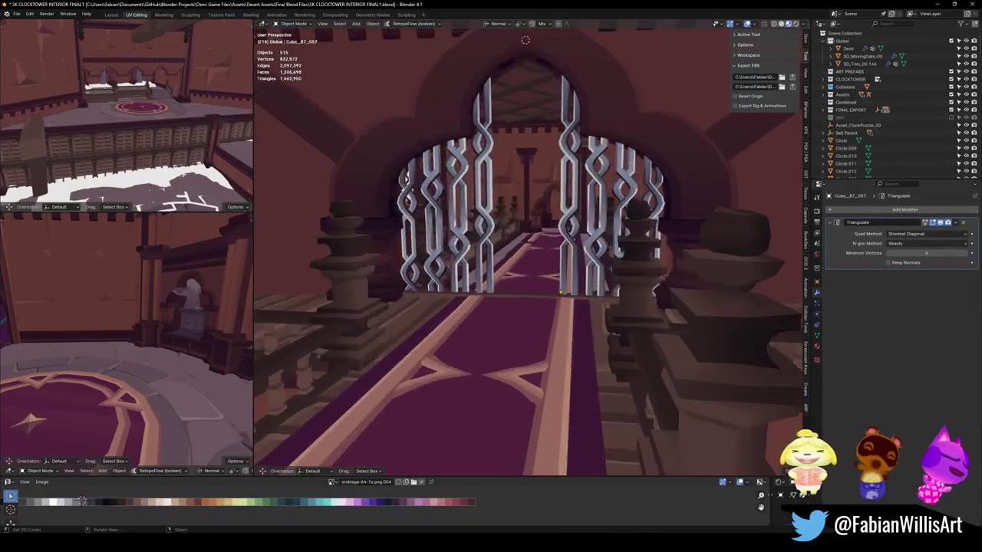
scroll(490, 267, up, 3)
mouse_move(490, 268)
middle_down()
mouse_move(539, 334)
mouse_move(537, 358)
middle_up()
key(Tab)
key(g)
key(z)
right_click(562, 362)
- Lower the sill strip's edge vertically along Z beneath the gates
click(539, 366)
key(g)
key(z)
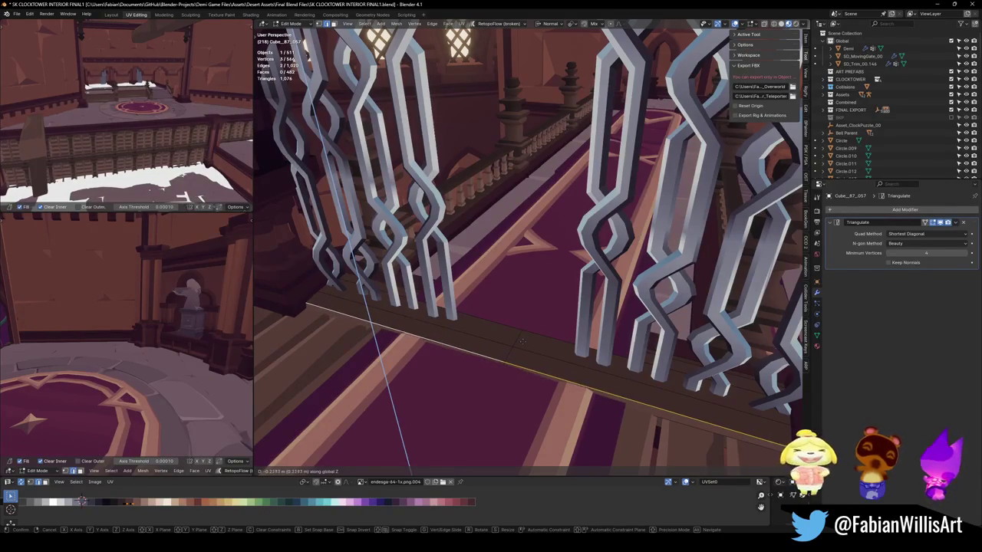
click(521, 341)
key(alt+a)
- Bevel the floor edge path into a wider golden trim strip
middle_drag(368, 322, 502, 329)
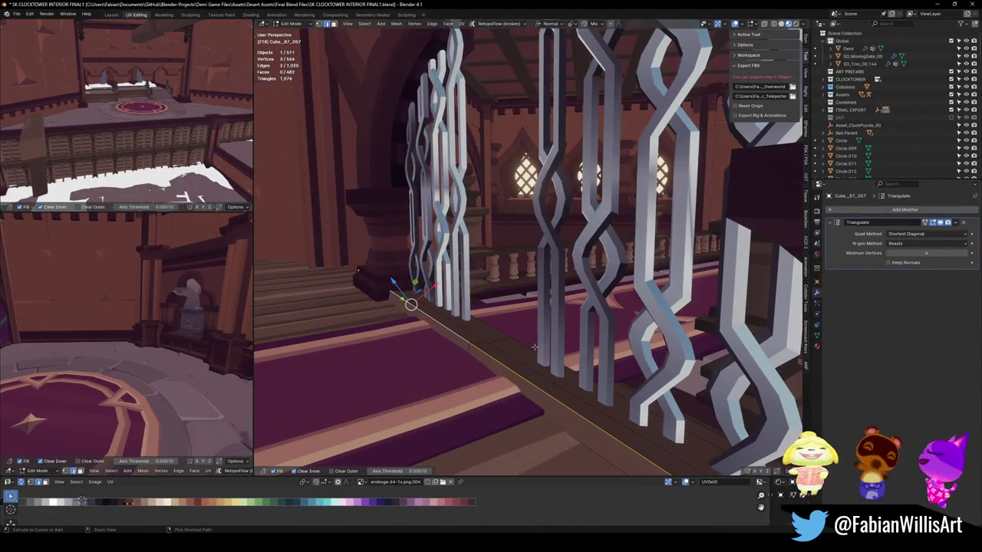
ctrl+click(535, 346)
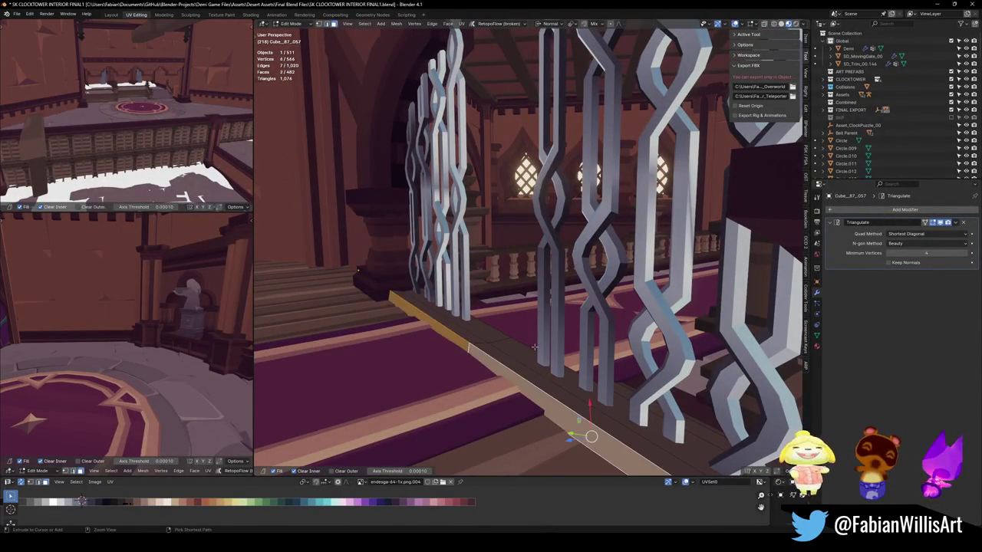
key(alt+a)
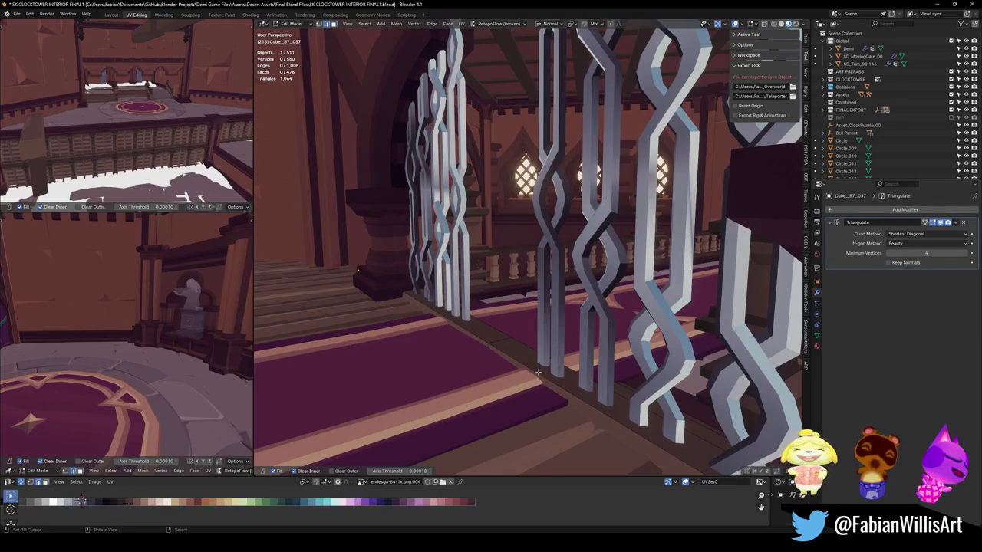
key(ctrl+b)
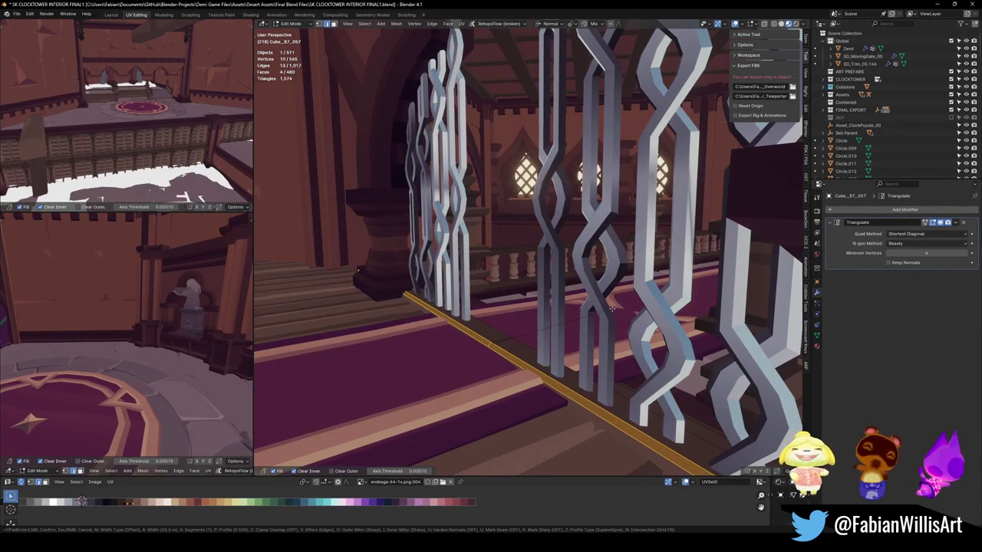
click(617, 330)
key(g)
key(Return)
- Return to Object Mode and save SK CLOCKTOWER INTERIOR FINAL1.blend
key(Tab)
click(570, 342)
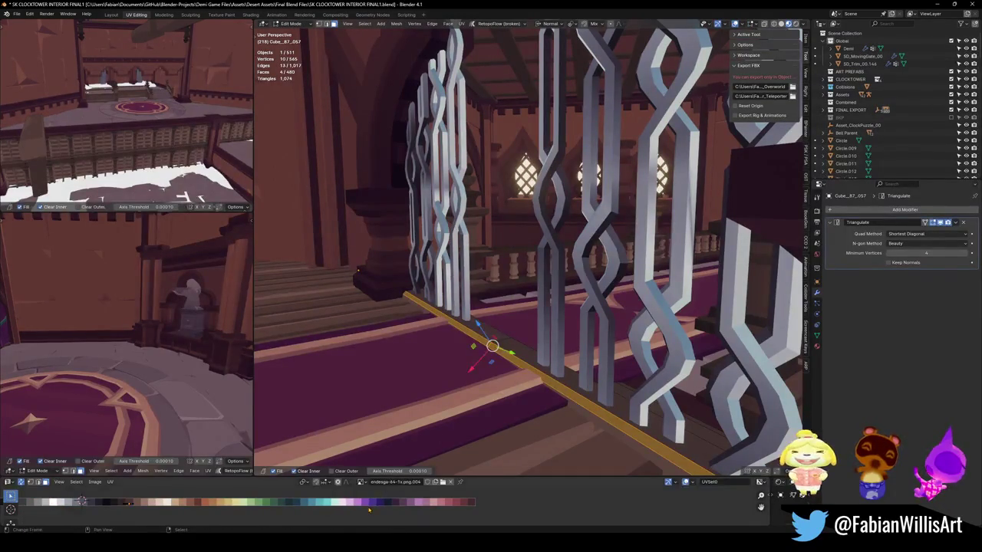
click(592, 330)
mouse_move(558, 335)
middle_down()
mouse_move(621, 328)
mouse_move(530, 327)
mouse_move(551, 337)
mouse_move(557, 310)
mouse_move(551, 322)
middle_up()
key(ctrl+s)
scroll(530, 327, up, 2)
- Duplicate two SD_MovingGate_00 gate bars 1.5624 m along X
click(436, 275)
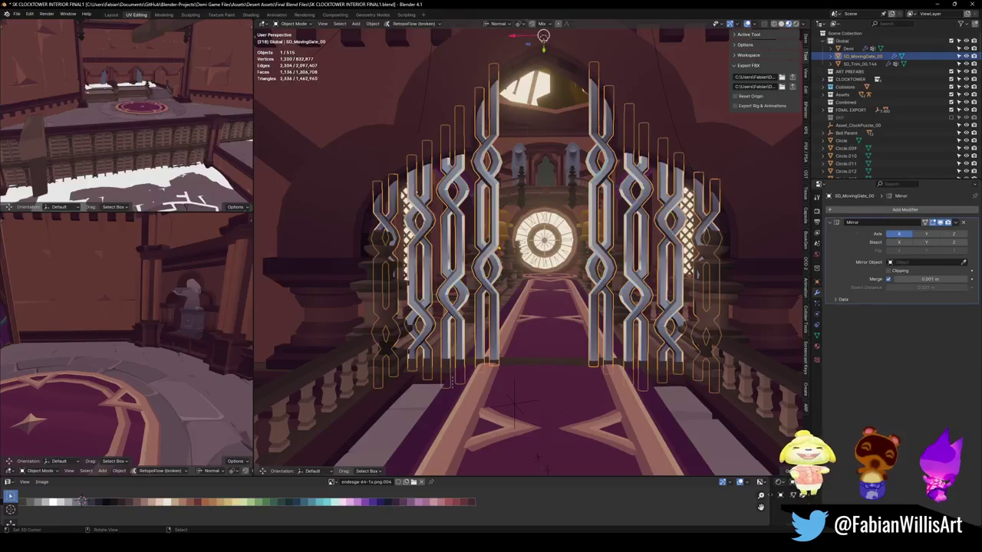
key(Tab)
middle_drag(611, 280, 551, 256)
key(l)
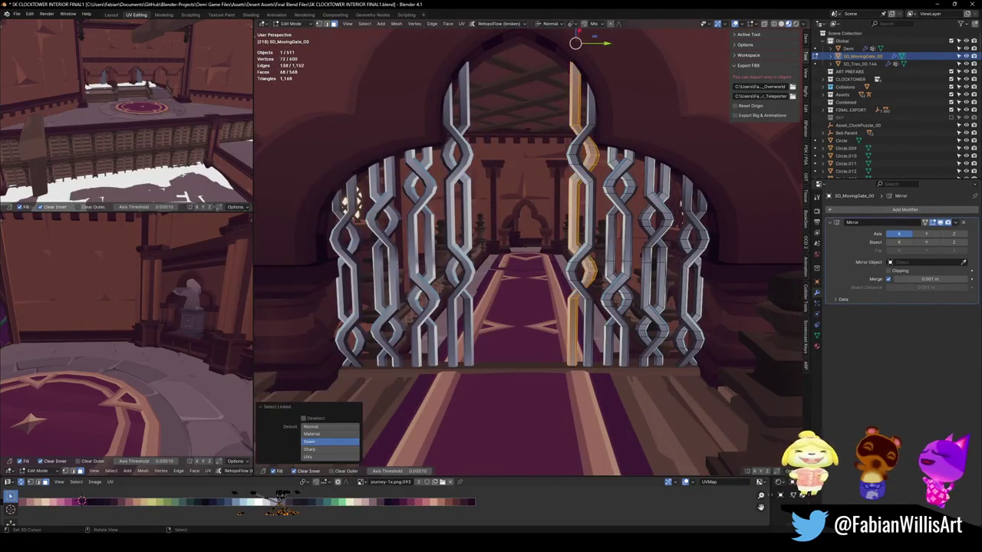
shift+middle_drag(586, 246, 583, 264)
shift+click(572, 240)
key(shift+d)
key(x)
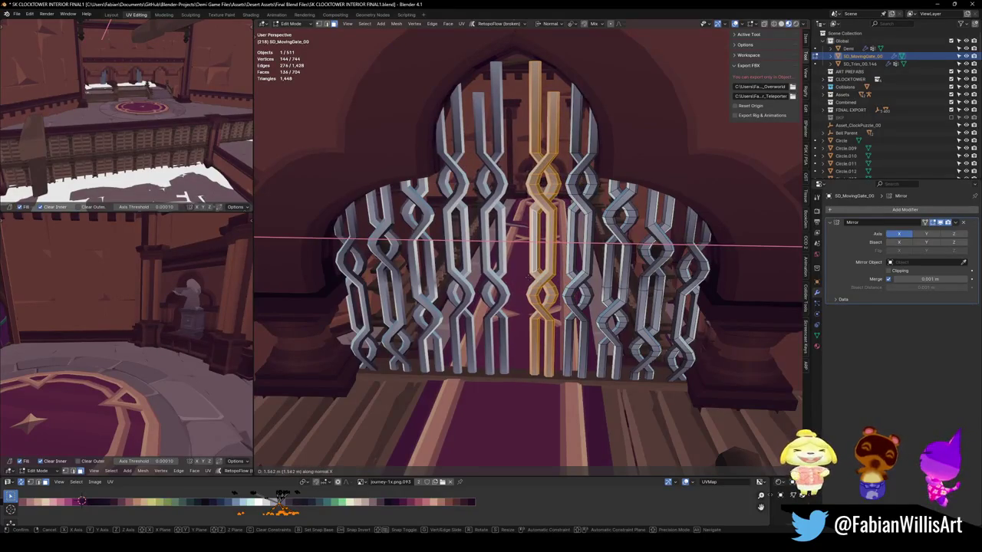
click(531, 276)
- Undo the copies, then duplicate the right bar's upper twist section downward along Z
scroll(531, 269, down, 3)
middle_drag(531, 261, 533, 239)
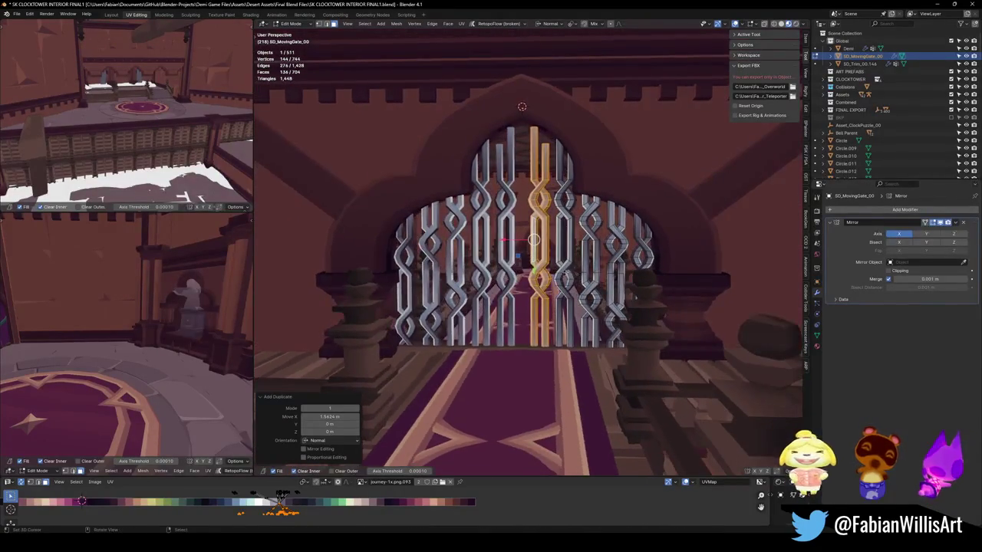
scroll(566, 273, up, 3)
key(ctrl+z)
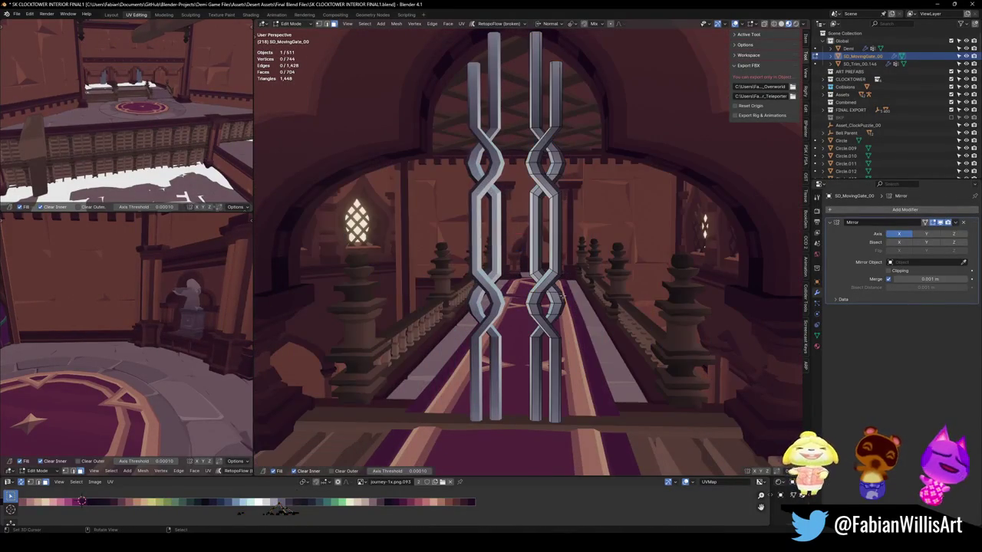
key(b)
drag(511, 245, 579, 316)
key(b)
key(shift+d)
key(z)
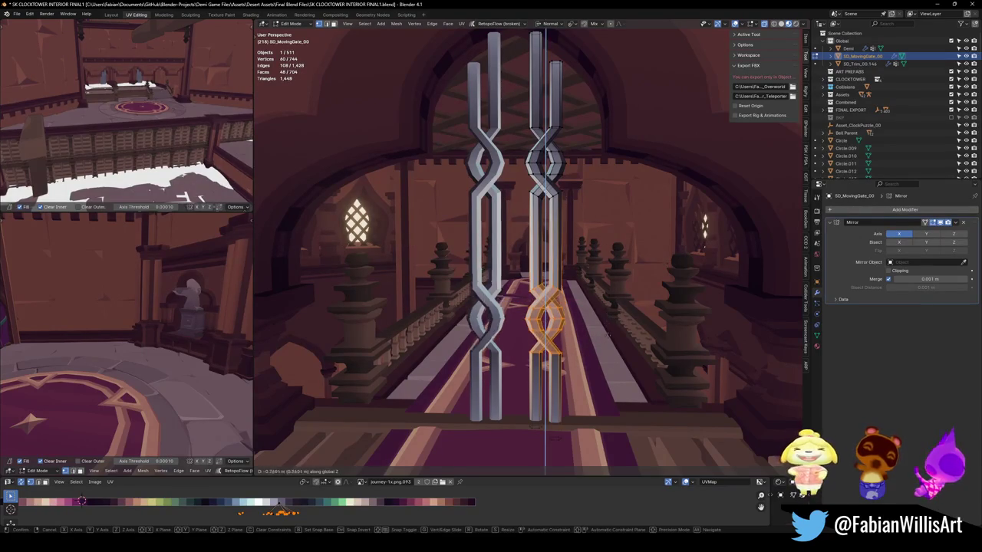
key(Return)
key(alt+a)
- Raise the right bar's top section vertically along Z
scroll(536, 414, down, 3)
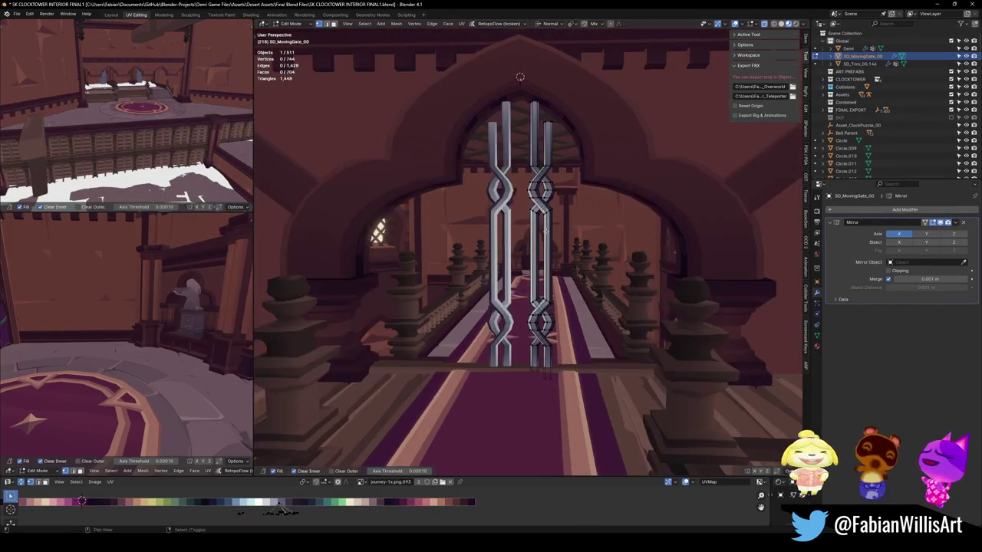
drag(515, 126, 595, 283)
key(g)
key(z)
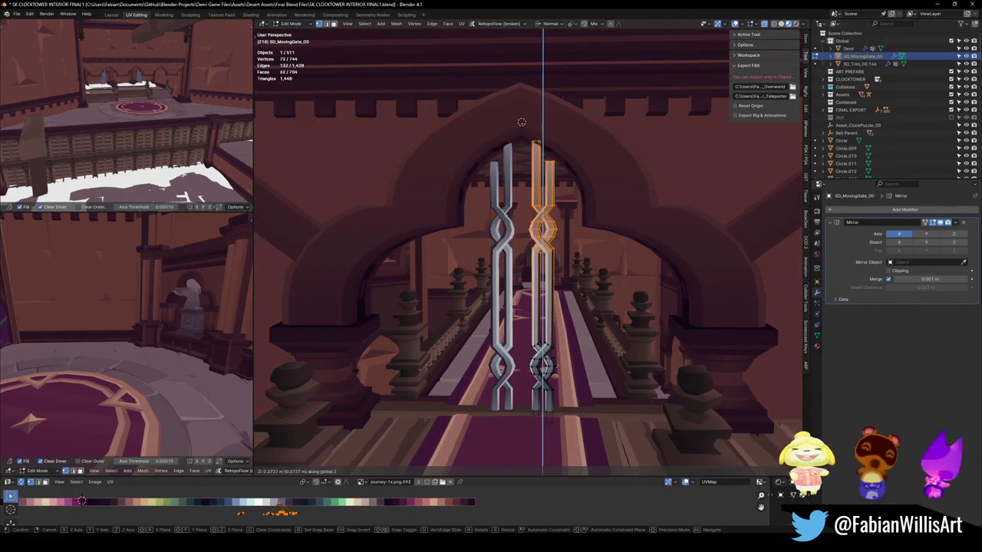
click(592, 264)
key(alt+a)
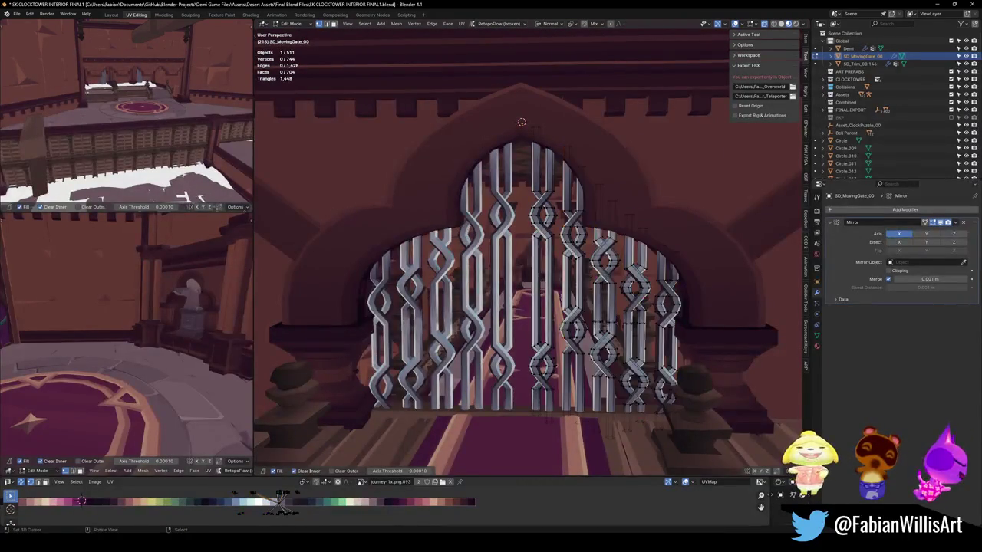
- Select one right-side gate bar, return to Object Mode and view the gate at an angle
scroll(592, 264, up, 2)
key(a)
key(alt+a)
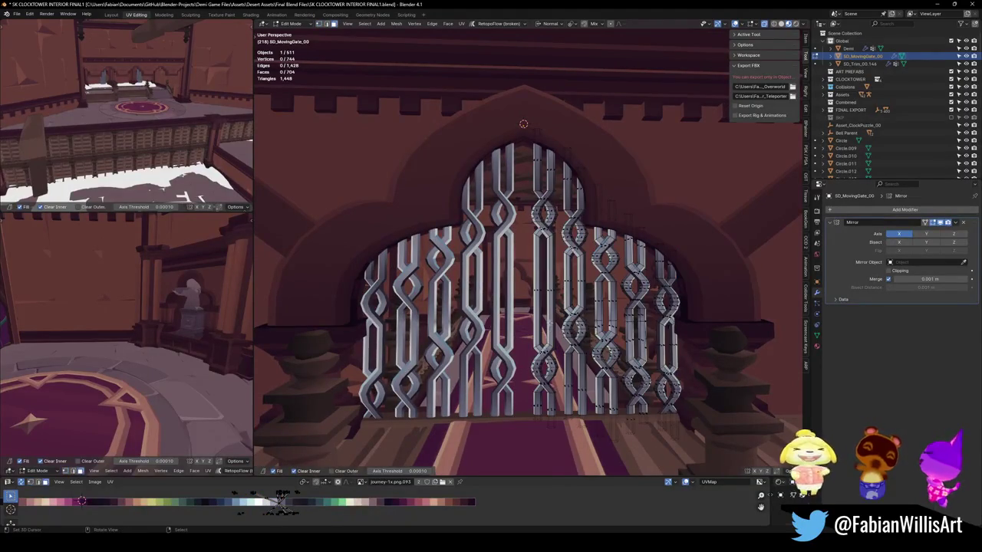
key(l)
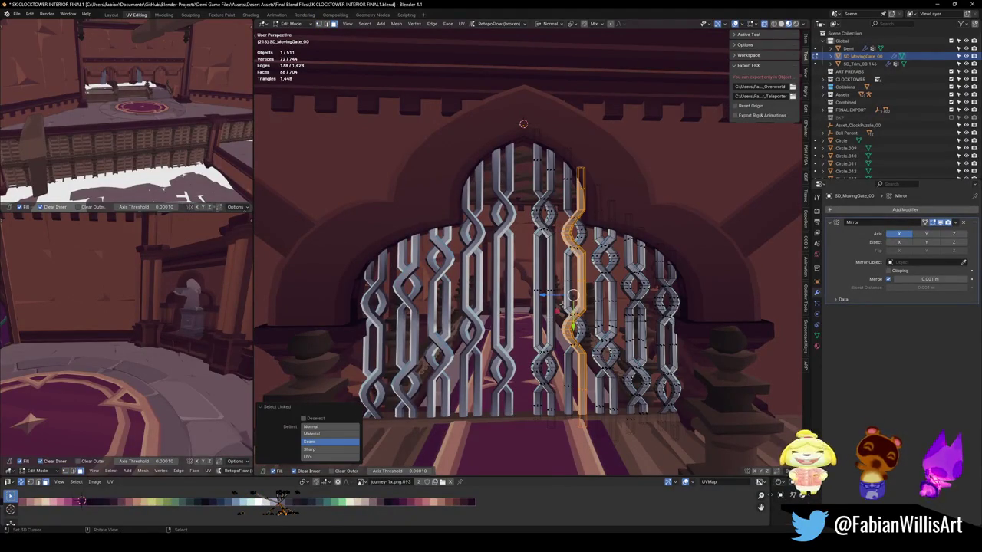
key(Tab)
scroll(573, 294, down, 2)
scroll(573, 294, down, 2)
scroll(573, 294, up, 2)
middle_drag(573, 294, 606, 262)
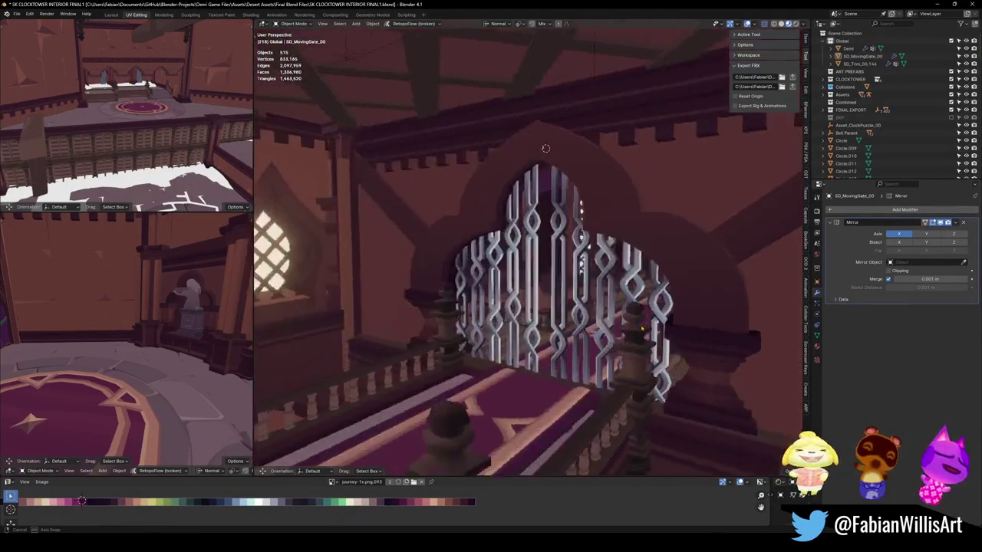
- In Edit Mode, duplicate one complete gate bar and slide the copy along X beside the original
middle_drag(638, 330, 650, 303)
scroll(650, 303, up, 2)
scroll(649, 303, down, 2)
scroll(650, 303, up, 2)
key(Tab)
scroll(649, 303, up, 2)
scroll(649, 303, up, 1)
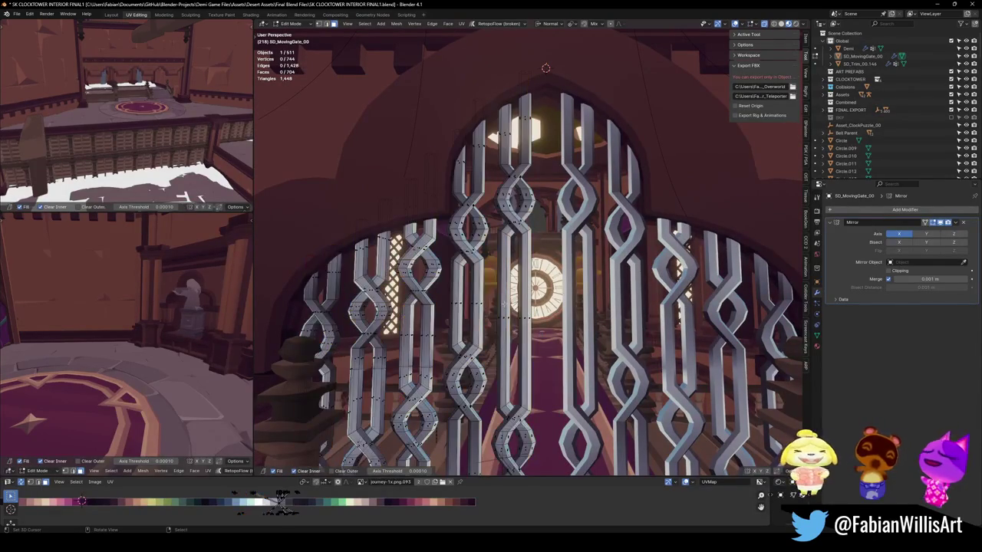
key(l)
middle_drag(679, 231, 675, 238)
shift+click(684, 234)
key(shift+d)
key(x)
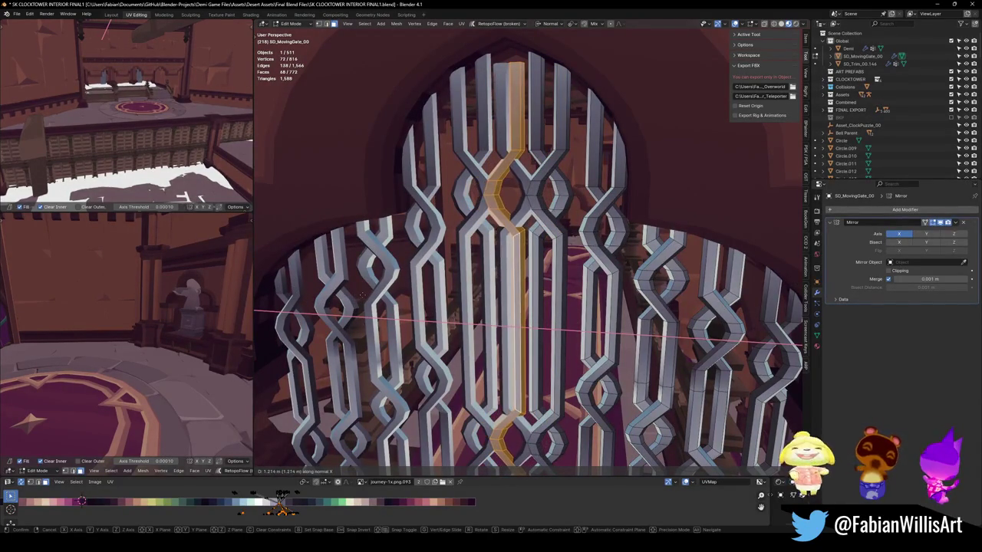
click(360, 294)
- Move another vertical bar sideways along X, then shift all the gate bars along X
scroll(523, 299, down, 3)
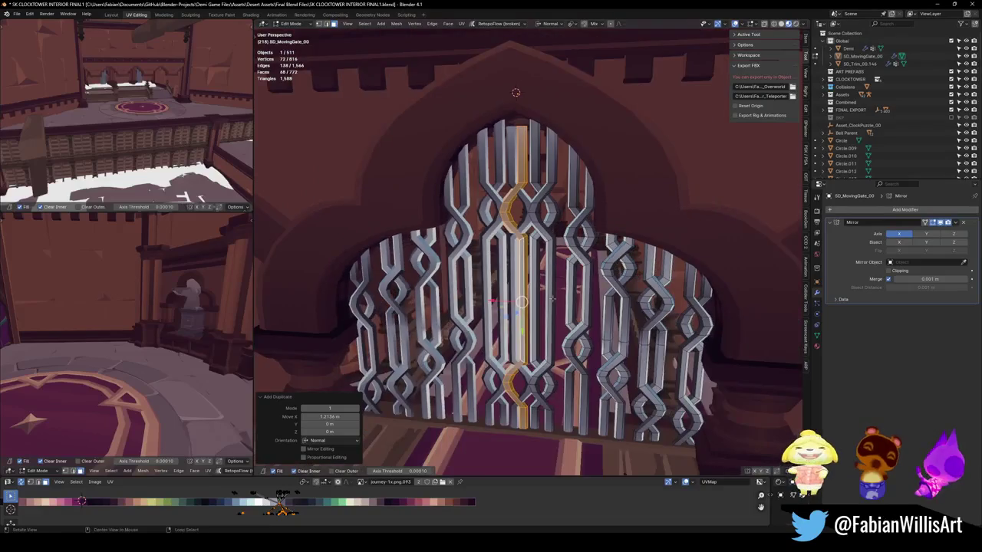
middle_drag(523, 299, 523, 299)
key(alt+a)
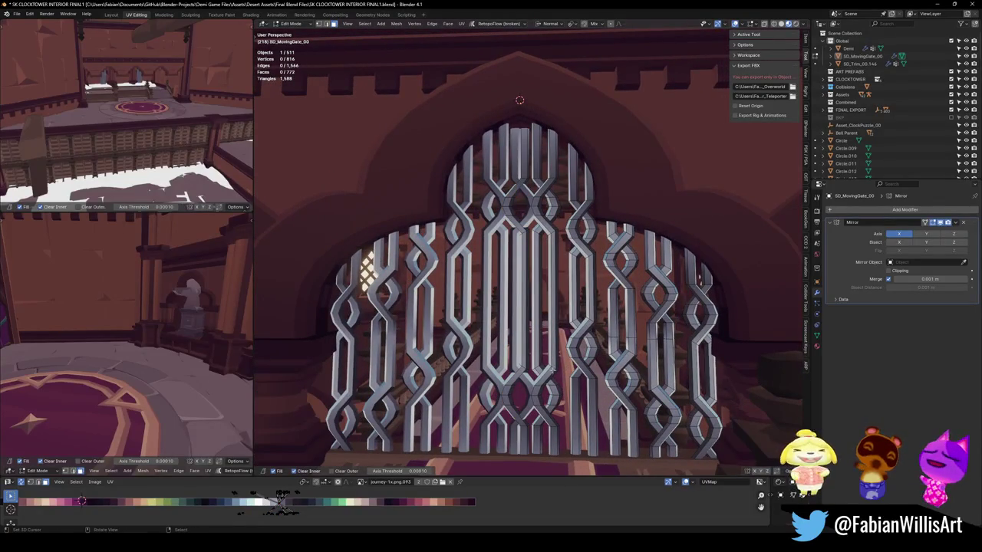
key(l)
click(330, 442)
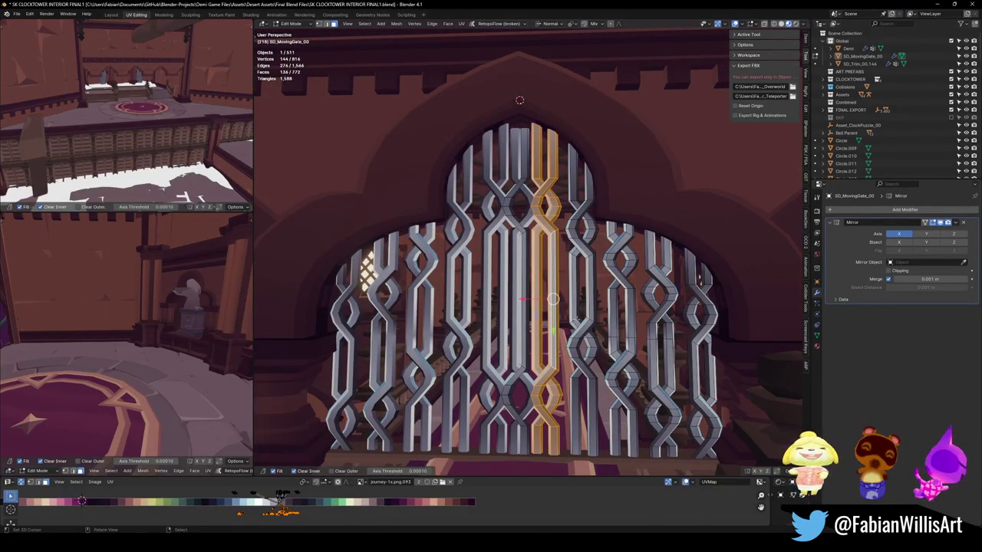
key(g)
key(x)
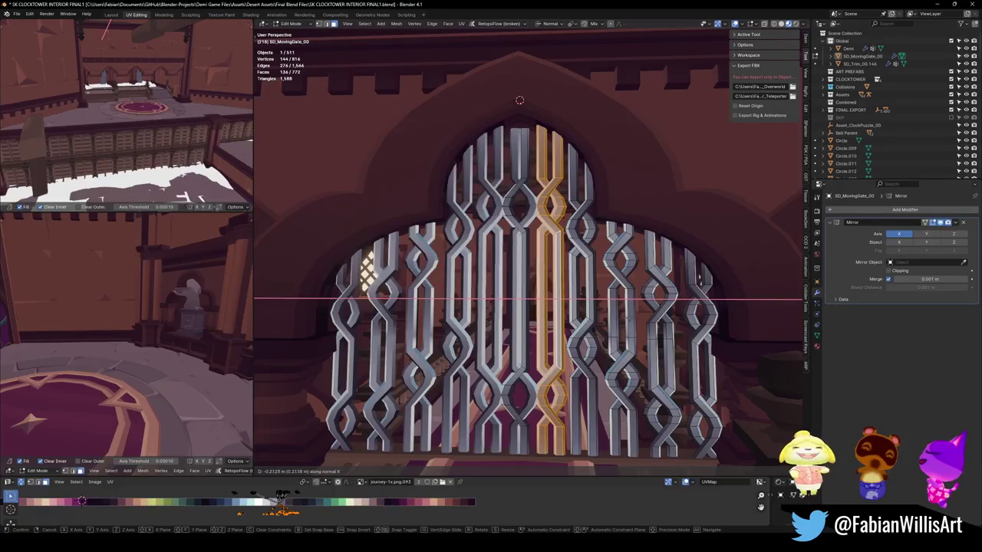
click(556, 299)
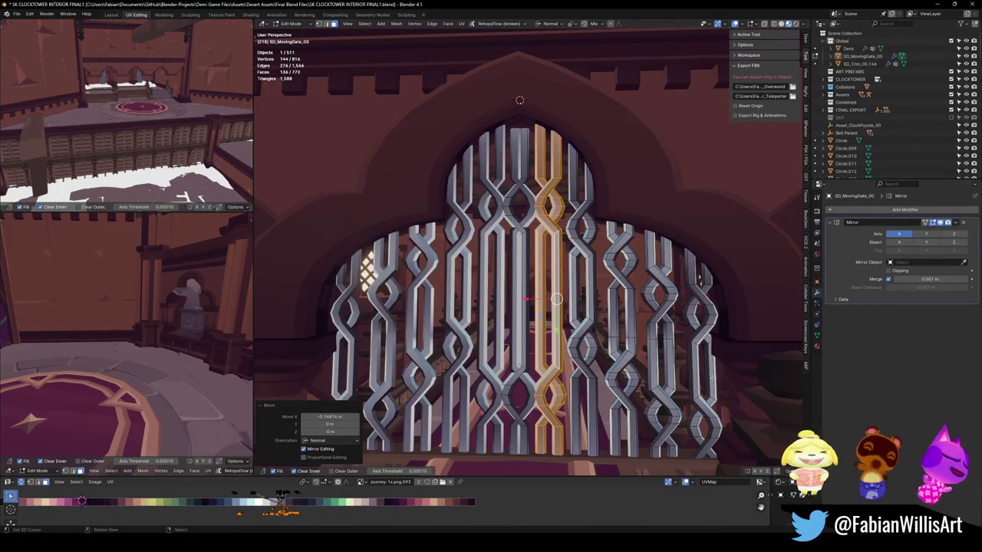
key(alt+a)
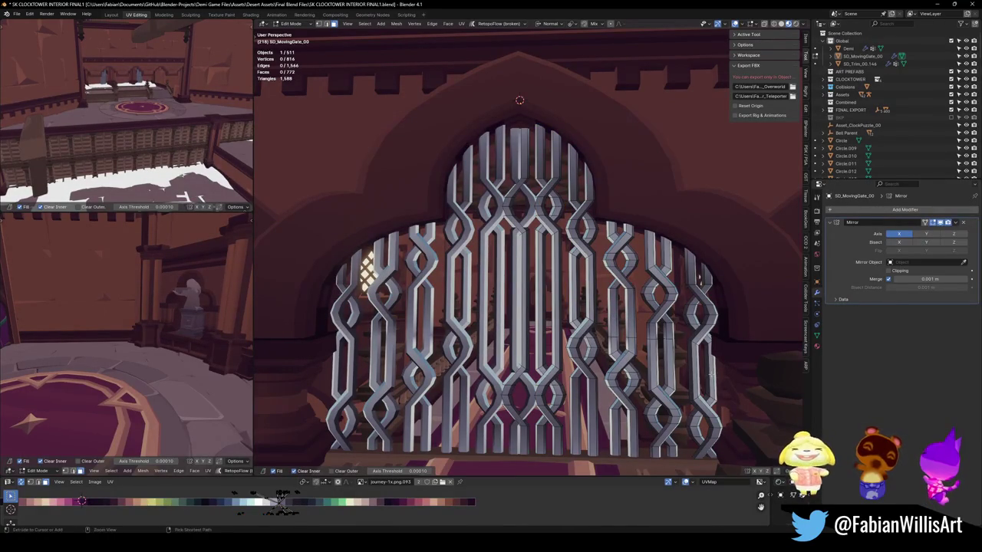
key(a)
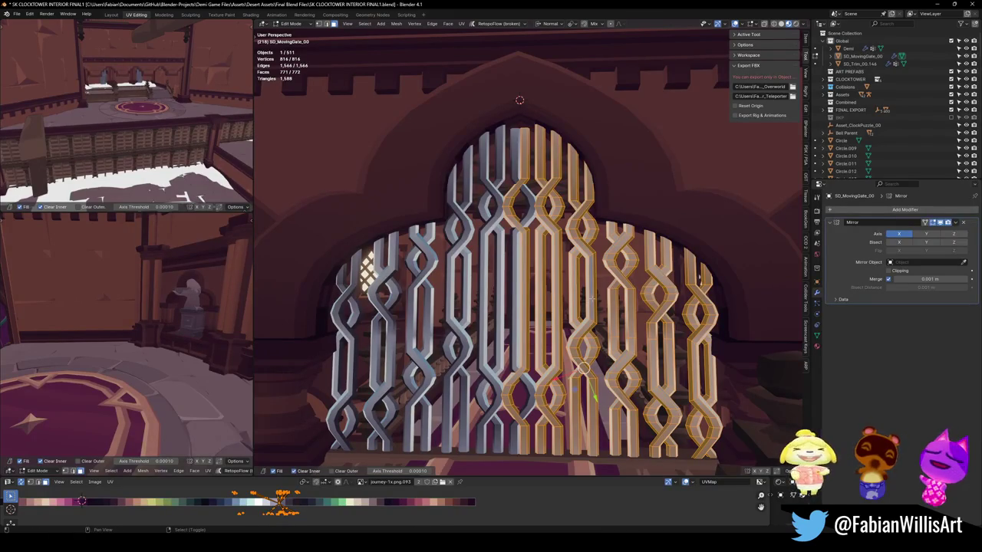
key(g)
key(x)
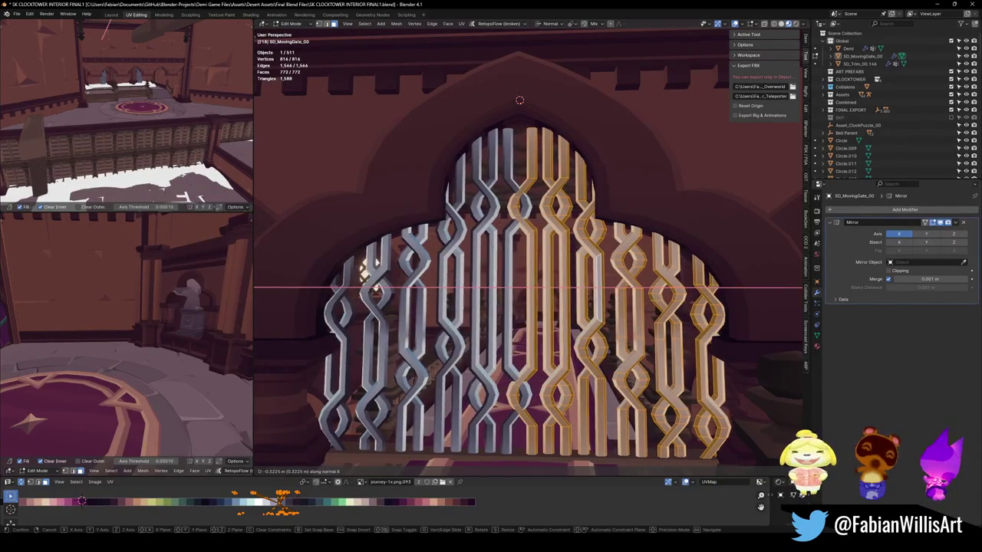
key(Return)
- Reposition one more vertical bar along X to even out the spacing
key(alt+a)
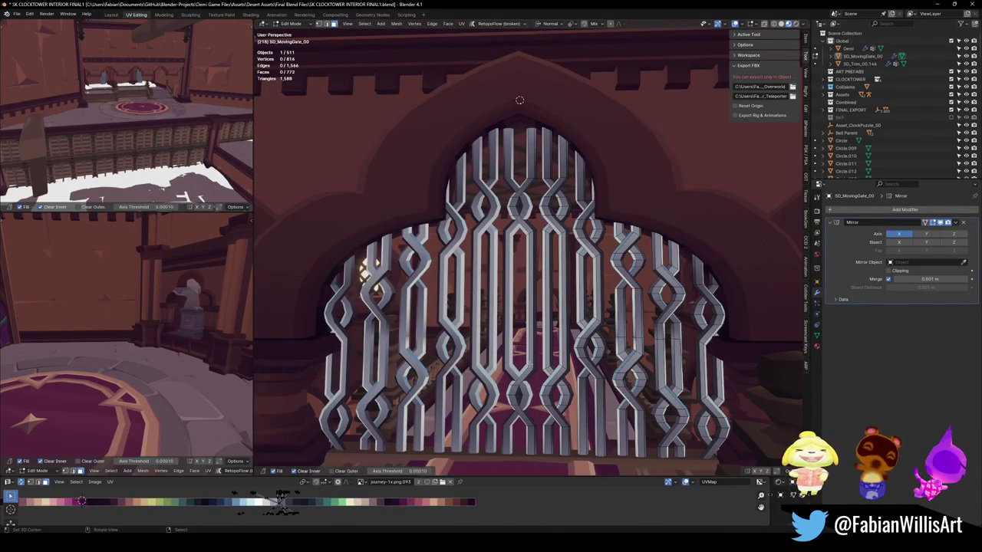
key(l)
key(g)
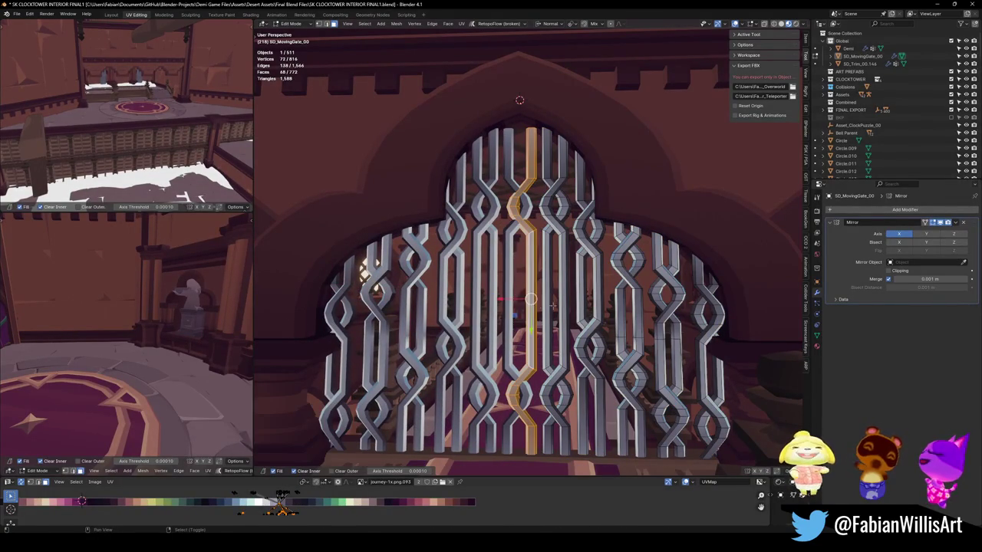
key(x)
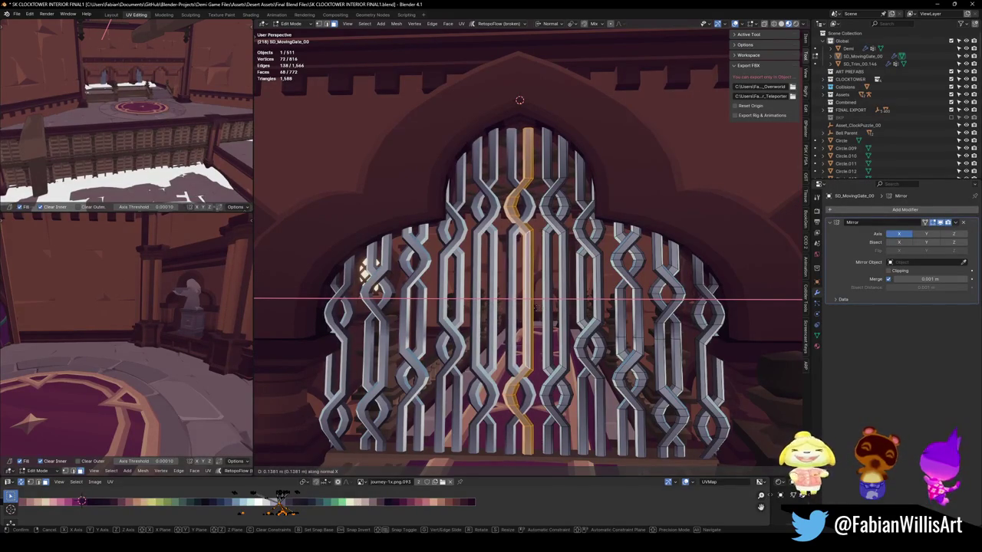
click(534, 308)
key(alt+a)
scroll(552, 299, down, 5)
scroll(570, 290, up, 6)
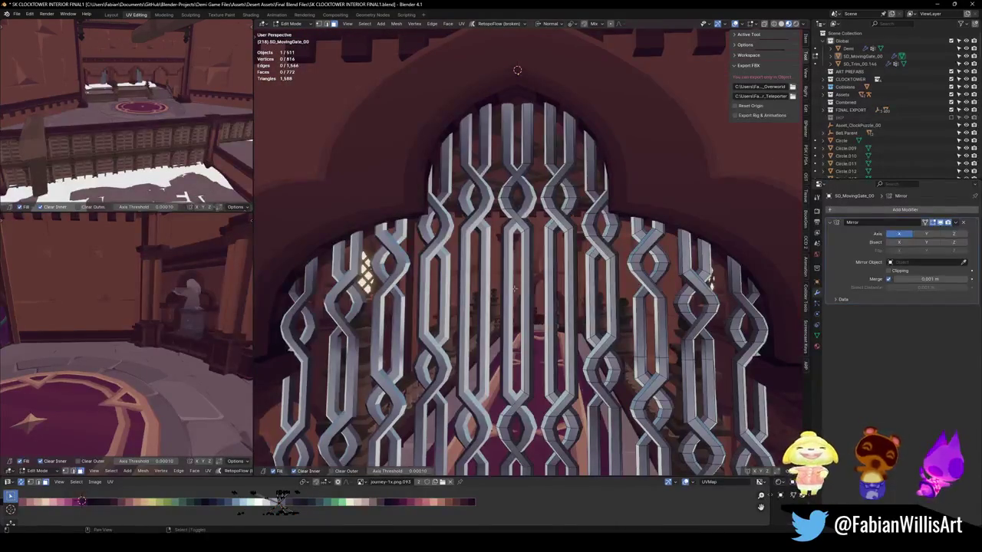
middle_drag(514, 288, 525, 294)
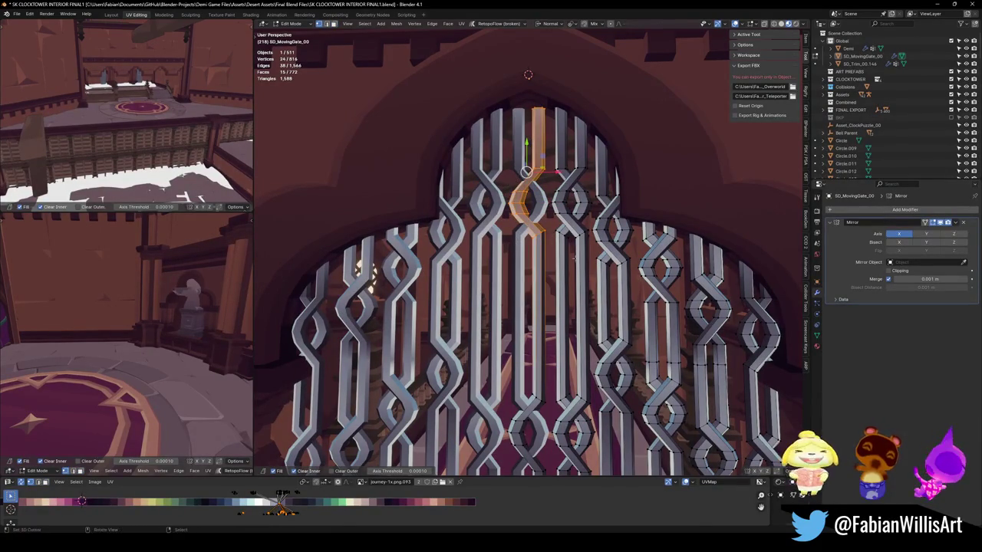
- Lower the top twist strip along Z down to the bottom of the gate
key(r)
key(Escape)
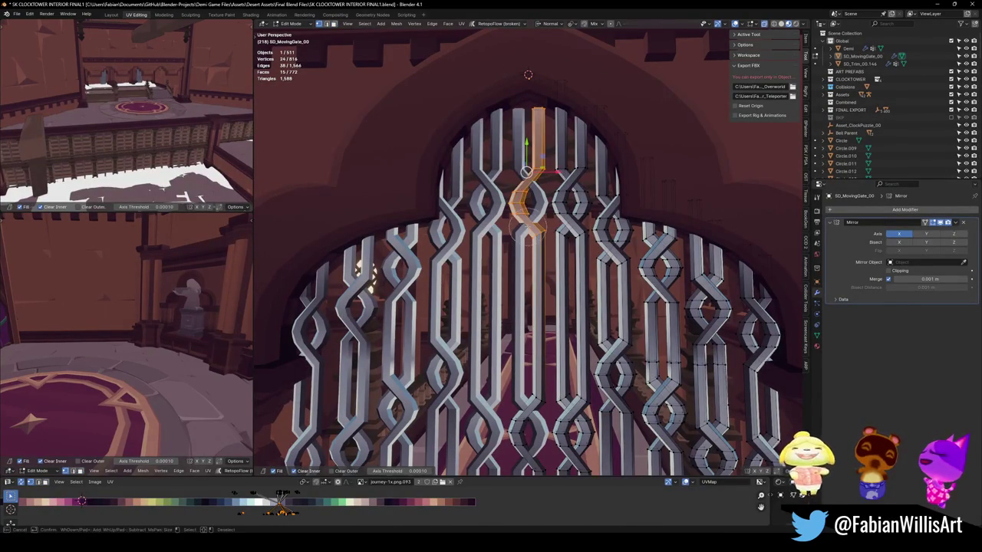
key(g)
key(z)
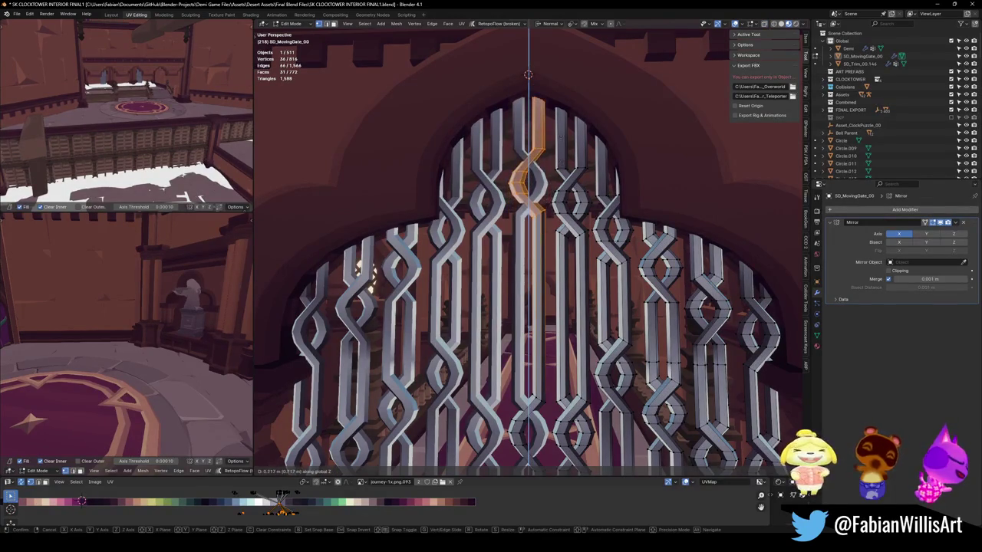
key(Return)
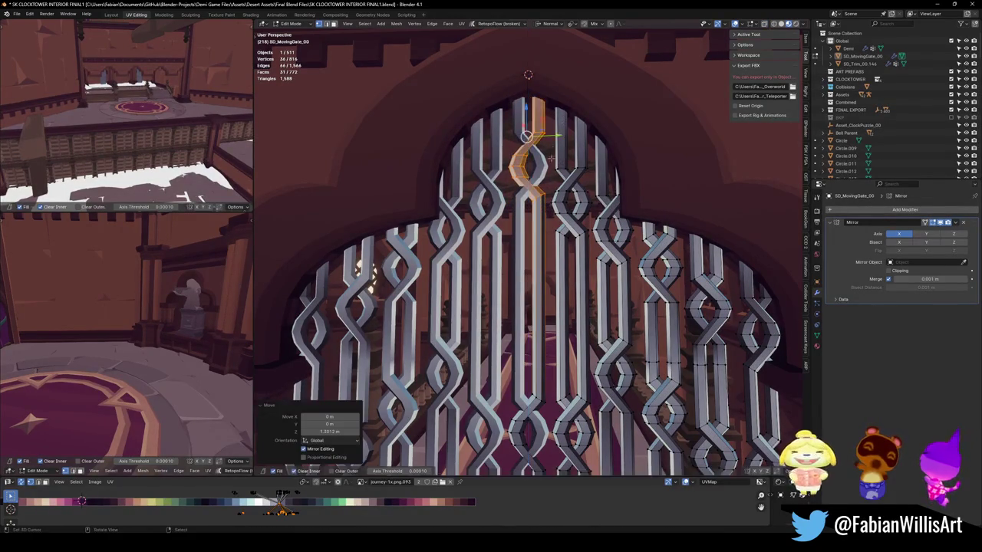
scroll(529, 246, down, 3)
scroll(529, 245, up, 3)
key(g)
key(z)
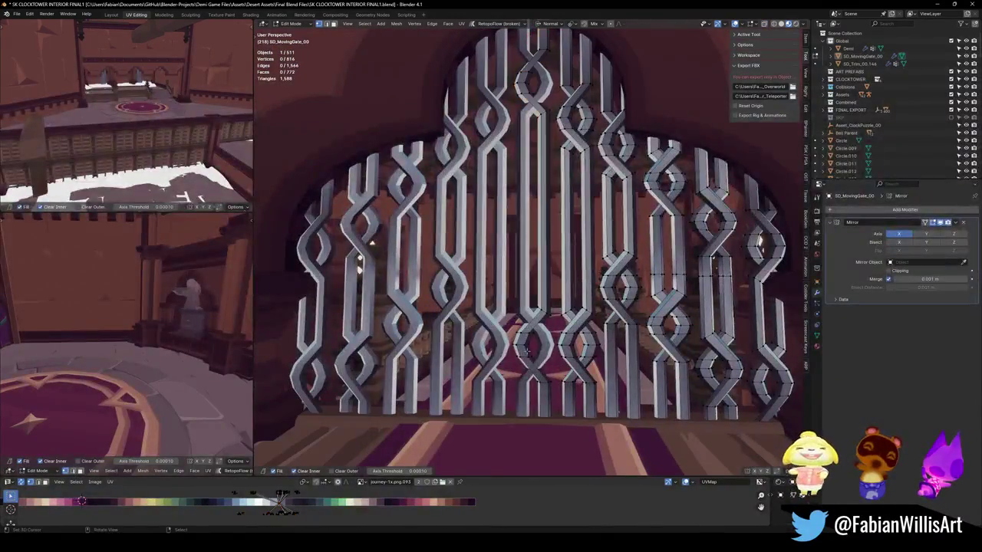
key(Return)
- Raise a twist strip along Z, then leave Edit Mode to view the finished gate
key(g)
key(z)
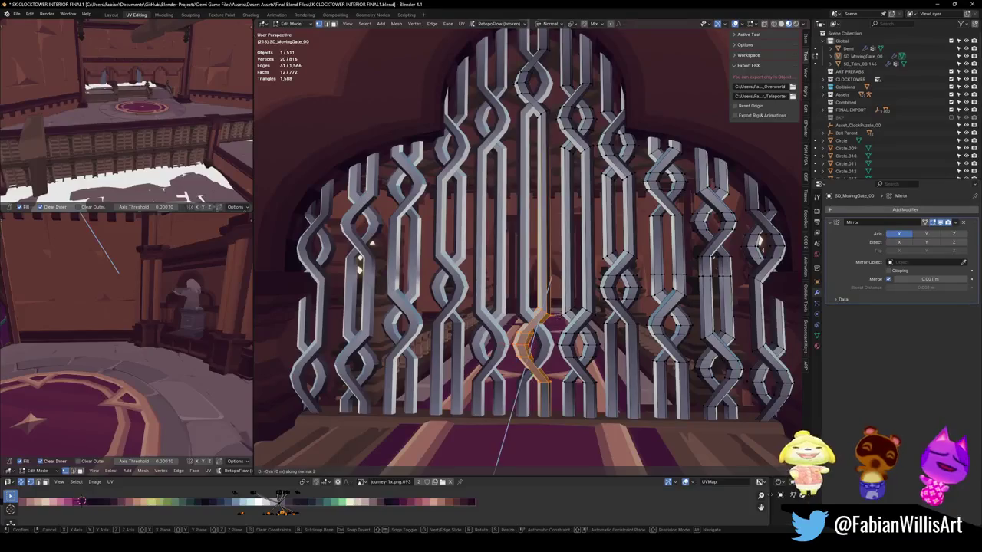
key(Escape)
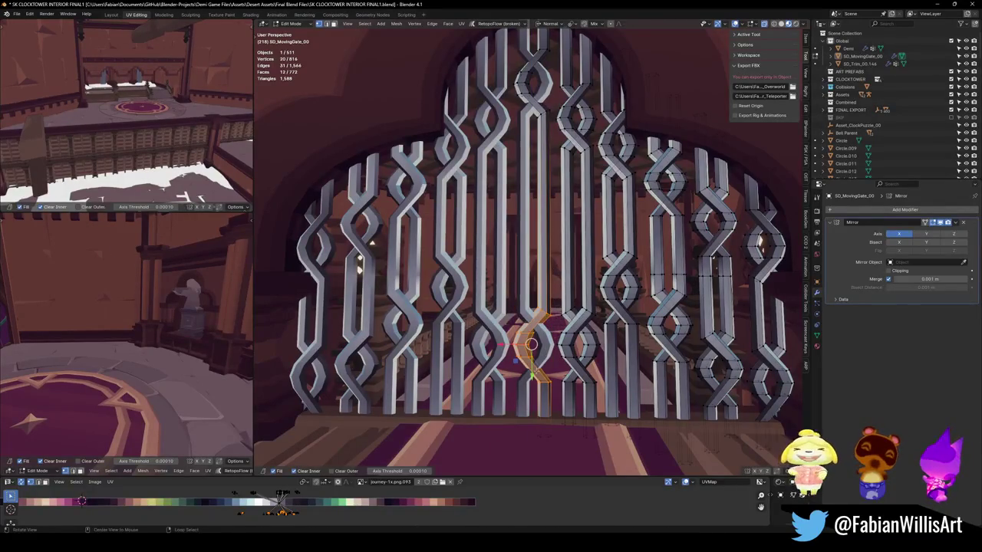
key(g)
key(z)
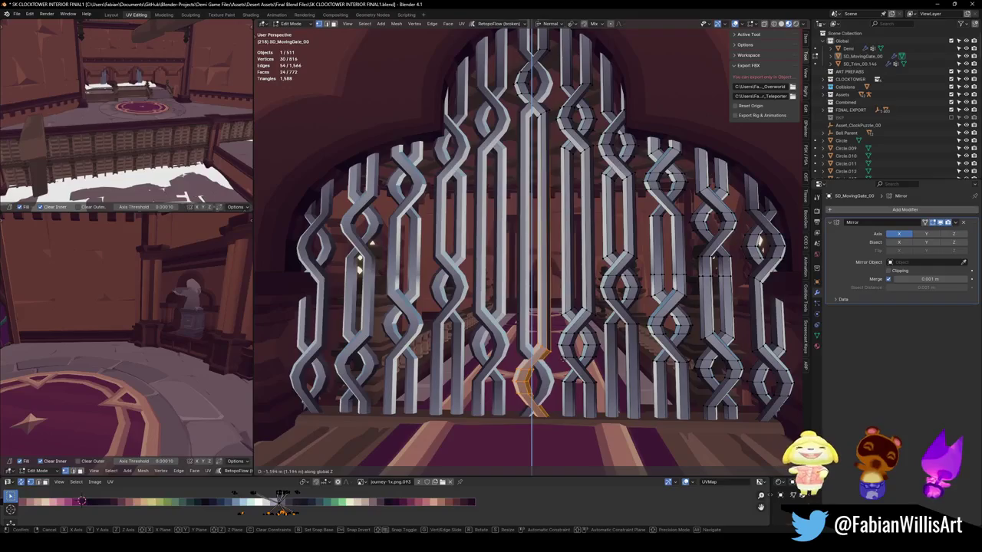
click(537, 353)
key(Tab)
scroll(536, 352, down, 5)
middle_drag(537, 352, 537, 306)
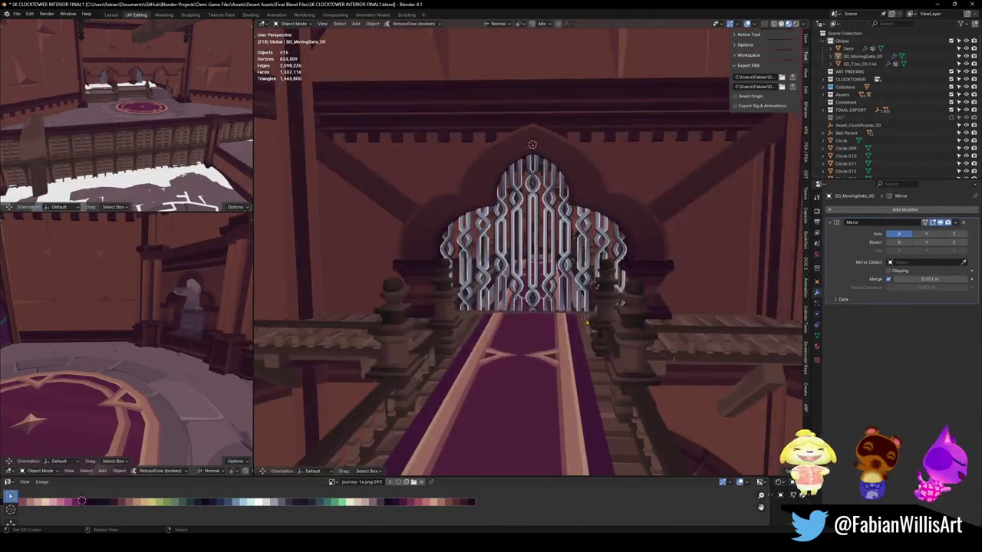
- Clear the selection and save SK CLOCKTOWER INTERIOR FINAL1.blend
scroll(536, 307, up, 4)
key(a)
key(alt+a)
mouse_move(530, 253)
middle_down()
mouse_move(568, 253)
mouse_move(537, 253)
middle_up()
key(ctrl+s)
- Put SD_MovingGate_00 into Edit Mode and zoom in on the gate
middle_drag(546, 324, 613, 307)
scroll(623, 300, up, 5)
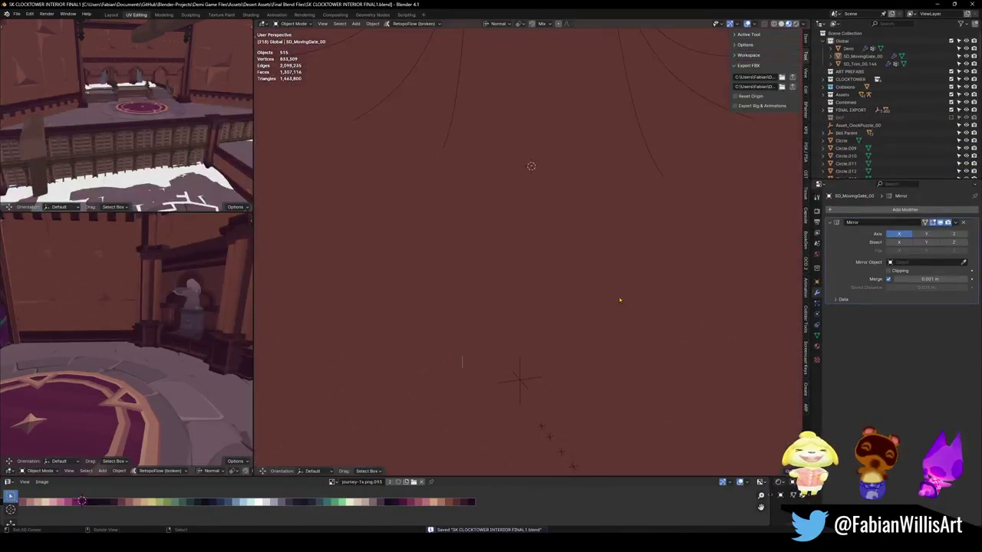
scroll(592, 308, down, 5)
key(Tab)
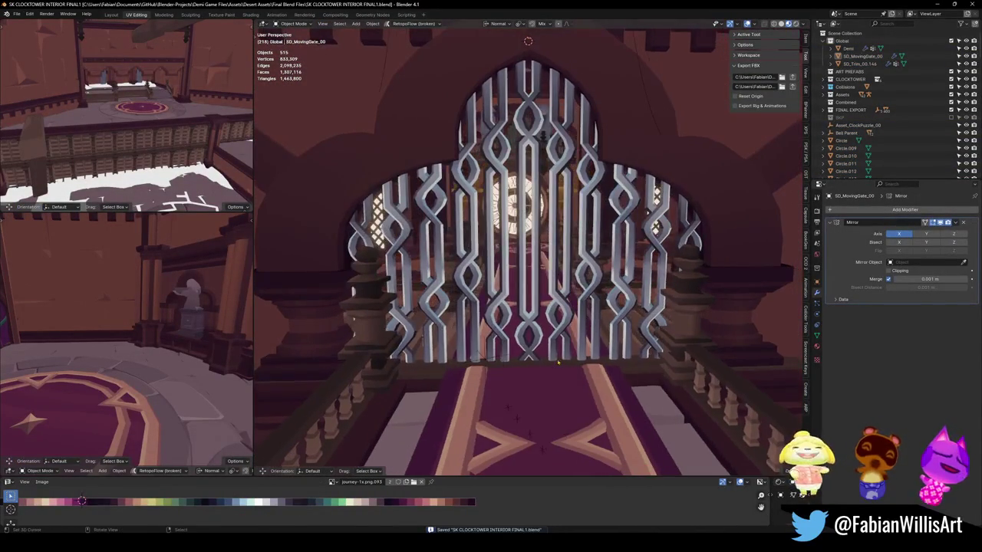
scroll(549, 373, up, 2)
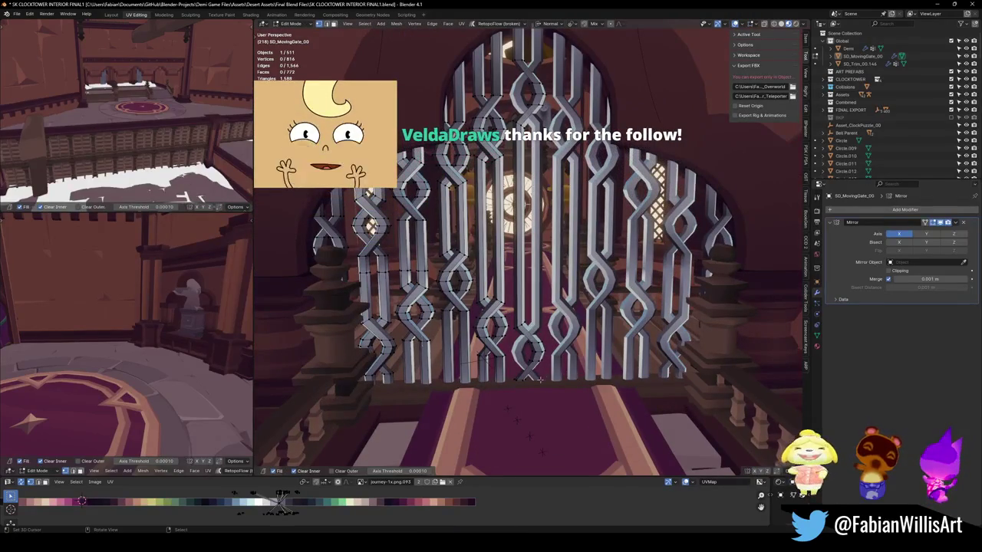
- Circle-select the gate's bottom centre bars and trial a vertical Z move, then cancel it
middle_drag(539, 369, 530, 391)
key(c)
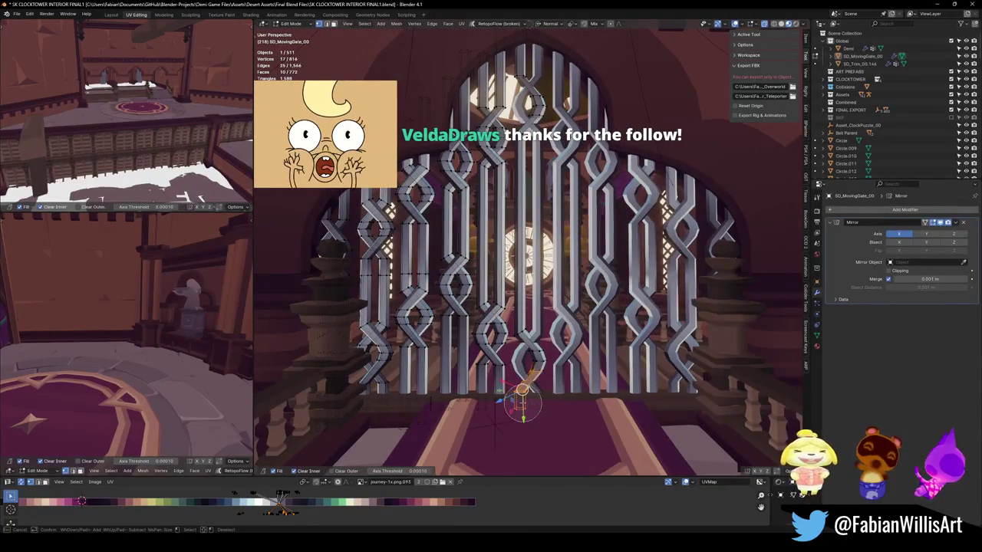
drag(530, 388, 526, 360)
key(Escape)
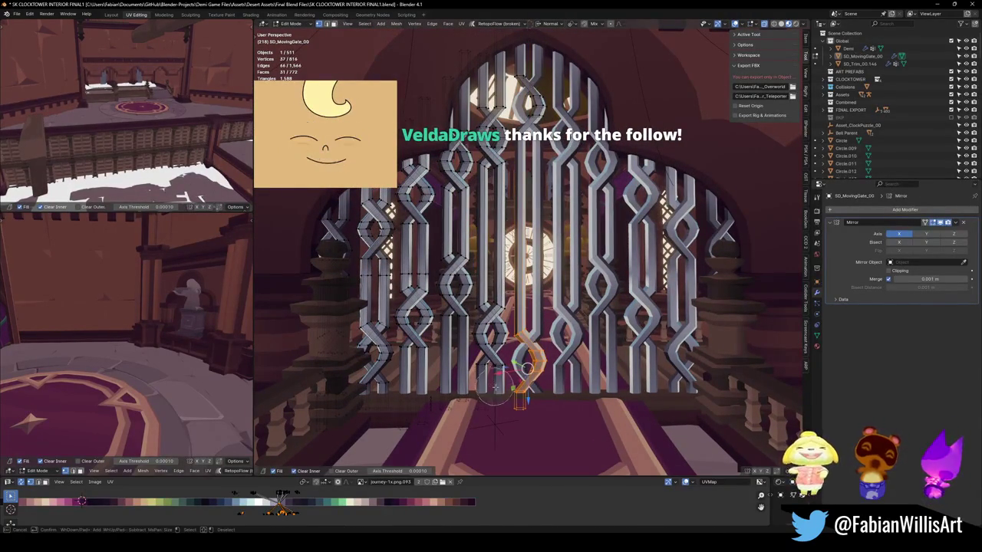
key(g)
key(z)
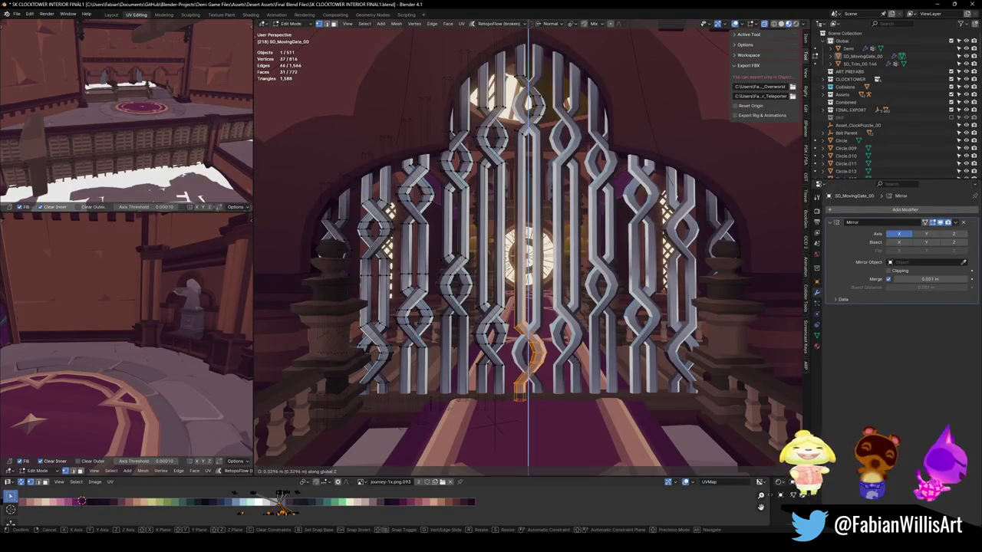
key(z)
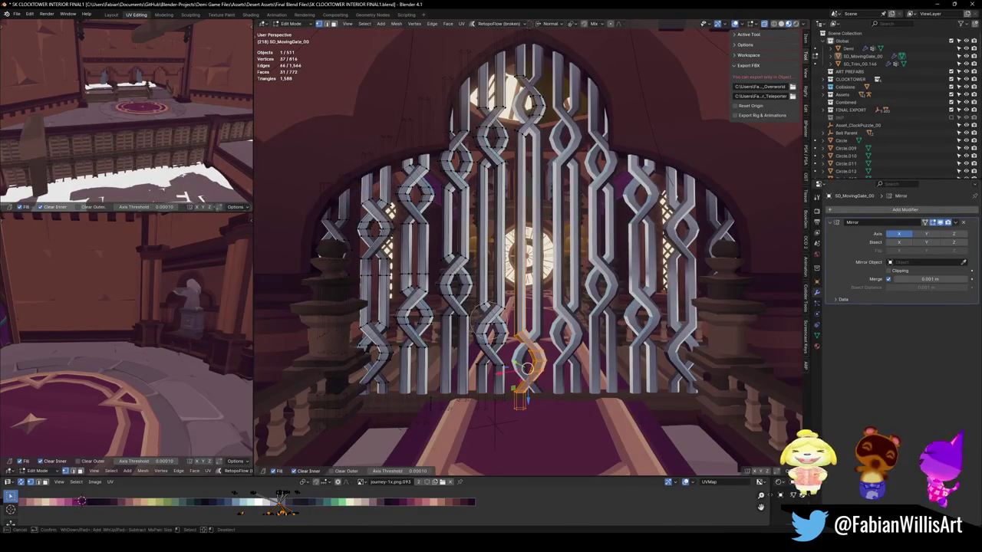
key(z)
key(z)
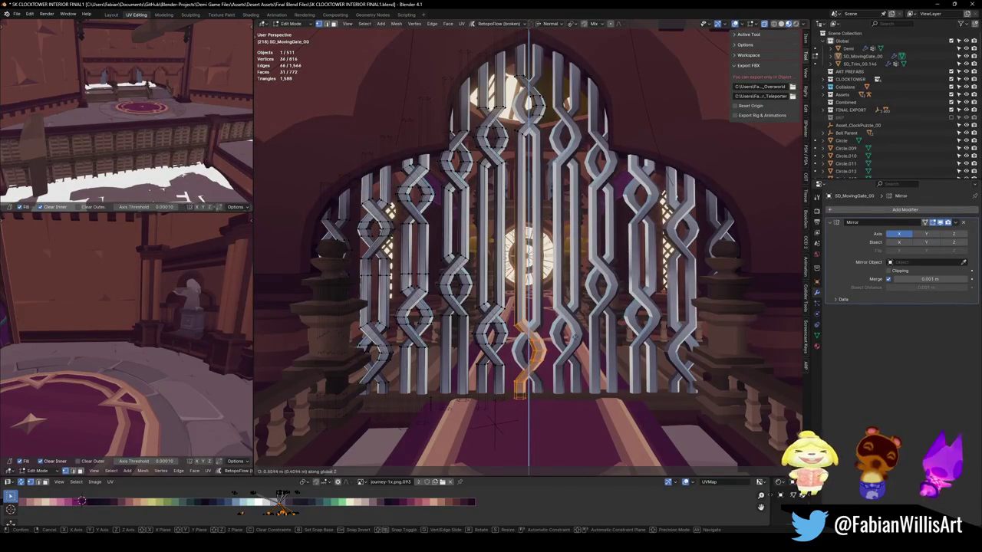
key(Escape)
- Exit Edit Mode, face the gate straight on, and save the file
mouse_move(529, 230)
middle_down()
mouse_move(533, 62)
mouse_move(532, 118)
middle_up()
key(Tab)
key(alt+a)
key(ctrl+s)
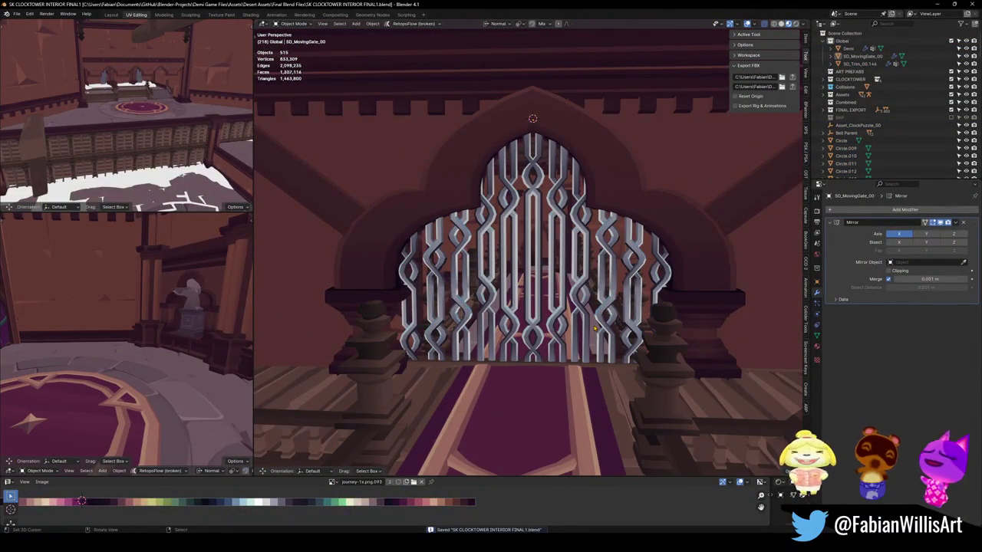
- Test raising the gate along Z, cancel the move, deselect, and save
click(533, 300)
key(g)
key(z)
key(Escape)
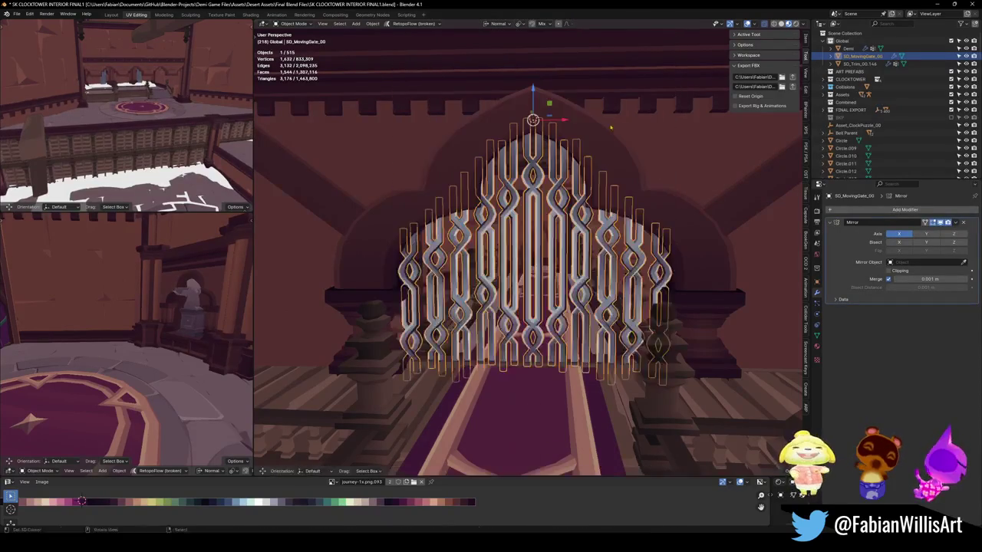
key(alt+a)
key(ctrl+s)
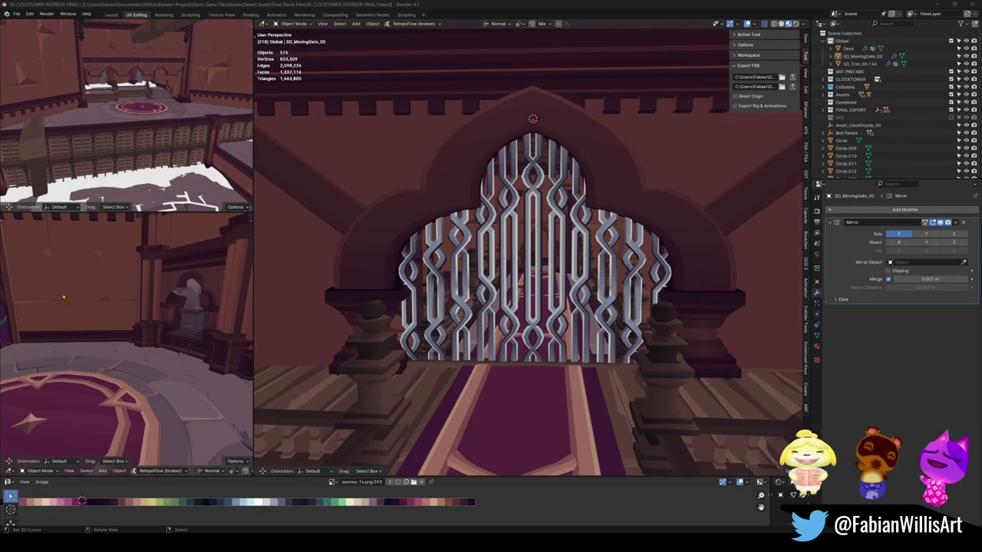
- From a side view, select the arch SD_Pillar_00.153 and enter Edit Mode
mouse_move(550, 270)
middle_down()
mouse_move(504, 276)
mouse_move(491, 322)
middle_up()
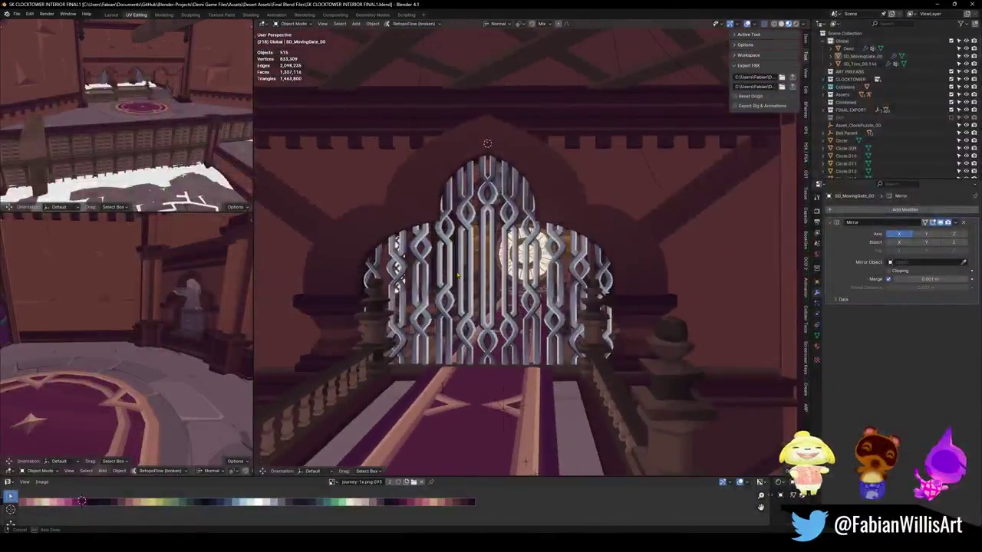
mouse_move(484, 395)
shift+middle_down()
mouse_move(501, 409)
mouse_move(617, 247)
shift+middle_up()
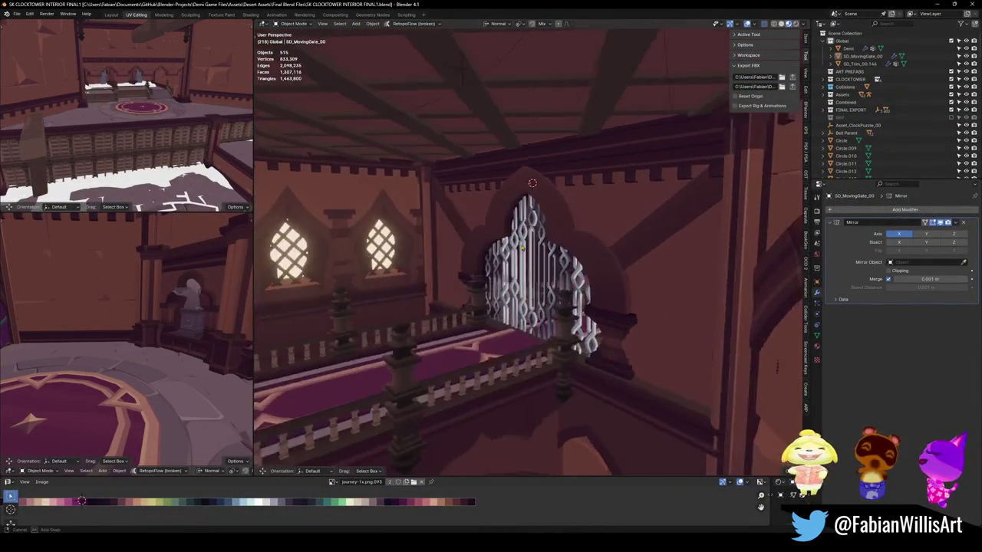
click(617, 247)
key(Tab)
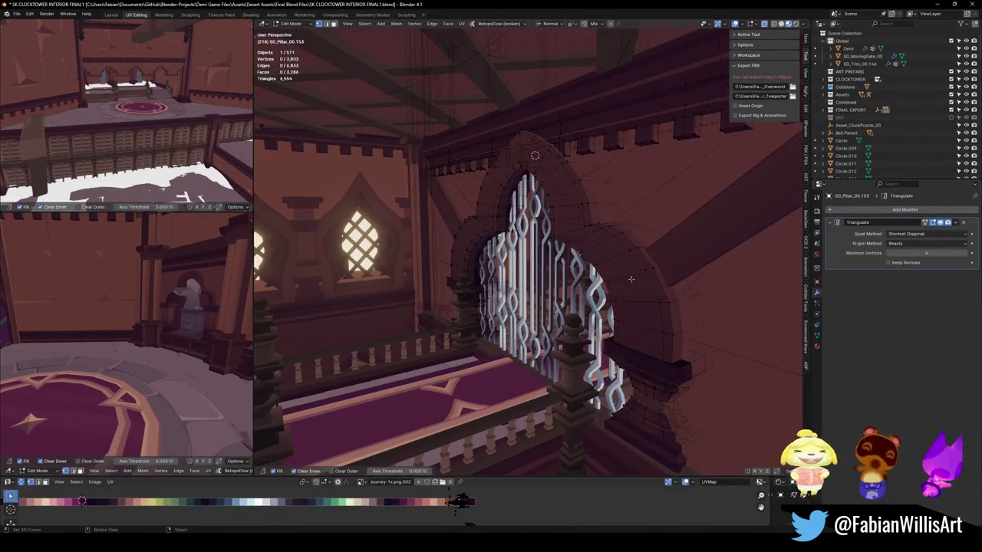
- Select the arch's outer rim edge loop and return to Object Mode
alt+click(648, 270)
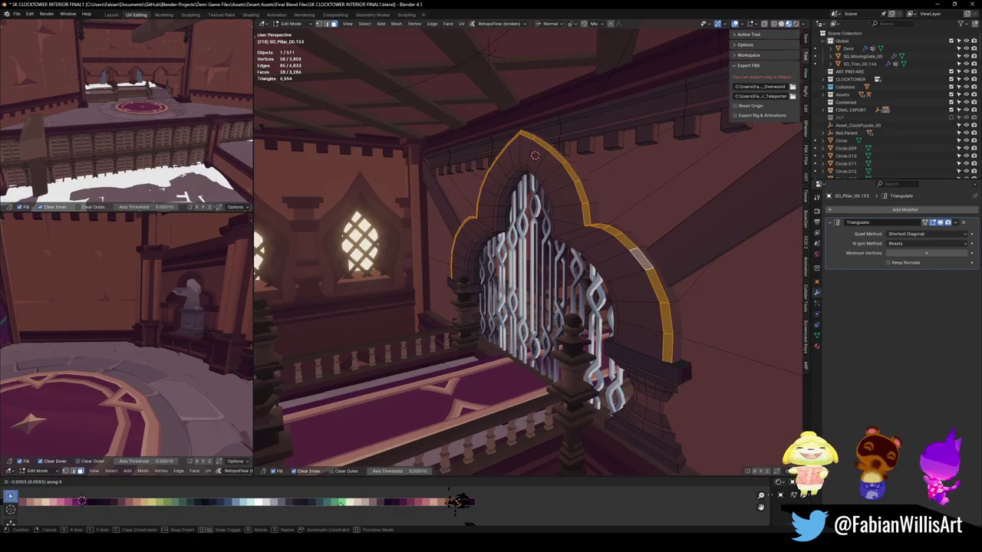
key(Tab)
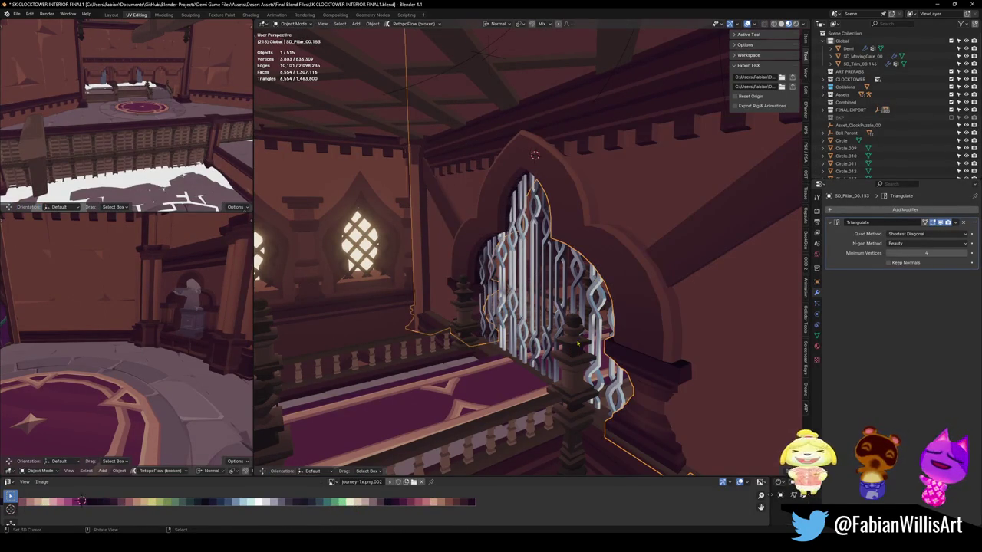
- Deselect everything, walk-navigate toward the gate and back into the hall, and save
key(alt+a)
middle_drag(575, 345, 531, 282)
key(ctrl+s)
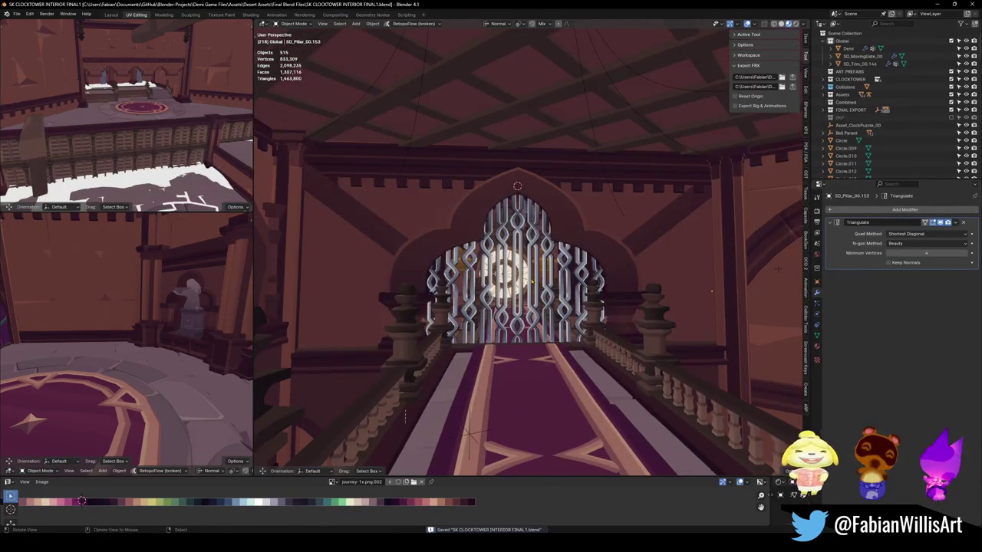
middle_drag(711, 291, 722, 291)
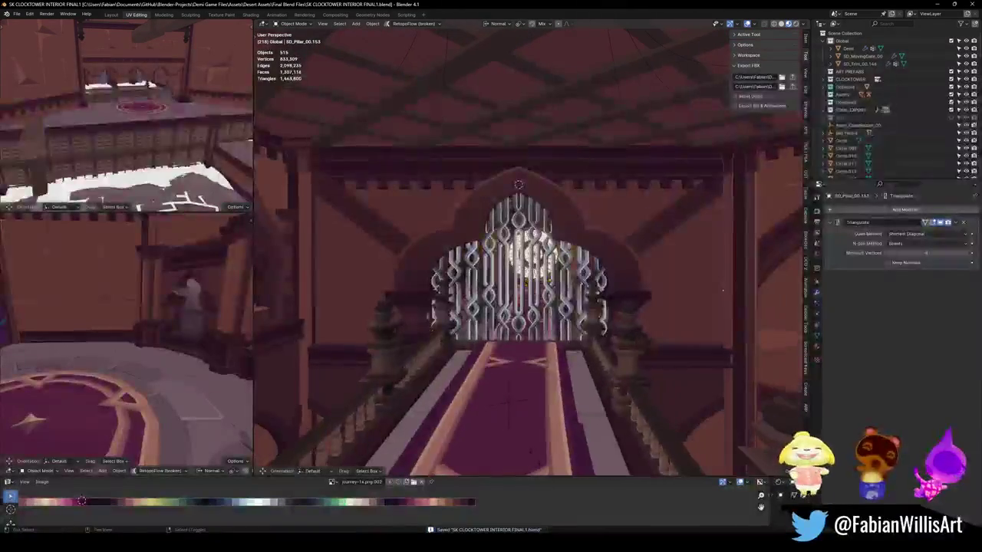
key(shift+grave)
key(w)
key(s)
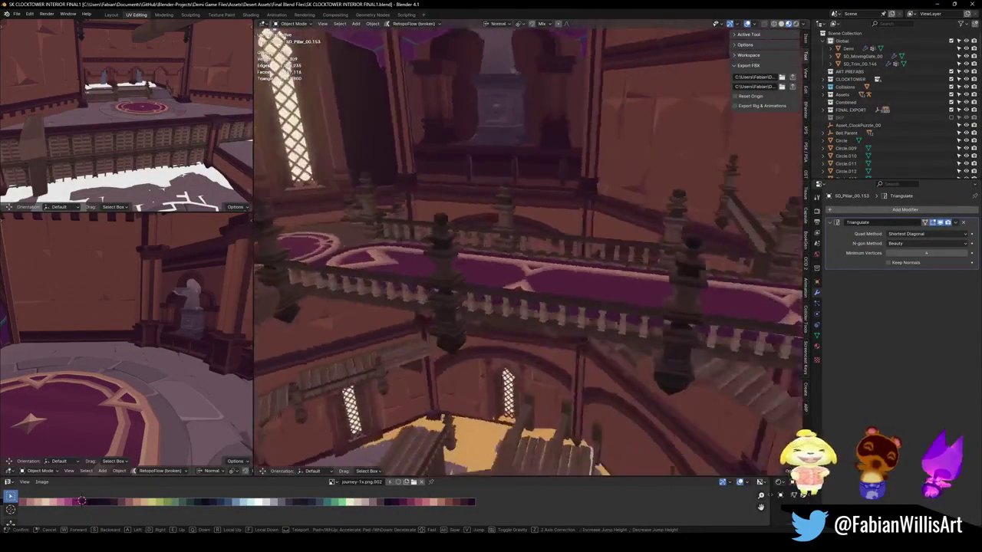
key(Return)
key(ctrl+s)
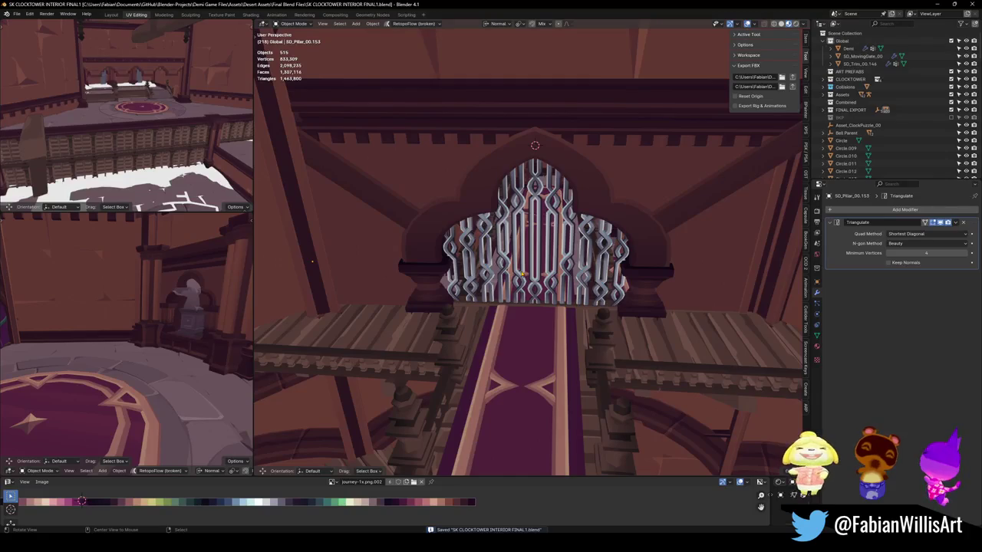
- Walk to the front of the gate, unhide all objects with Alt+H, and save
middle_drag(312, 261, 516, 247)
key(shift+grave)
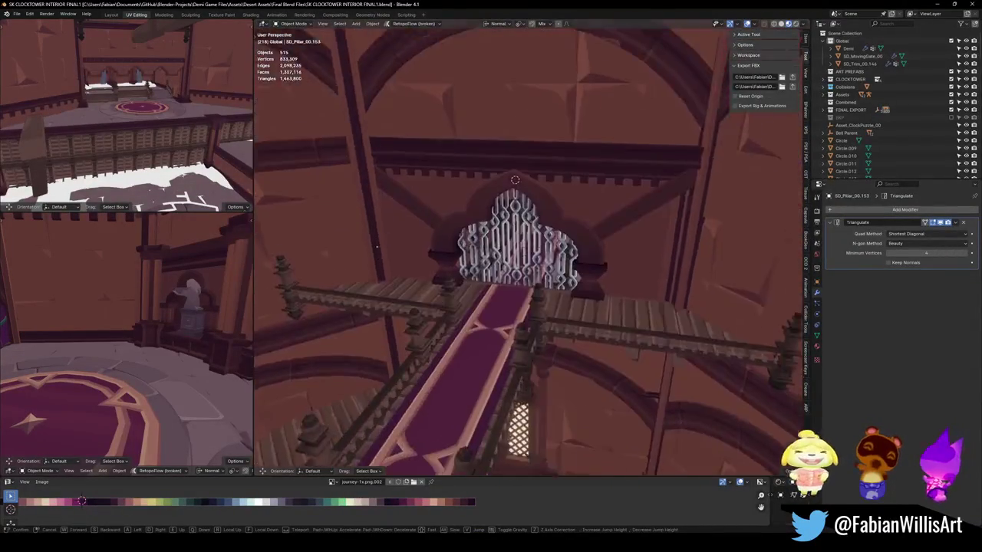
click(546, 285)
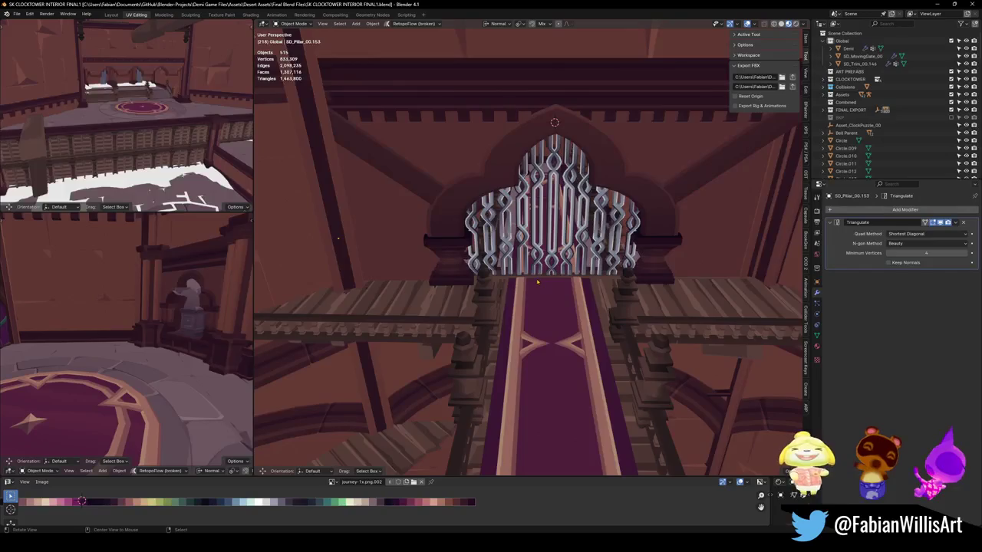
key(alt+h)
key(ctrl+s)
key(shift+grave)
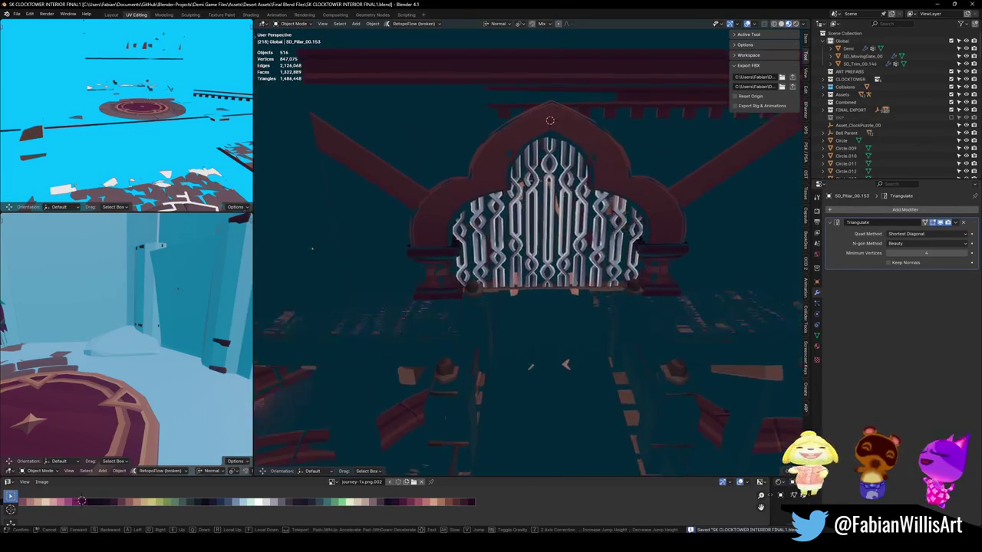
- Walk through the gate, restore Material Preview shading, and walk onto the walkway
key(w)
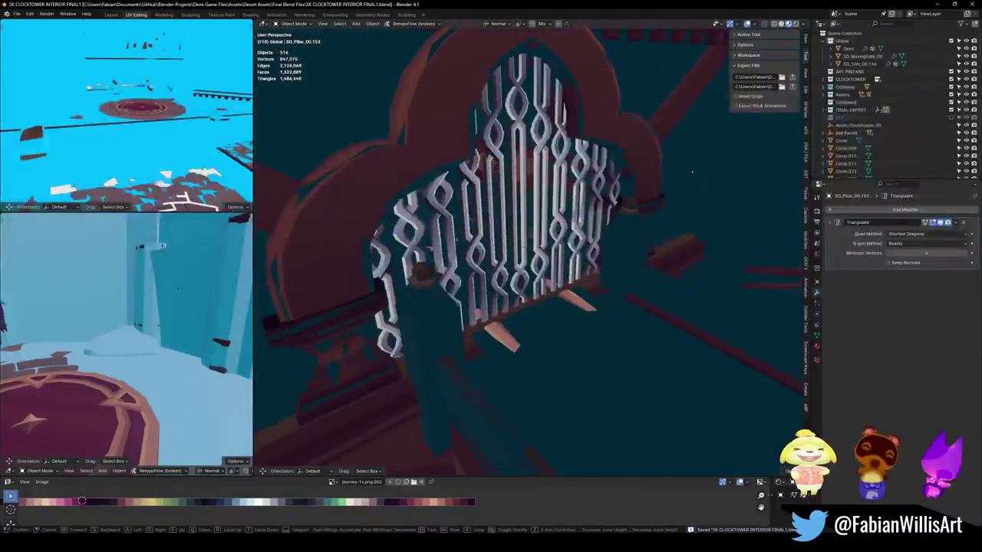
click(674, 172)
click(527, 300)
mouse_move(528, 300)
middle_down()
mouse_move(678, 211)
mouse_move(473, 358)
middle_up()
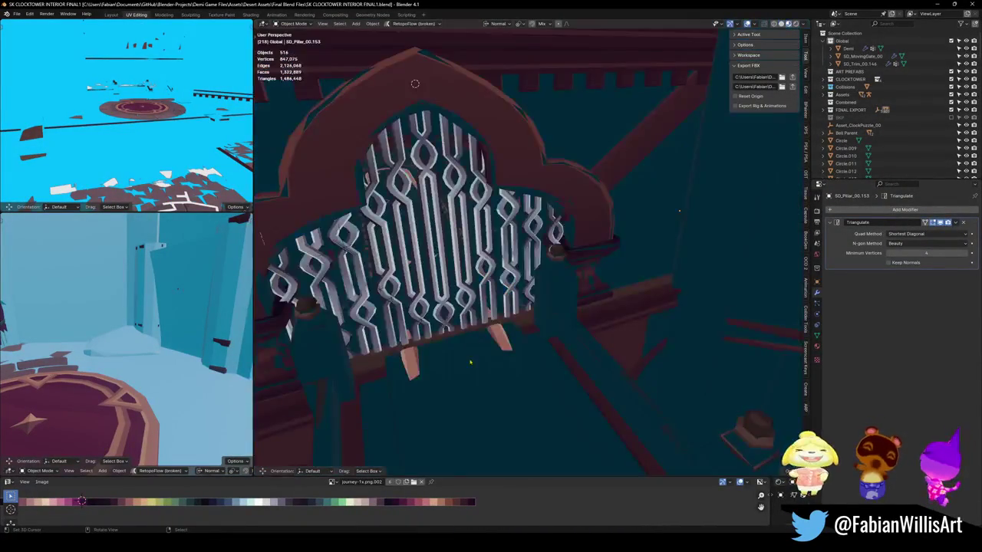
click(473, 358)
key(shift+grave)
key(w)
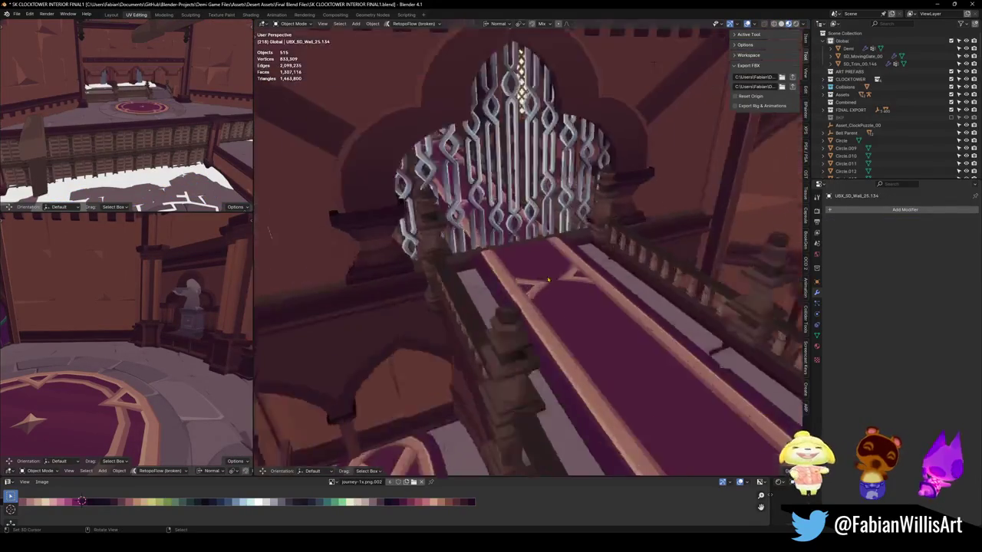
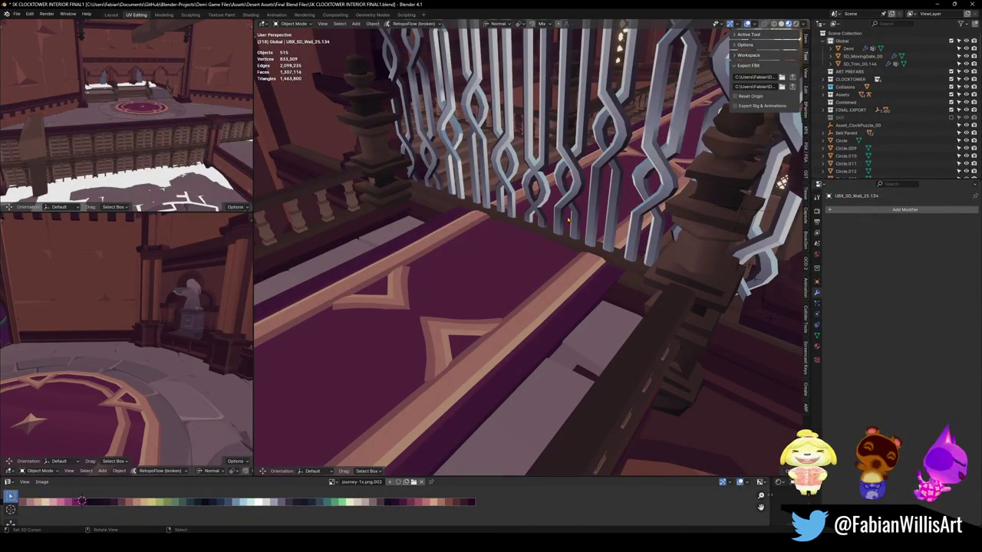
- Paste a new object into the clocktower scene, deselect it, and save the file
middle_drag(548, 238, 559, 243)
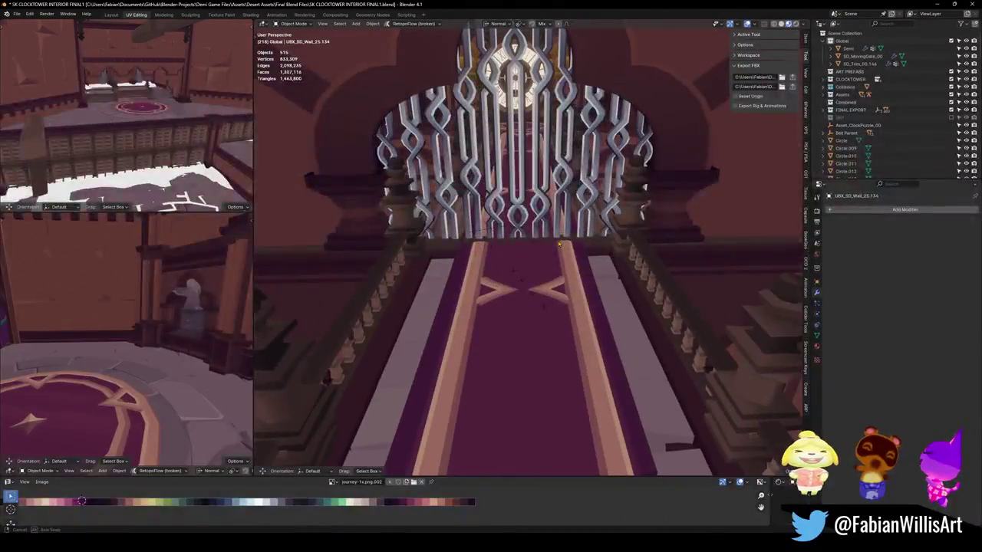
key(ctrl+v)
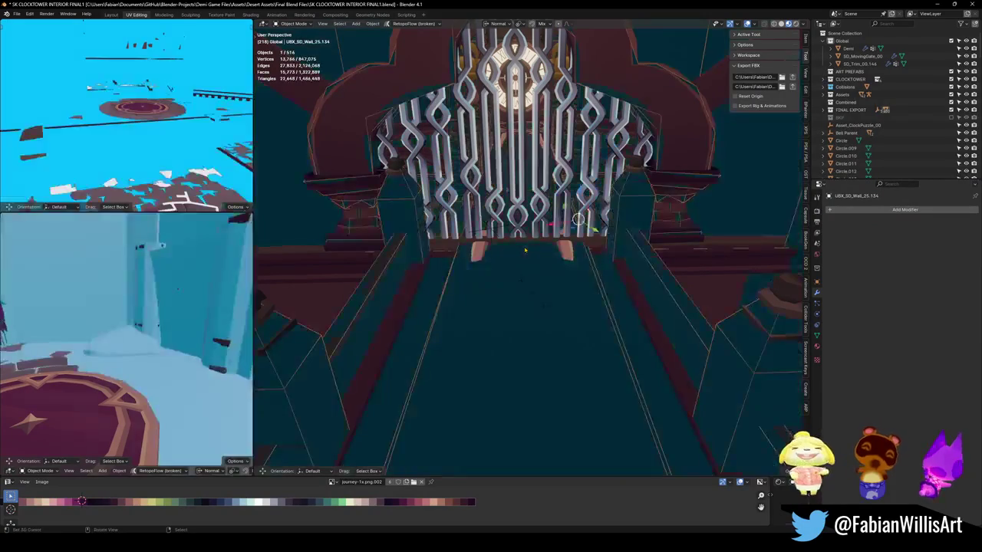
key(alt+a)
key(ctrl+s)
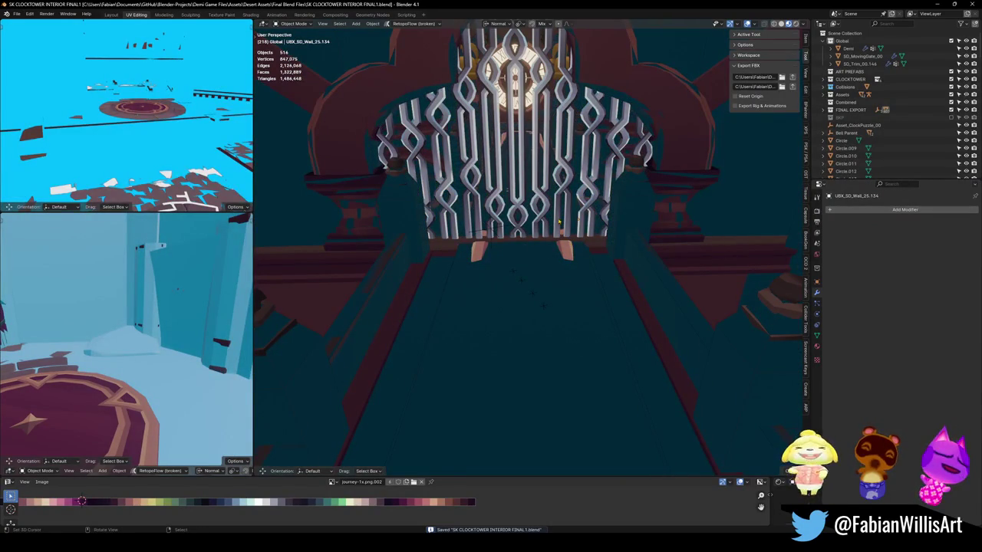
- Inspect gate SD_MovingGate_00 and pillar SD_Pillar_00.153 from several angles, saving along the way
click(548, 206)
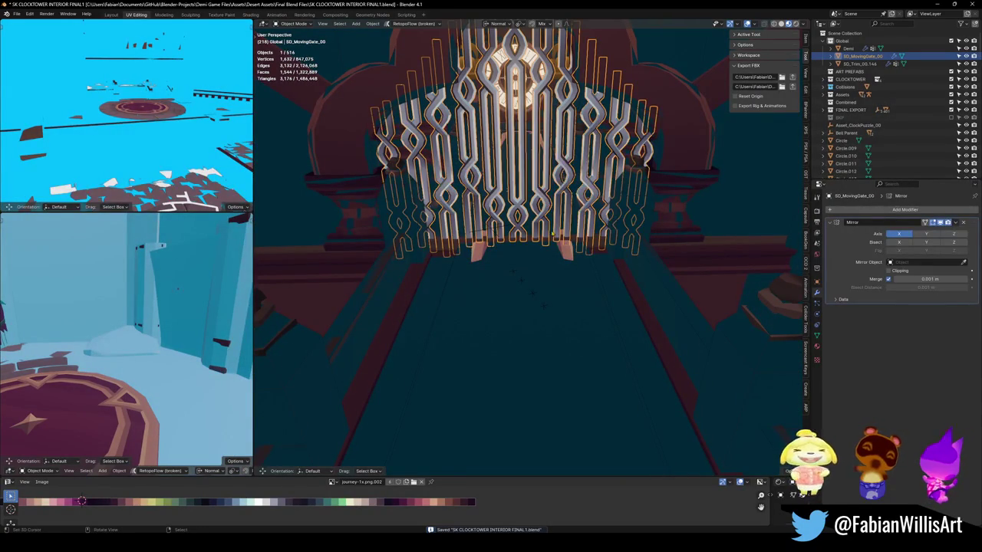
middle_drag(552, 232, 552, 322)
click(561, 155)
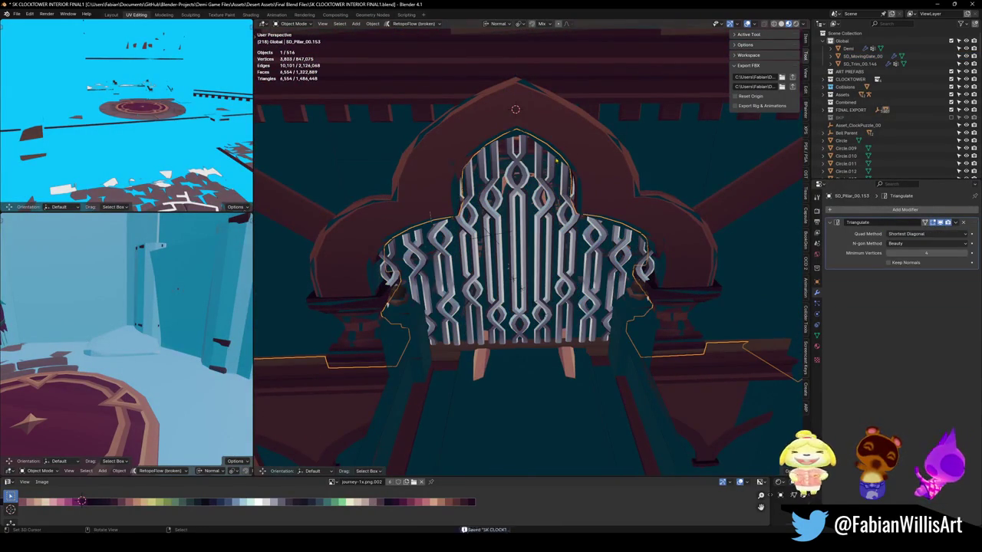
click(549, 288)
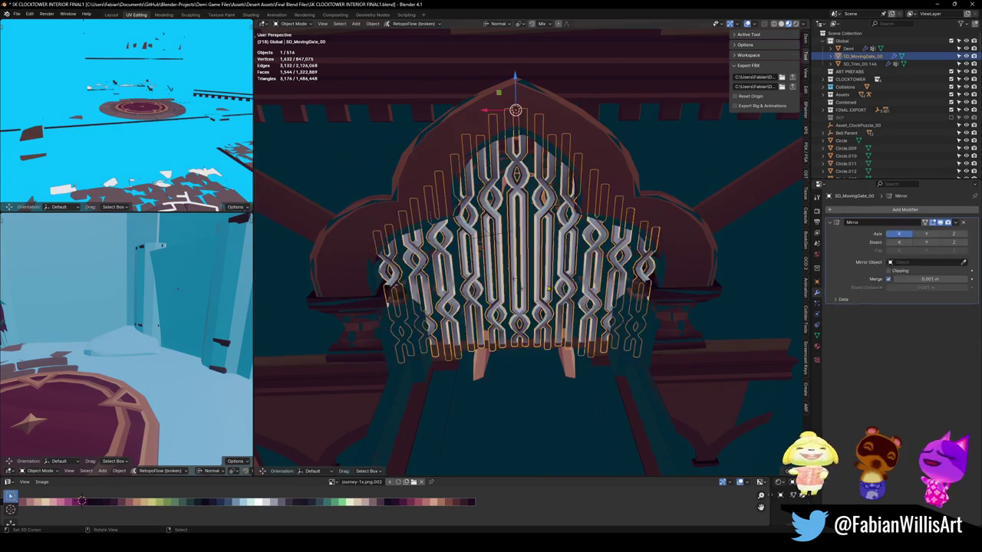
key(ctrl+s)
mouse_move(547, 285)
middle_down()
mouse_move(693, 259)
mouse_move(672, 252)
middle_up()
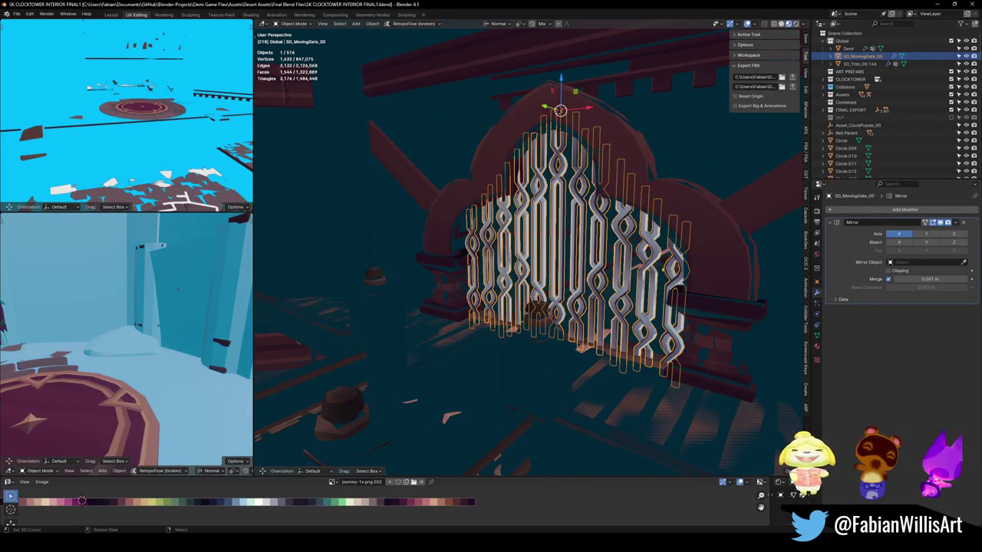
click(566, 195)
middle_drag(569, 239, 553, 247)
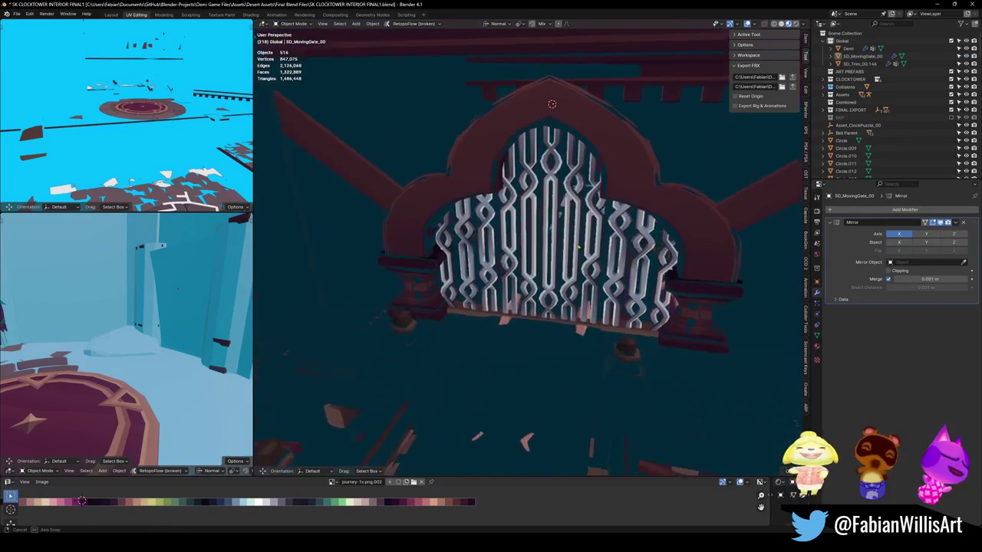
click(553, 243)
- Fly through the scene toward the clock and select its cog part
key(shift+grave)
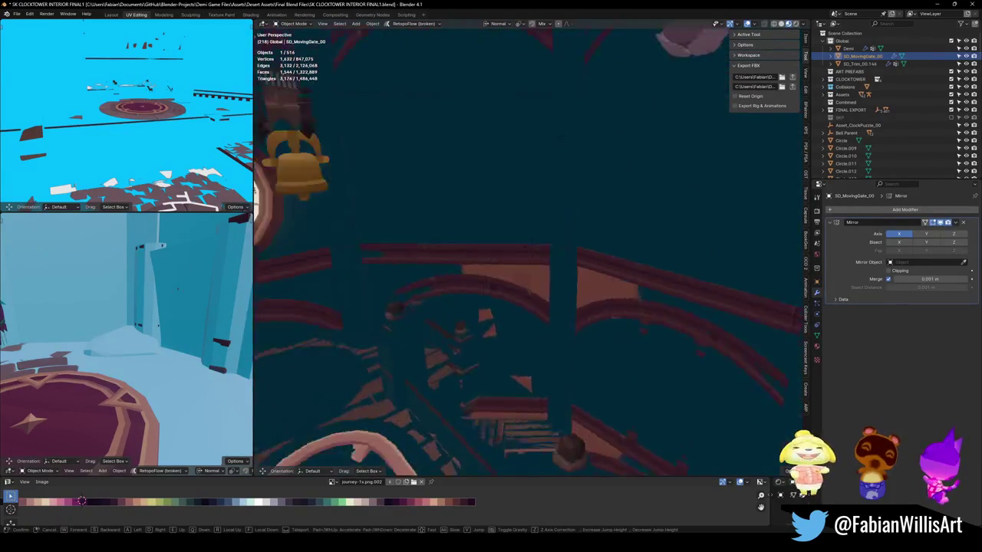
click(281, 296)
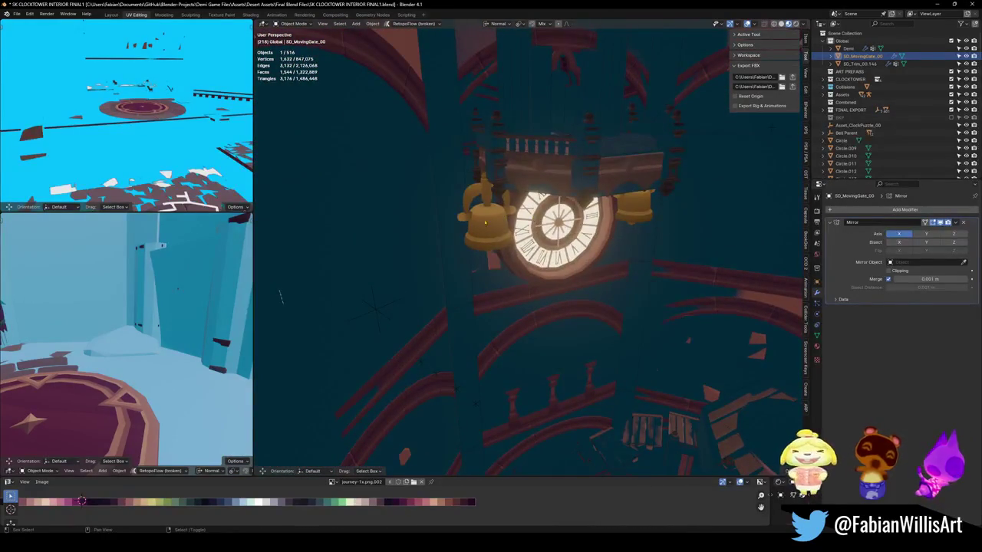
scroll(591, 243, down, 3)
scroll(587, 245, down, 3)
scroll(579, 249, down, 3)
scroll(568, 254, down, 2)
shift+click(520, 292)
- Walk through the scene up to the front of the golden gate grille
key(q)
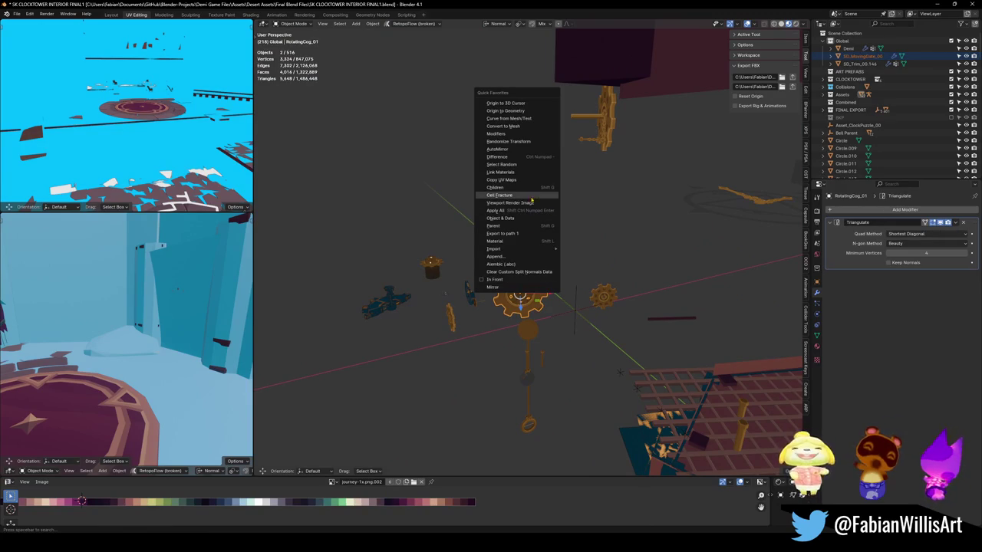
key(Escape)
key(shift+grave)
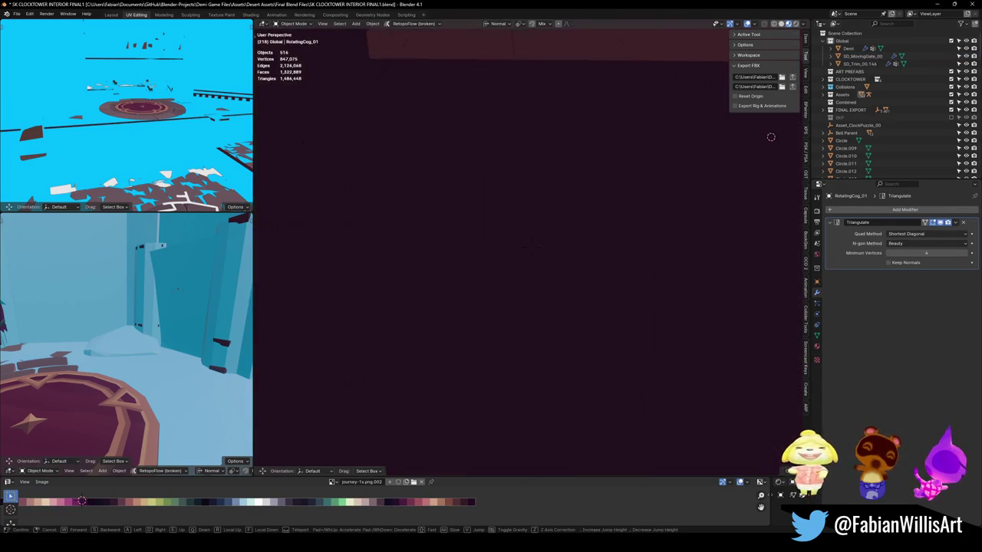
key(w)
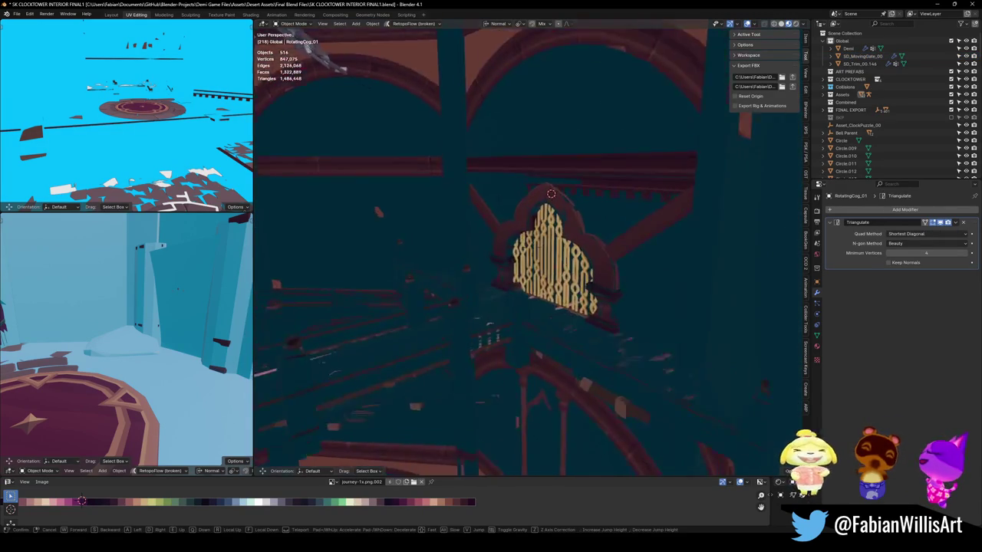
click(556, 179)
- Select SD_MovingGate_00, frame it, and enter Edit Mode to see its UVs on golden-flame-1x.png
key(a)
key(alt+a)
click(549, 262)
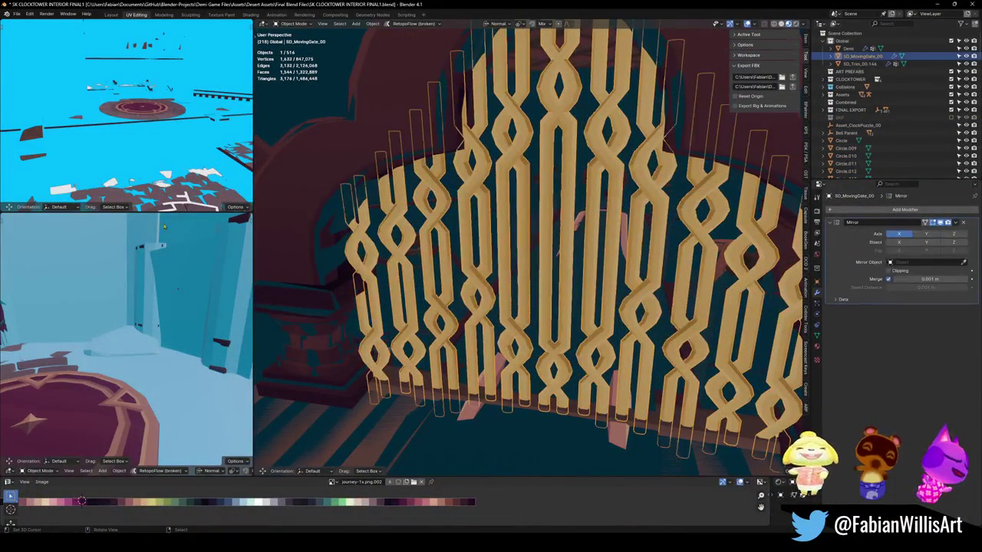
key(KP_Decimal)
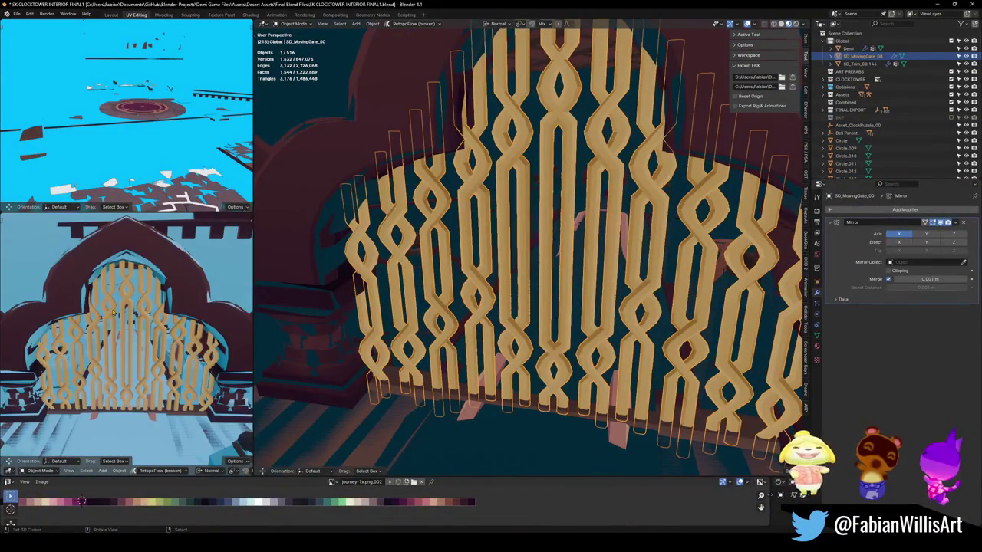
key(h)
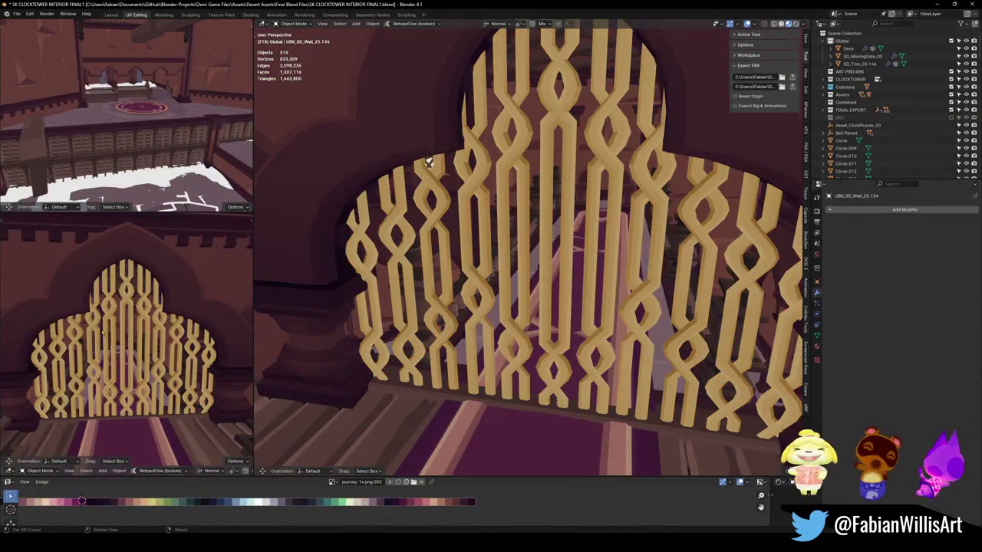
key(alt+h)
key(Tab)
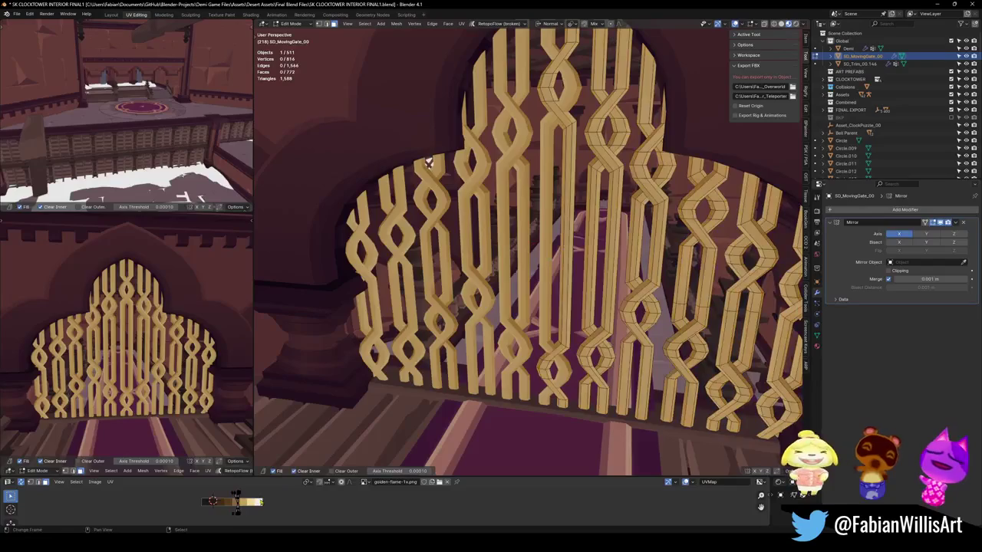
- Scale the gate's UVs by 2.011 with a horizontal shift, then walk in to check the texture
key(g)
key(Return)
key(s)
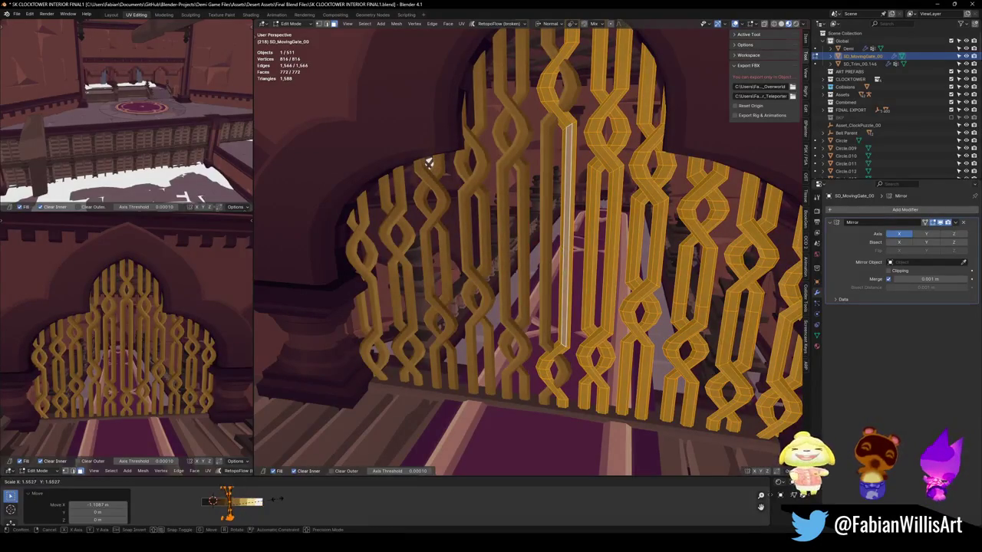
key(Return)
key(g)
key(x)
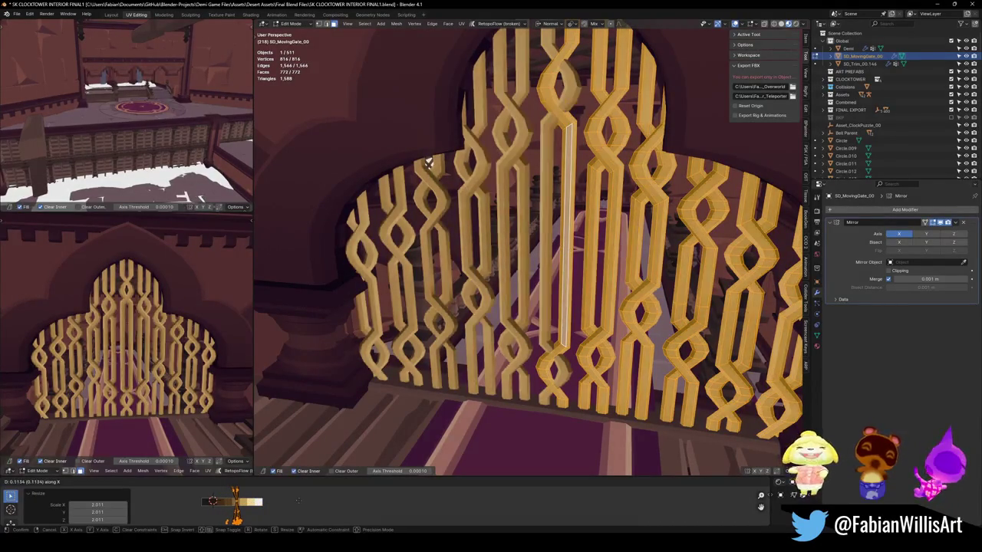
key(Return)
key(shift+grave)
key(s)
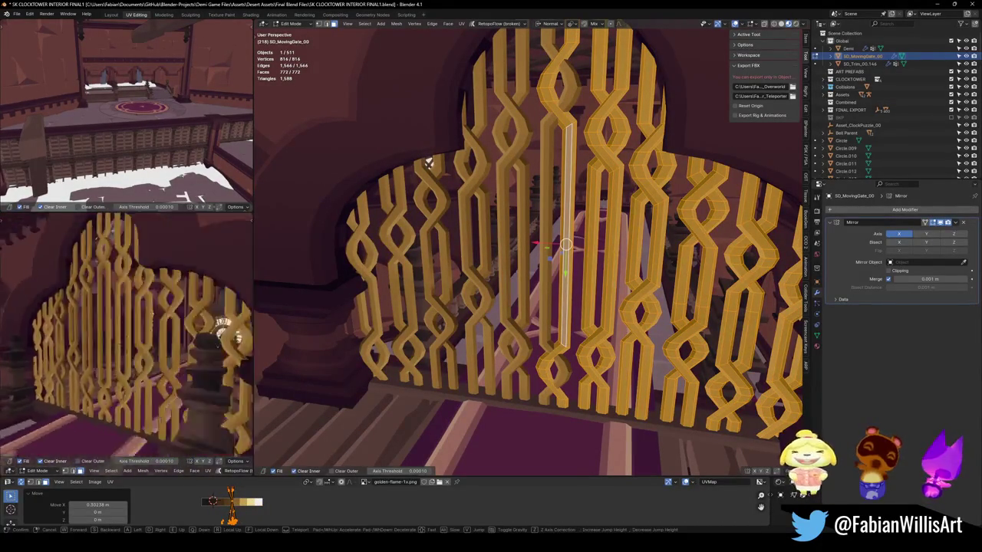
key(w)
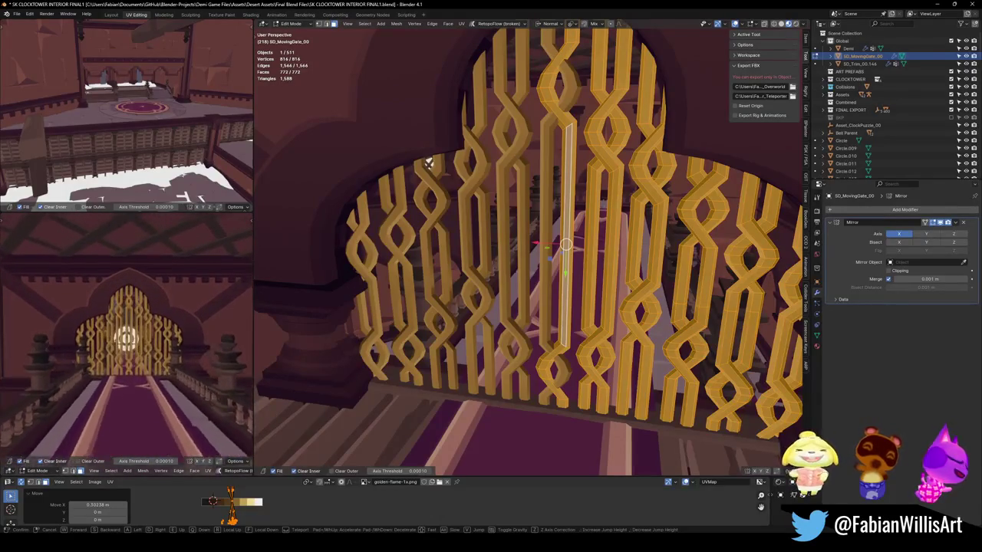
click(170, 374)
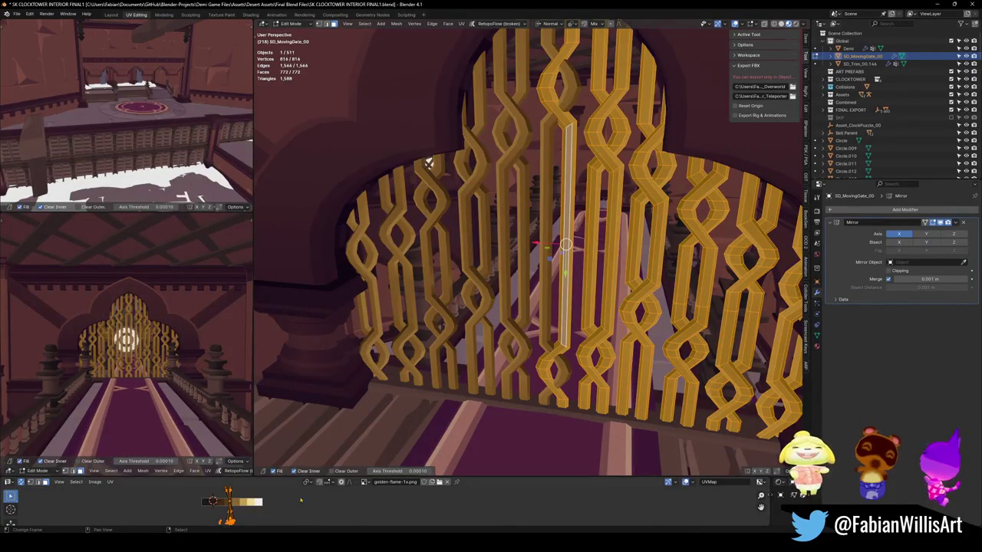
- Rescale the UV island by 1.540 and shift it horizontally to an offset of -0.10079
key(g)
key(Return)
key(s)
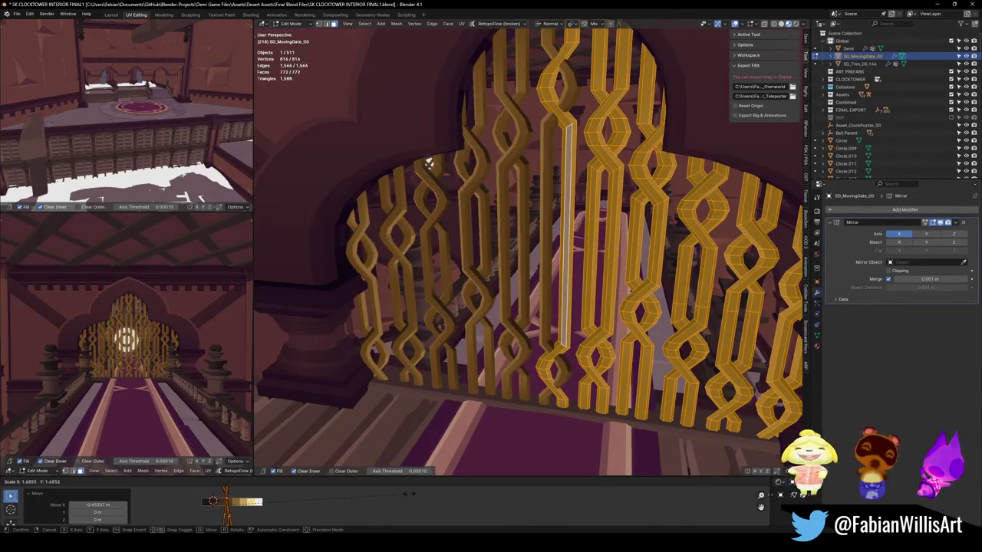
key(Return)
key(g)
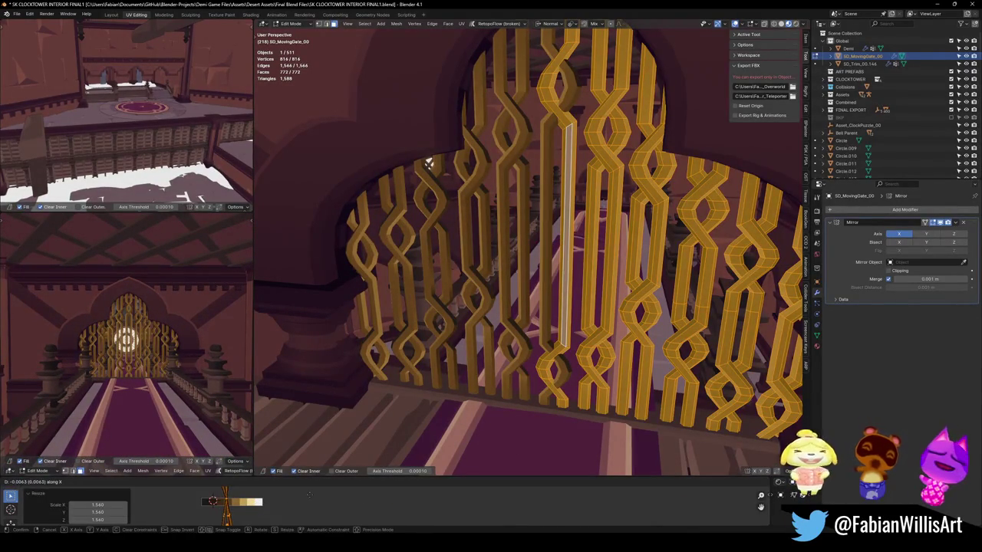
key(x)
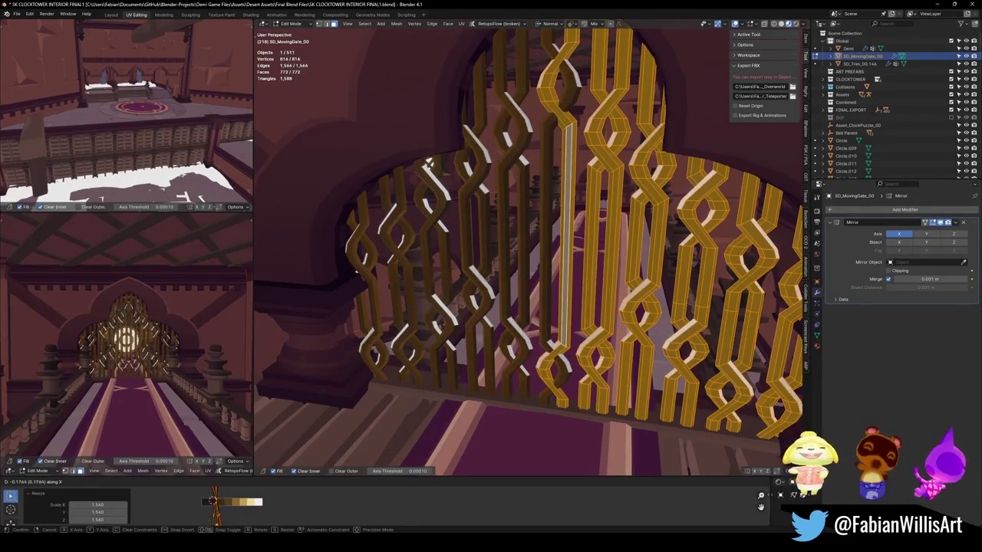
key(Return)
key(g)
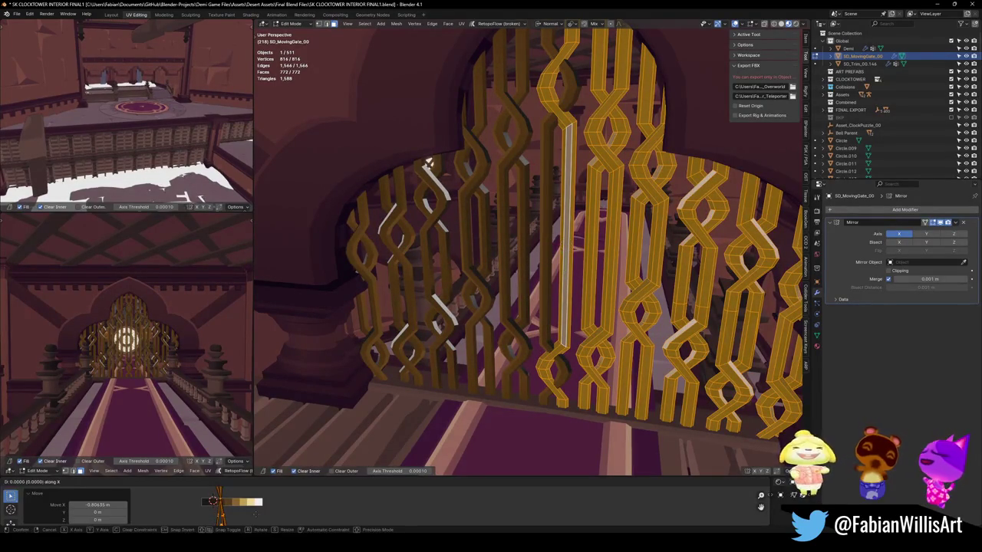
key(Return)
- Walk toward and back from the gate to judge the texture, then undo the last UV adjustment
key(shift+grave)
key(w)
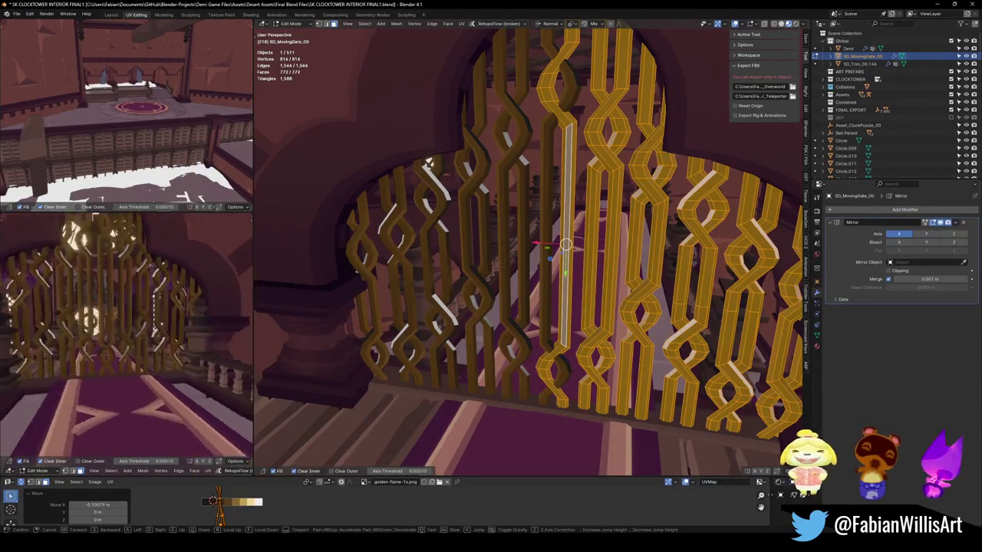
key(s)
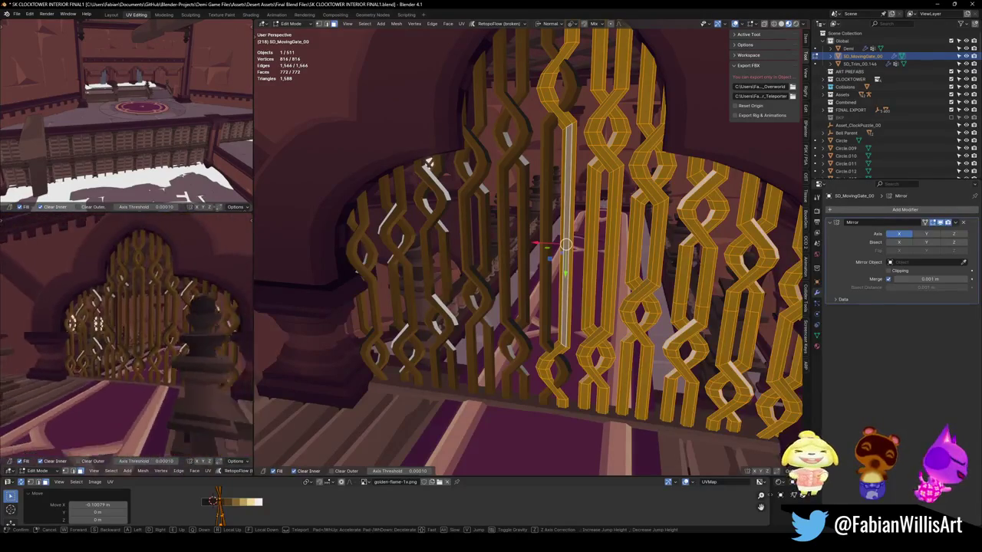
key(Return)
key(ctrl+z)
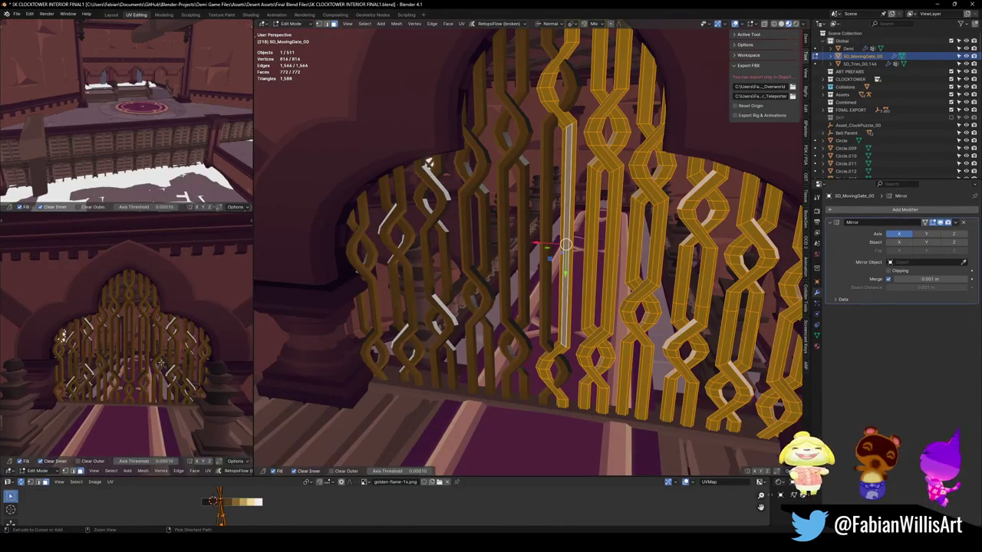
- Select the linked left gate bars, return to Object Mode, save, and preview the gate
key(ctrl+l)
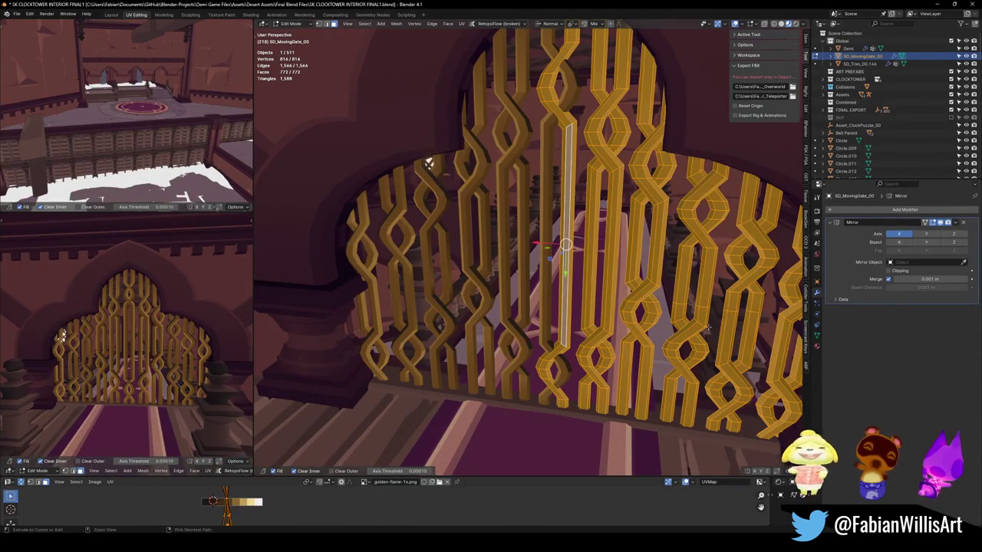
key(Tab)
key(ctrl+s)
key(w)
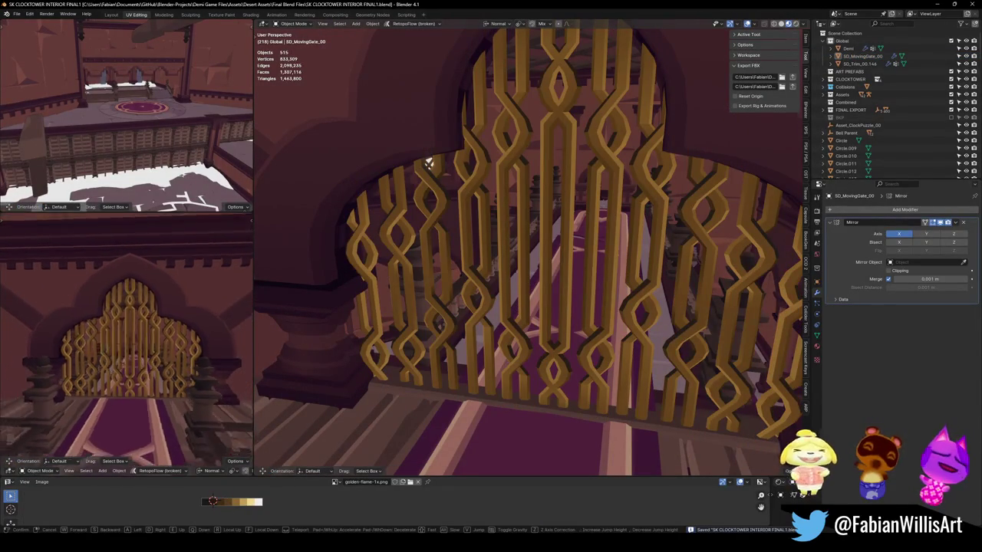
key(s)
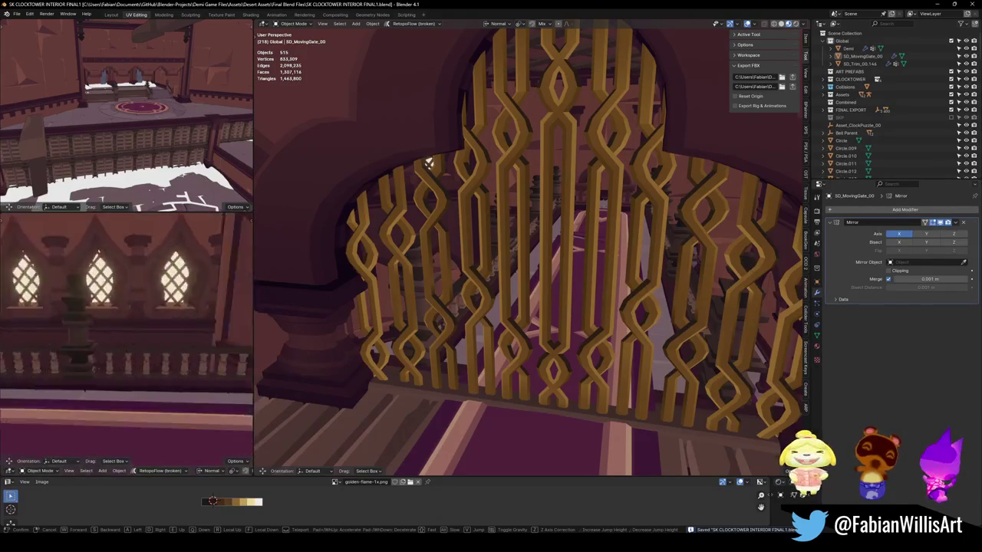
key(Return)
- Mirror the selected bar strip along the X axis, preview the result, and save the file
key(Tab)
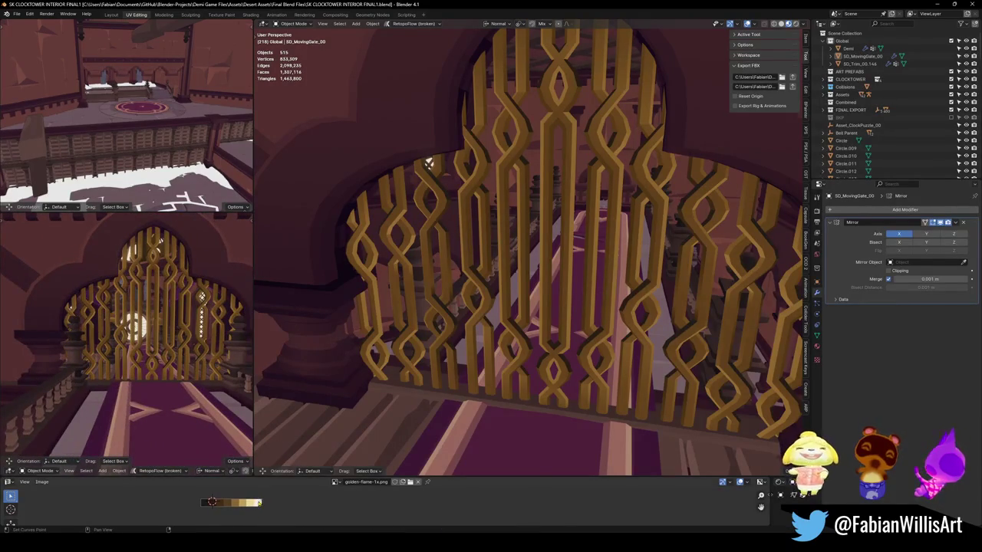
key(ctrl+m)
key(x)
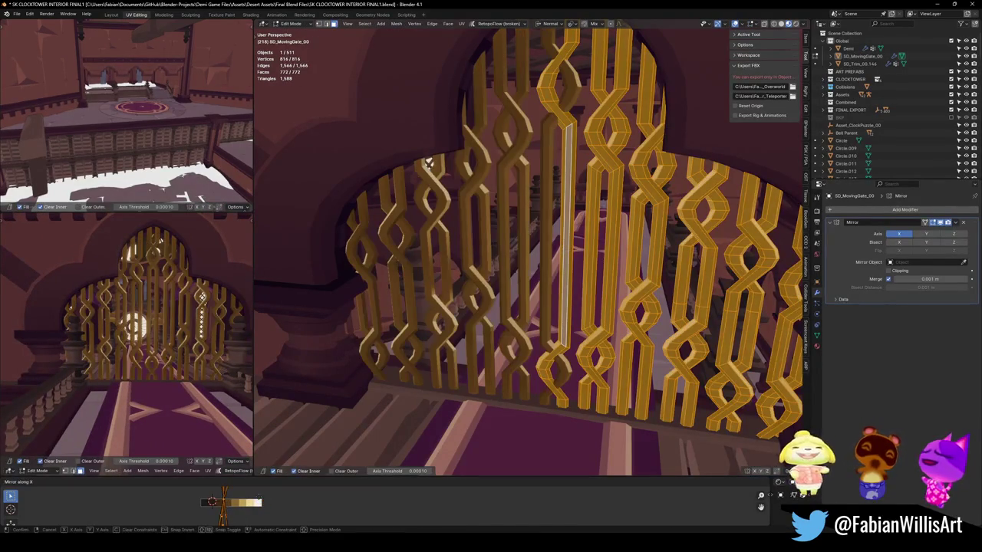
key(Return)
key(shift+grave)
key(w)
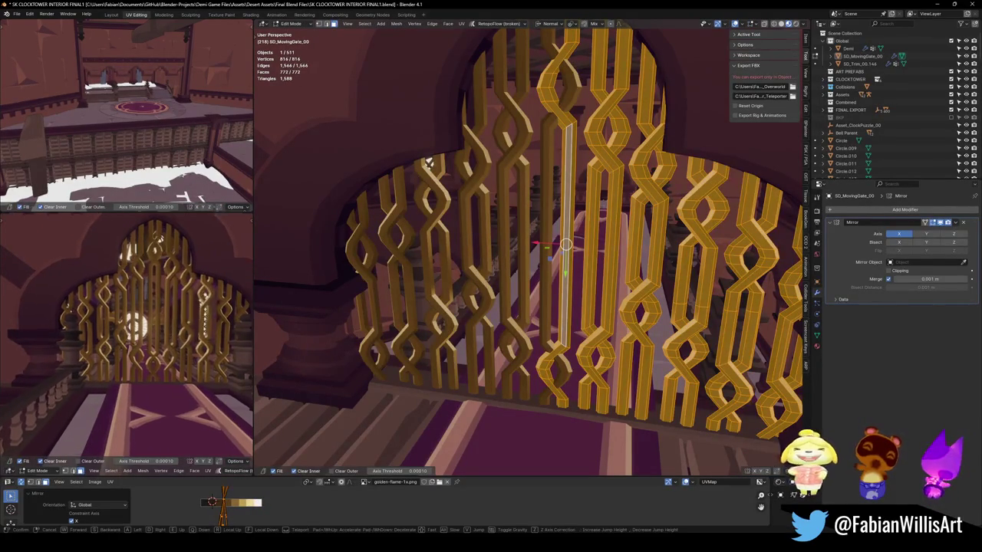
key(s)
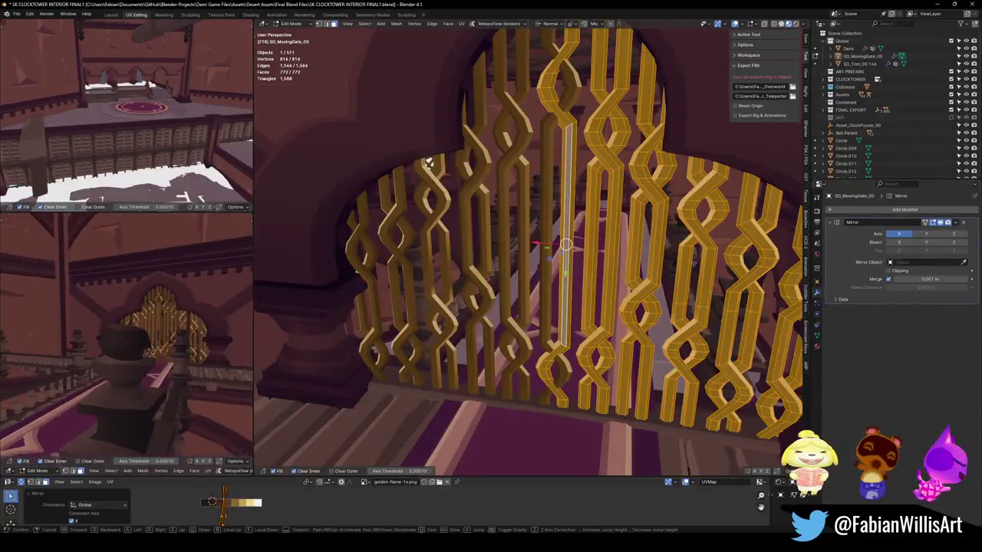
key(Return)
key(ctrl+s)
key(Tab)
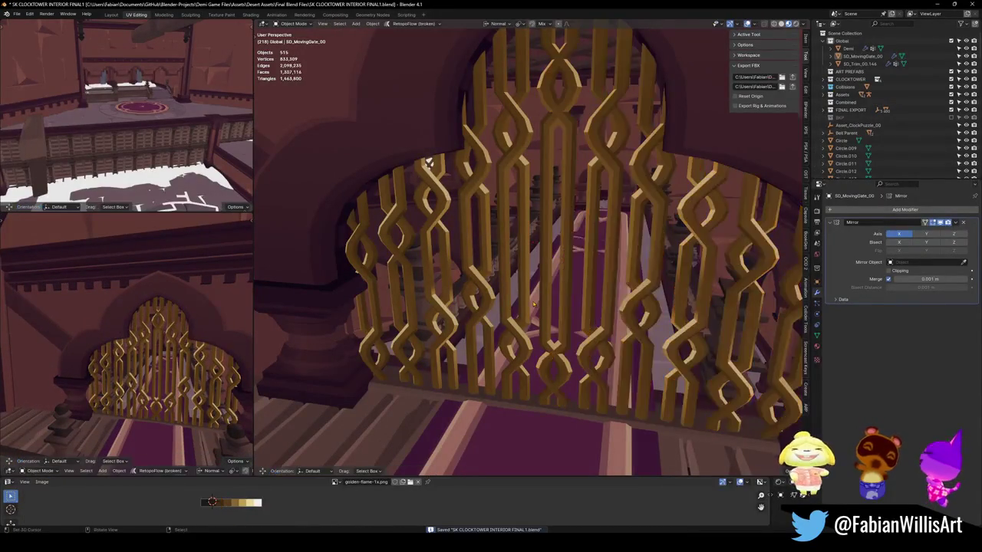
- Walk the preview view around the gate and save the file
key(shift+grave)
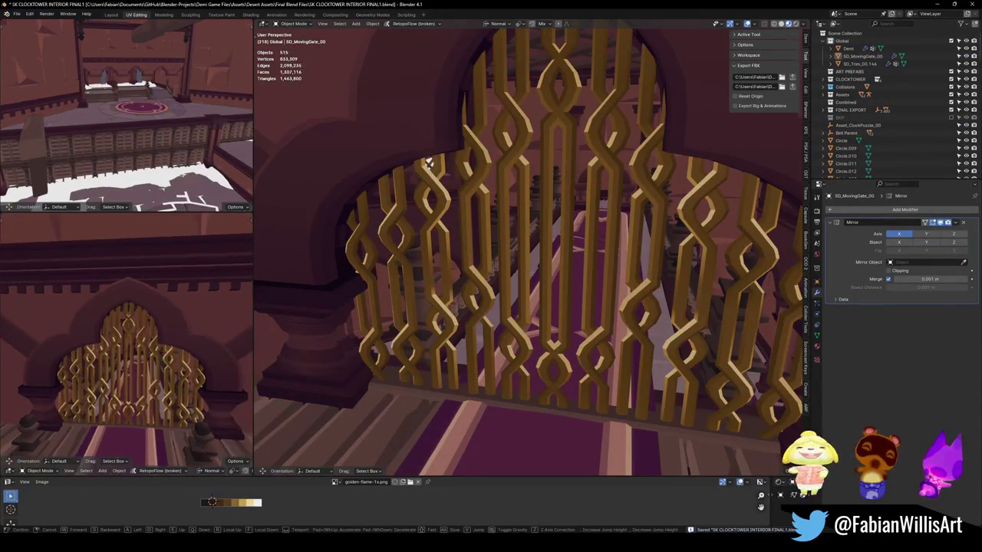
key(s)
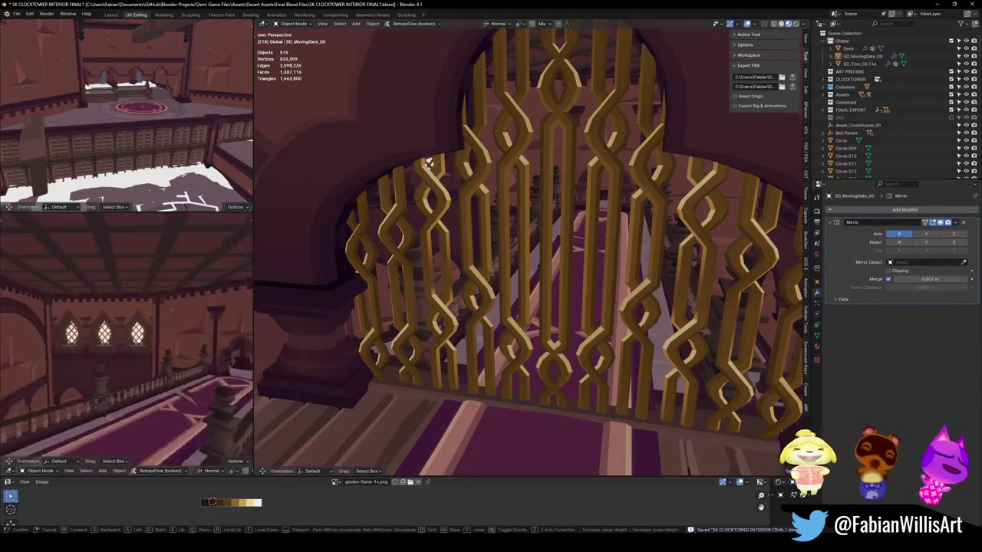
key(w)
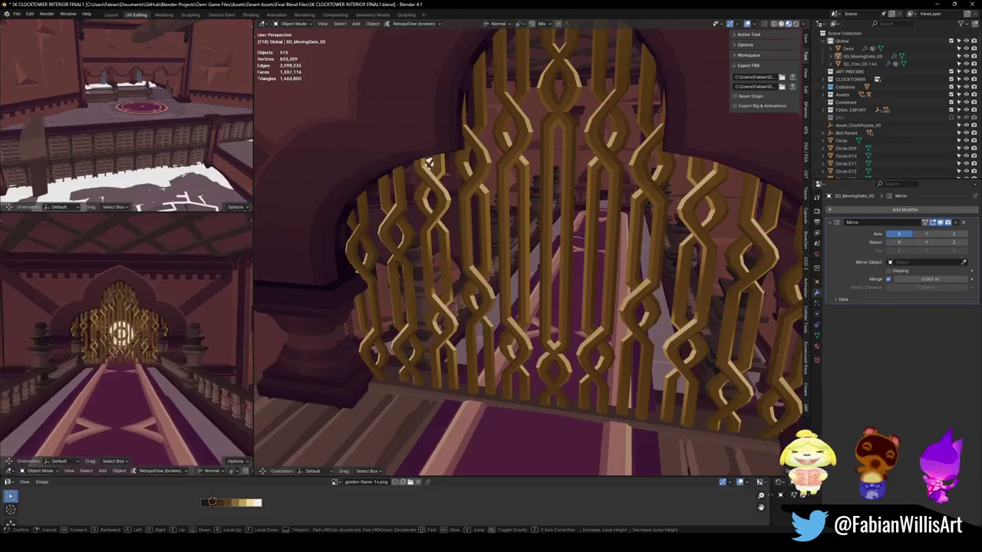
click(178, 360)
key(ctrl+s)
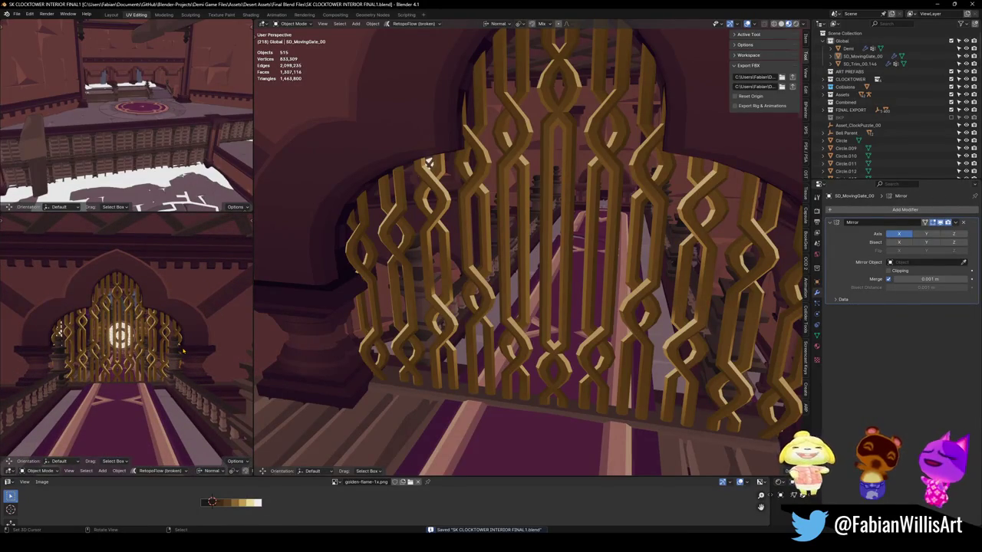
- Walk and orbit the main view to face the gate, save, then select the gate to rename it
key(shift+grave)
key(s)
key(w)
key(s)
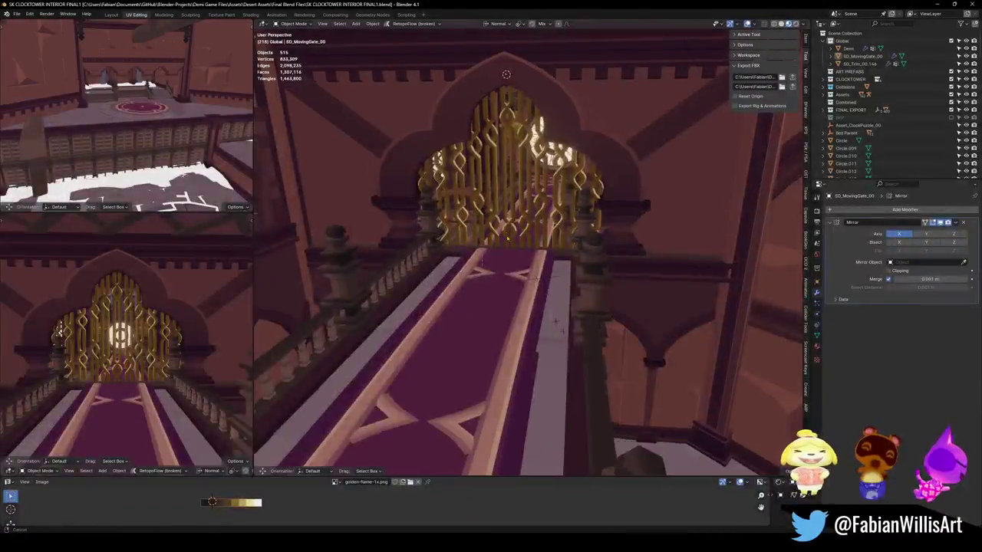
click(599, 214)
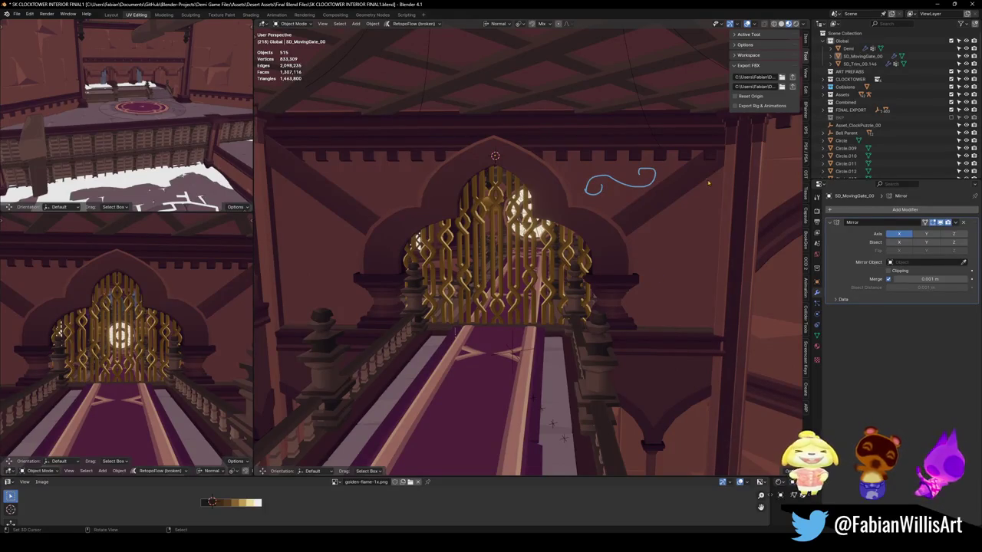
middle_drag(708, 184, 571, 226)
key(ctrl+s)
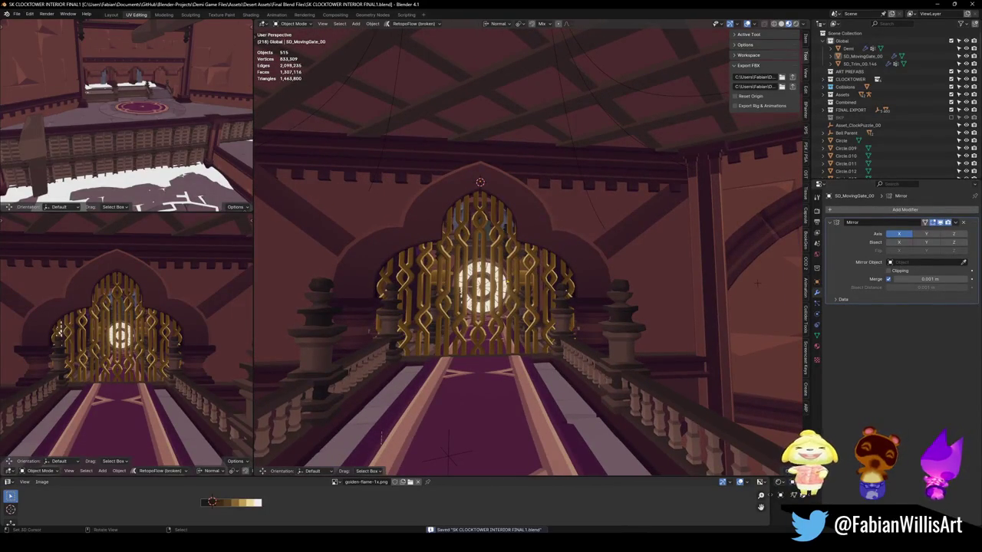
click(479, 253)
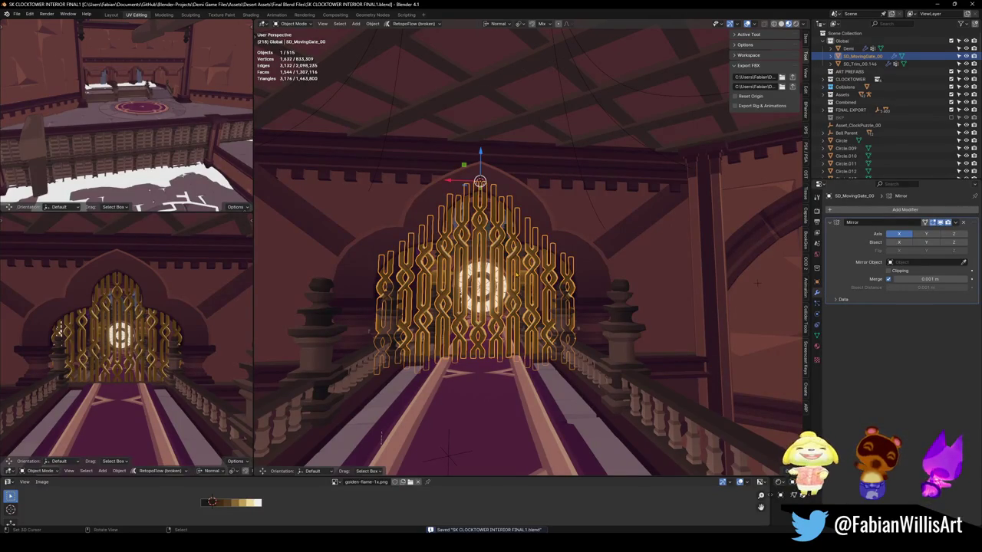
key(F2)
text(Asset_ClocktowerGate_)
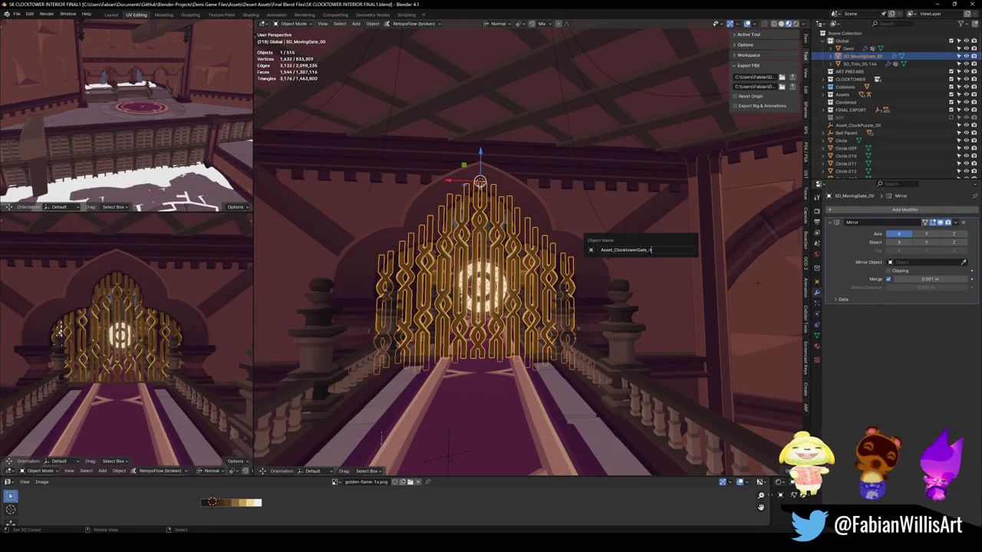
- Finish the name Asset_ClocktowerGate_00, confirm it, save the file, and recheck the name
text(00)
key(Return)
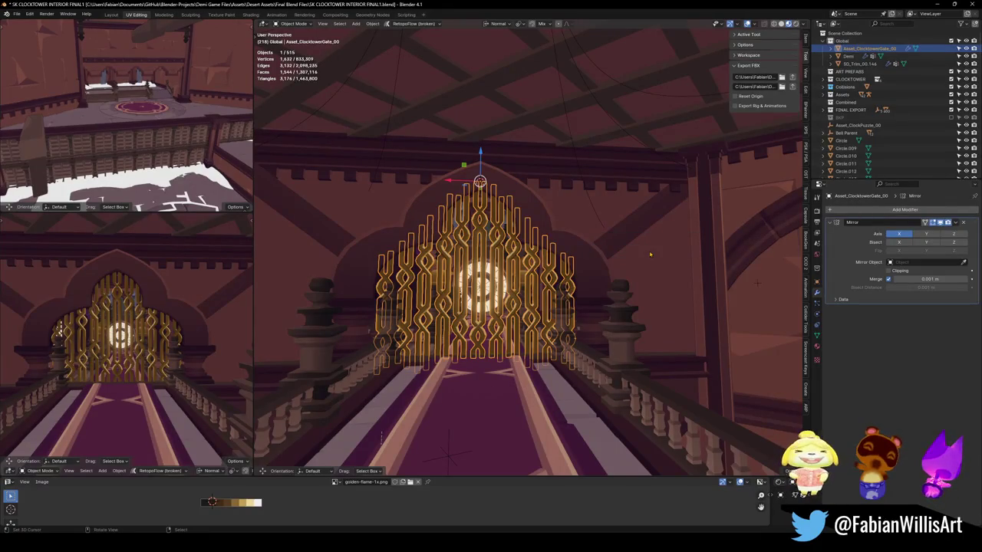
key(ctrl+s)
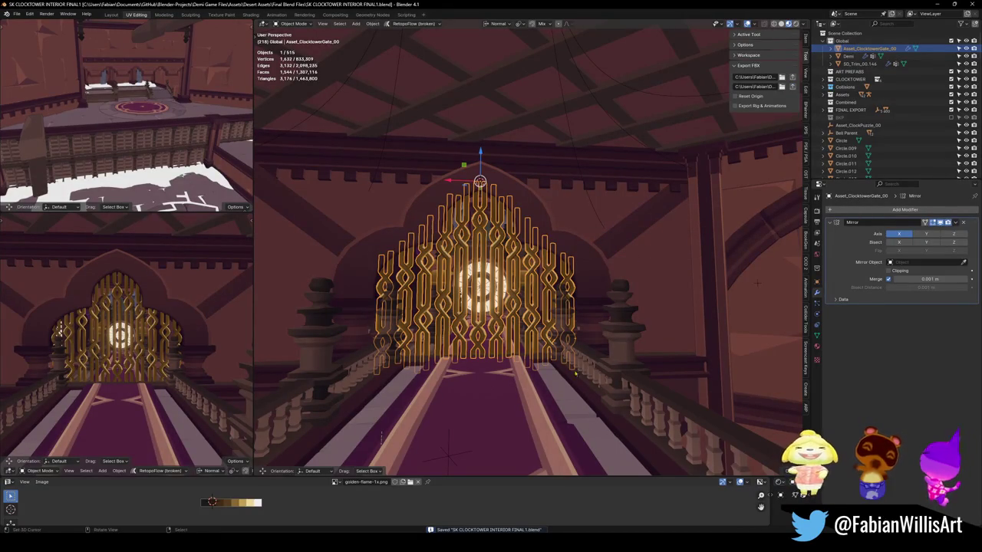
key(F2)
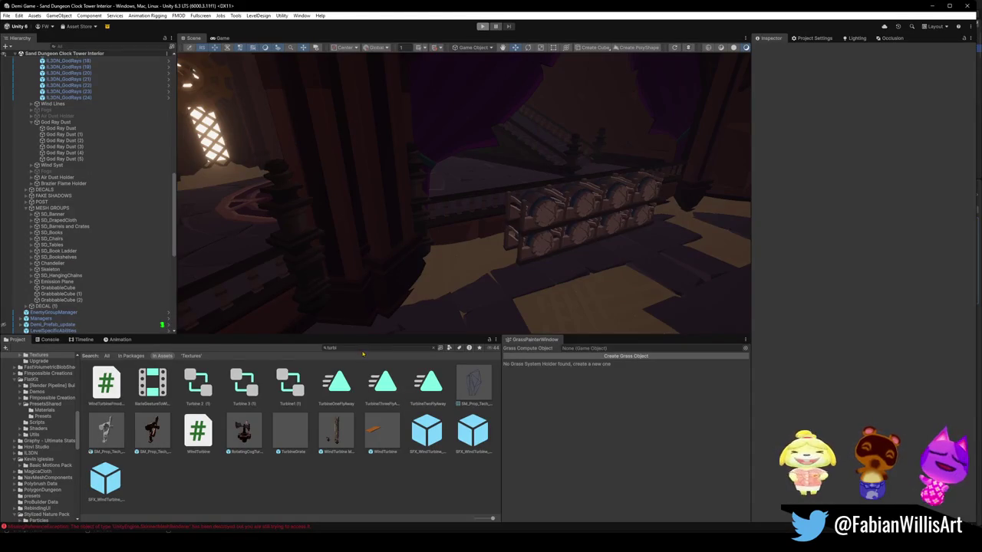
- Select the imported Asset_ClocktowerGate_00 asset and delete the WindTurbine Moving Platform from the scene
click(105, 382)
mouse_move(614, 171)
right_down()
mouse_move(487, 240)
mouse_move(386, 220)
right_up()
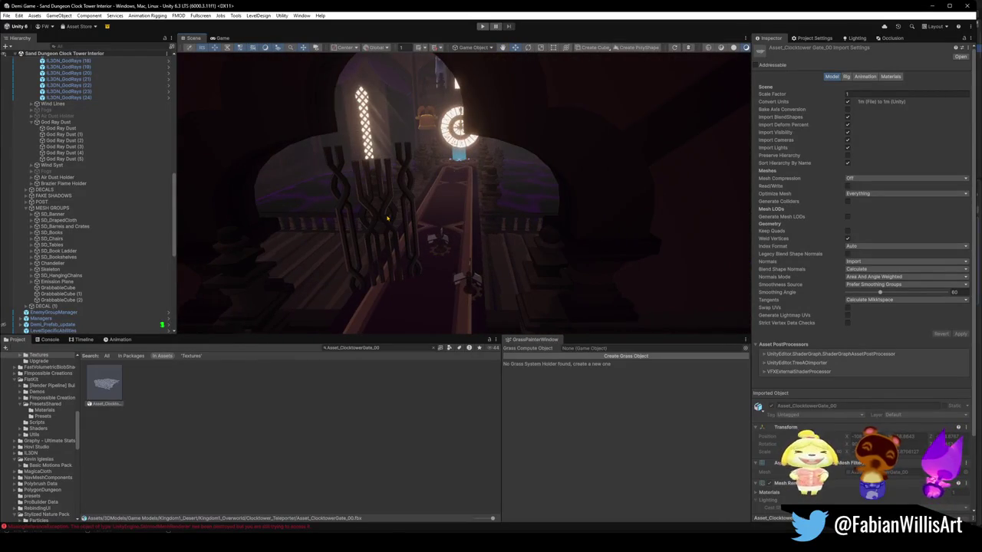
click(386, 222)
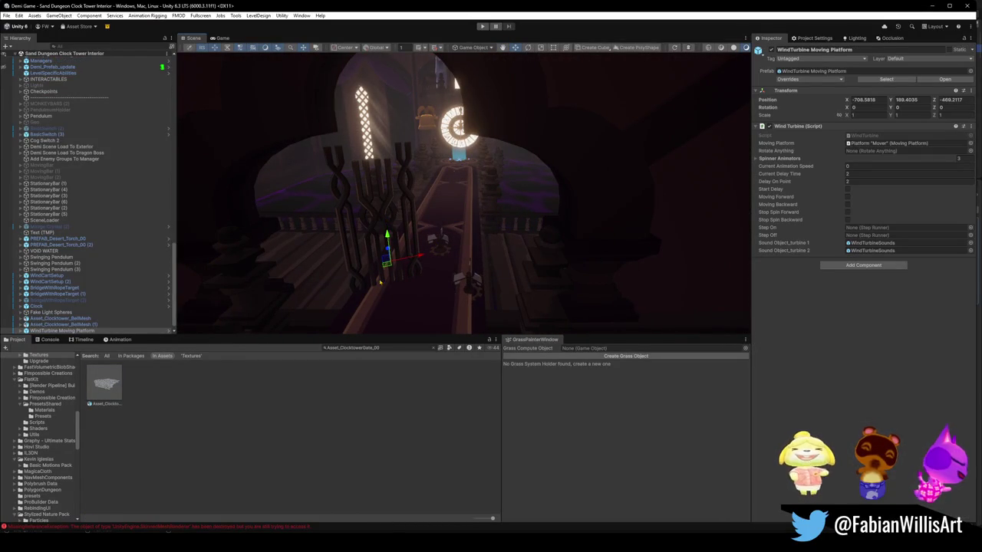
key(Delete)
- Drop Asset_ClocktowerGate_00 into the scene and begin moving it toward the archway
drag(106, 383, 454, 272)
mouse_move(454, 272)
right_down()
mouse_move(605, 215)
mouse_move(533, 234)
right_up()
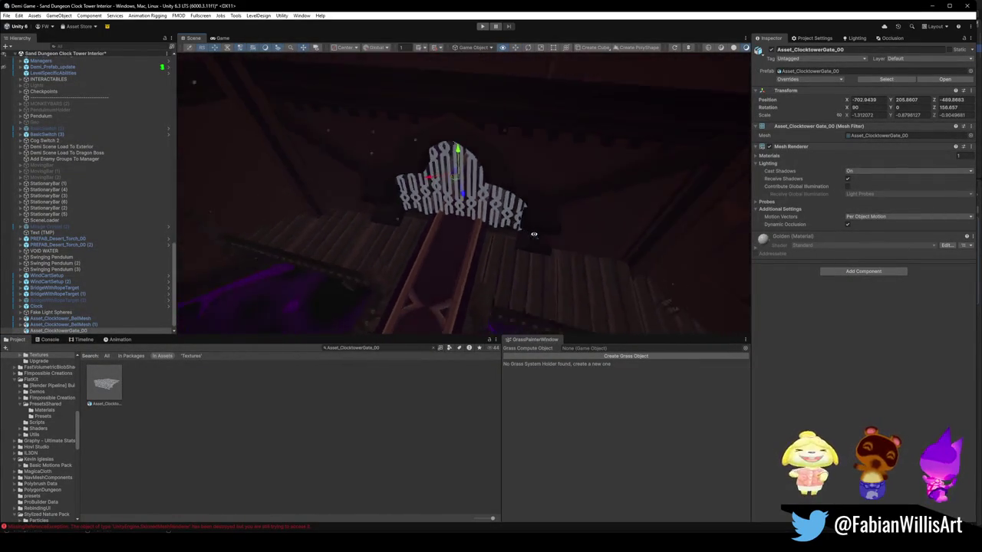
right_drag(534, 234, 513, 186)
key(x)
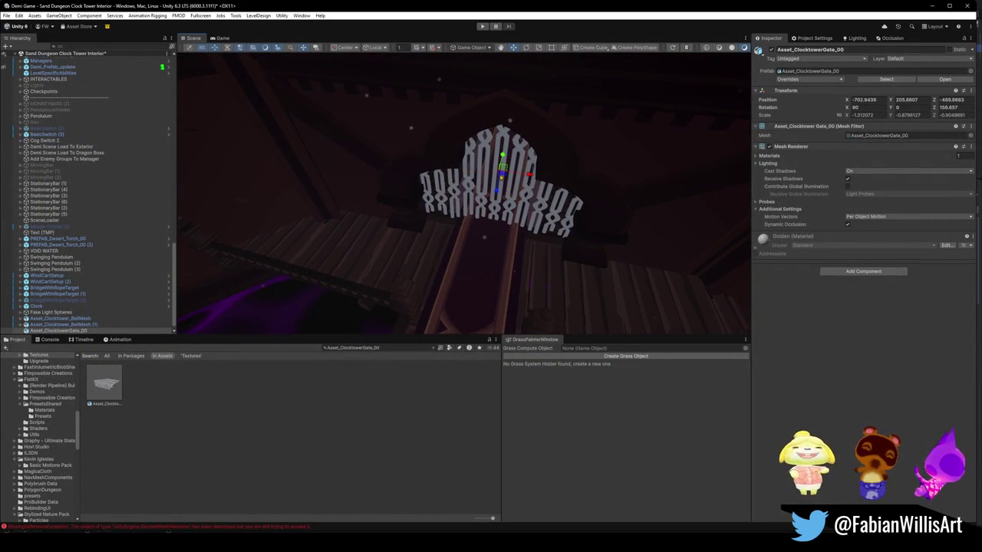
drag(500, 176, 500, 176)
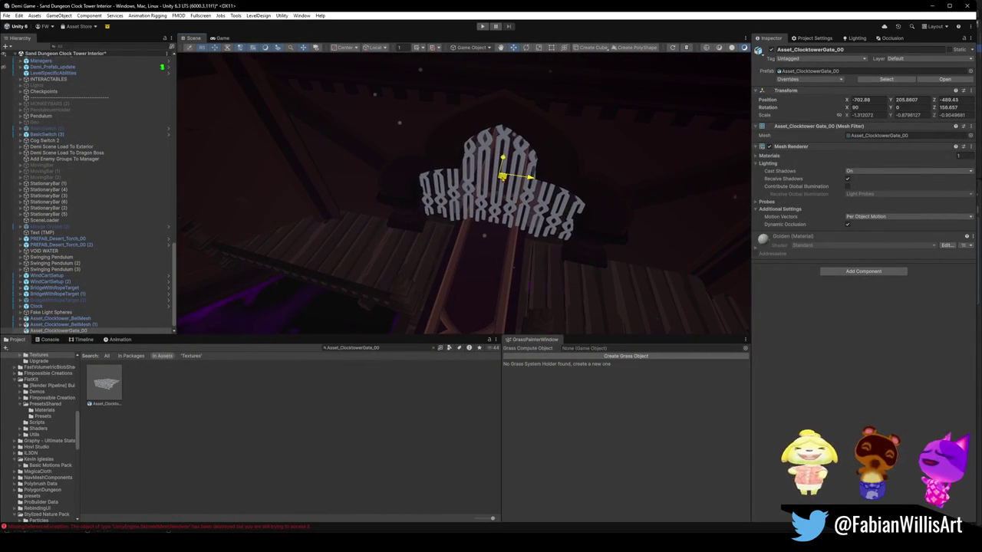
right_drag(500, 176, 514, 240)
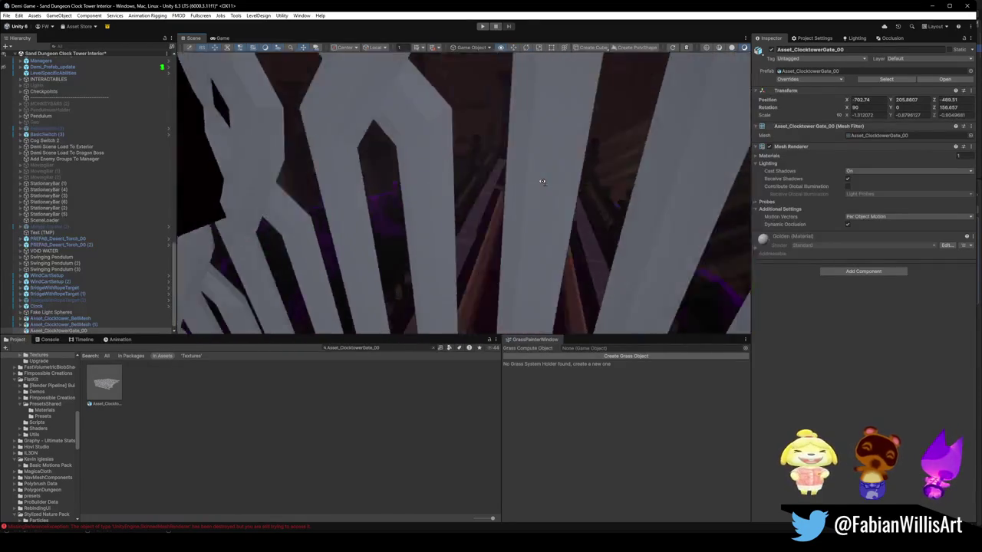
key(x)
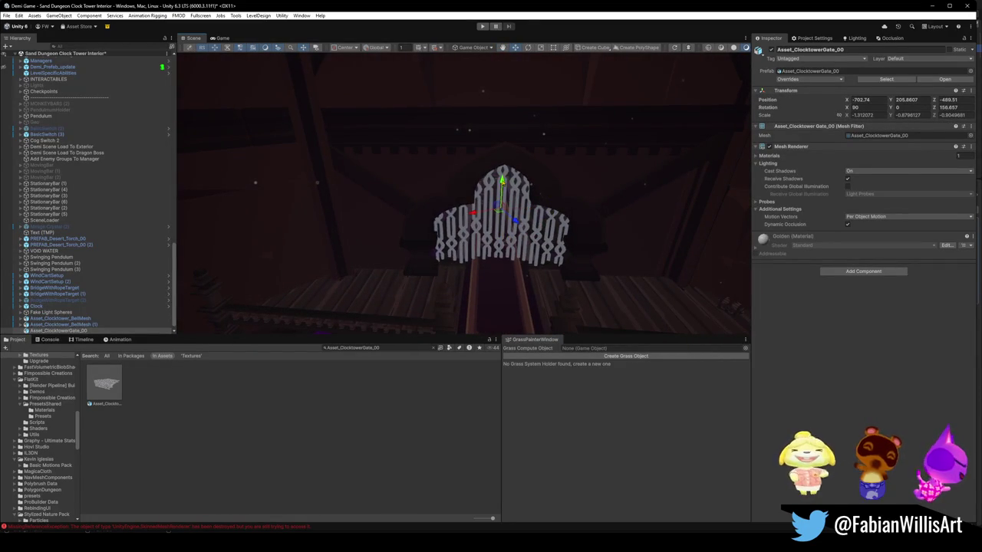
drag(502, 181, 514, 155)
key(ctrl+z)
- Fine-tune the gate to -702.44, 212.86, -886.83 and view it from the walkway
mouse_move(534, 162)
right_down()
mouse_move(342, 209)
mouse_move(517, 225)
mouse_move(565, 259)
right_up()
key(x)
drag(535, 159, 535, 160)
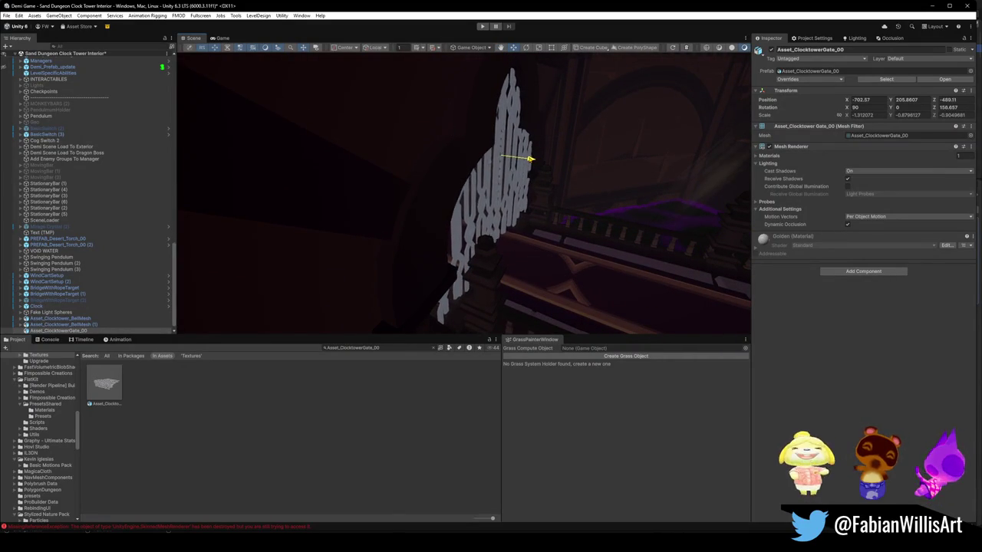
drag(506, 141, 506, 139)
mouse_move(506, 139)
right_down()
mouse_move(463, 202)
mouse_move(539, 184)
mouse_move(536, 197)
mouse_move(486, 186)
mouse_move(441, 192)
mouse_move(439, 201)
mouse_move(357, 181)
right_up()
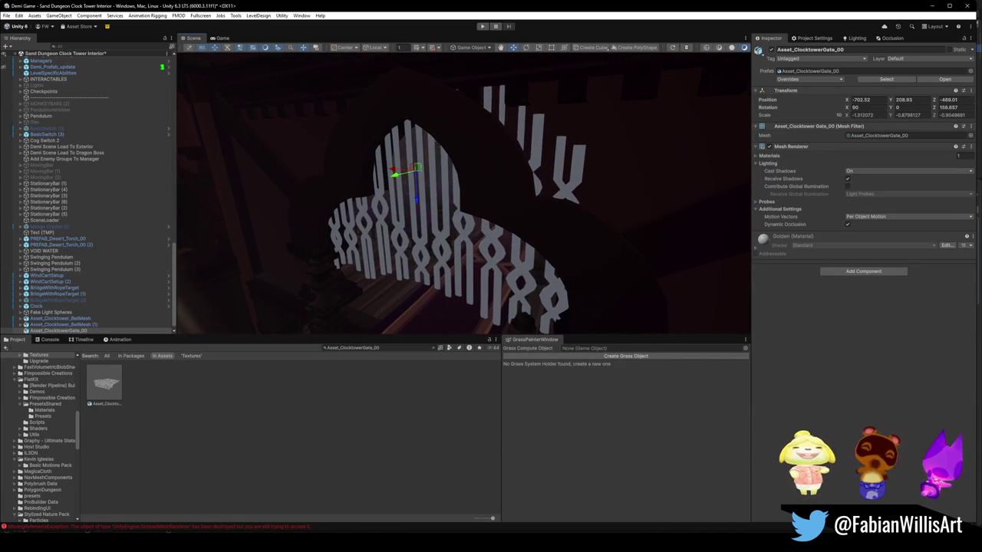
mouse_move(509, 173)
right_down()
mouse_move(457, 169)
mouse_move(452, 192)
mouse_move(276, 187)
mouse_move(420, 202)
right_up()
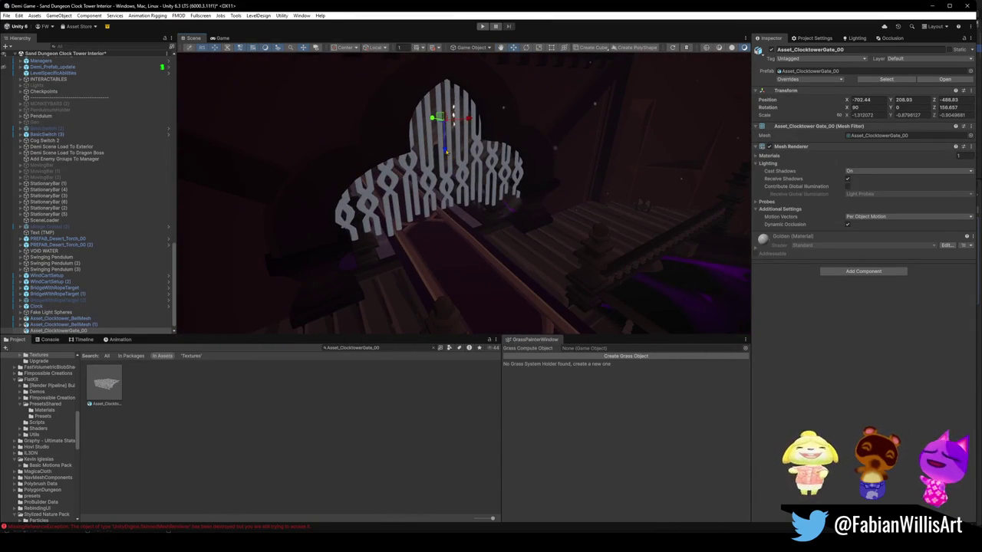
mouse_move(444, 154)
right_down()
mouse_move(575, 141)
mouse_move(603, 130)
mouse_move(593, 109)
mouse_move(511, 153)
mouse_move(533, 159)
right_up()
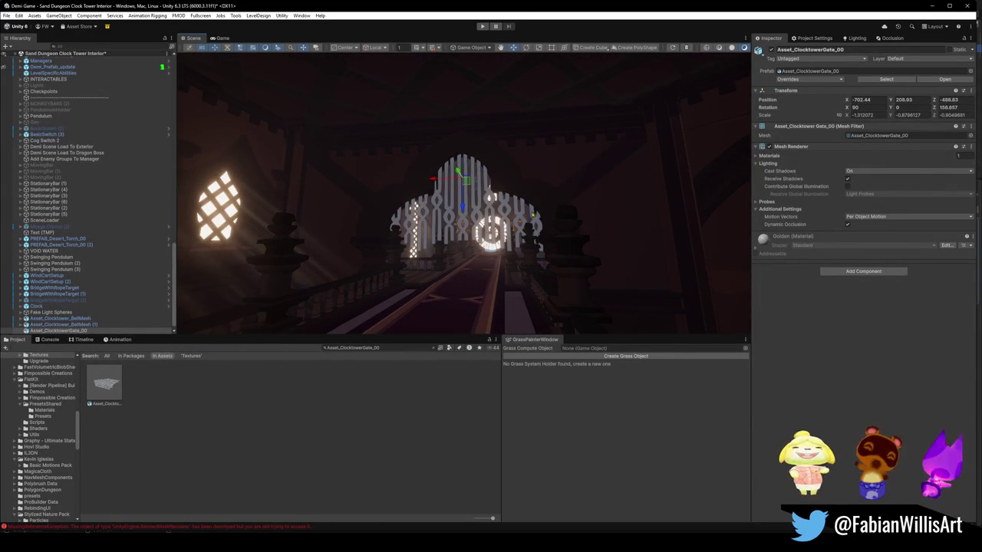
scroll(460, 171, up, 3)
scroll(475, 165, up, 3)
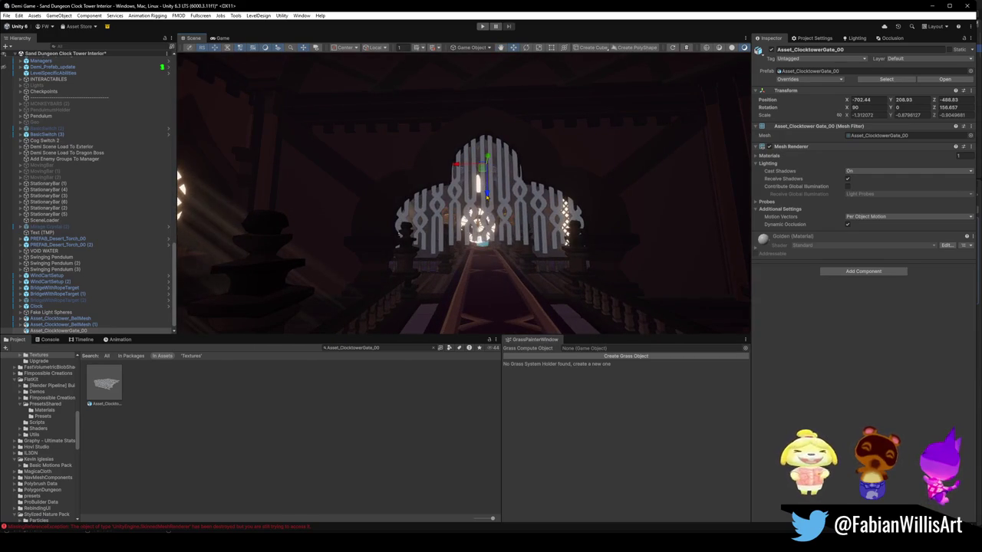
key(w)
mouse_move(495, 156)
right_down()
mouse_move(509, 103)
mouse_move(493, 224)
right_up()
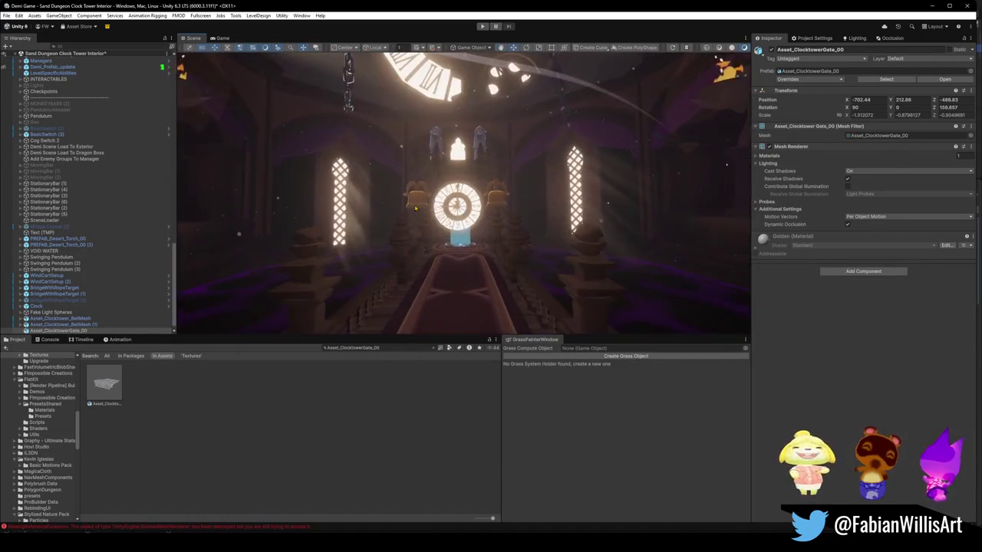
click(418, 204)
click(418, 204)
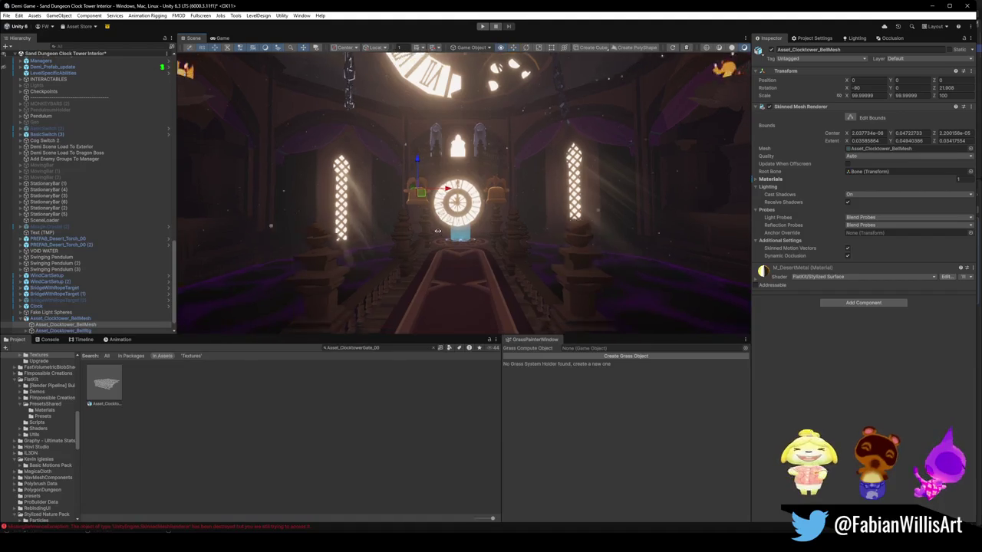
right_drag(418, 204, 436, 204)
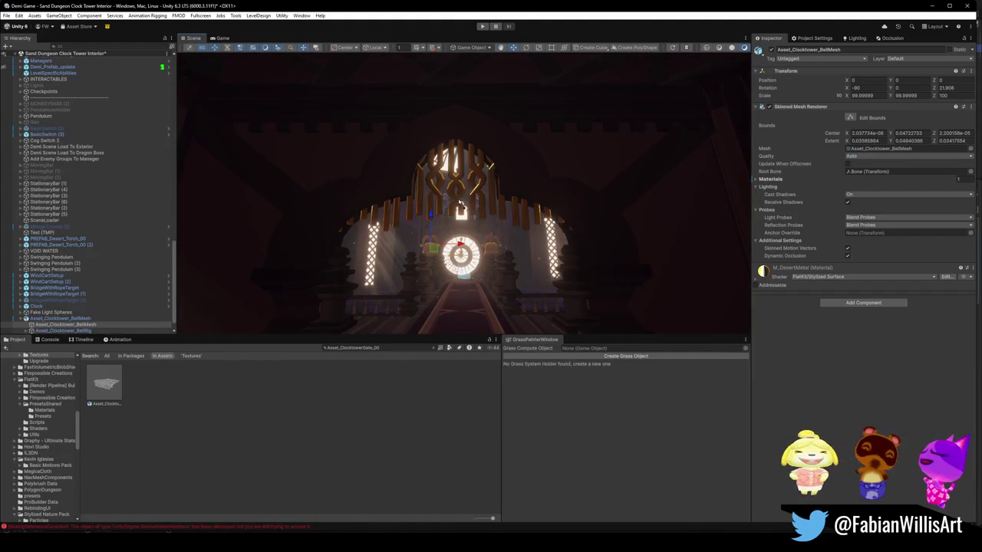
scroll(460, 203, up, 2)
click(463, 164)
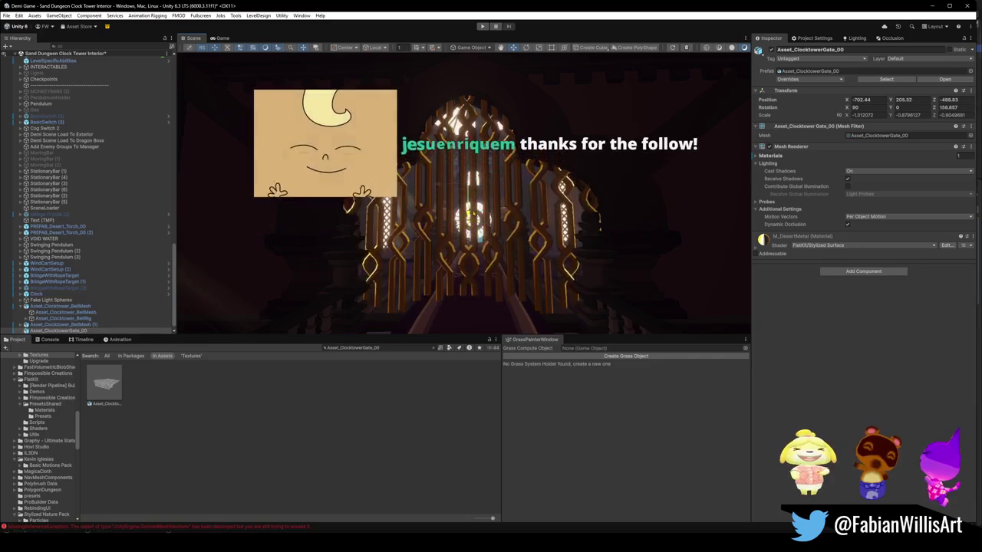
click(467, 234)
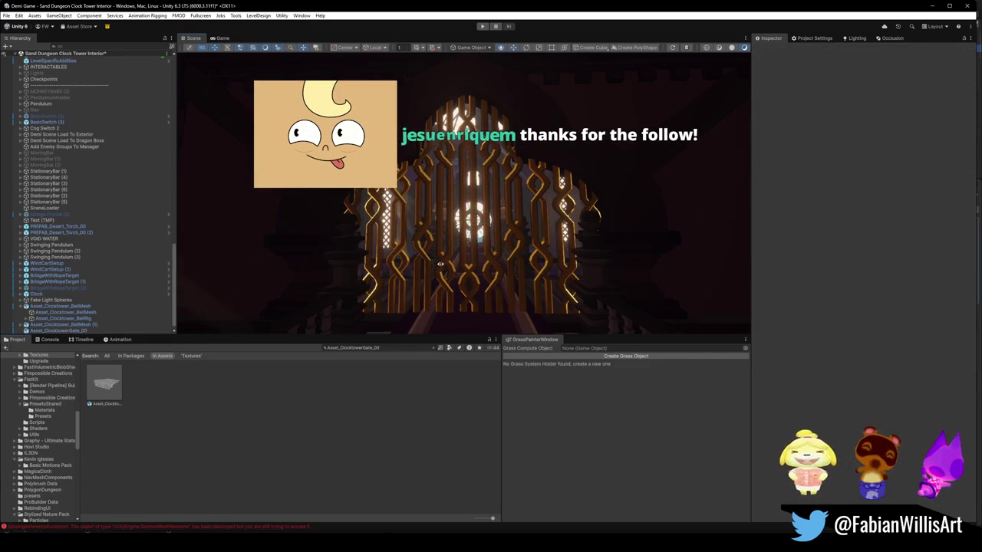
scroll(460, 260, up, 5)
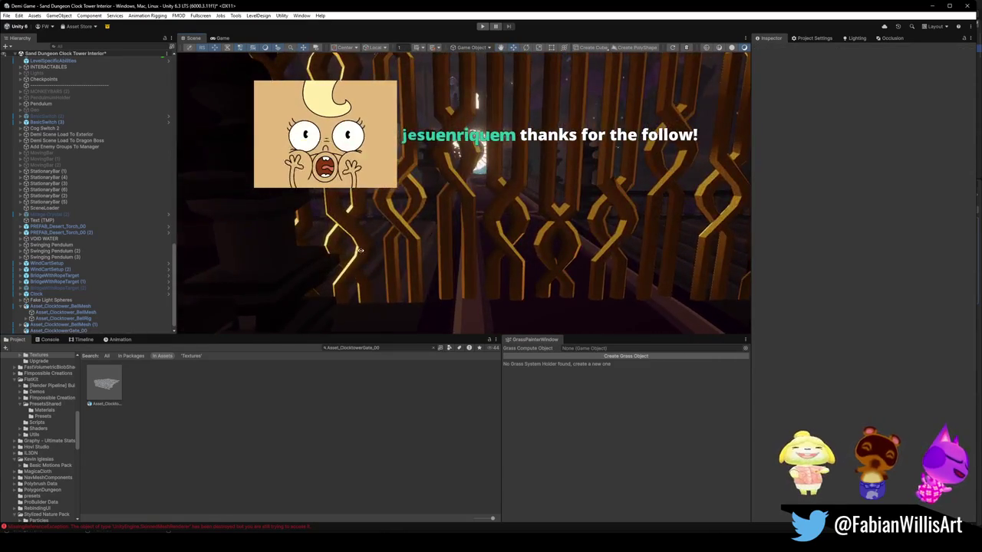
mouse_move(452, 295)
right_down()
mouse_move(514, 259)
mouse_move(480, 261)
mouse_move(410, 225)
mouse_move(431, 231)
mouse_move(448, 173)
mouse_move(361, 171)
mouse_move(319, 106)
mouse_move(217, 149)
mouse_move(439, 191)
mouse_move(418, 191)
right_up()
mouse_move(407, 191)
right_down()
mouse_move(470, 194)
mouse_move(388, 205)
right_up()
click(389, 205)
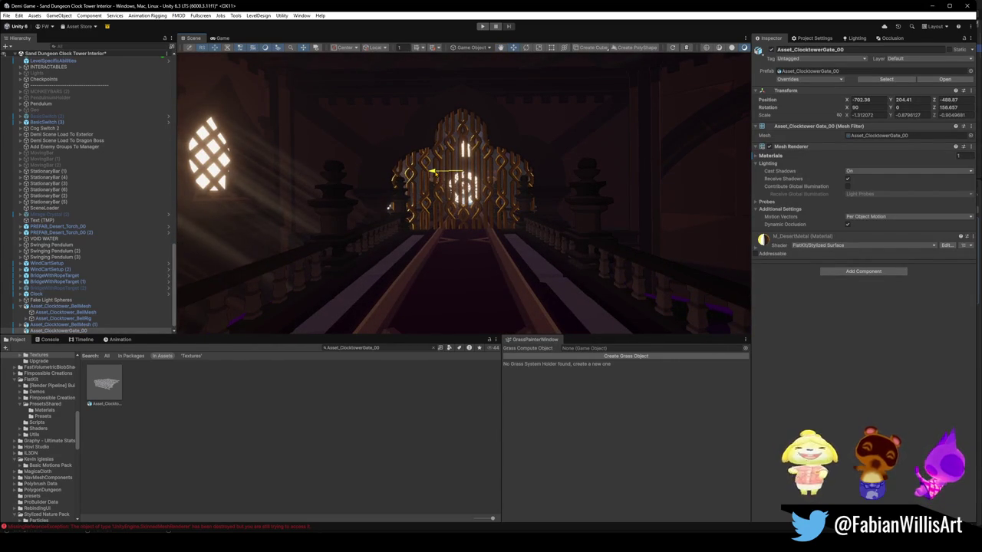
click(433, 451)
mouse_move(460, 223)
right_down()
mouse_move(474, 224)
mouse_move(384, 224)
mouse_move(536, 253)
mouse_move(564, 240)
mouse_move(554, 246)
right_up()
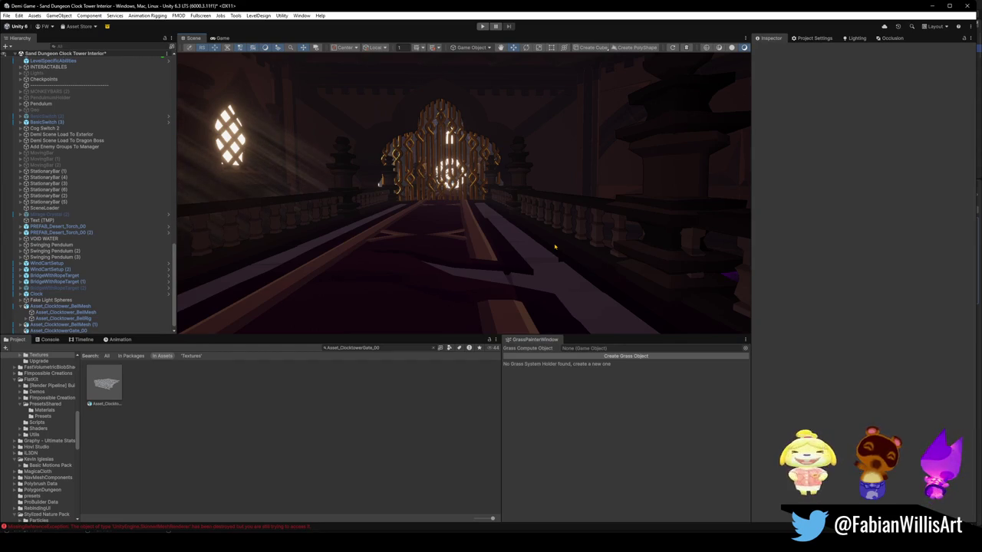
mouse_move(531, 144)
right_down()
mouse_move(480, 207)
mouse_move(565, 200)
right_up()
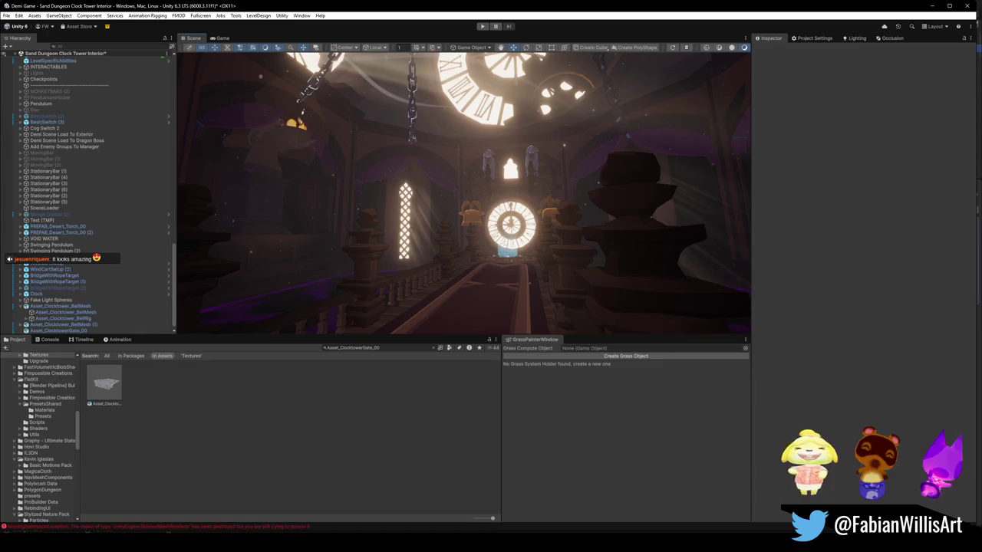
right_drag(582, 264, 621, 251)
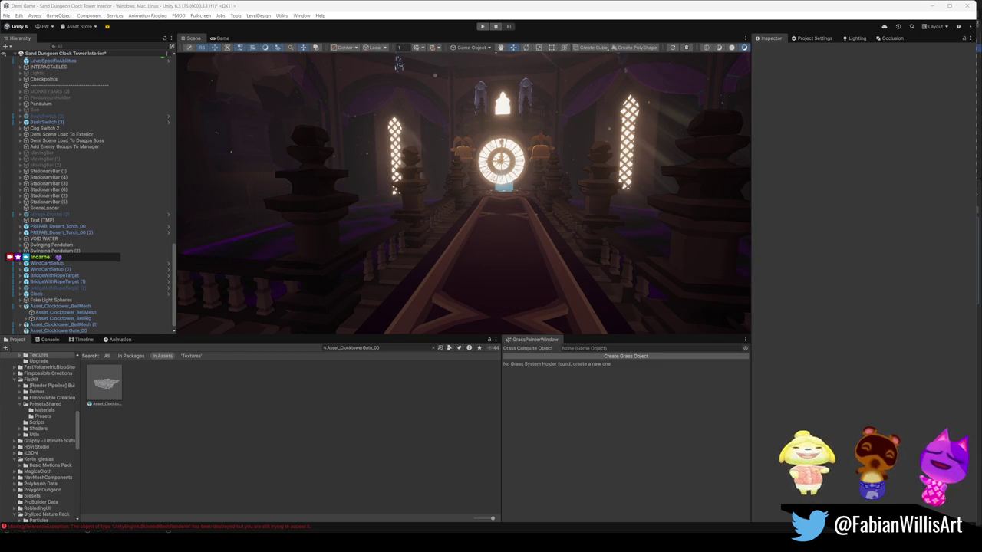
- Search the Project window for 'book' and drop SD_Books_04 onto the walkway railing
click(397, 349)
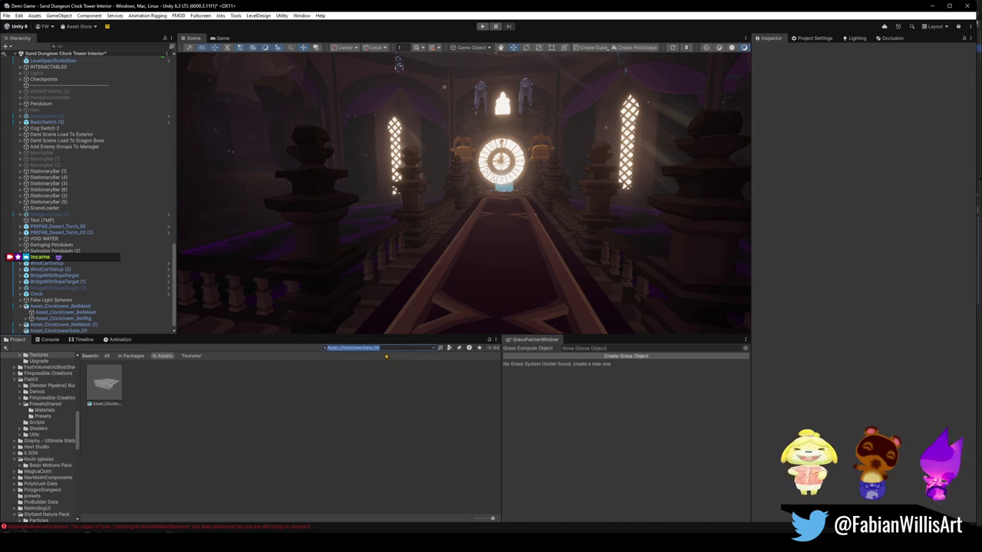
text(book)
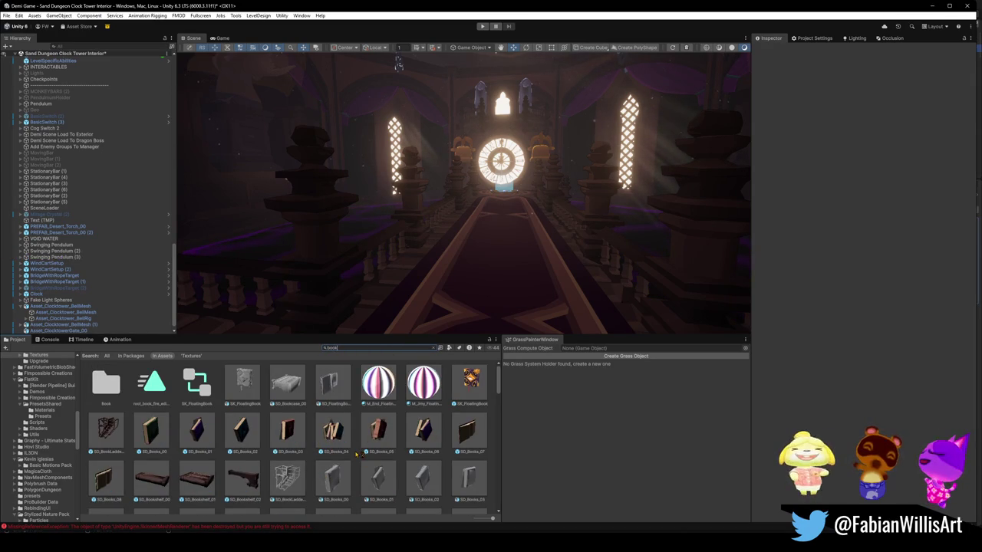
drag(335, 433, 387, 307)
- Try placing the larger Book Stack prefab in the scene, then undo it
scroll(365, 469, down, 5)
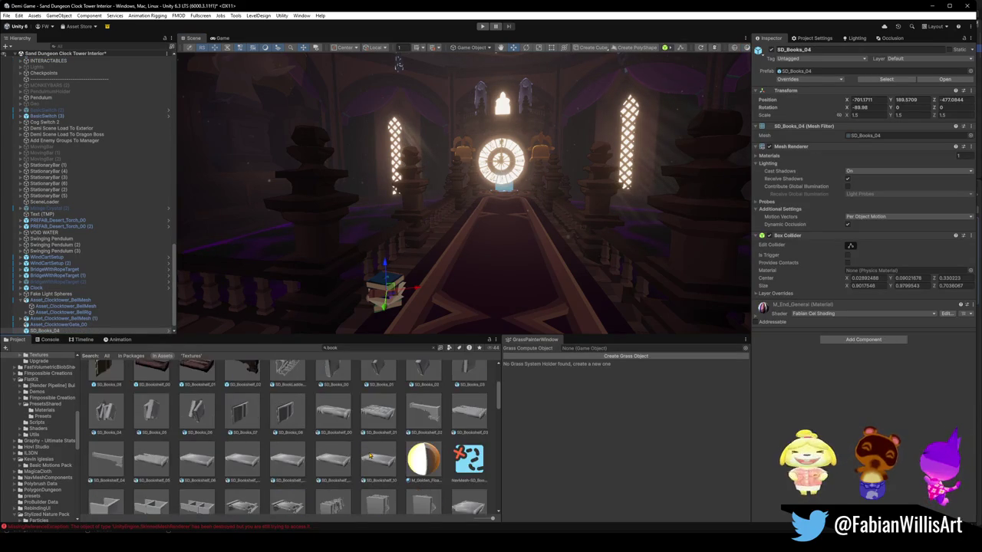
scroll(366, 469, down, 2)
scroll(366, 468, down, 2)
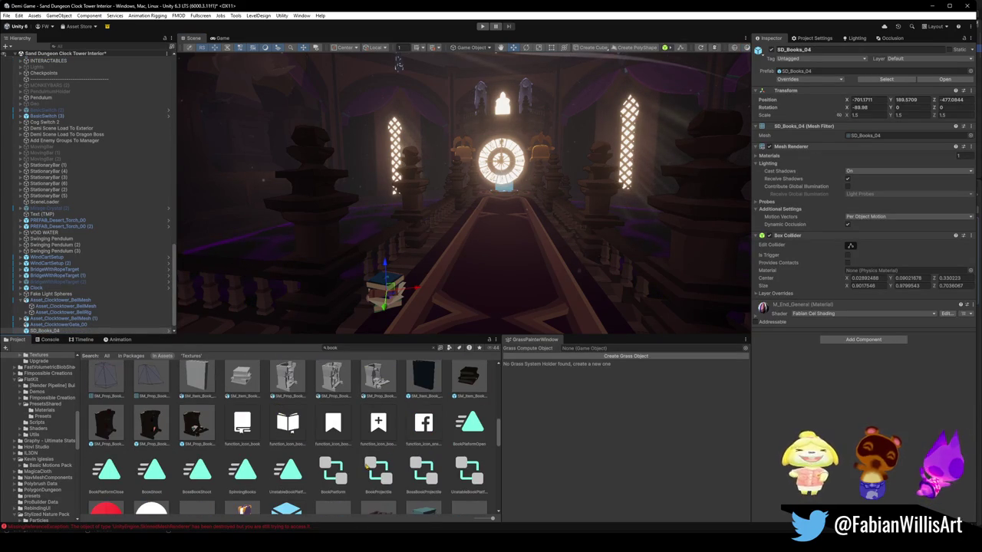
scroll(371, 463, down, 1)
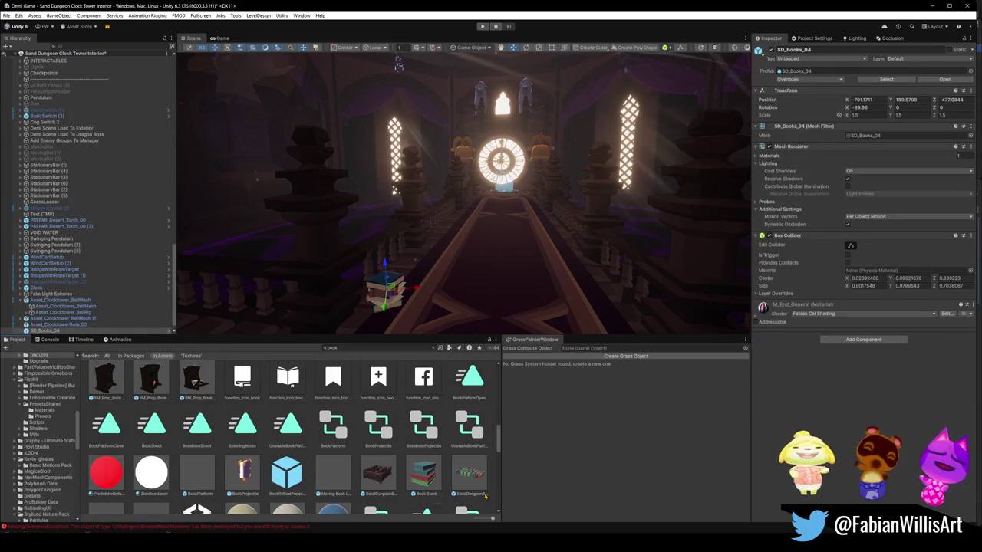
mouse_move(469, 479)
mouse_down()
mouse_move(437, 490)
mouse_move(510, 292)
mouse_up()
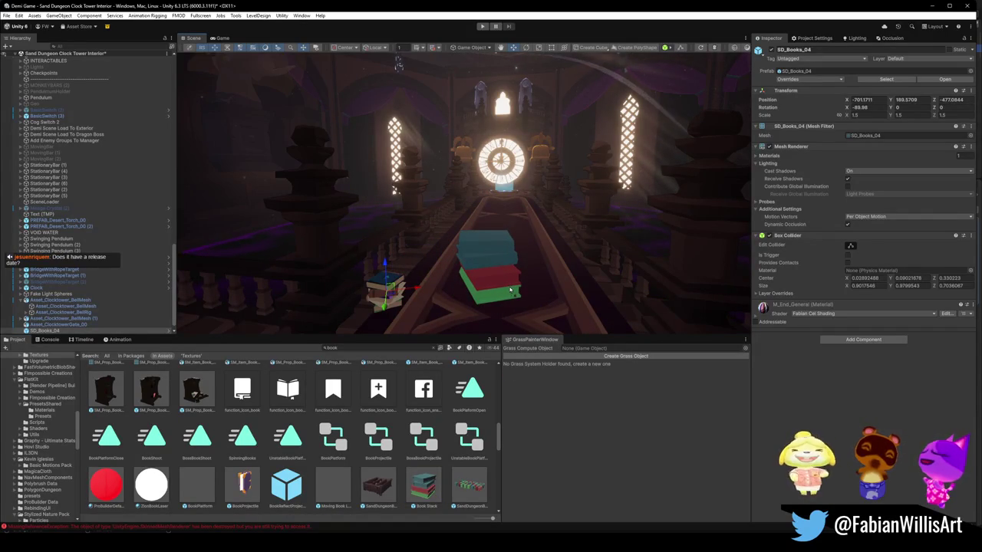
drag(510, 291, 510, 292)
mouse_move(510, 291)
right_down()
mouse_move(558, 257)
mouse_move(459, 257)
mouse_move(548, 253)
right_up()
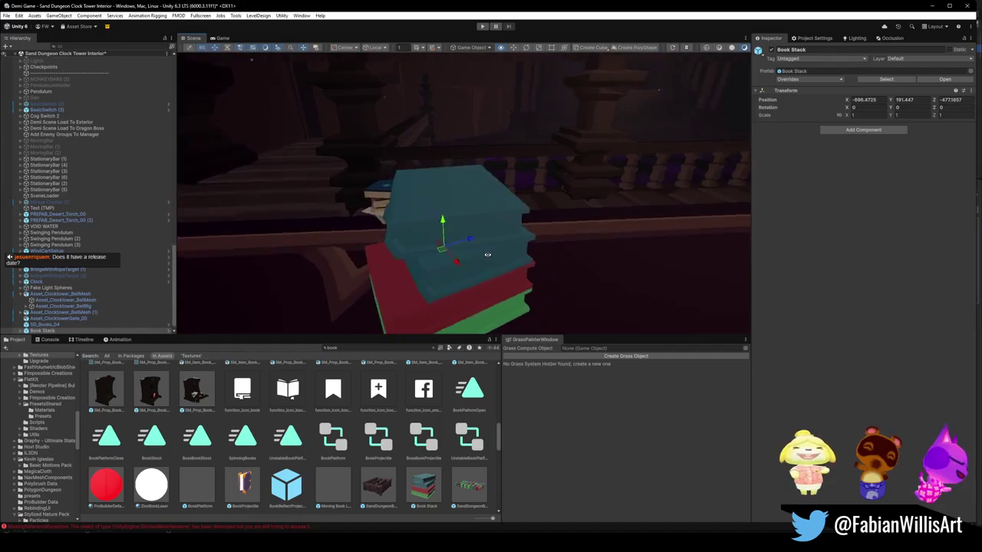
key(ctrl+z)
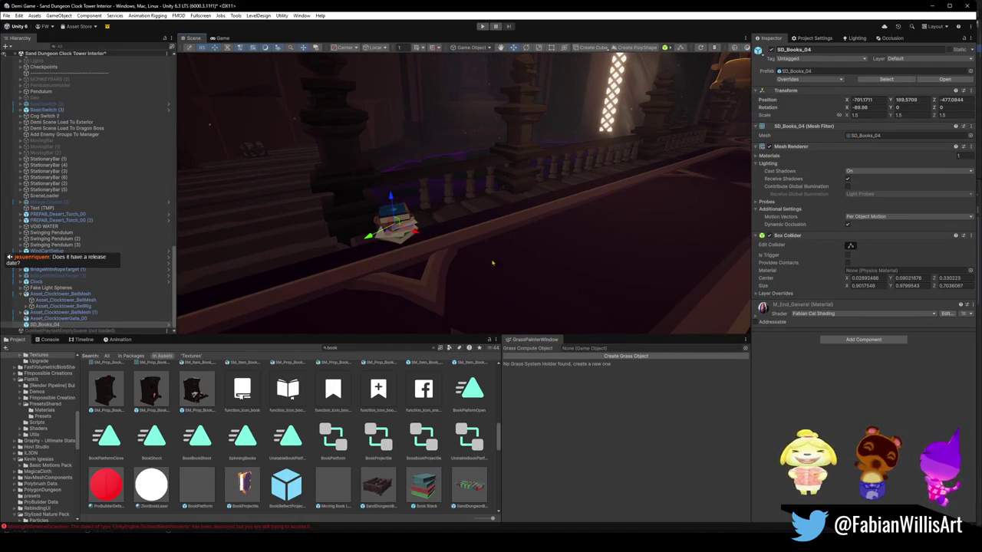
- Bring the Unity view to the small book pile beside the glowing clock window
right_drag(549, 253, 473, 271)
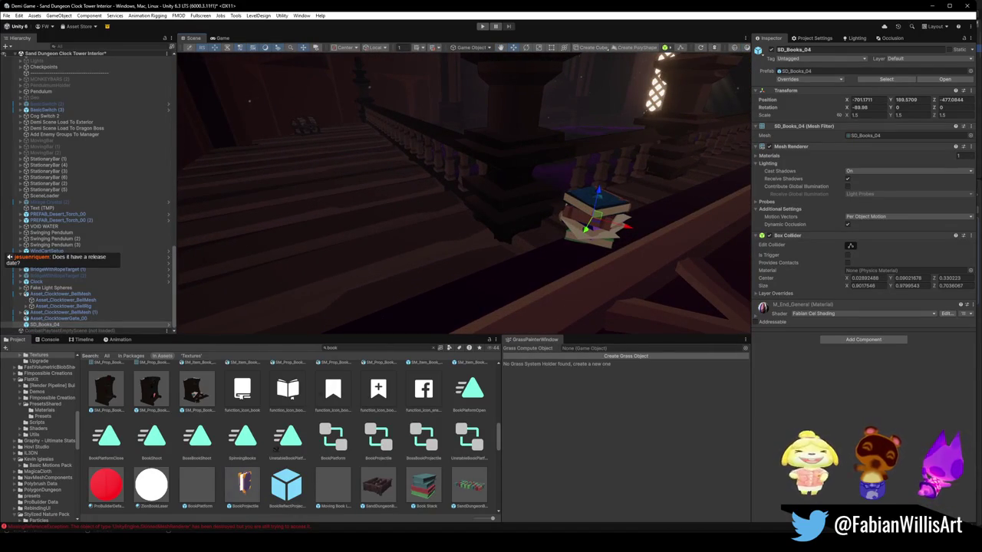
scroll(331, 453, down, 2)
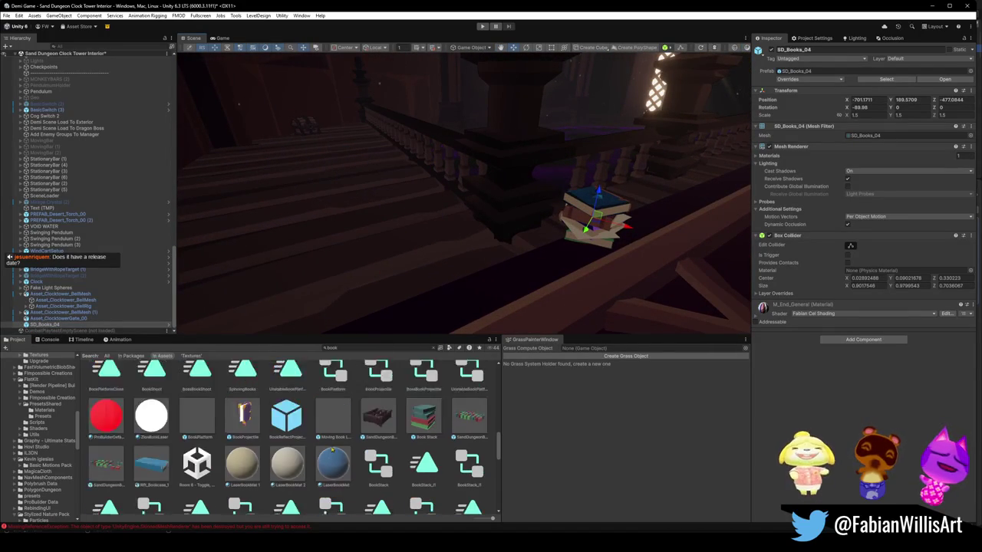
scroll(331, 450, down, 1)
scroll(368, 457, down, 1)
scroll(368, 456, down, 2)
scroll(367, 451, down, 1)
scroll(366, 446, down, 1)
scroll(366, 446, down, 1)
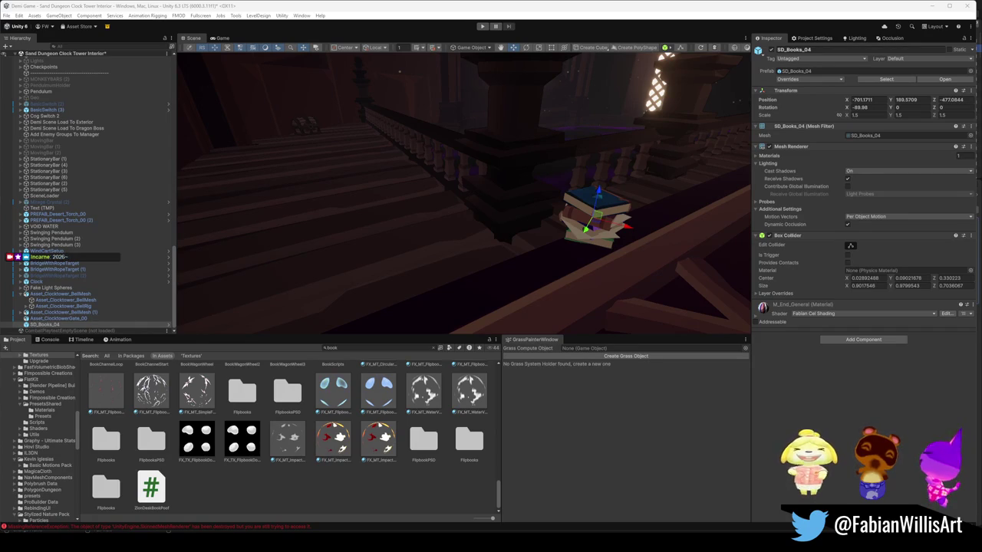
right_drag(463, 225, 530, 241)
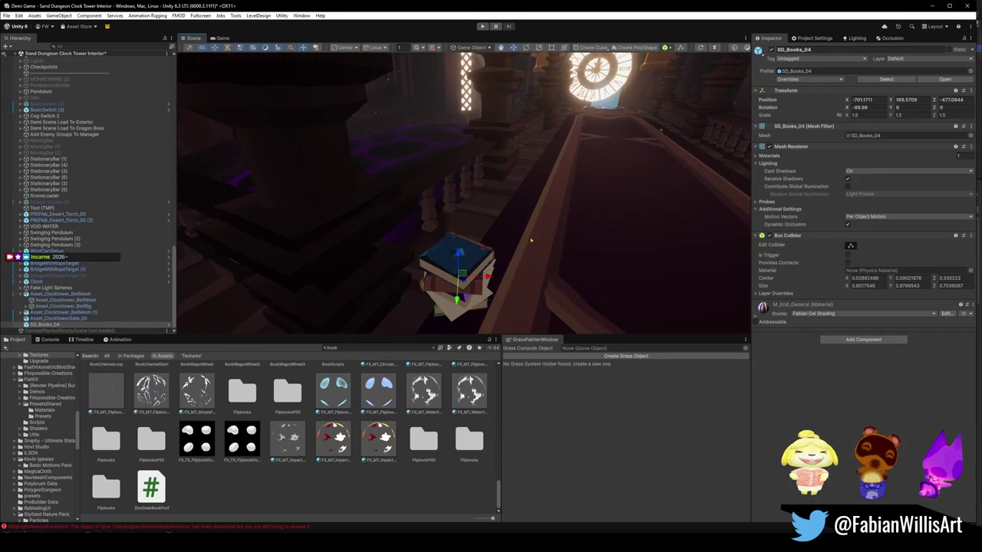
mouse_move(530, 241)
right_down()
mouse_move(564, 199)
mouse_move(521, 238)
right_up()
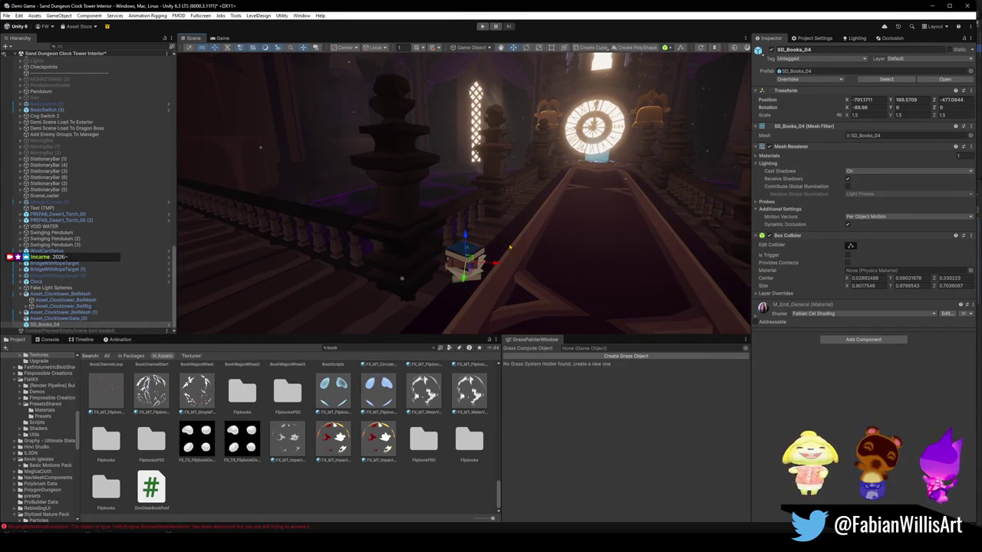
click(403, 272)
mouse_move(540, 206)
right_down()
mouse_move(559, 213)
mouse_move(491, 238)
right_up()
- Scale SD_Books_04 up to about 2.15 and frame it in the view
click(474, 239)
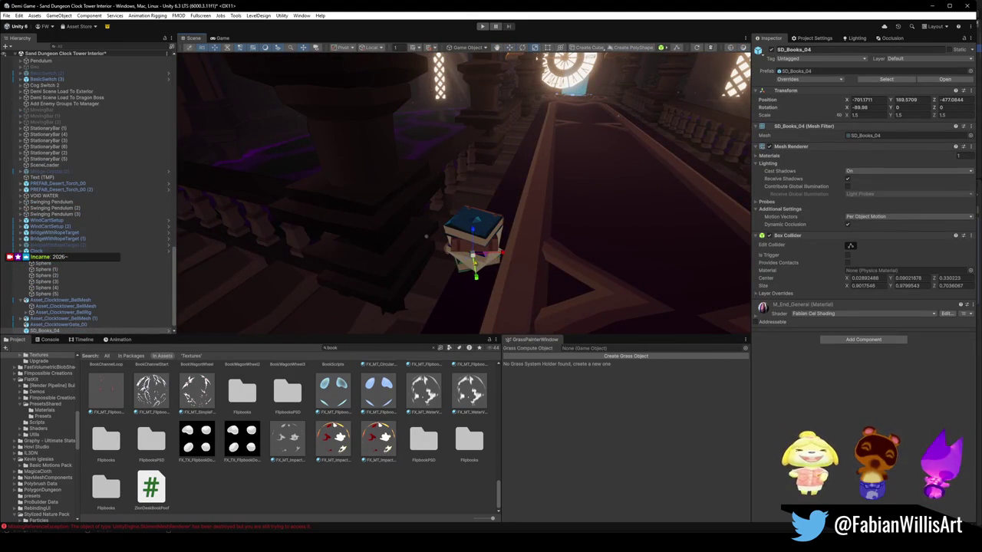
drag(473, 253, 457, 278)
right_drag(457, 277, 465, 215)
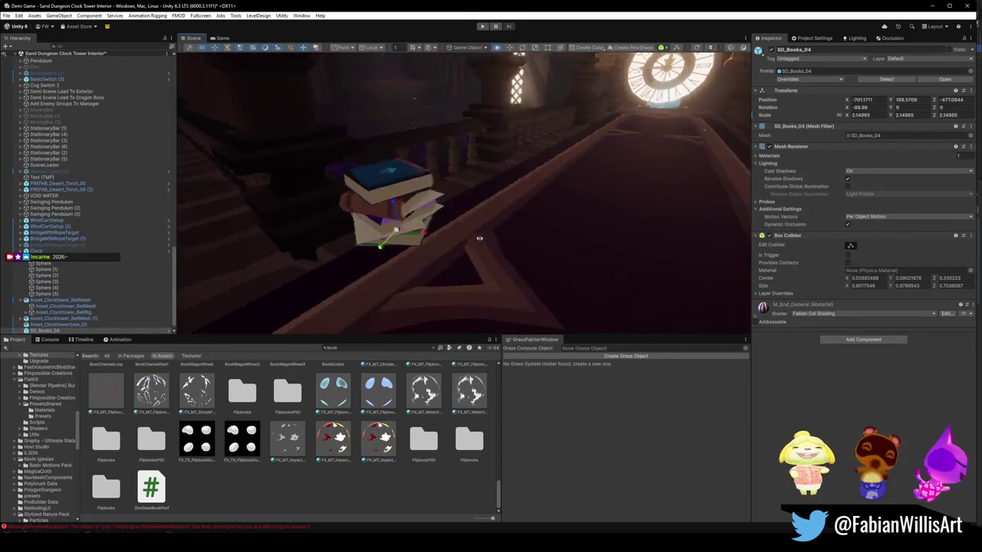
key(f)
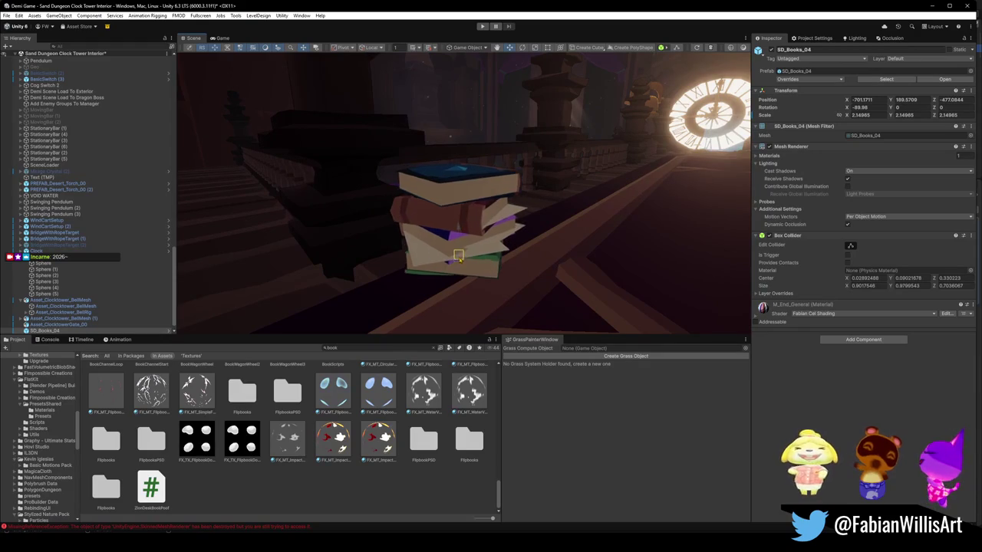
- Duplicate the book pile, stack the copy on top and rotate it upright
alt+drag(457, 257, 502, 250)
scroll(502, 251, down, 3)
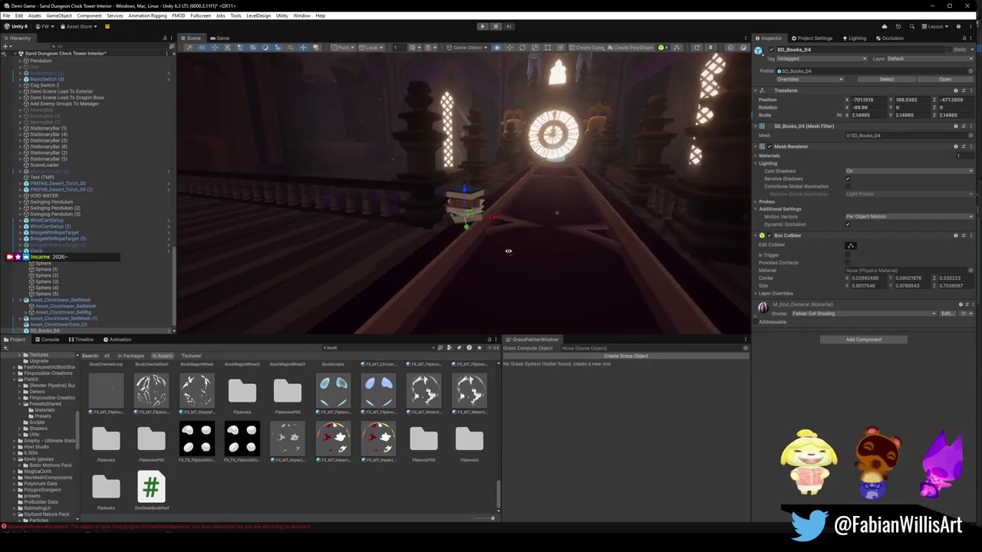
key(ctrl+d)
mouse_move(465, 195)
mouse_down()
mouse_move(478, 151)
mouse_move(475, 168)
mouse_move(546, 199)
mouse_up()
key(e)
right_drag(546, 199, 537, 200)
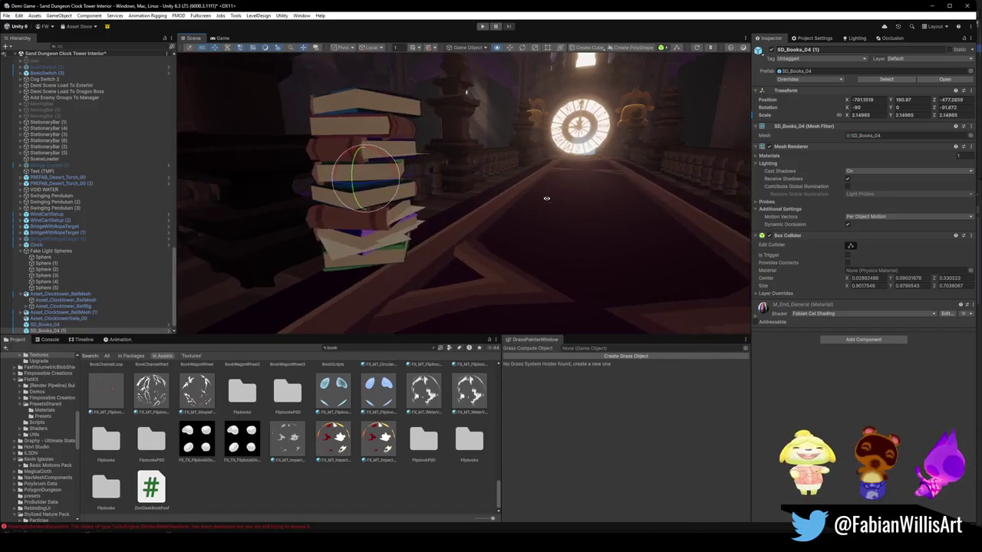
- Make another copy of the books and move it further along the railing
alt+drag(537, 200, 512, 231)
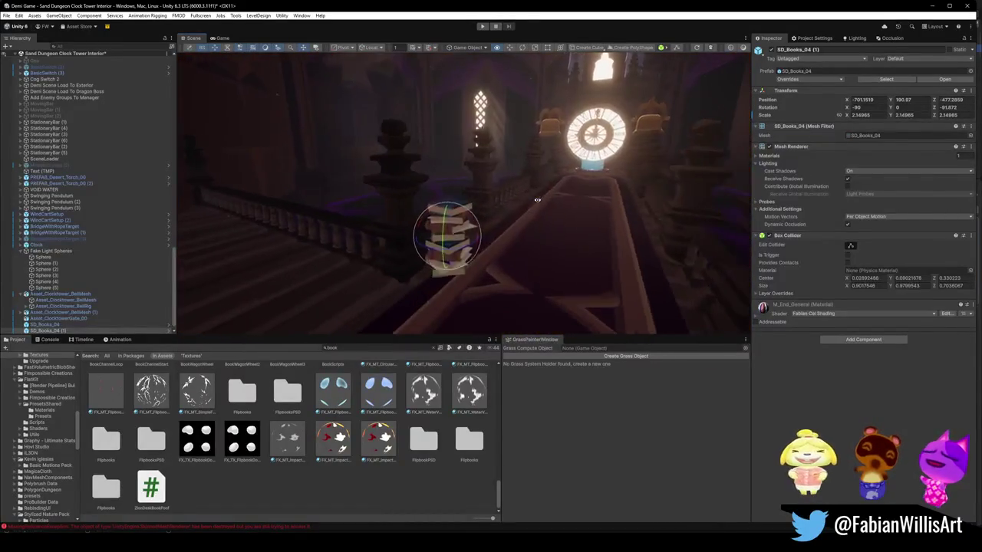
key(ctrl+d)
key(w)
drag(477, 231, 318, 266)
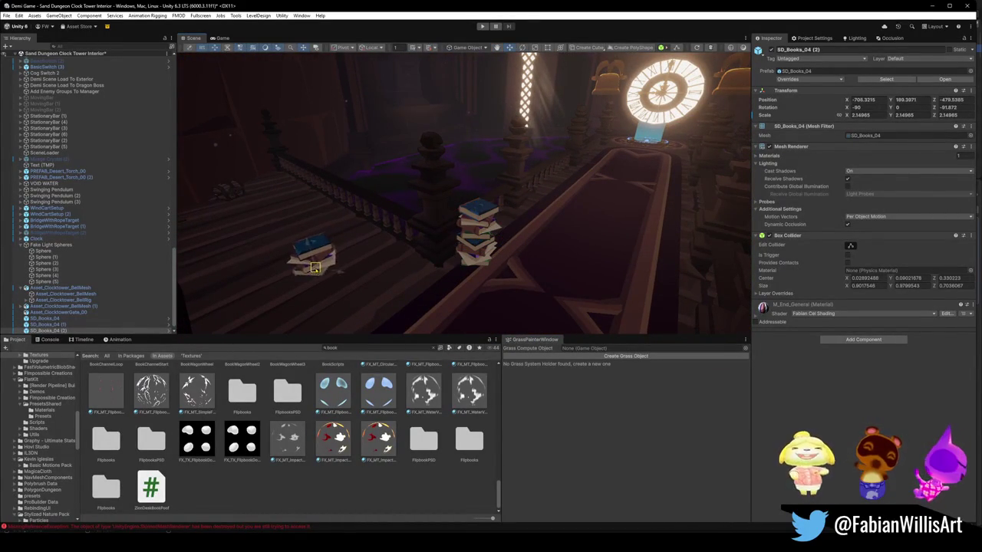